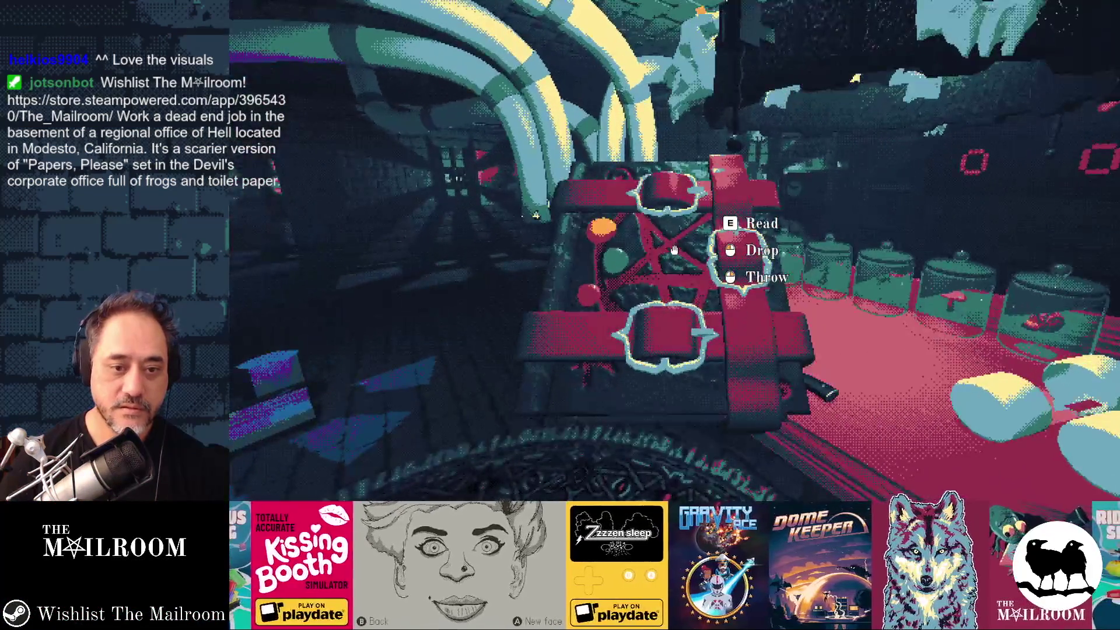
Read the mortar and pestle's description, then pick up the spellbook and open it.
{"action": "key", "text": "e"}
{"action": "key", "text": "Escape"}
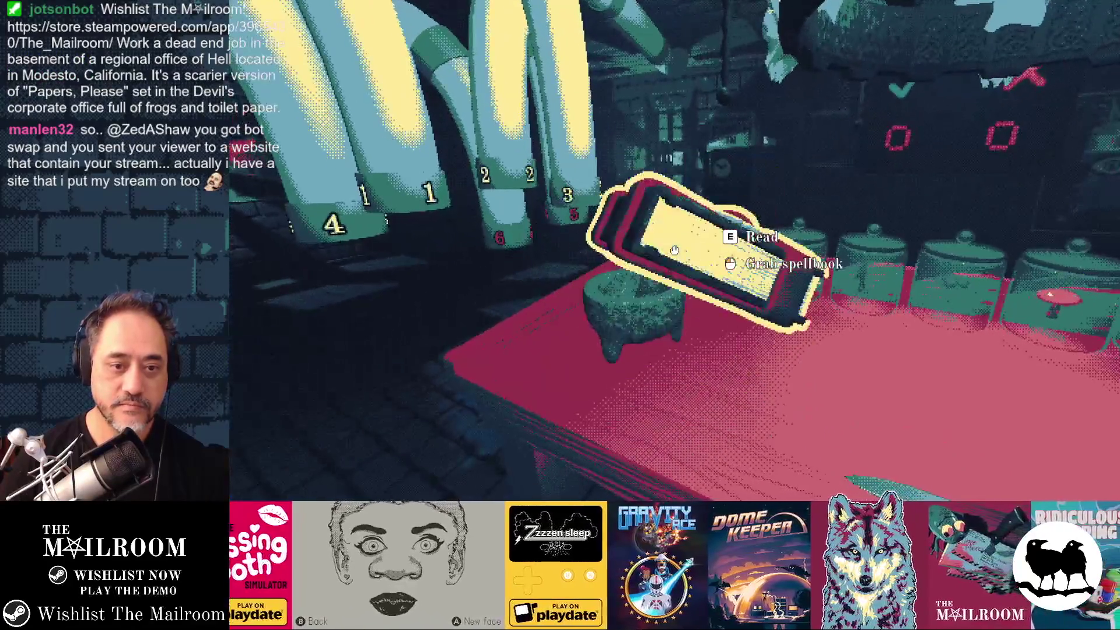
{"action": "left_click", "coordinate": [675, 250]}
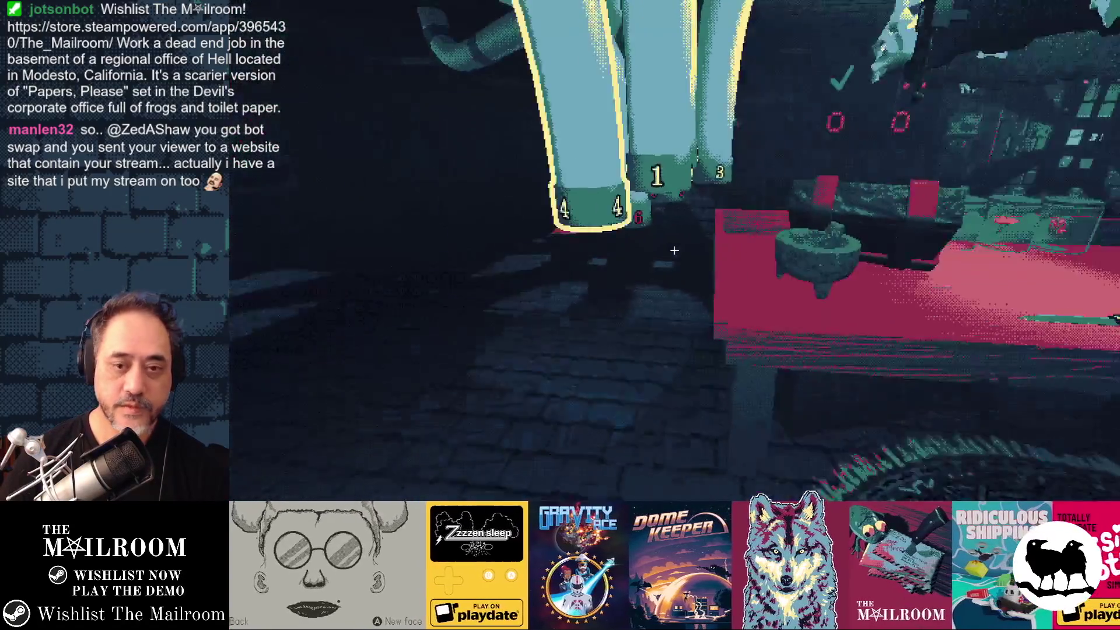
{"action": "left_click", "coordinate": [674, 250]}
{"action": "key", "text": "e"}
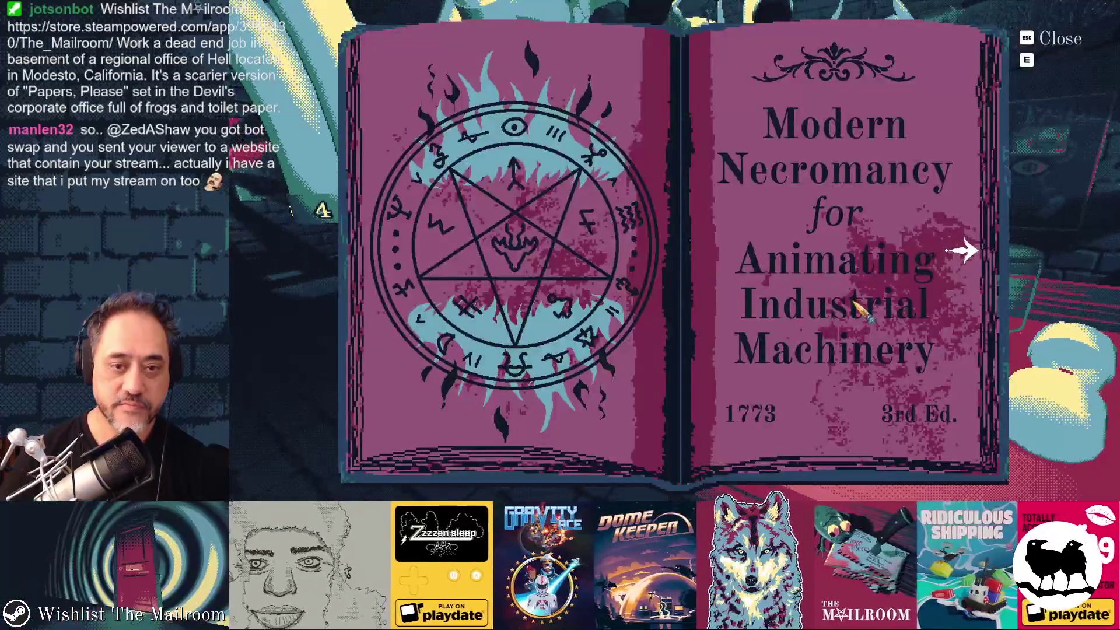
Page forward through two chained spreads, back to the furnace spell page, then close the book.
{"action": "left_click", "coordinate": [967, 252]}
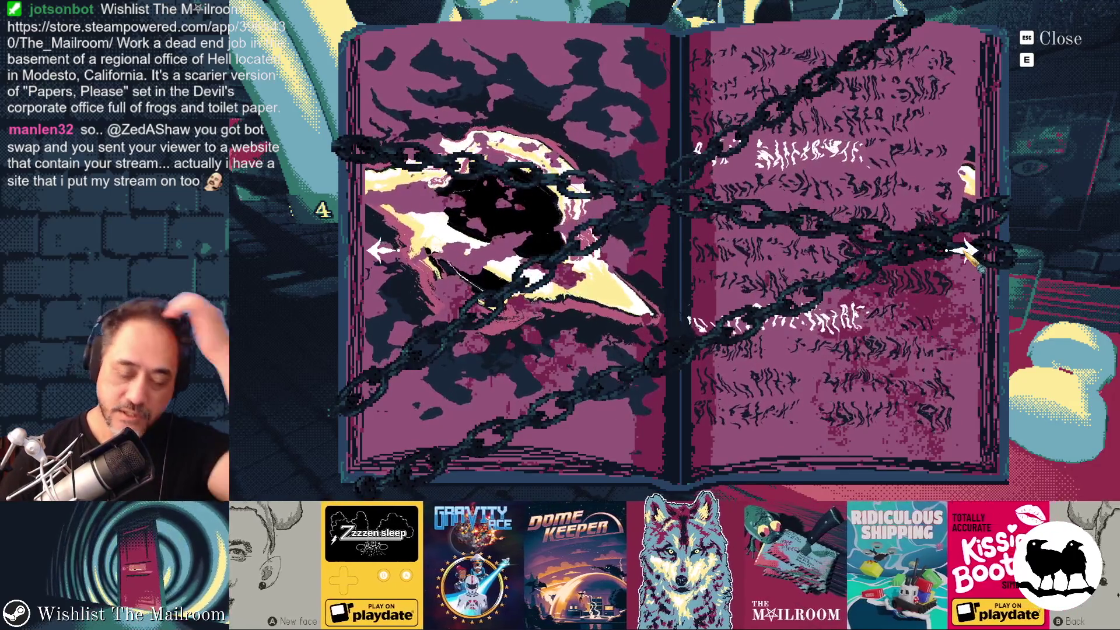
{"action": "left_click", "coordinate": [968, 252]}
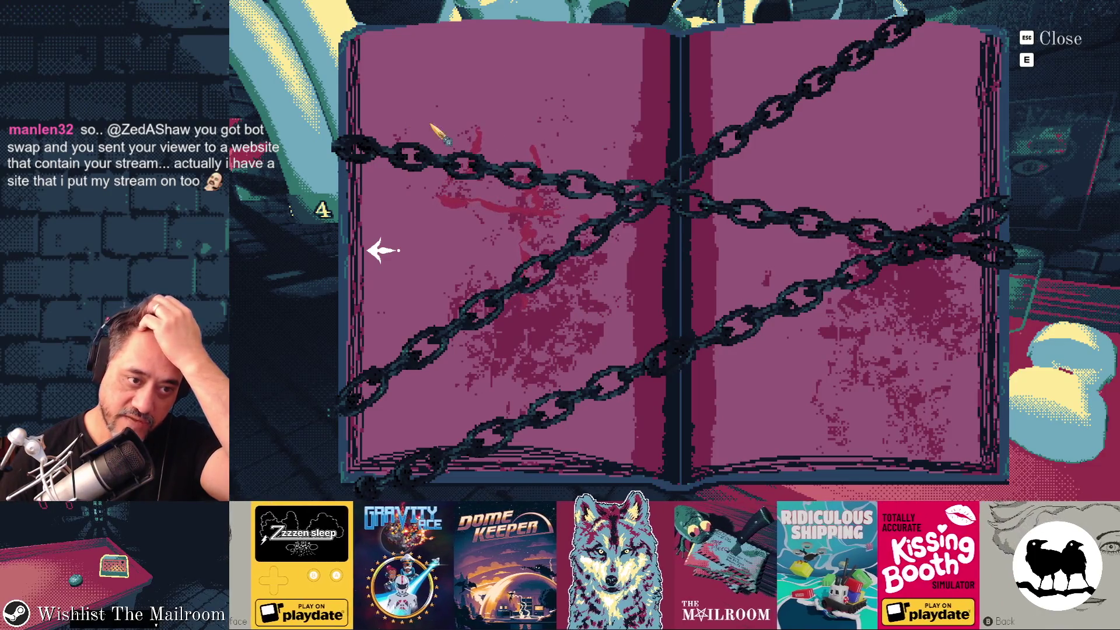
{"action": "left_click", "coordinate": [382, 251]}
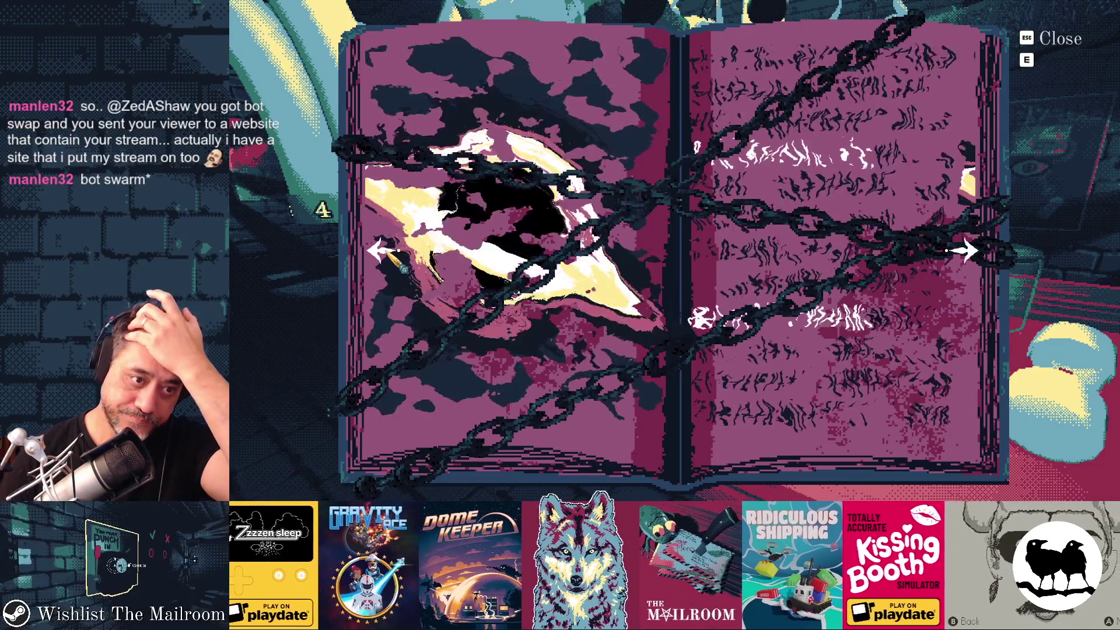
{"action": "left_click", "coordinate": [382, 251]}
{"action": "key", "text": "Escape"}
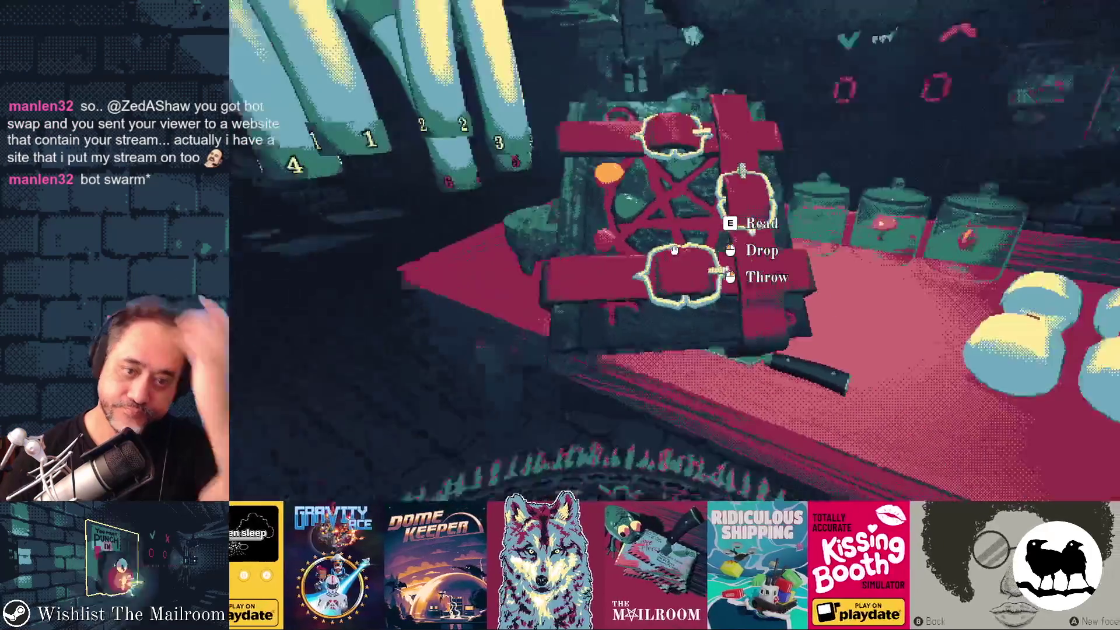
Drop the spellbook onto the table, pause the game, and switch to the Godot editor.
{"action": "left_click", "coordinate": [675, 250]}
{"action": "key", "text": "Escape"}
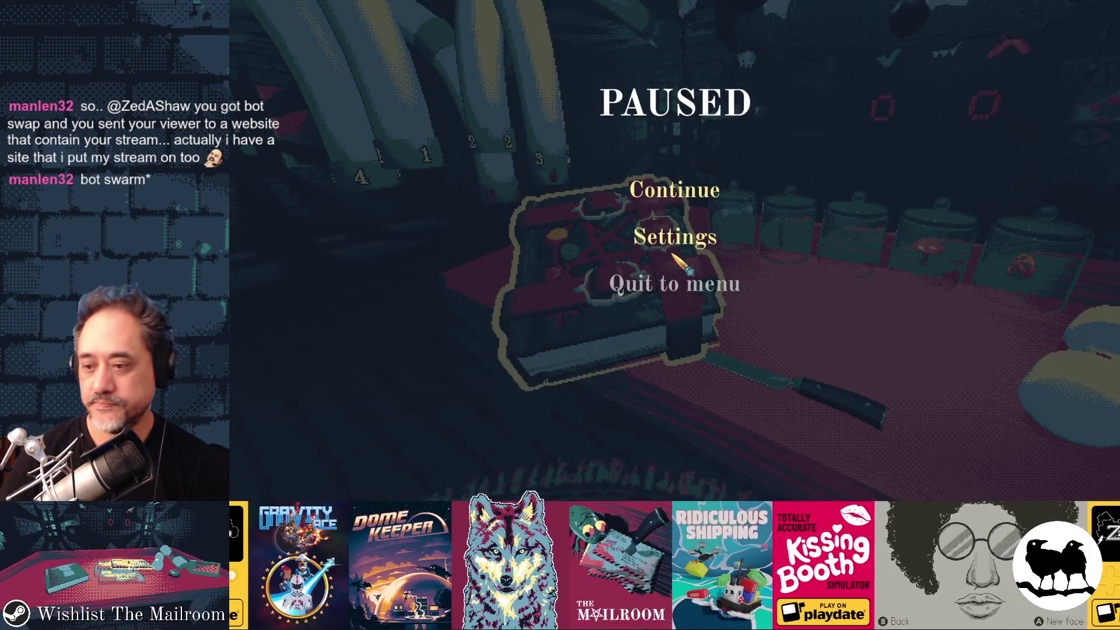
{"action": "key", "text": "alt+Tab"}
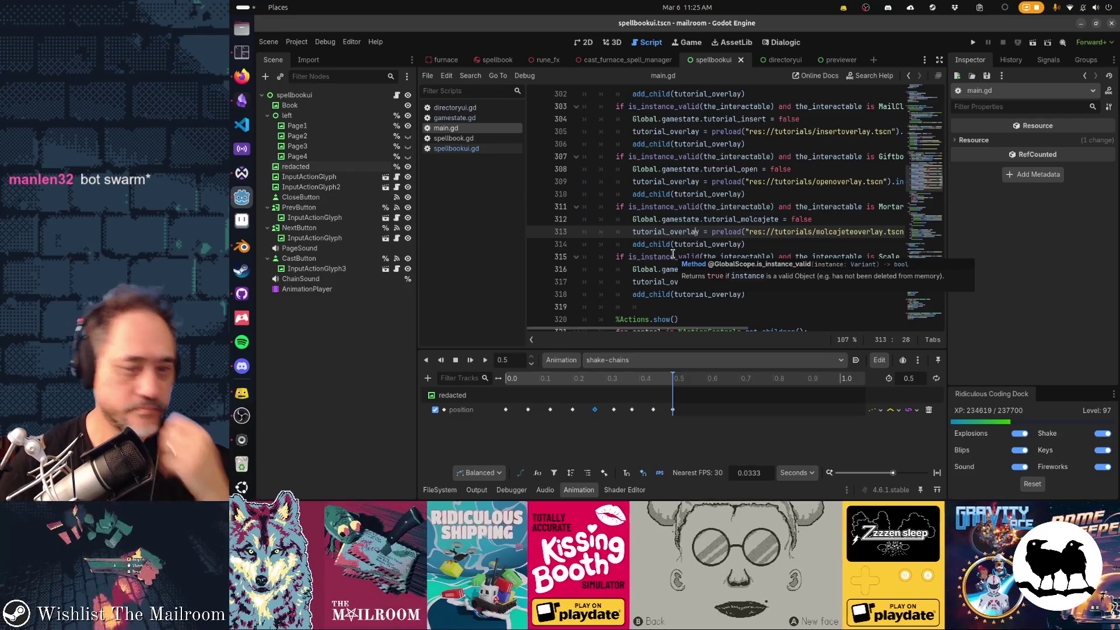
Dismiss the is_instance_valid tooltip, review main.gd's tutorial overlay code, then go to the Gamedev TODO board.
{"action": "left_click", "coordinate": [535, 194]}
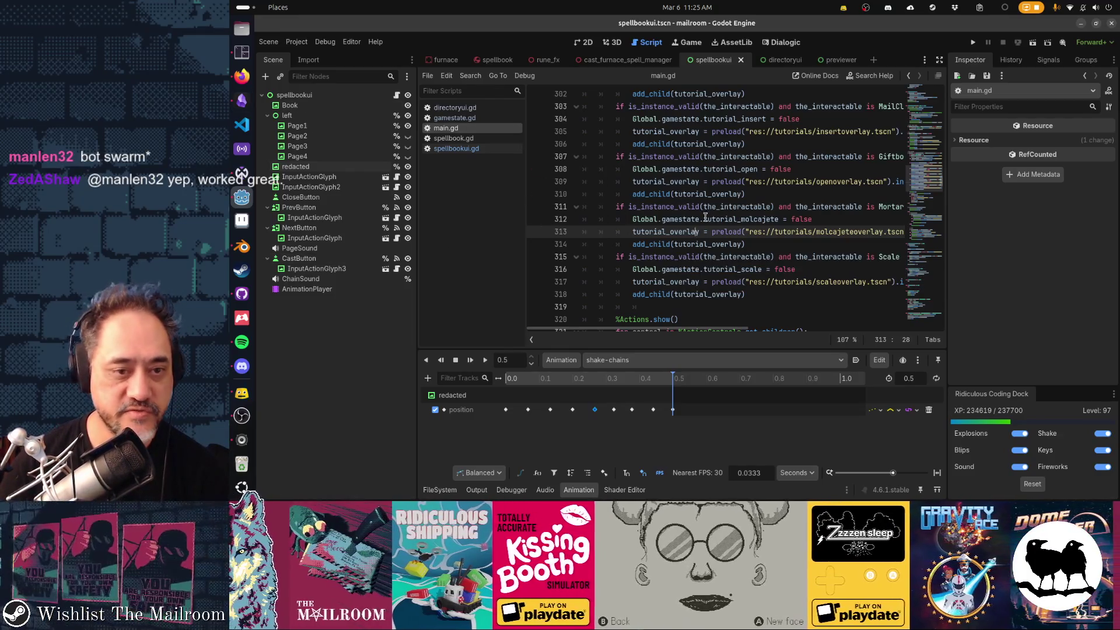
{"action": "scroll", "coordinate": [741, 238], "scroll_direction": "up", "scroll_amount": 1}
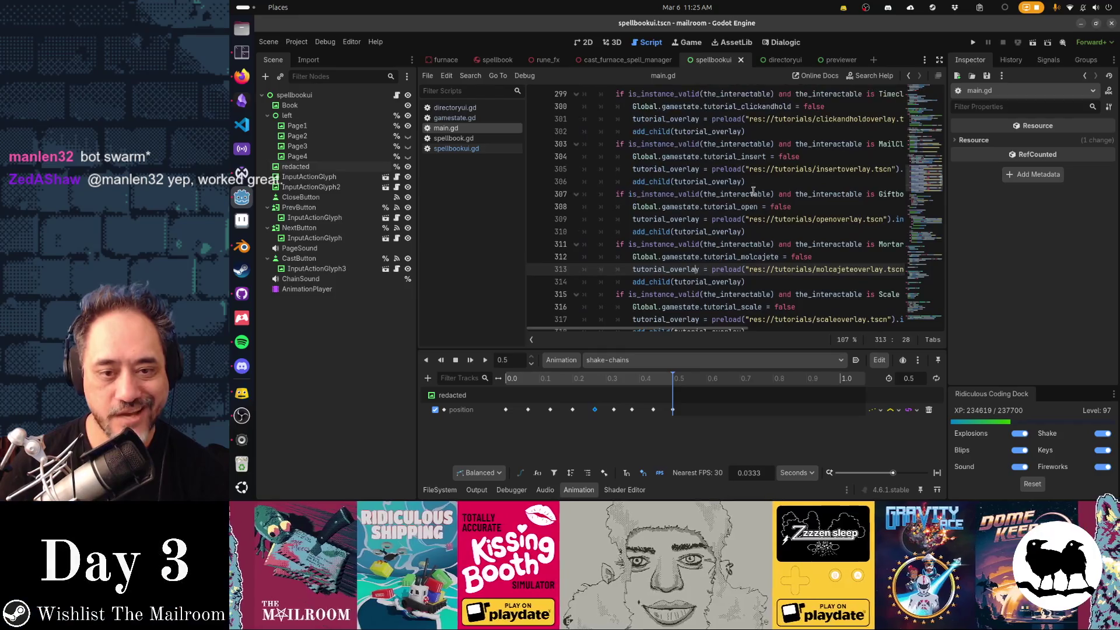
{"action": "scroll", "coordinate": [753, 199], "scroll_direction": "down", "scroll_amount": 4}
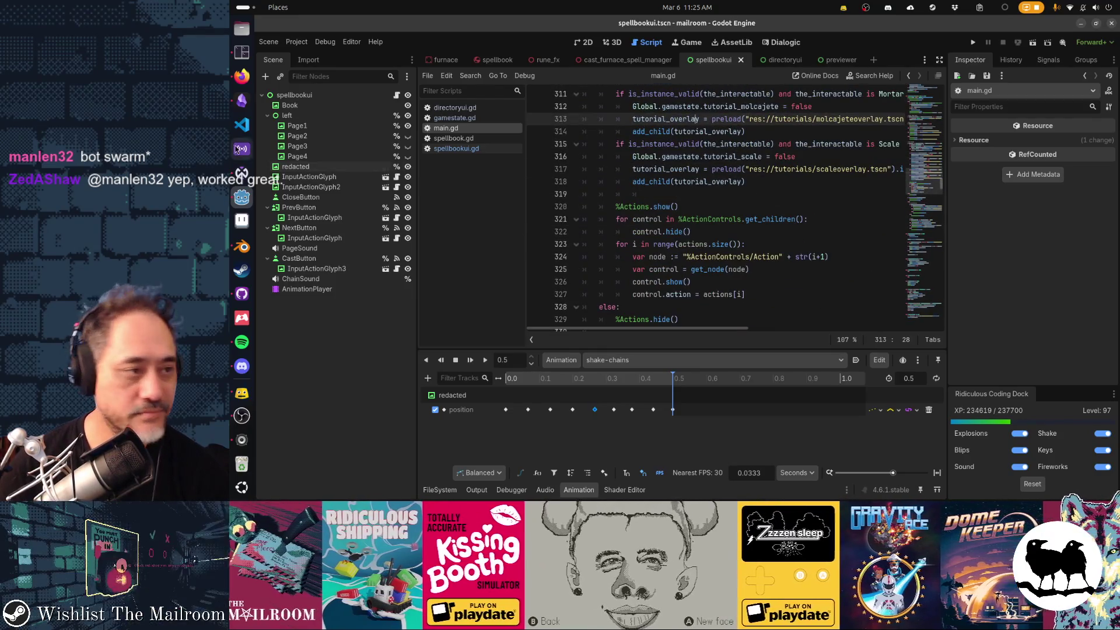
{"action": "left_click", "coordinate": [239, 105]}
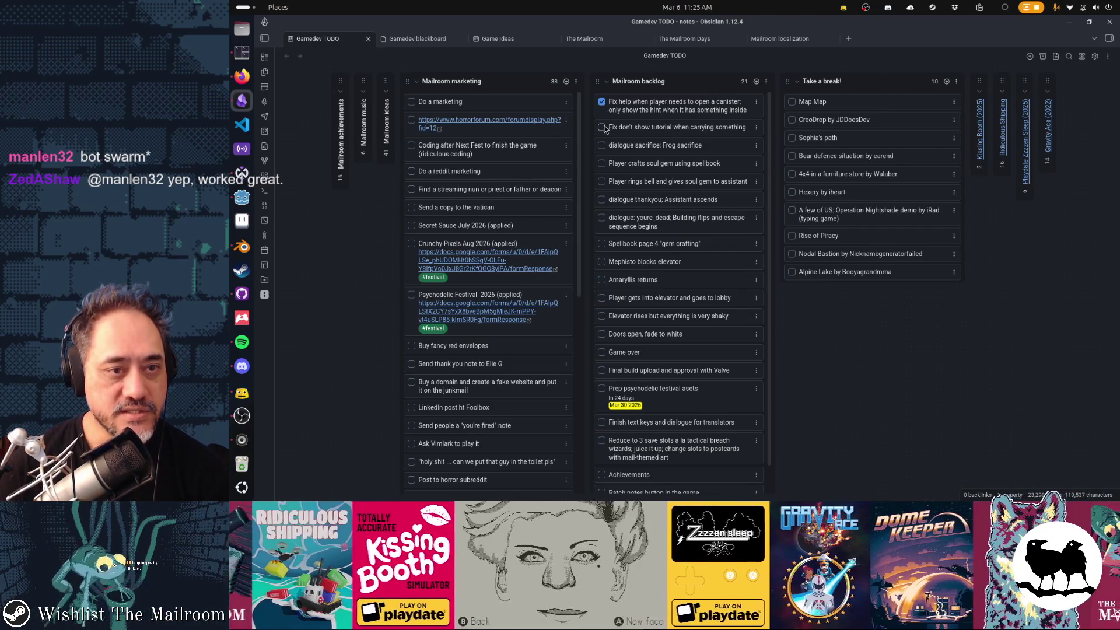
Untick the canister-help task in the Mailroom backlog and return to Godot.
{"action": "left_click", "coordinate": [602, 104]}
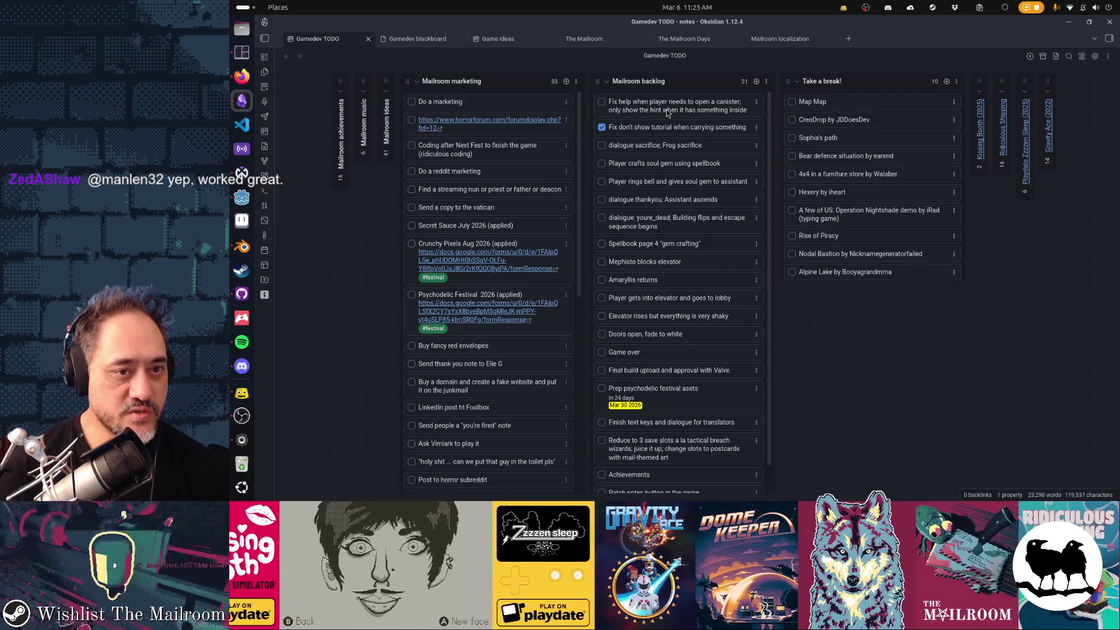
{"action": "key", "text": "alt+Tab"}
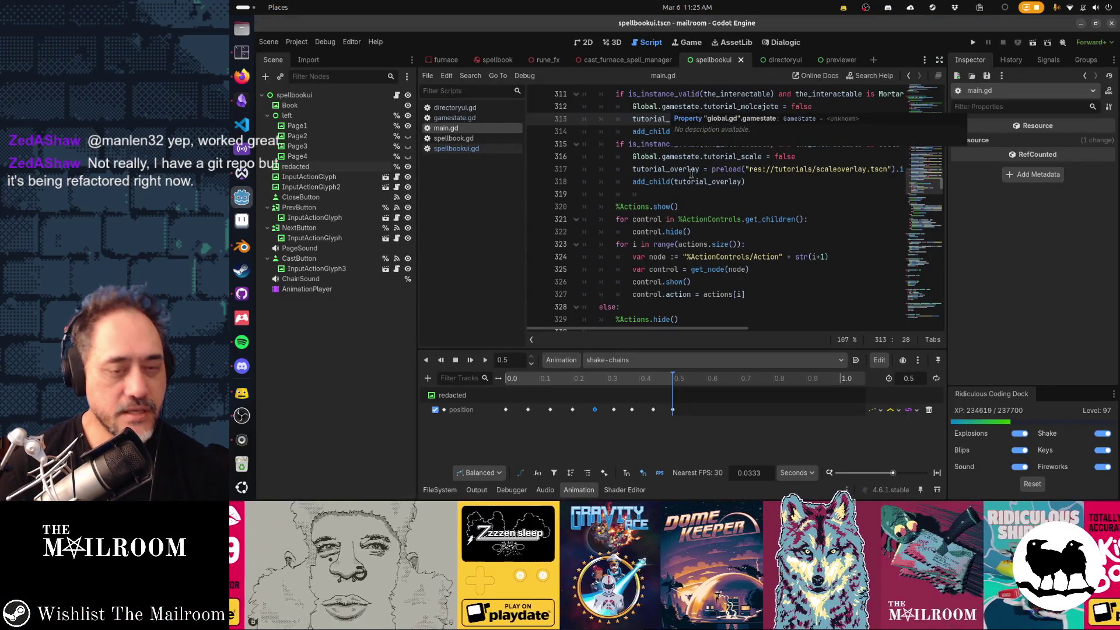
Run the game, pick up a canister and drop it to show the put-it-down hint, then pause.
{"action": "key", "text": "F5"}
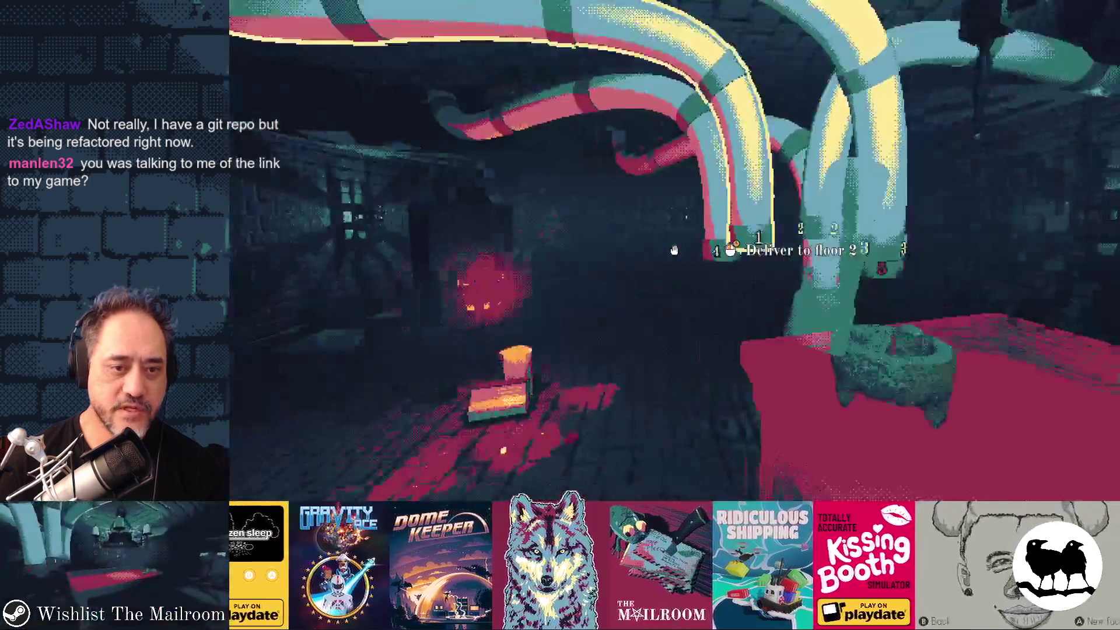
{"action": "left_click", "coordinate": [674, 250]}
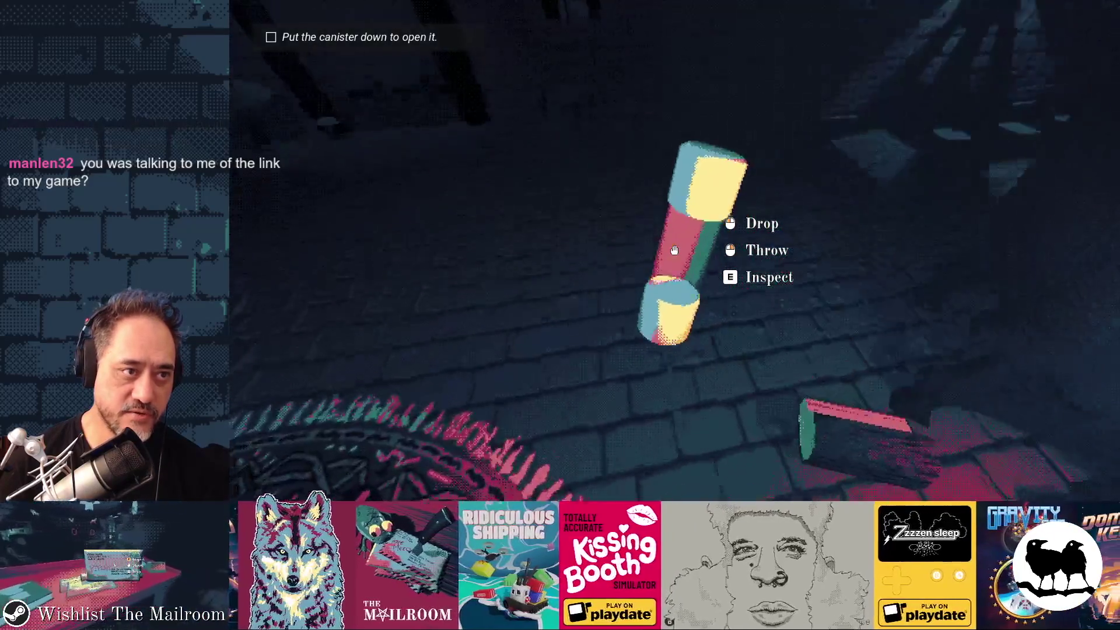
{"action": "left_click", "coordinate": [674, 250]}
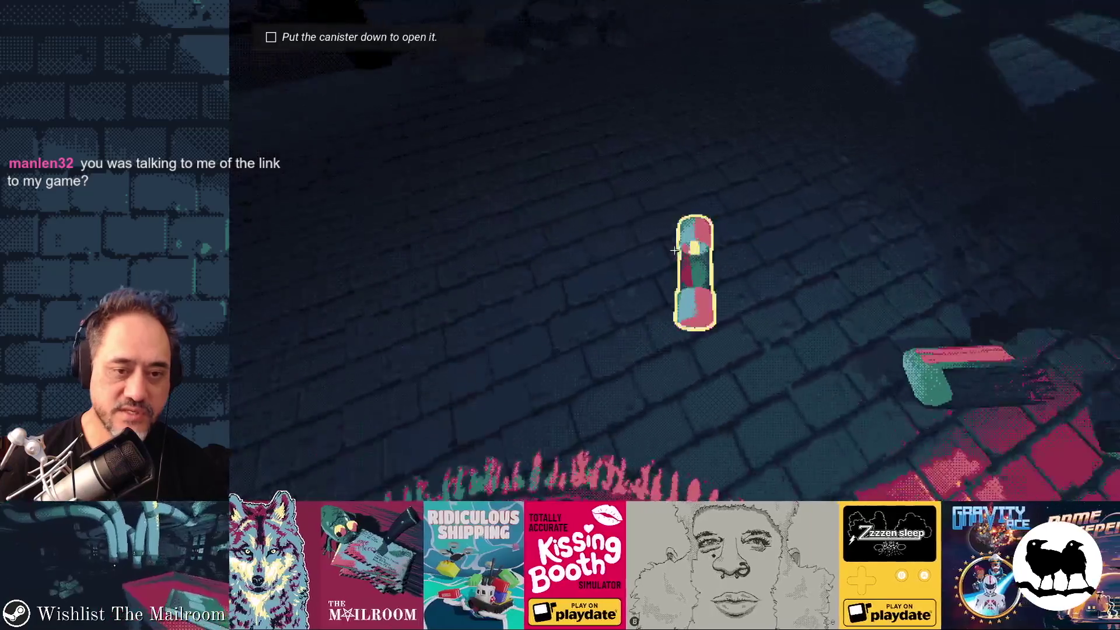
{"action": "key", "text": "Escape"}
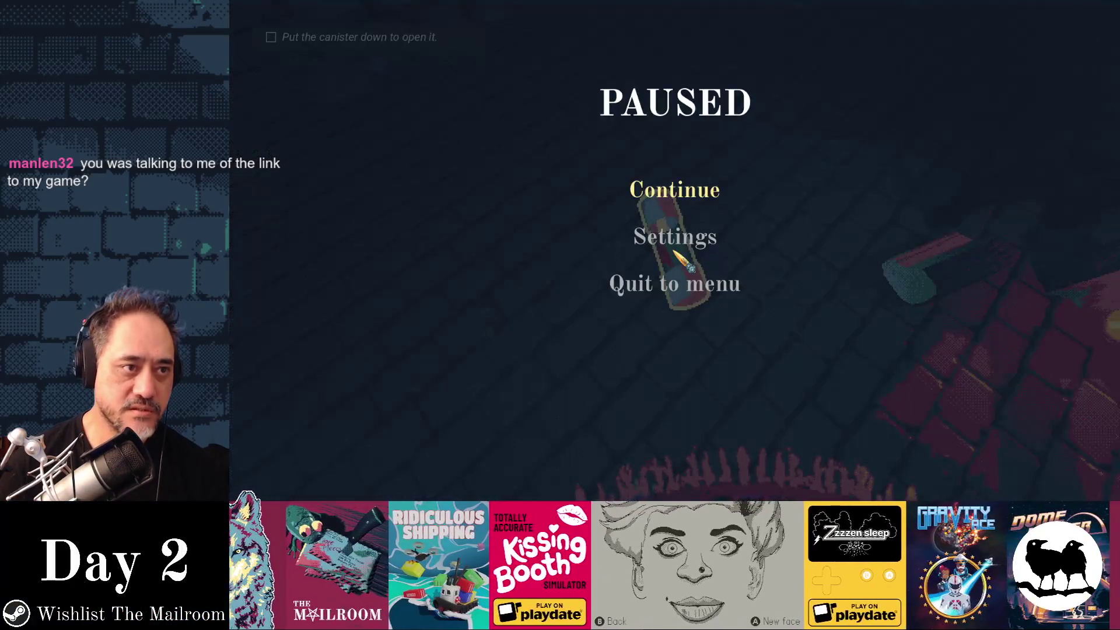
{"action": "key", "text": "super"}
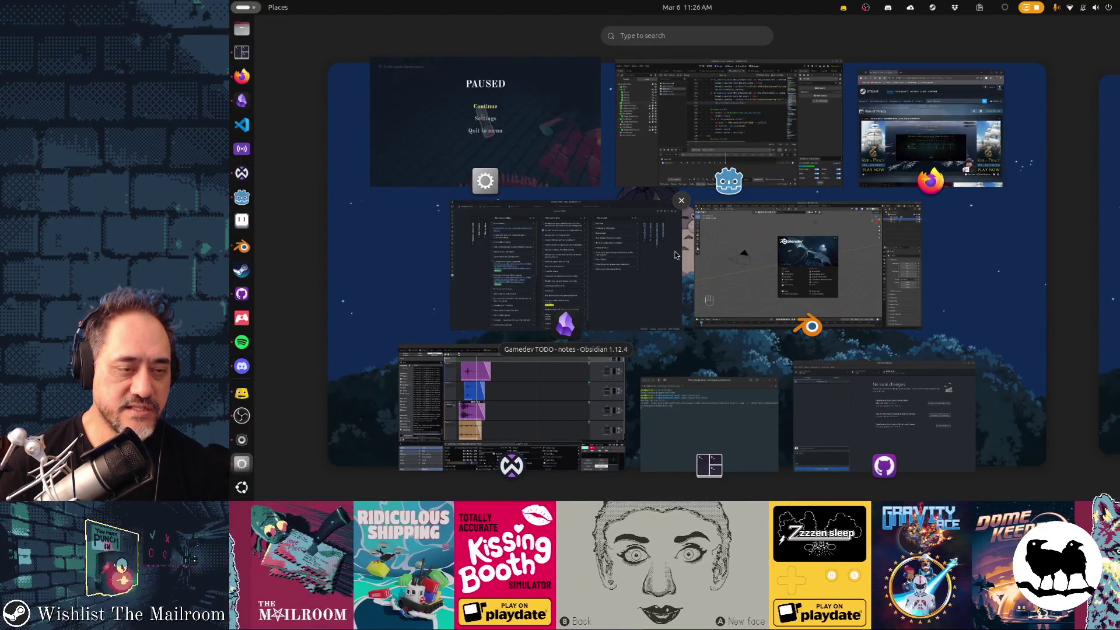
Return to Godot and start a Find in Files search, pasting 'Tutorial.OpenCanister'.
{"action": "left_click", "coordinate": [947, 130]}
{"action": "key", "text": "alt+Tab"}
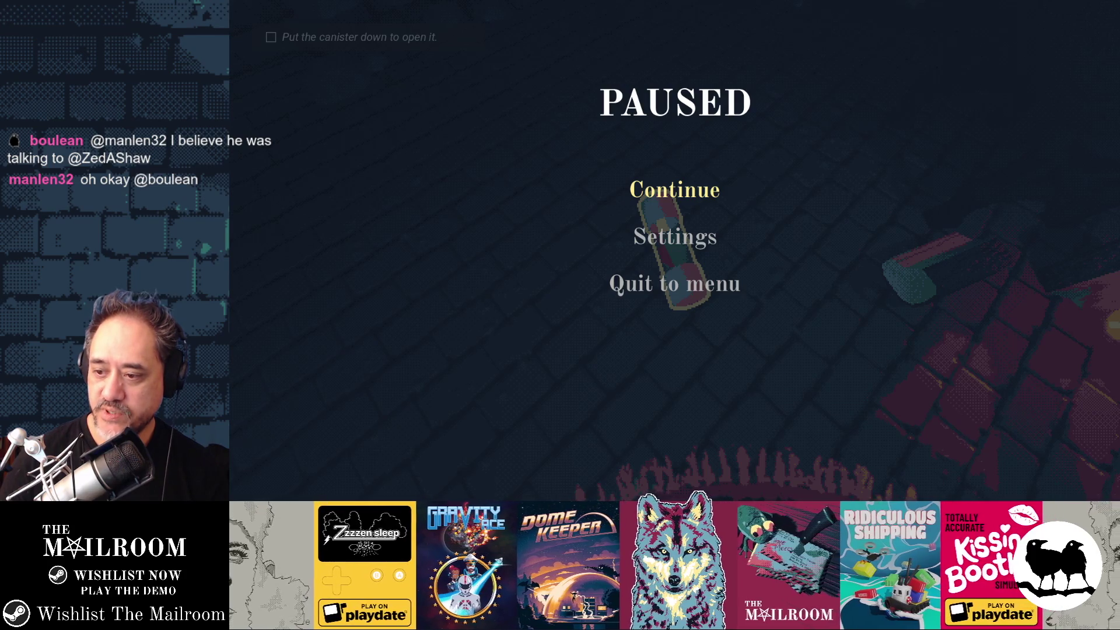
{"action": "key", "text": "alt+Tab"}
{"action": "key", "text": "alt+Tab"}
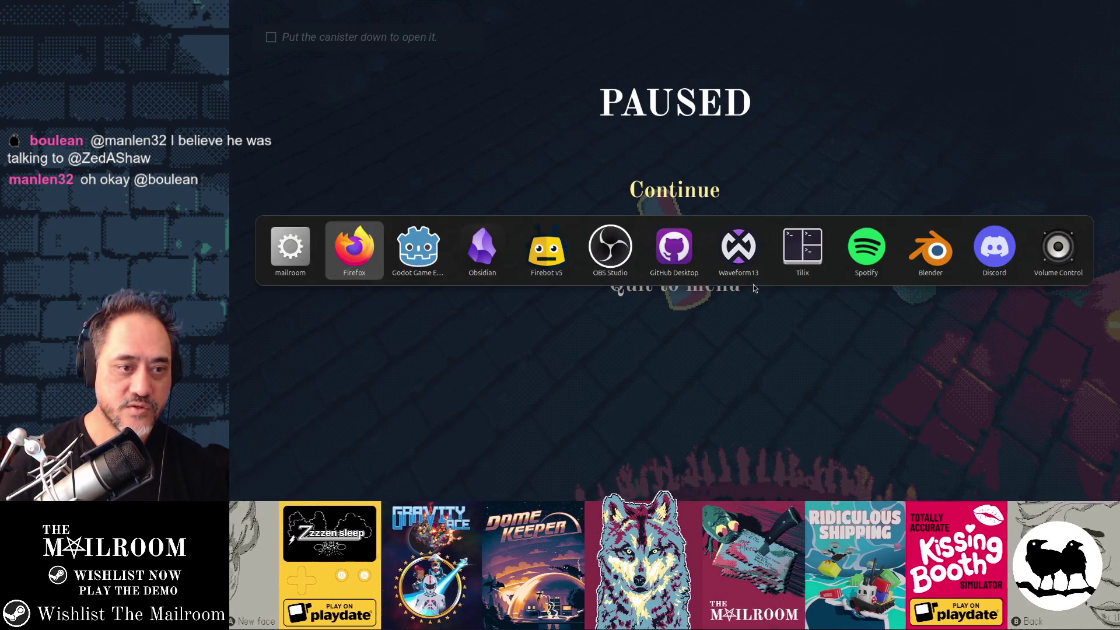
{"action": "key", "text": "ctrl+shift+f"}
{"action": "type", "text": "Tutorial.OpenCanister"}
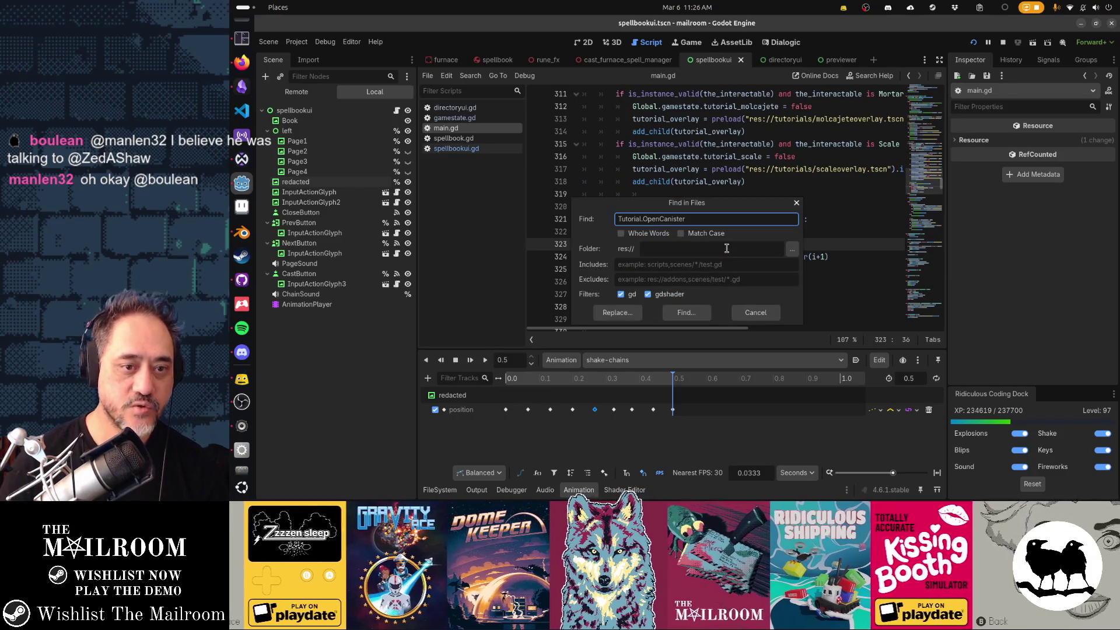
Run the Tutorial.OpenCanister search, then try Quick Open with 'opencanister' and cancel it.
{"action": "key", "text": "Return"}
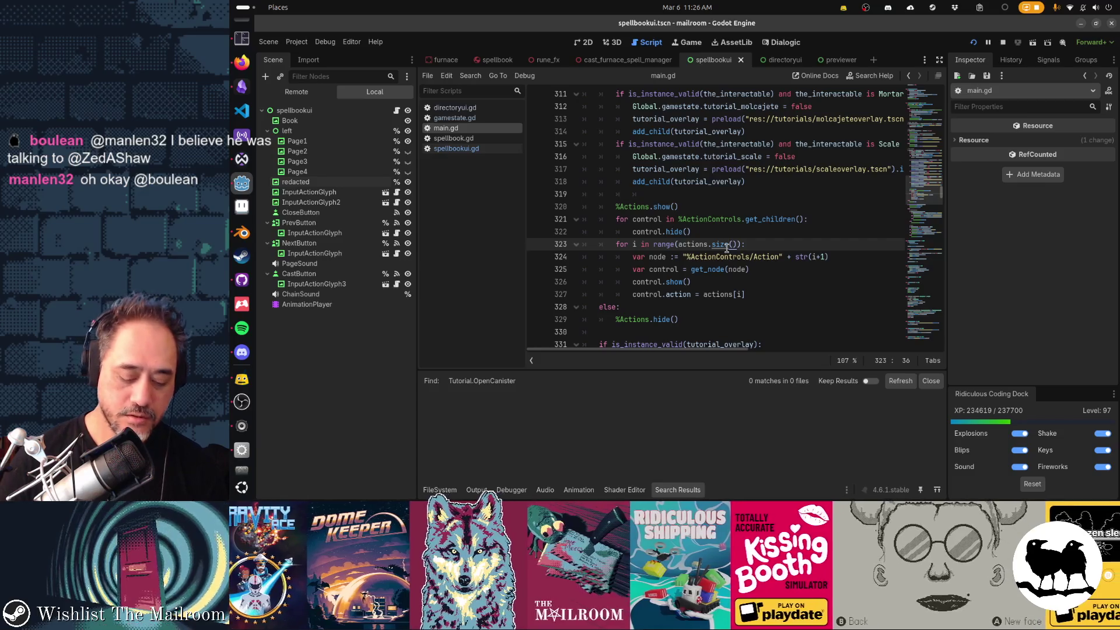
{"action": "key", "text": "ctrl+shift+f"}
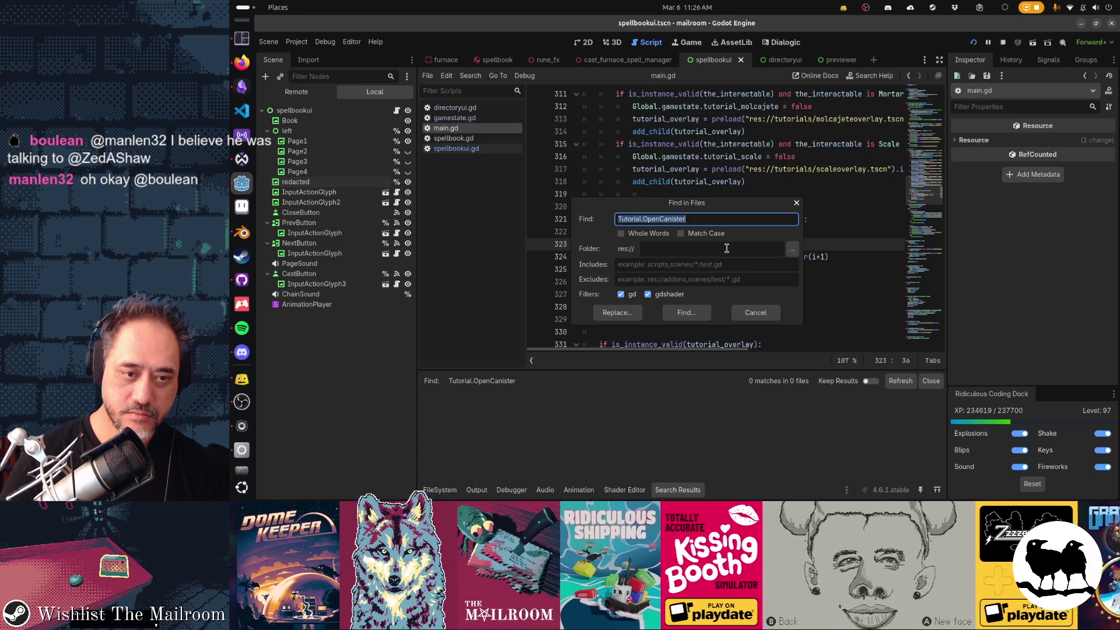
{"action": "key", "text": "Escape"}
{"action": "key", "text": "shift+alt+o"}
{"action": "type", "text": "opencas"}
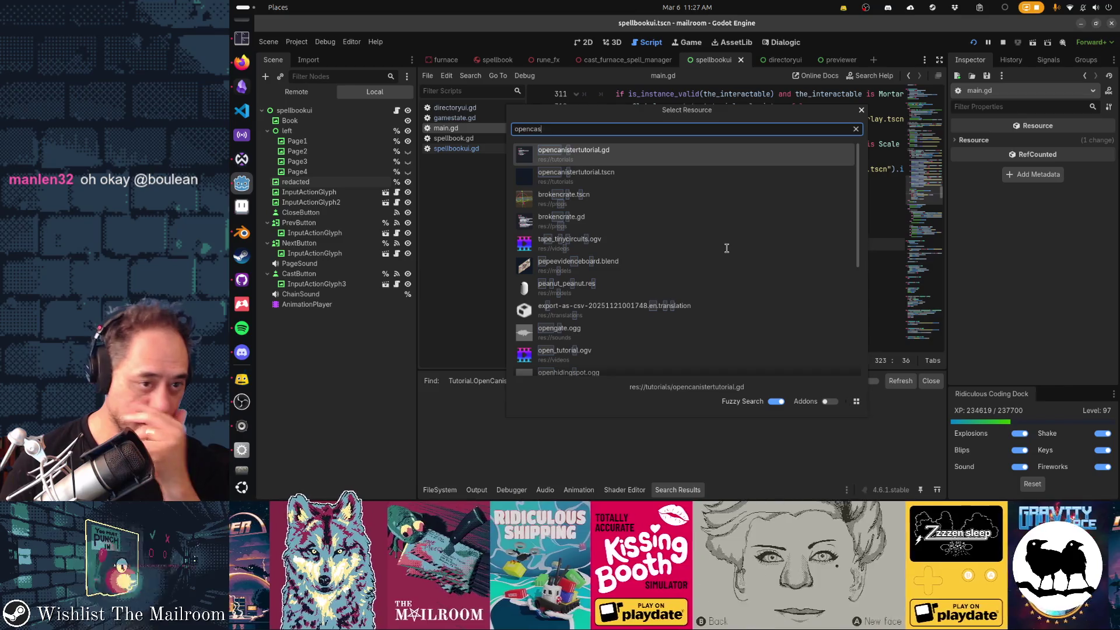
{"action": "key", "text": "BackSpace"}
{"action": "type", "text": "nister"}
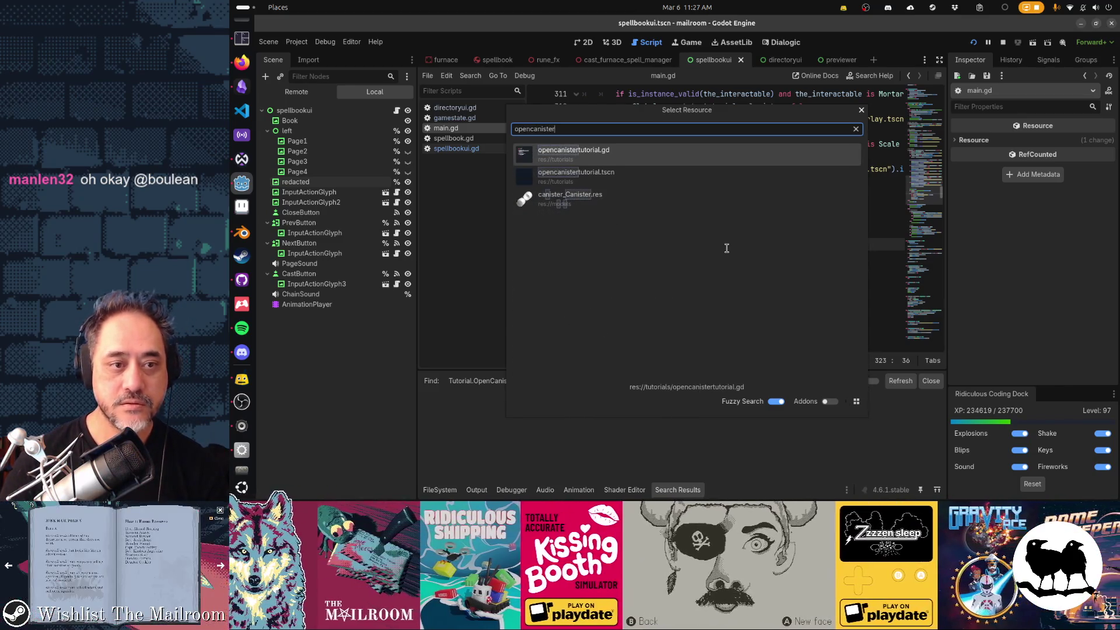
{"action": "key", "text": "Escape"}
Search the project for 'opencanister' and open the canister.gd match at line 51.
{"action": "key", "text": "ctrl+shift+f"}
{"action": "type", "text": "open_canister"}
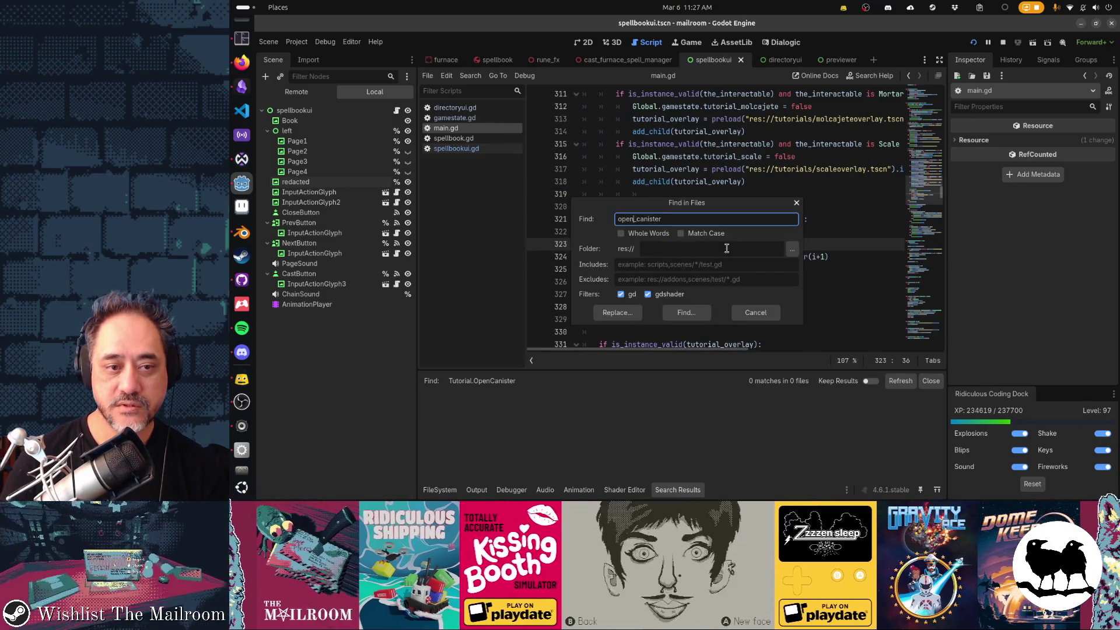
{"action": "key", "text": "Return"}
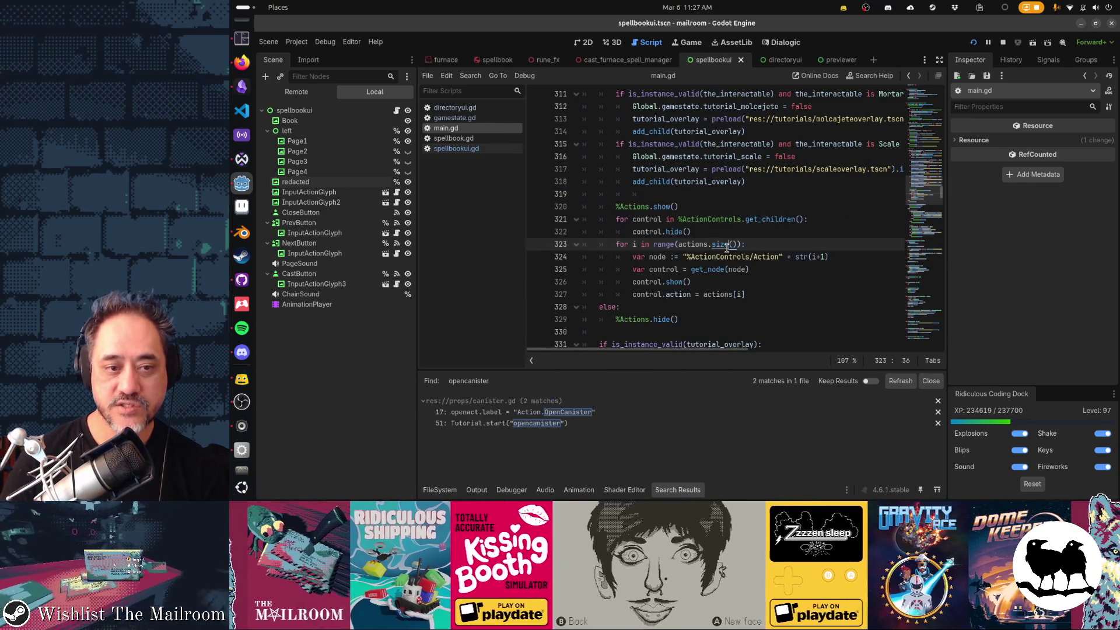
{"action": "left_click", "coordinate": [564, 424]}
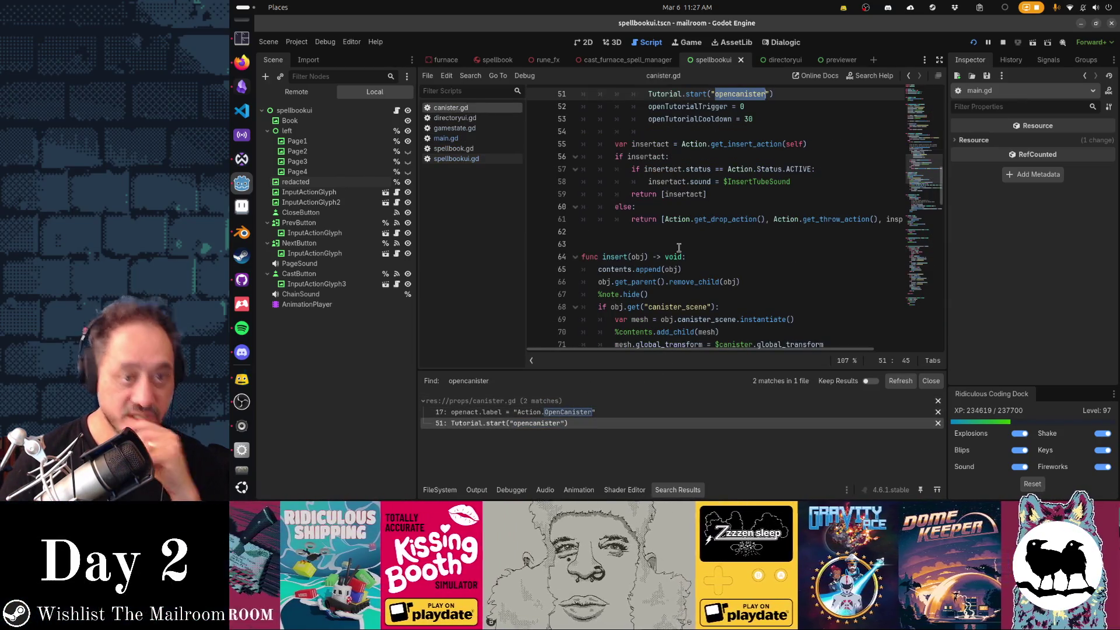
Append 'and contents.size() > 0' to the Furnace condition on line 48 of canister.gd.
{"action": "scroll", "coordinate": [679, 247], "scroll_direction": "up", "scroll_amount": 3}
{"action": "scroll", "coordinate": [679, 248], "scroll_direction": "up", "scroll_amount": 2}
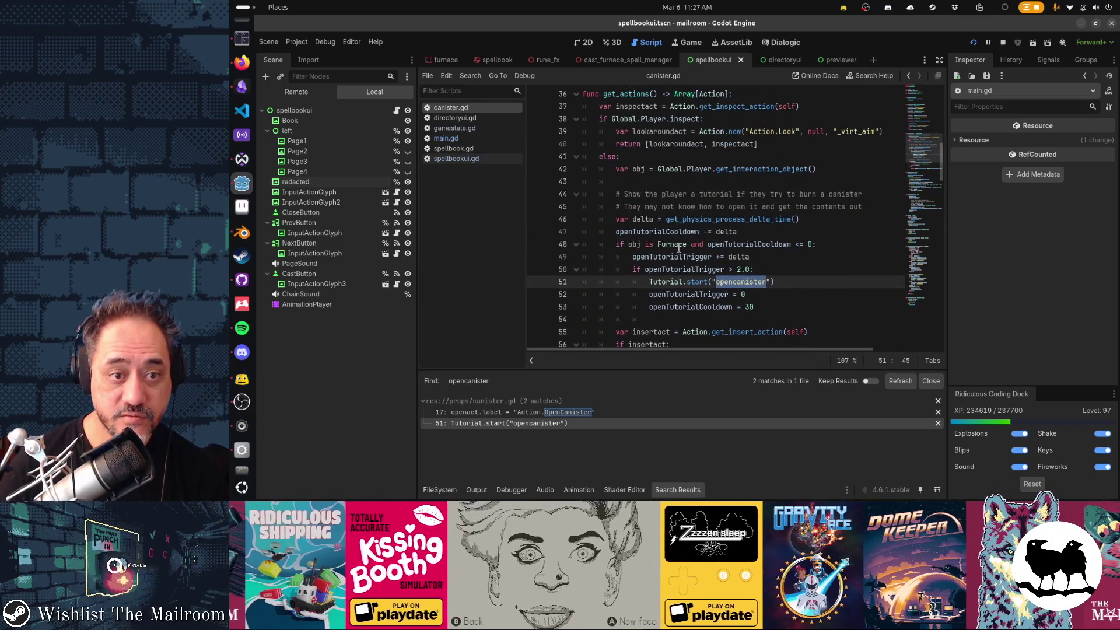
{"action": "scroll", "coordinate": [678, 248], "scroll_direction": "up", "scroll_amount": 4}
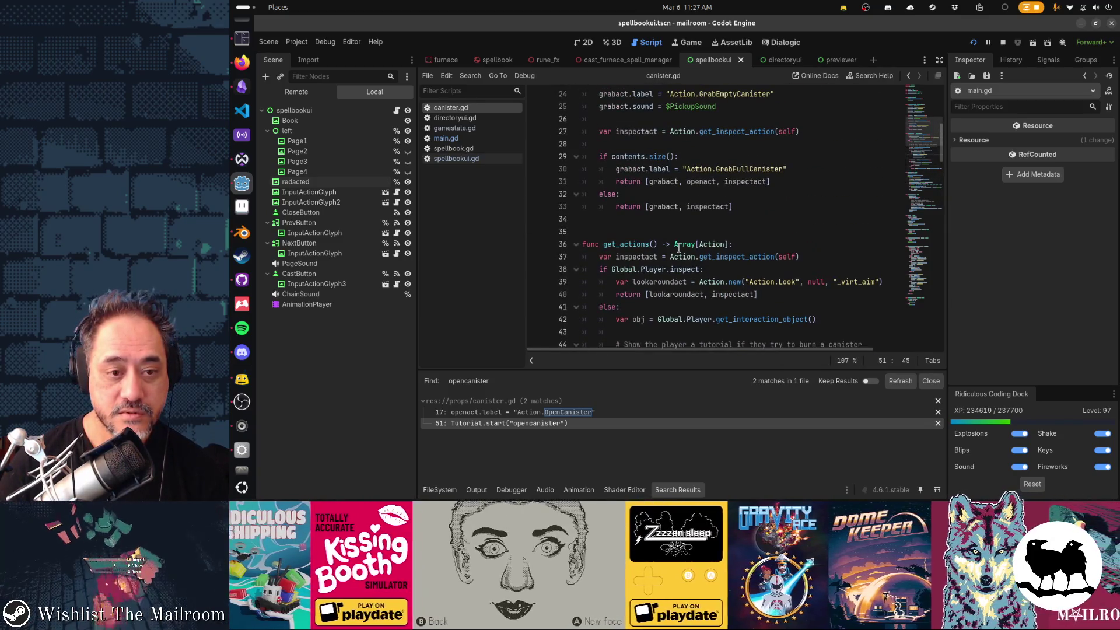
{"action": "scroll", "coordinate": [678, 248], "scroll_direction": "down", "scroll_amount": 3}
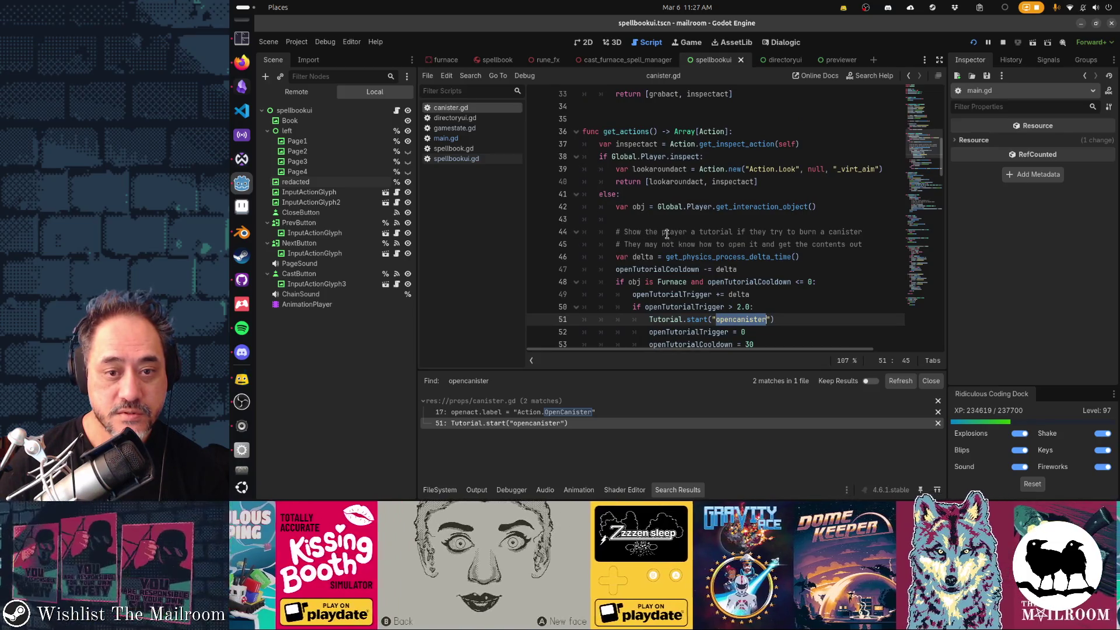
{"action": "scroll", "coordinate": [802, 240], "scroll_direction": "down", "scroll_amount": 2}
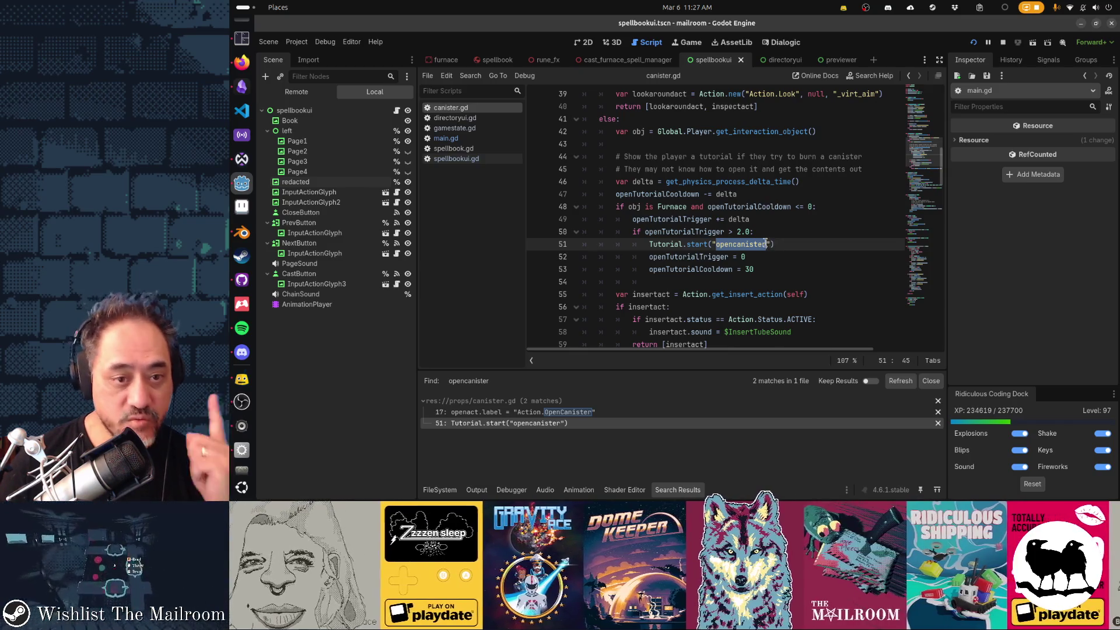
{"action": "left_click", "coordinate": [814, 207]}
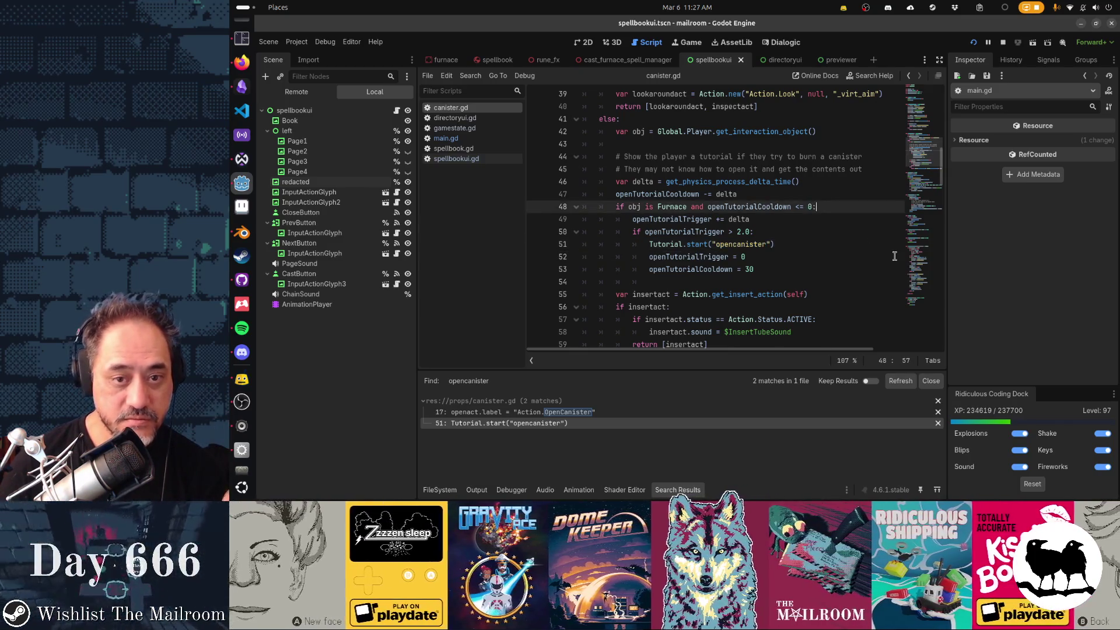
{"action": "key", "text": "Left"}
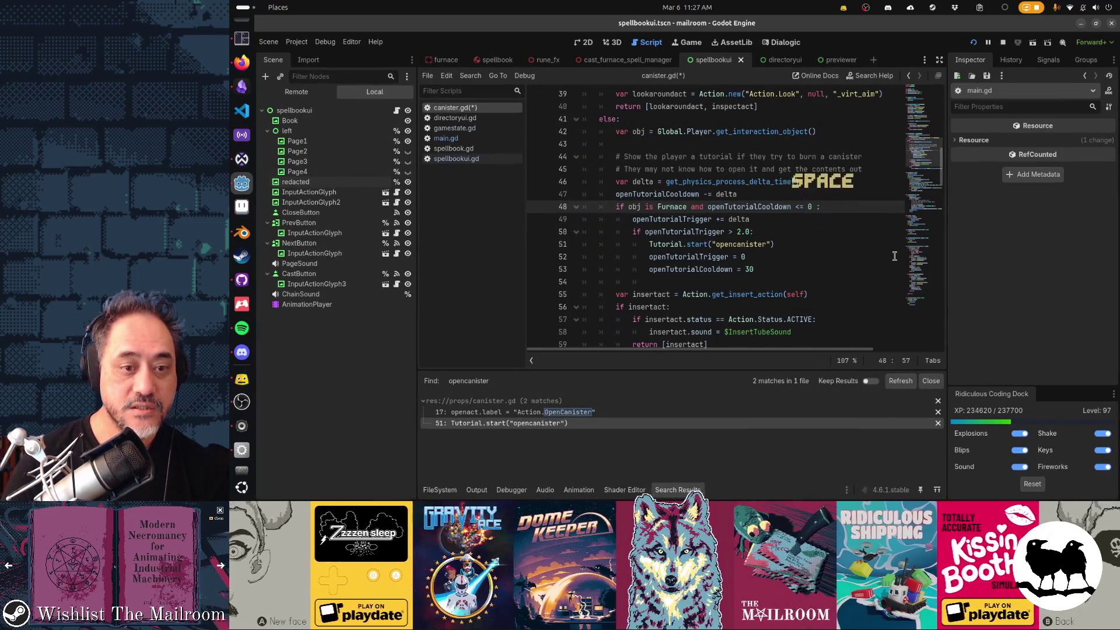
{"action": "type", "text": "and"}
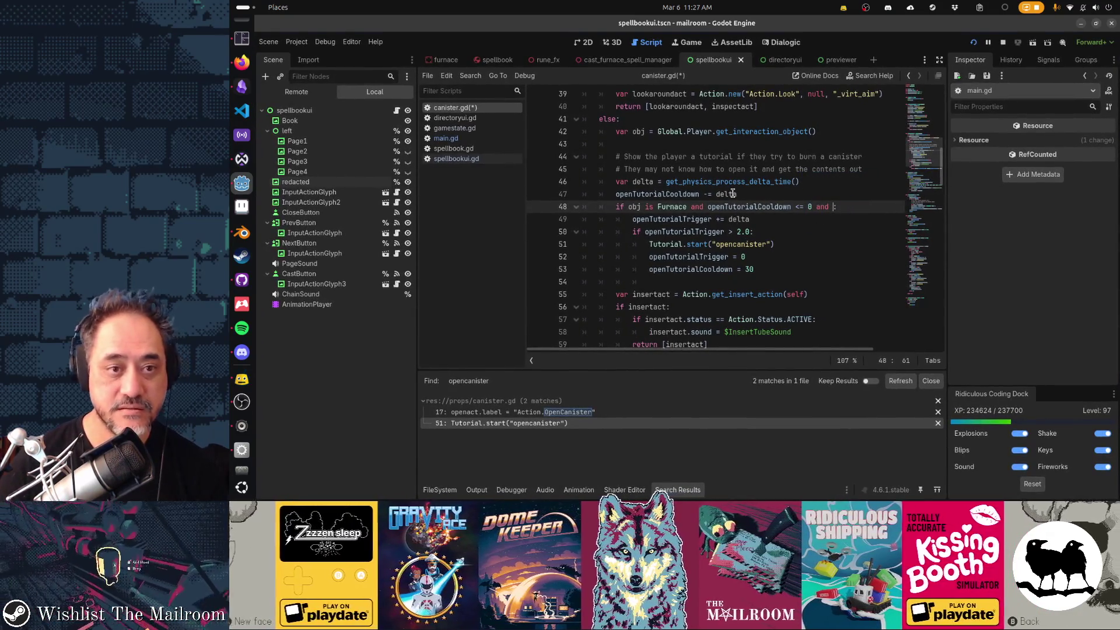
{"action": "scroll", "coordinate": [732, 193], "scroll_direction": "up", "scroll_amount": 10}
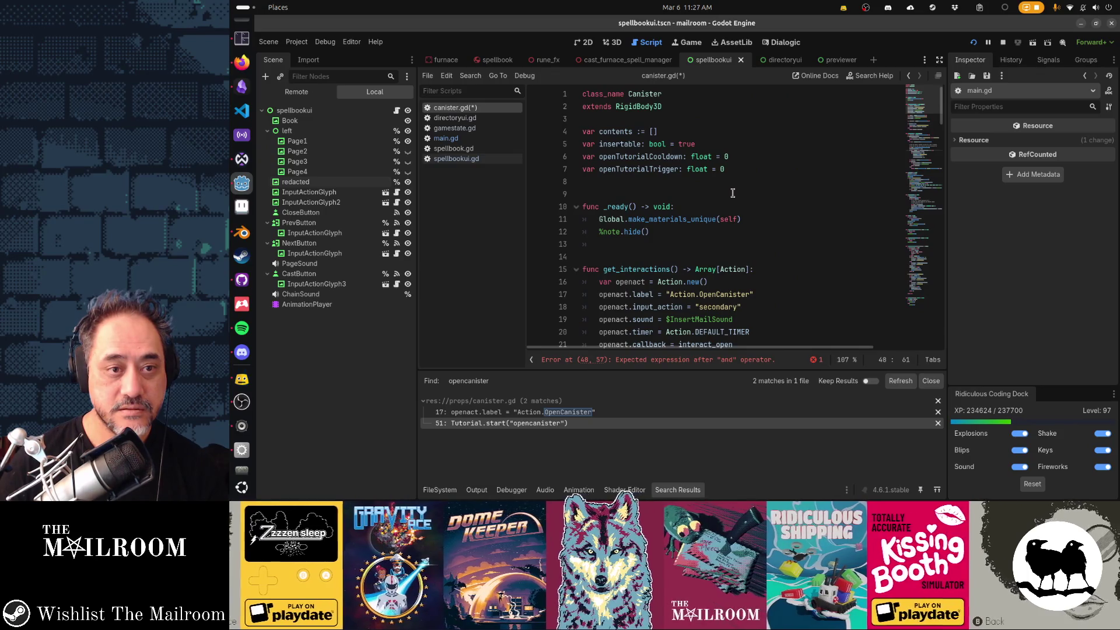
{"action": "scroll", "coordinate": [733, 193], "scroll_direction": "down", "scroll_amount": 12}
{"action": "scroll", "coordinate": [733, 193], "scroll_direction": "up", "scroll_amount": 2}
{"action": "type", "text": "ntents.size()"}
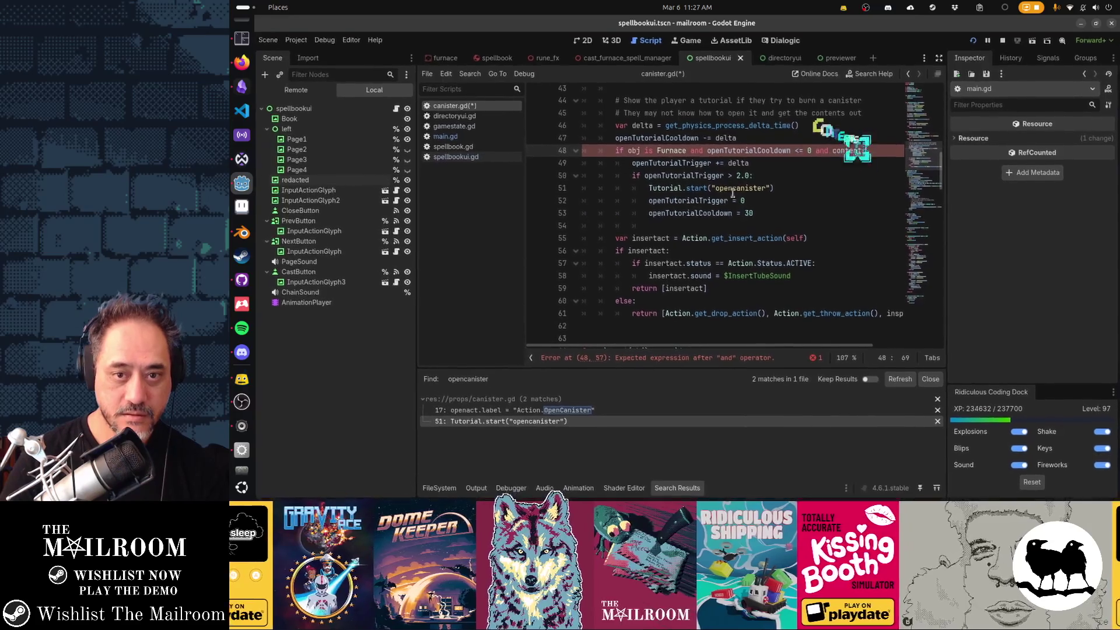
{"action": "type", "text": " > 0"}
{"action": "key", "text": "BackSpace"}
{"action": "key", "text": "BackSpace"}
{"action": "type", "text": ":"}
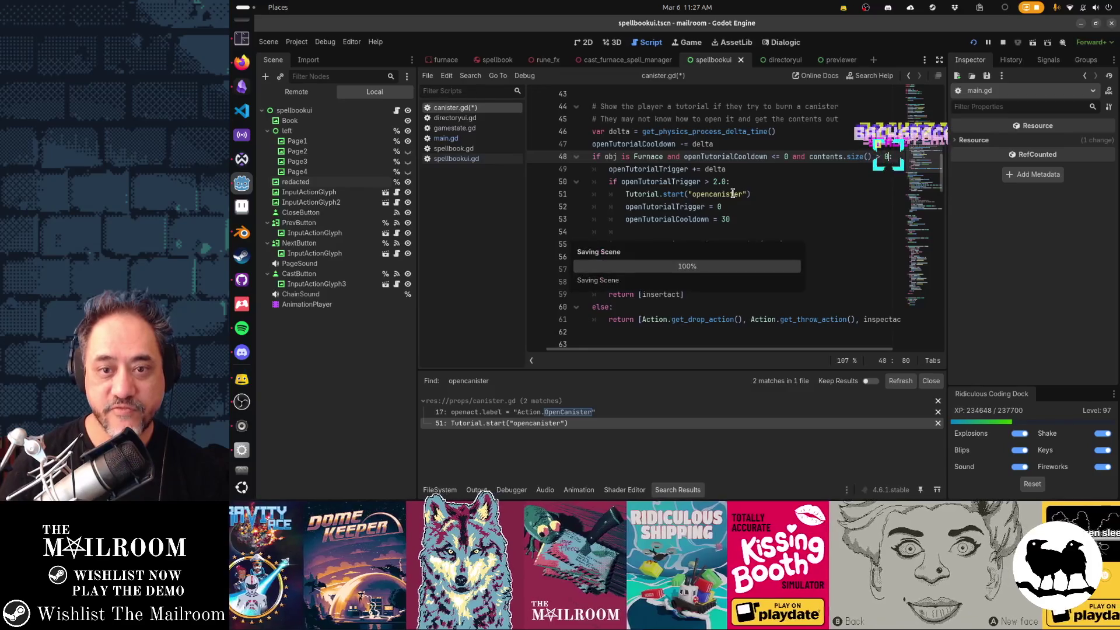
Save canister.gd, stop the running game, and relaunch the project.
{"action": "key", "text": "ctrl+s"}
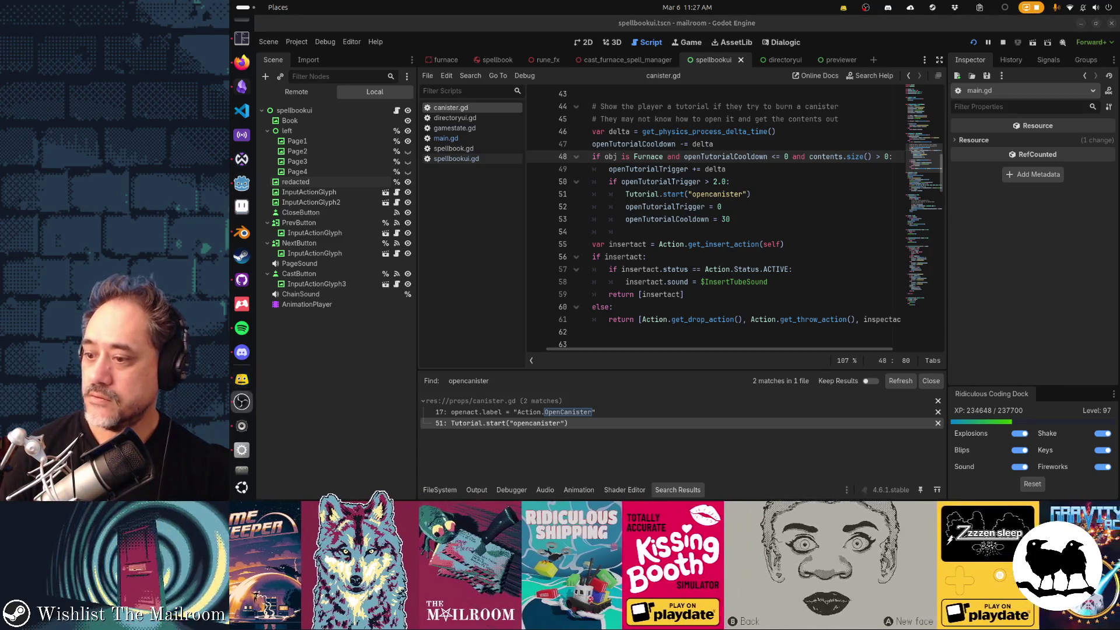
{"action": "left_click", "coordinate": [712, 235]}
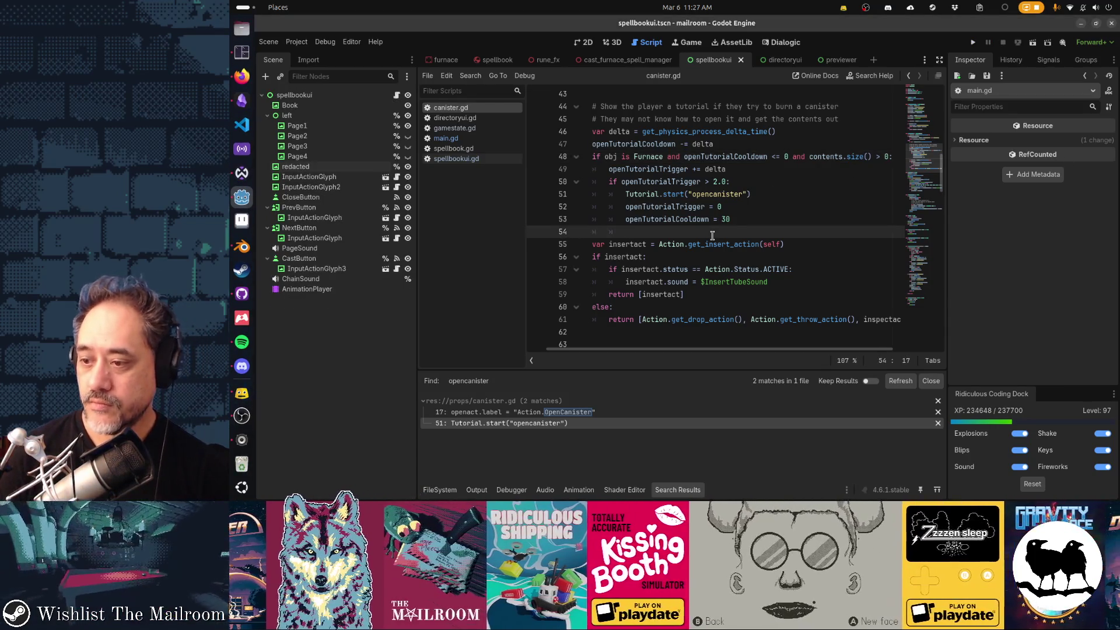
{"action": "left_click", "coordinate": [730, 221]}
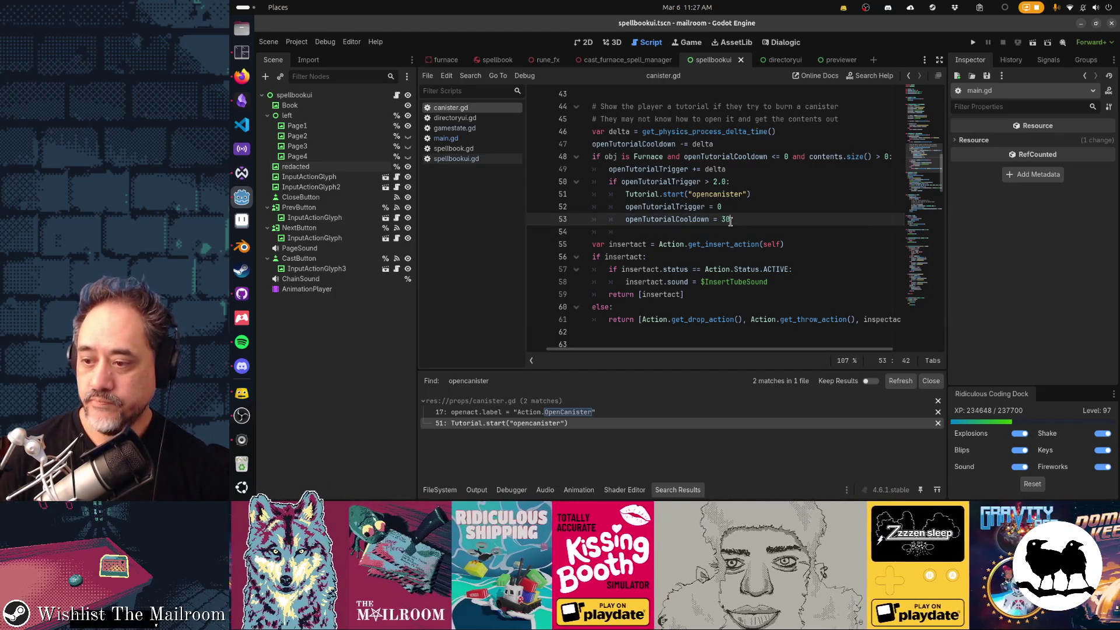
{"action": "key", "text": "F5"}
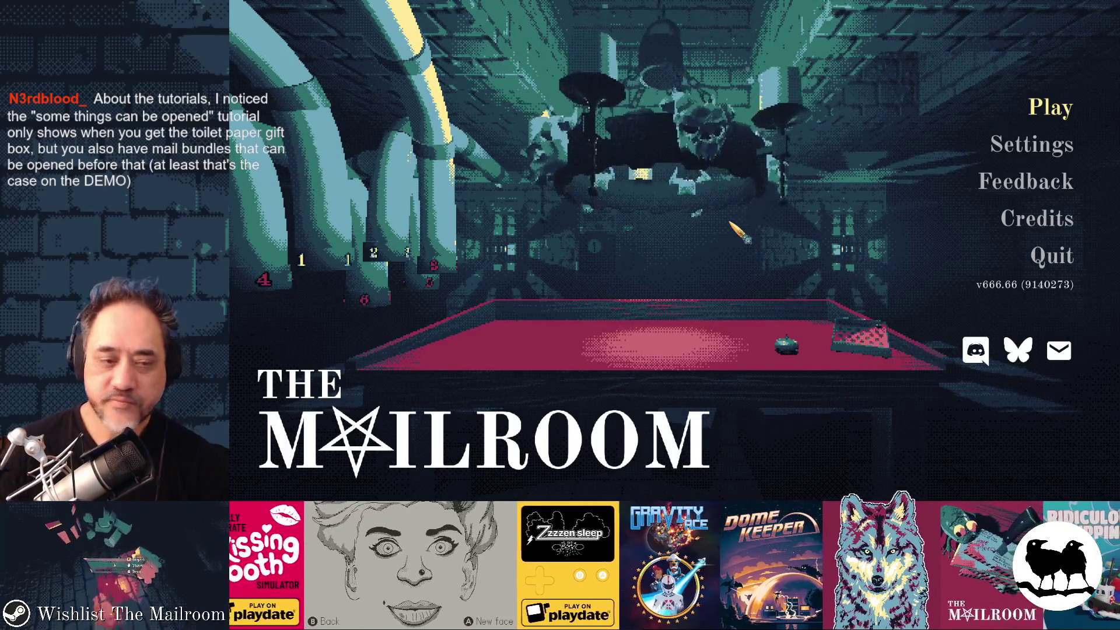
Start play from the main menu, grab a piece of mail, and seal it into a held canister.
{"action": "key", "text": "Return"}
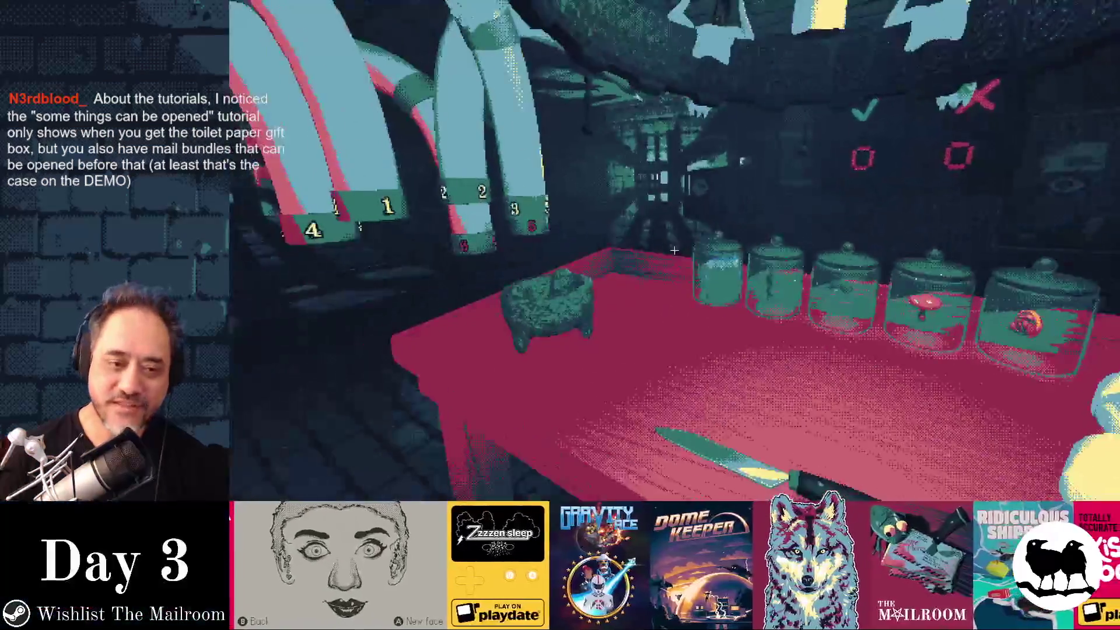
{"action": "key", "text": "Escape"}
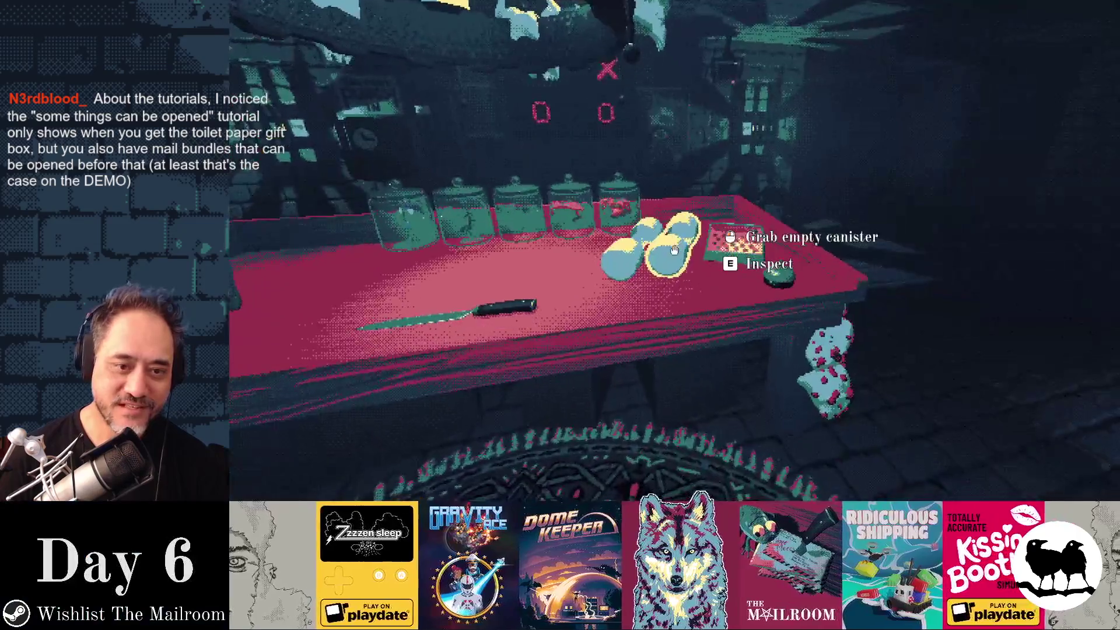
{"action": "left_click", "coordinate": [674, 249]}
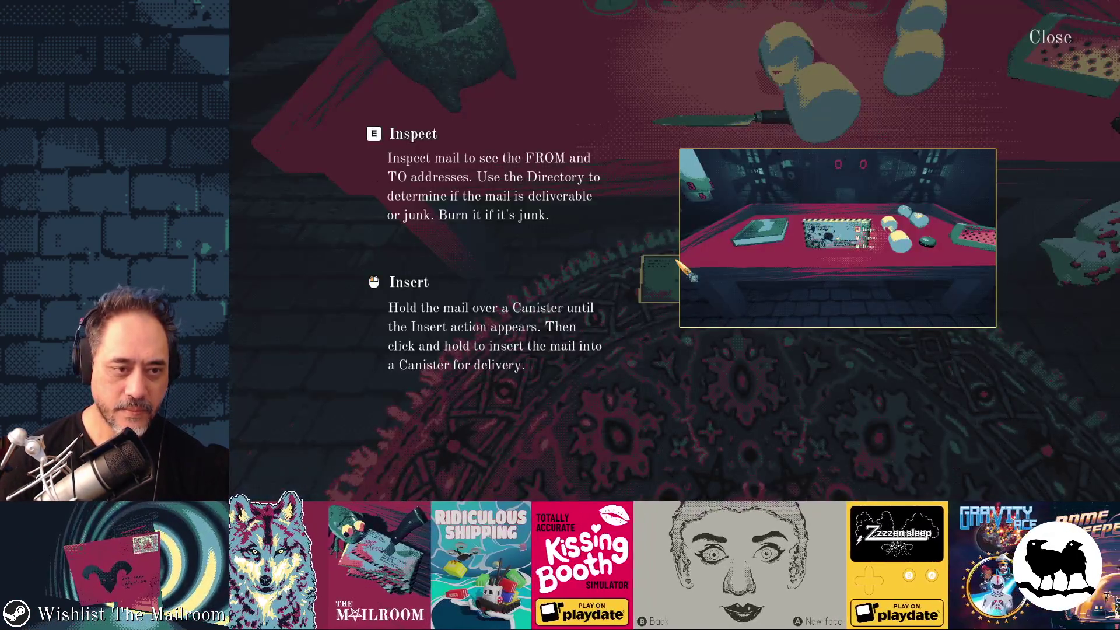
{"action": "key", "text": "Escape"}
{"action": "left_click", "coordinate": [671, 260]}
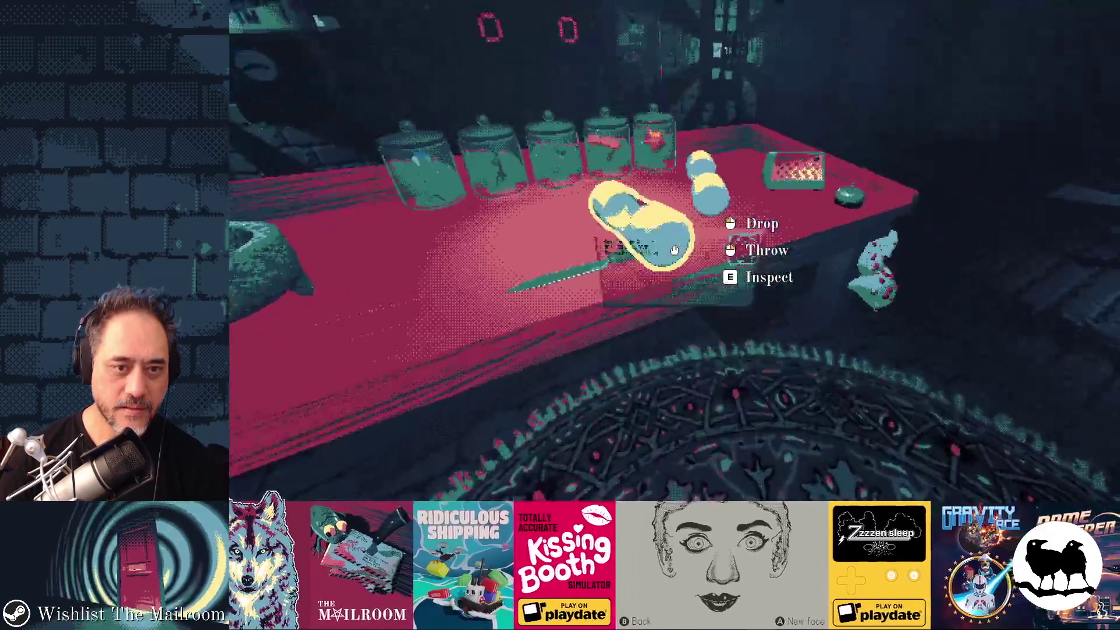
{"action": "left_click_drag", "start_coordinate": [675, 250], "coordinate": [675, 250]}
{"action": "left_click", "coordinate": [675, 250]}
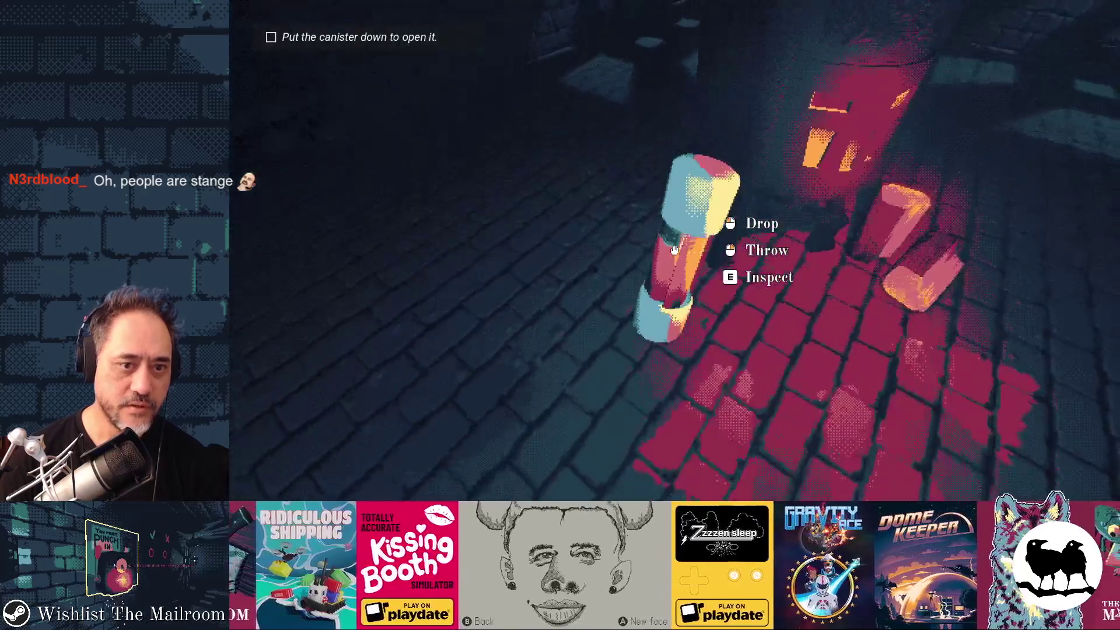
Set the full canister on the floor, pick it back up, and release it again.
{"action": "left_click", "coordinate": [675, 249]}
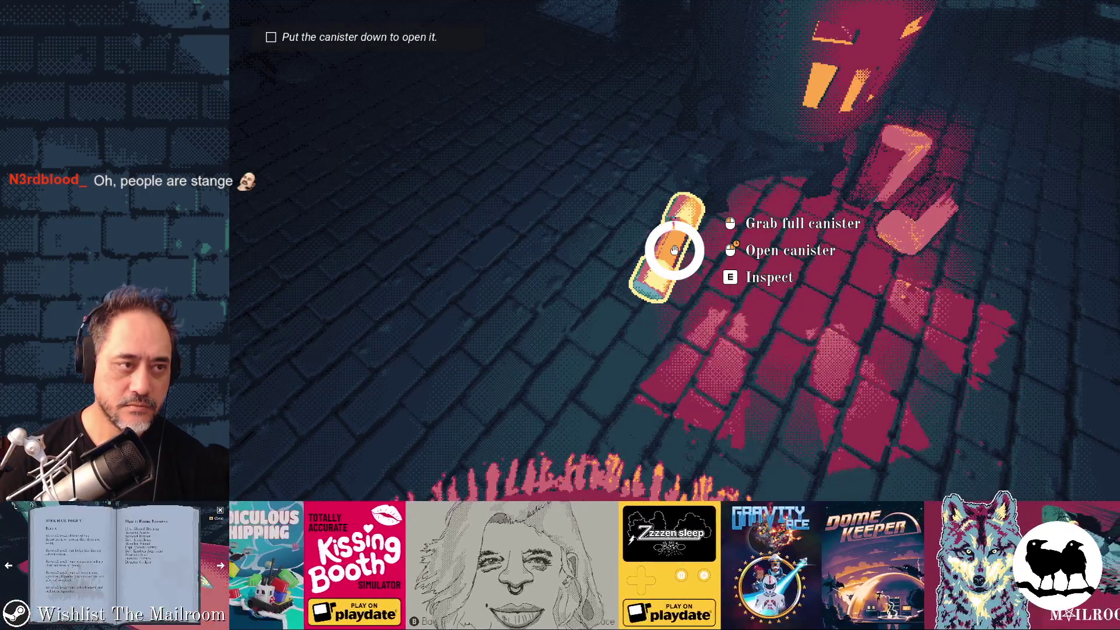
{"action": "left_click", "coordinate": [675, 250]}
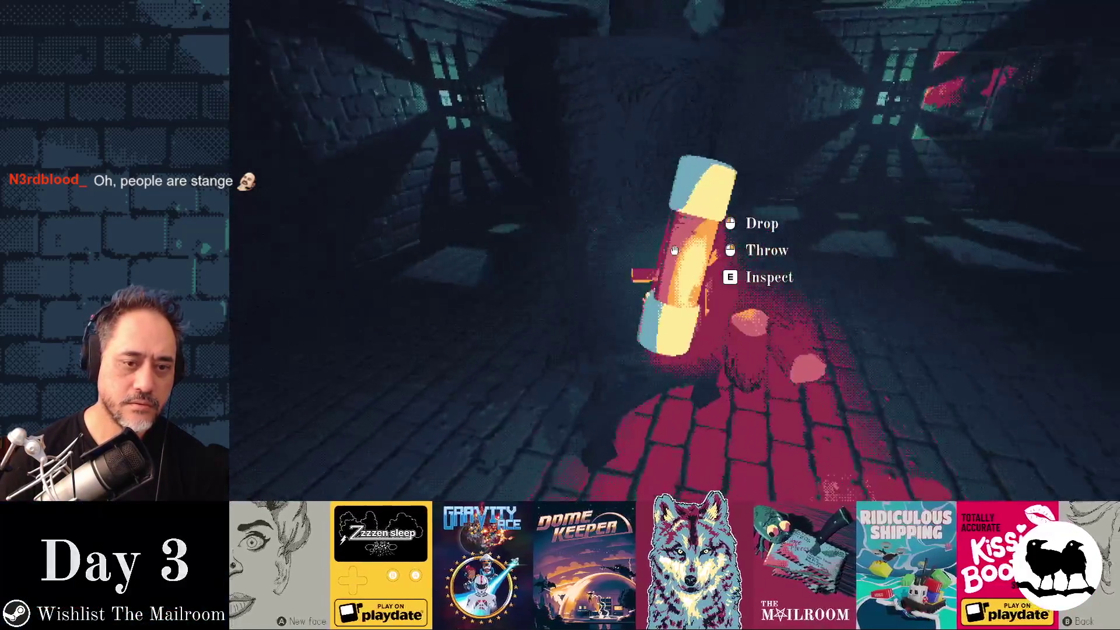
{"action": "left_click", "coordinate": [674, 250]}
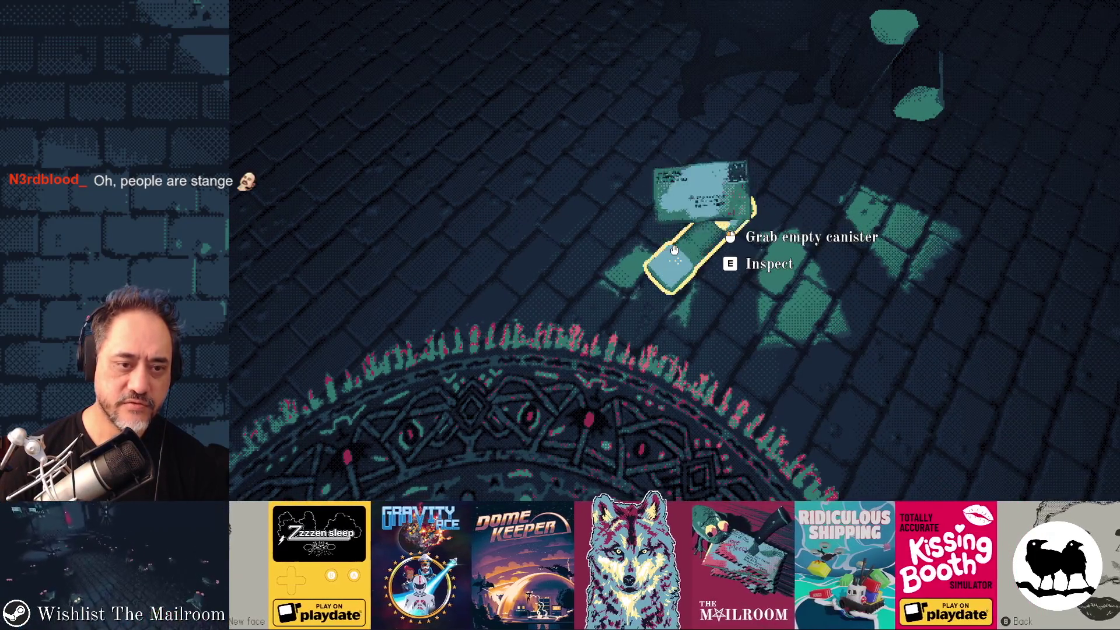
Move the emptied canister aside, then carry the letter to the table canister and insert it.
{"action": "left_click", "coordinate": [674, 250]}
{"action": "left_click", "coordinate": [675, 250]}
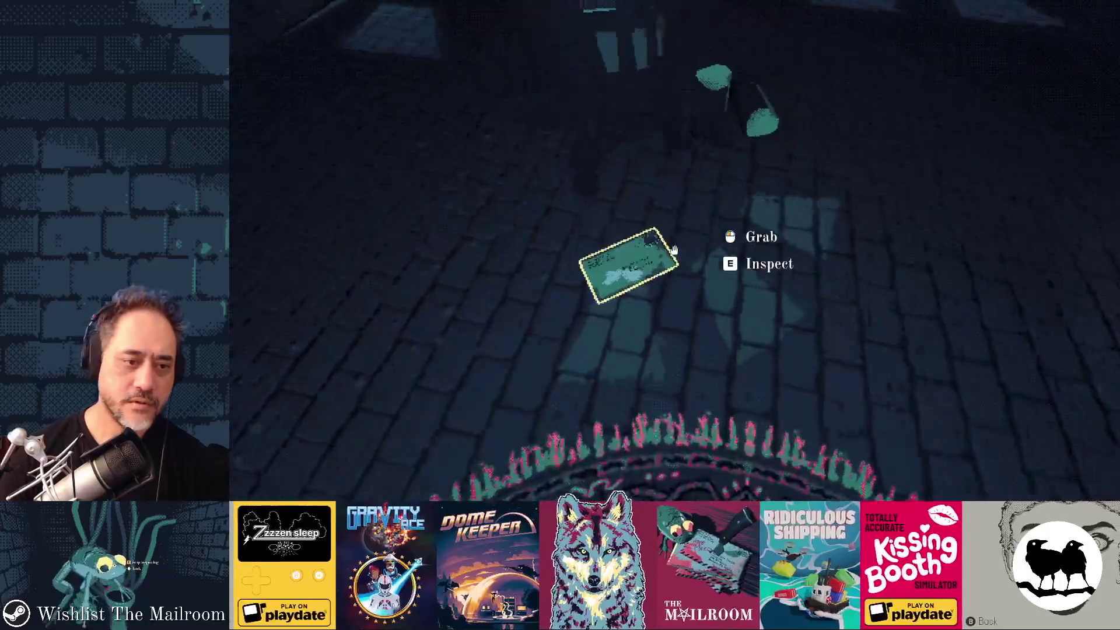
{"action": "left_click", "coordinate": [674, 250]}
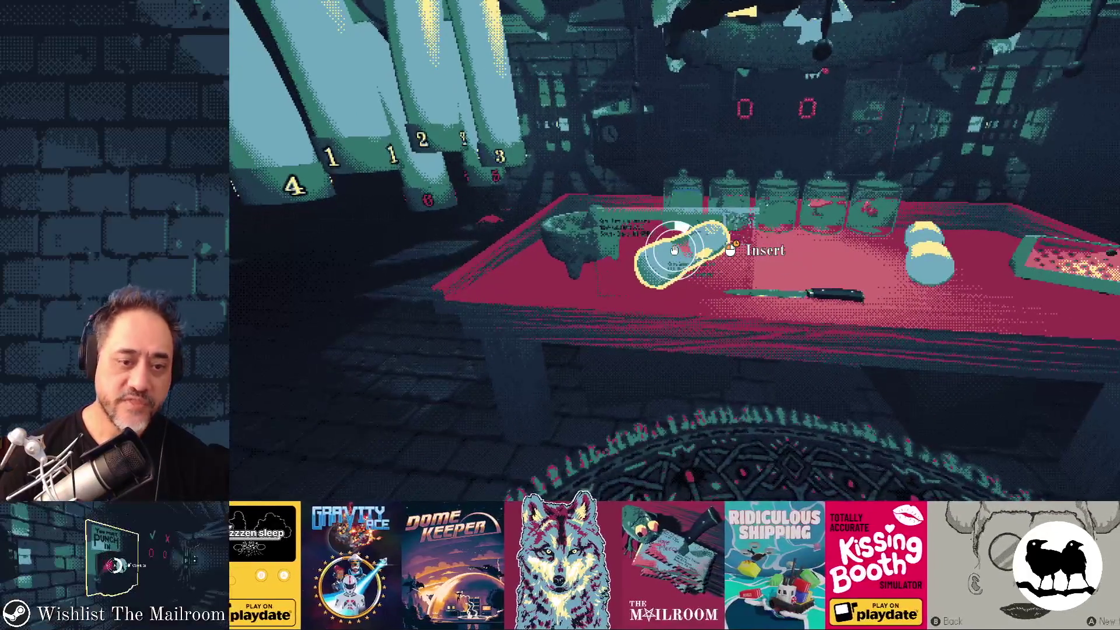
{"action": "left_click", "coordinate": [674, 251]}
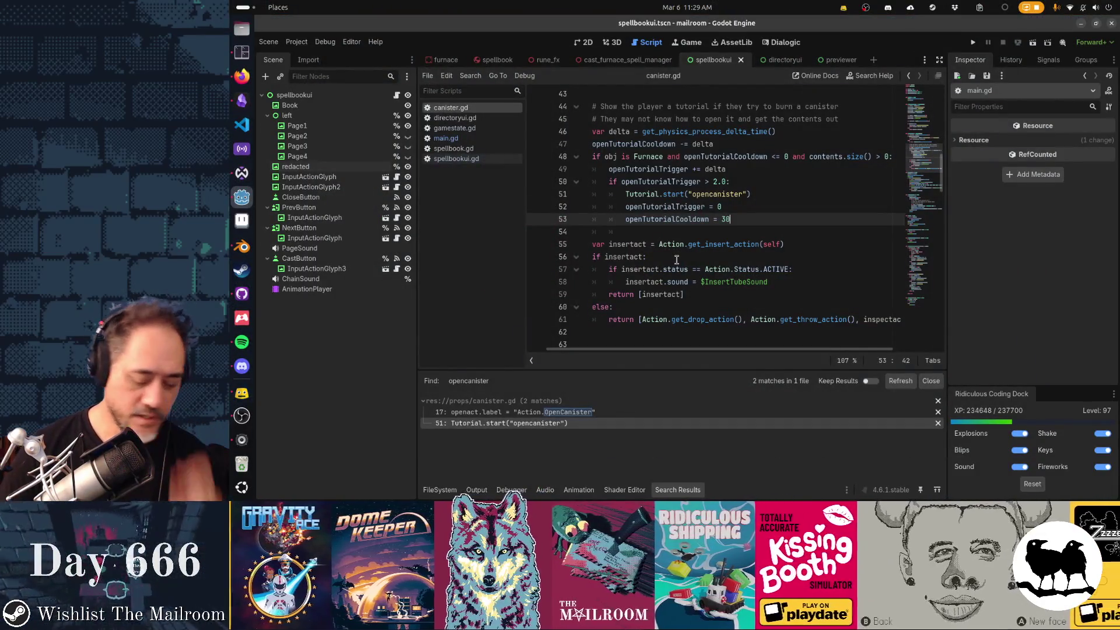
Open opencanistertutorial.gd, then finddirectorytutorial.gd, and select its line 43 await Tutorial.complete statement.
{"action": "key", "text": "alt+shift+o"}
{"action": "type", "text": "opencanister"}
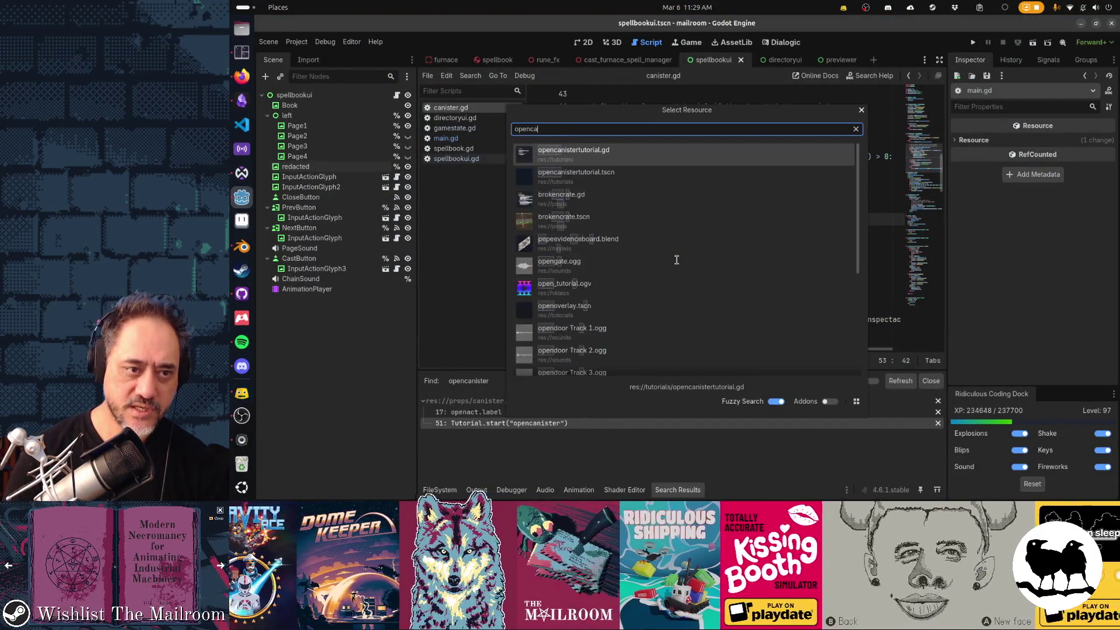
{"action": "key", "text": "Return"}
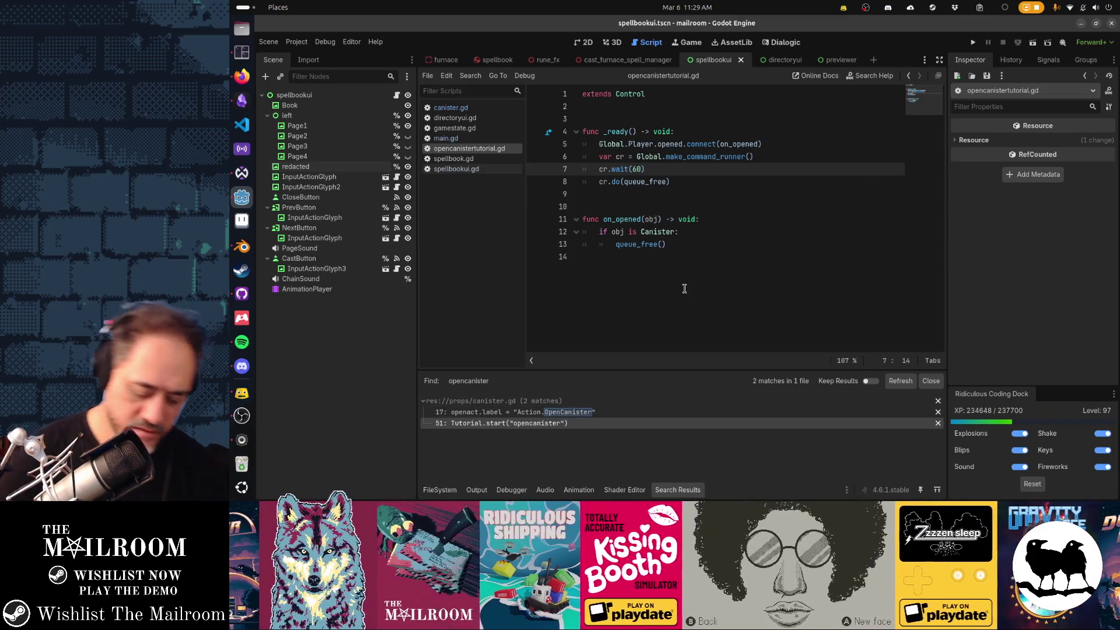
{"action": "key", "text": "shift+alt+o"}
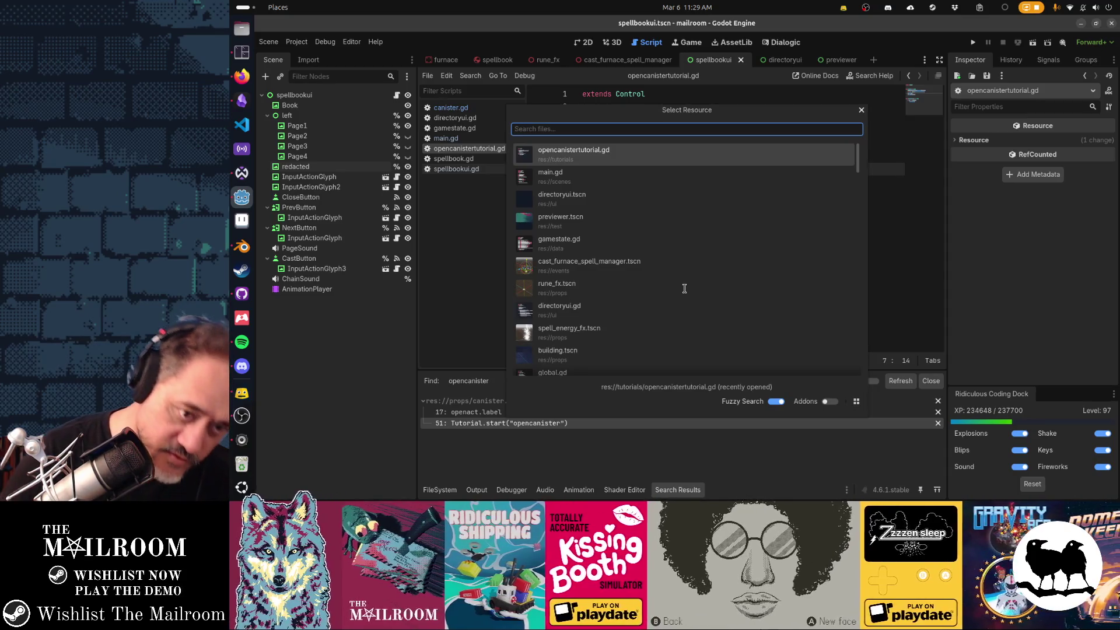
{"action": "type", "text": "directorytuto"}
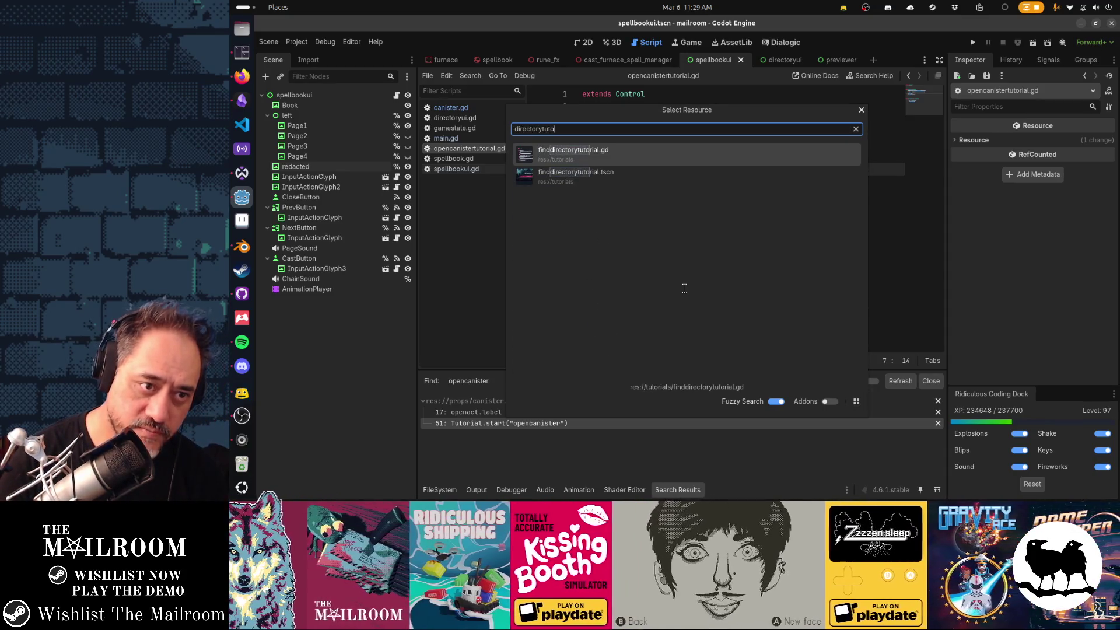
{"action": "key", "text": "Return"}
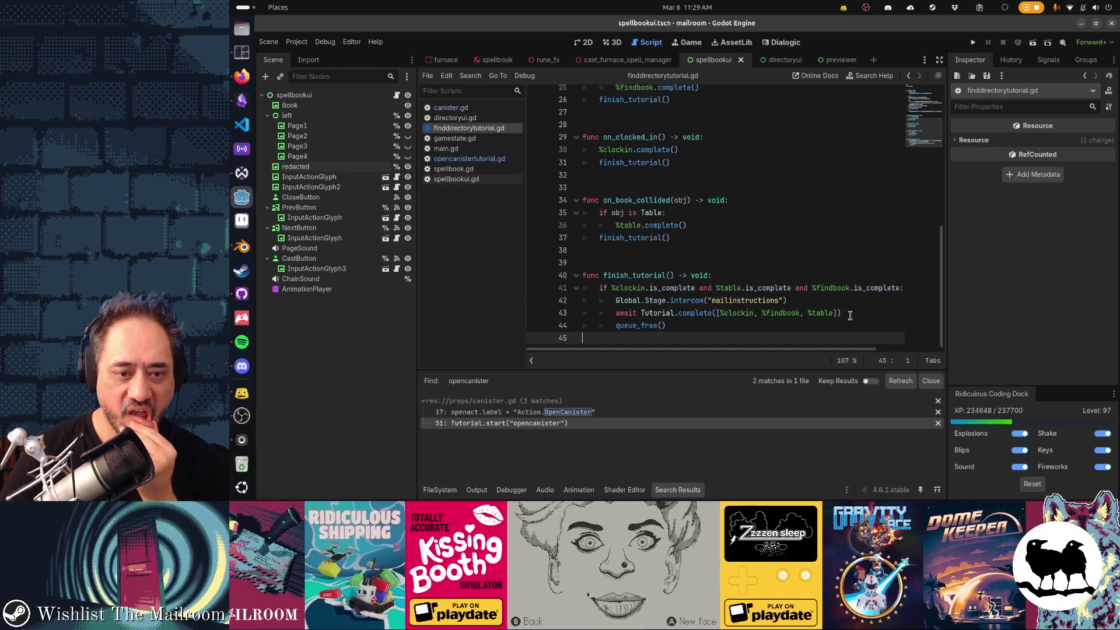
{"action": "left_click", "coordinate": [849, 314]}
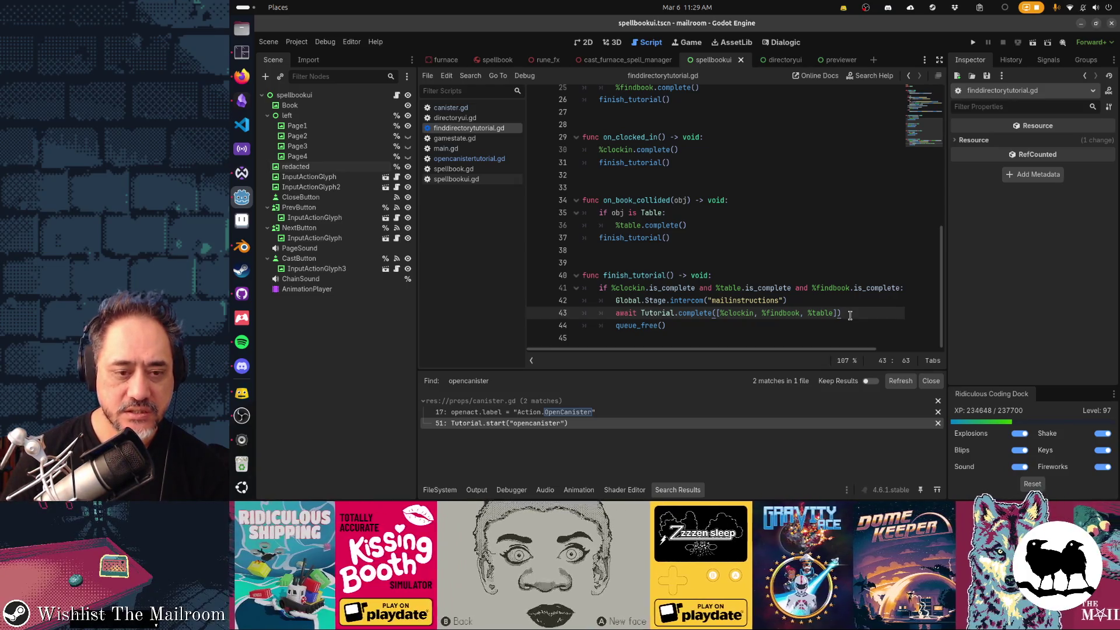
{"action": "key", "text": "shift+Home"}
{"action": "key", "text": "ctrl+c"}
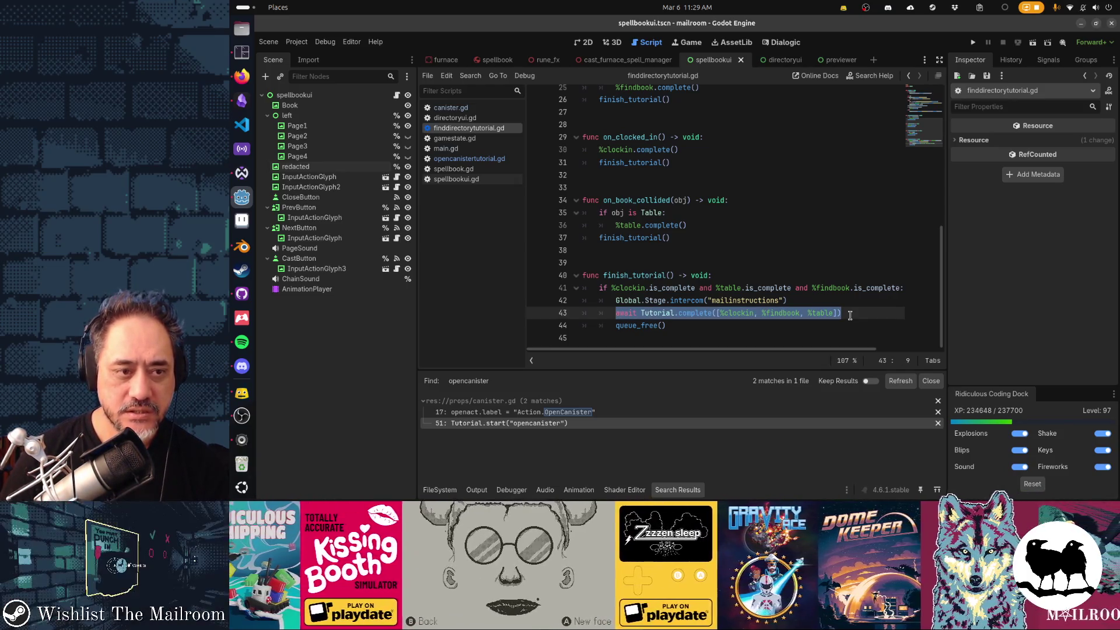
Add a blank line under the Canister check in opencanistertutorial.gd, then quick-search 'opencani'.
{"action": "left_click", "coordinate": [502, 160]}
{"action": "left_click", "coordinate": [706, 232]}
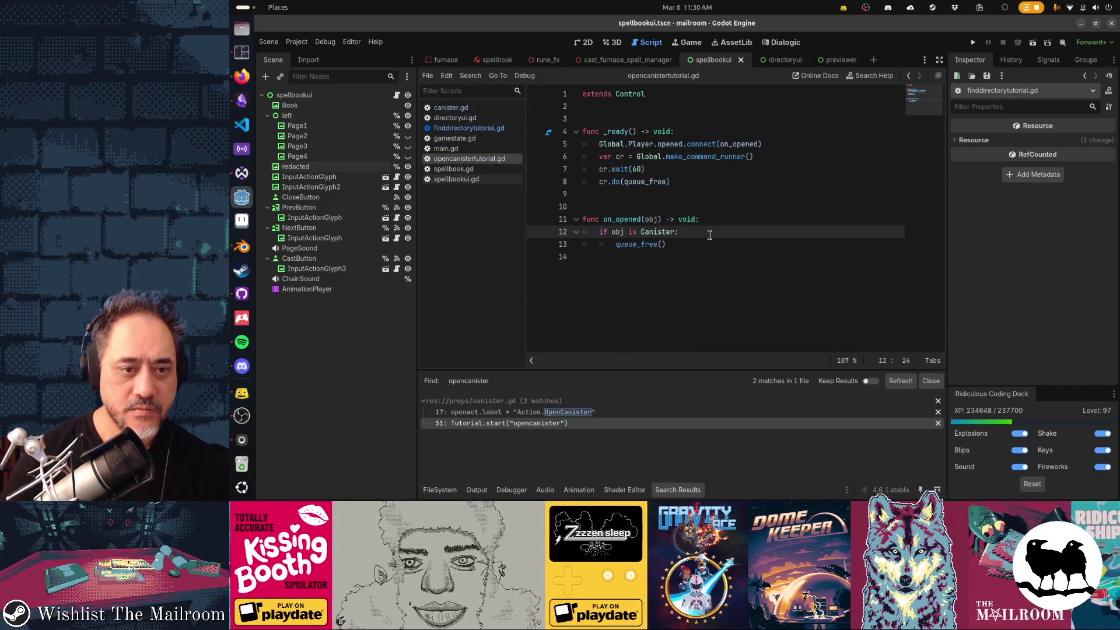
{"action": "key", "text": "Return"}
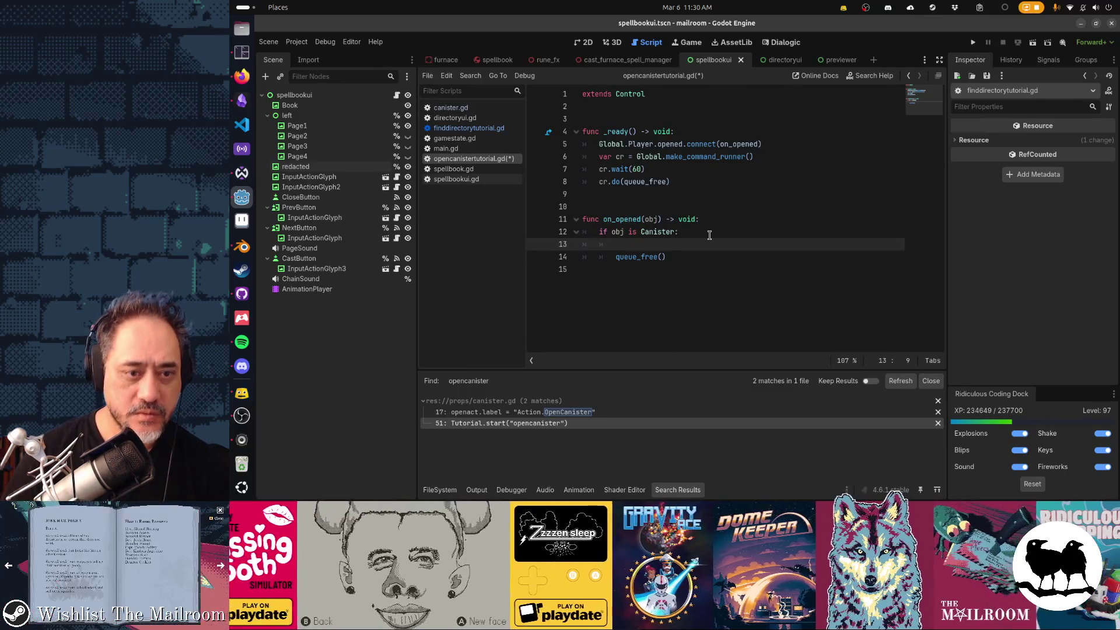
{"action": "key", "text": "alt+shift+o"}
{"action": "type", "text": "opencanister"}
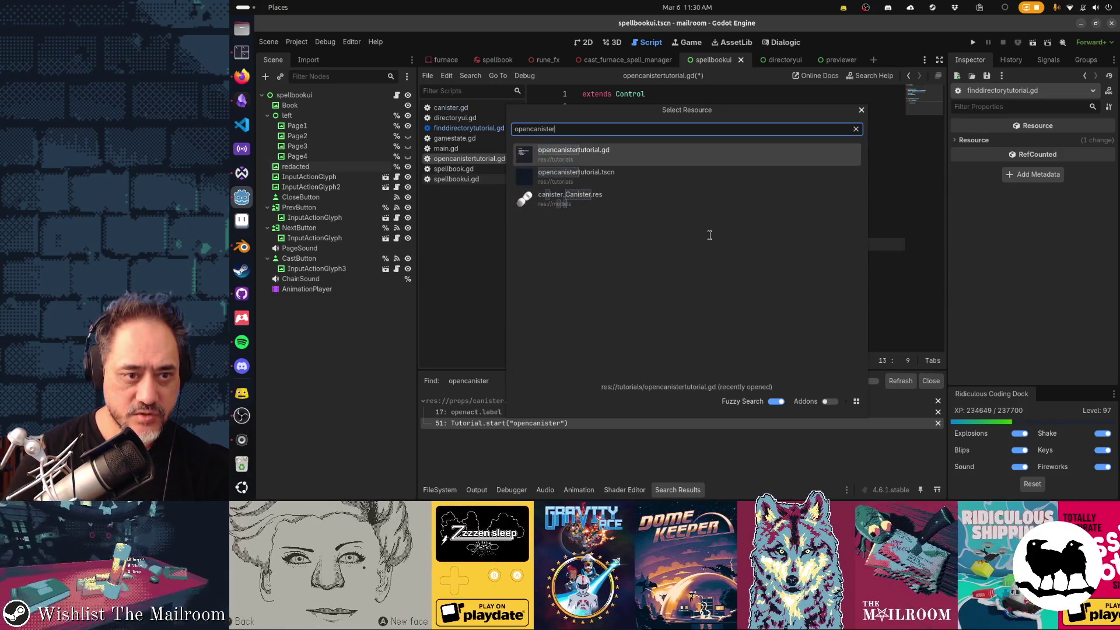
Open opencanistertutorial and paste the Tutorial.complete line on line 13, replacing its node list with textbox.
{"action": "key", "text": "Down"}
{"action": "key", "text": "Return"}
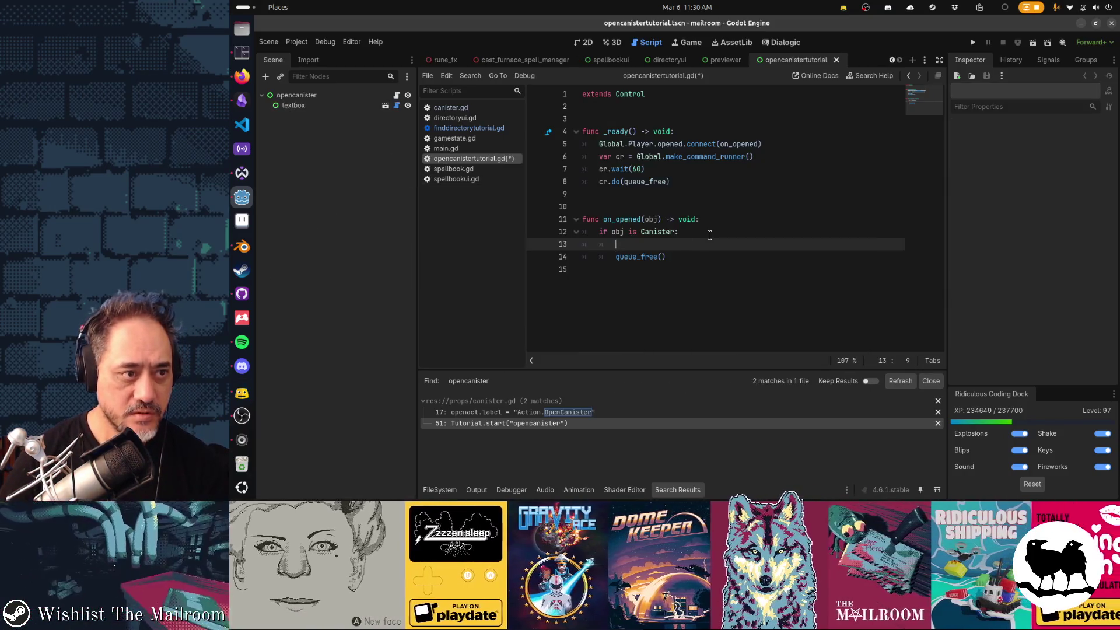
{"action": "key", "text": "ctrl+v"}
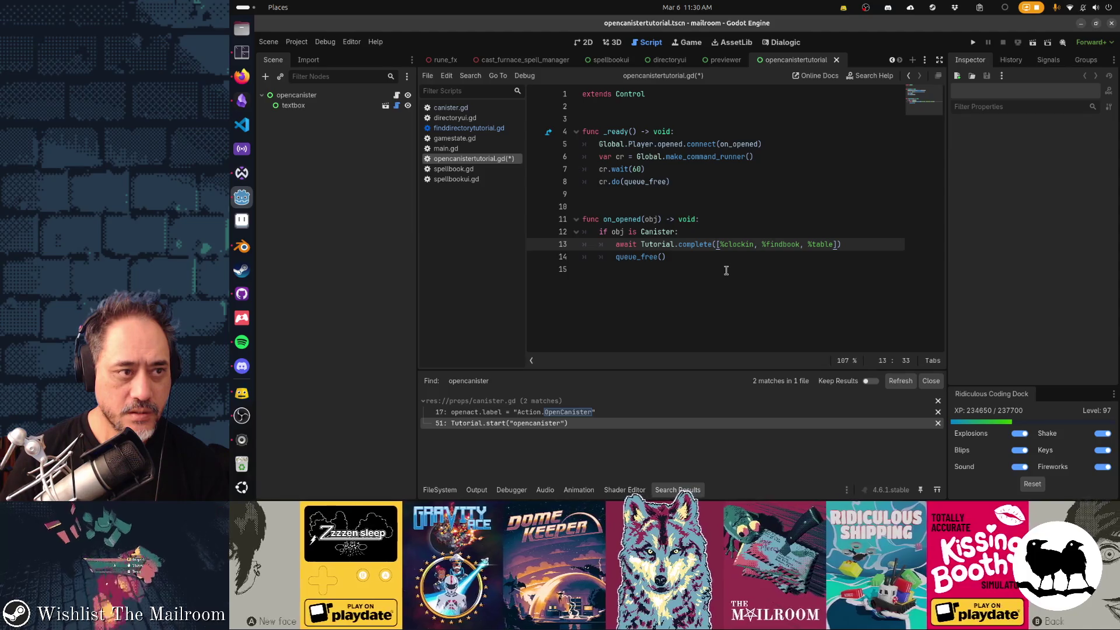
{"action": "key", "text": "shift+End"}
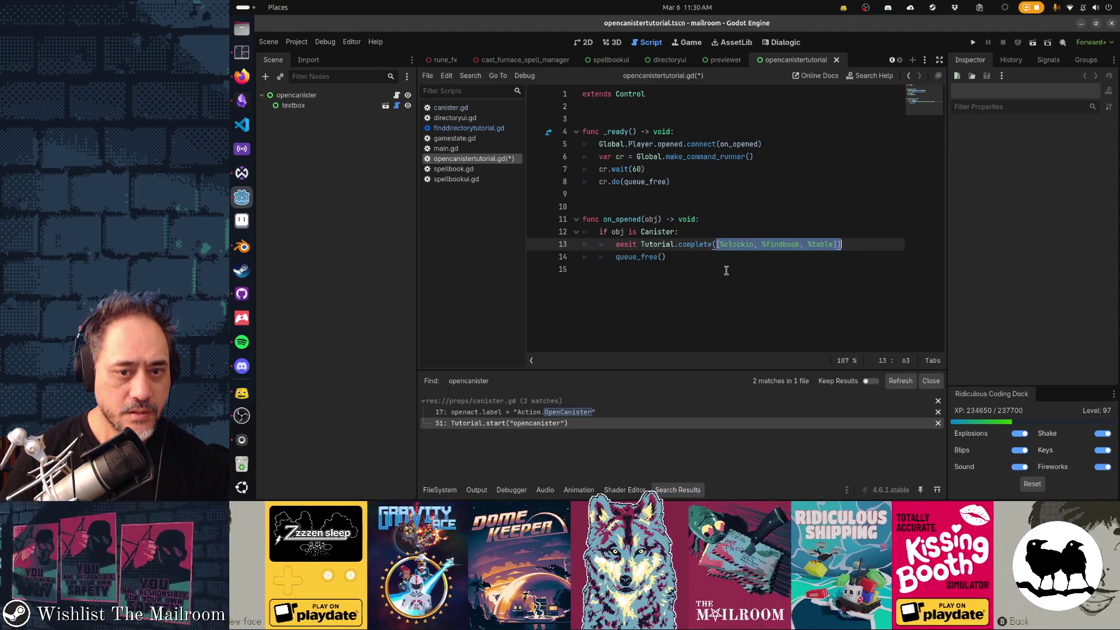
{"action": "key", "text": "Delete"}
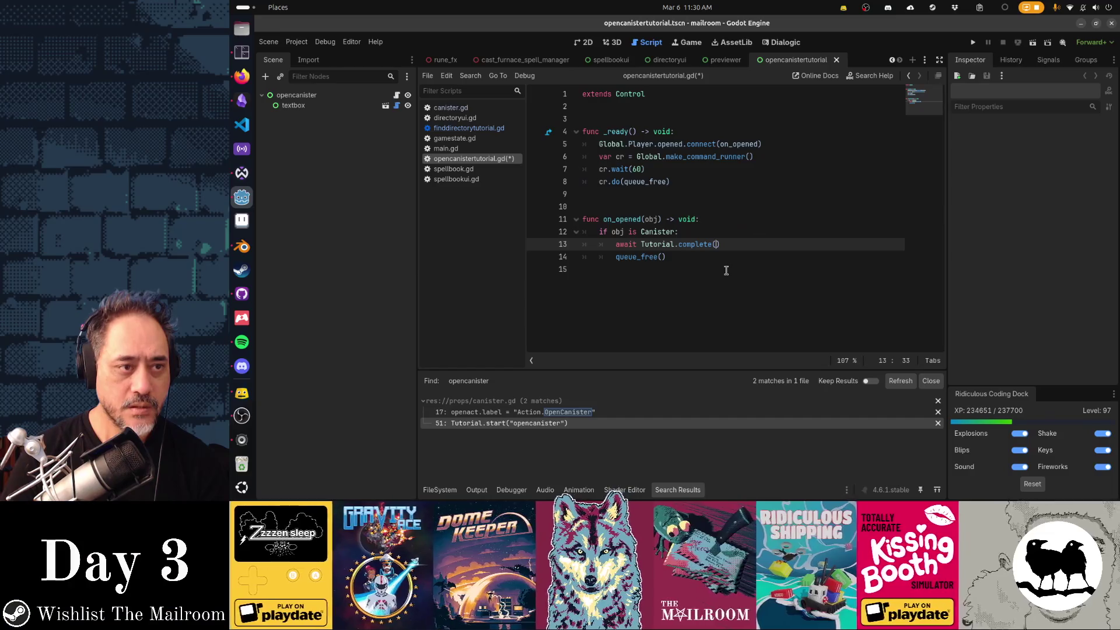
{"action": "type", "text": "%textbox"}
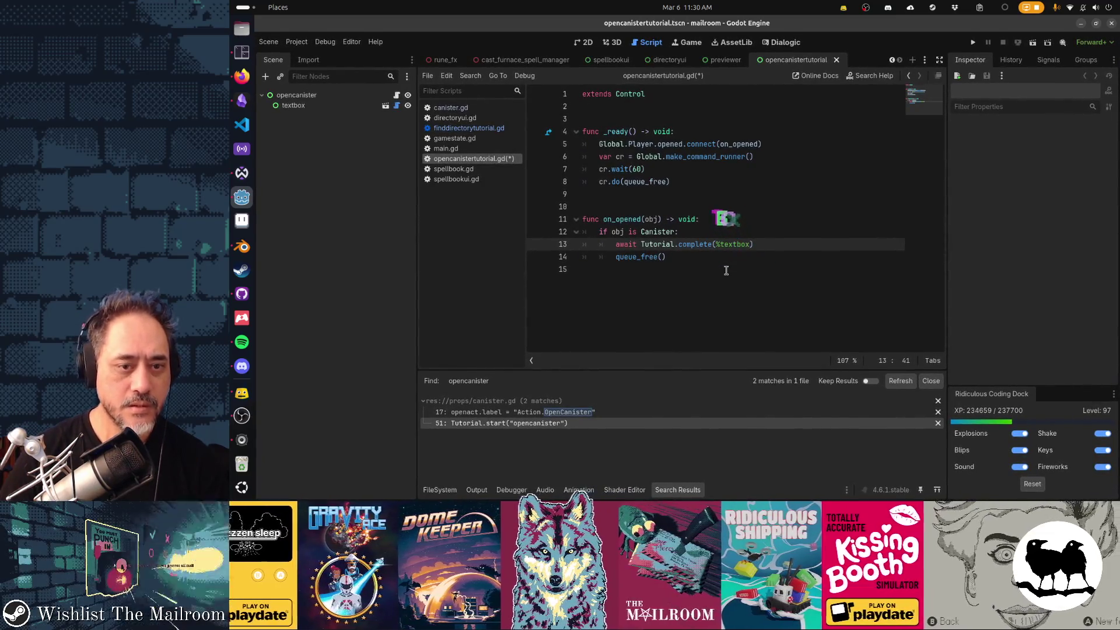
Make the textbox node accessible as a unique name and save.
{"action": "right_click", "coordinate": [359, 102]}
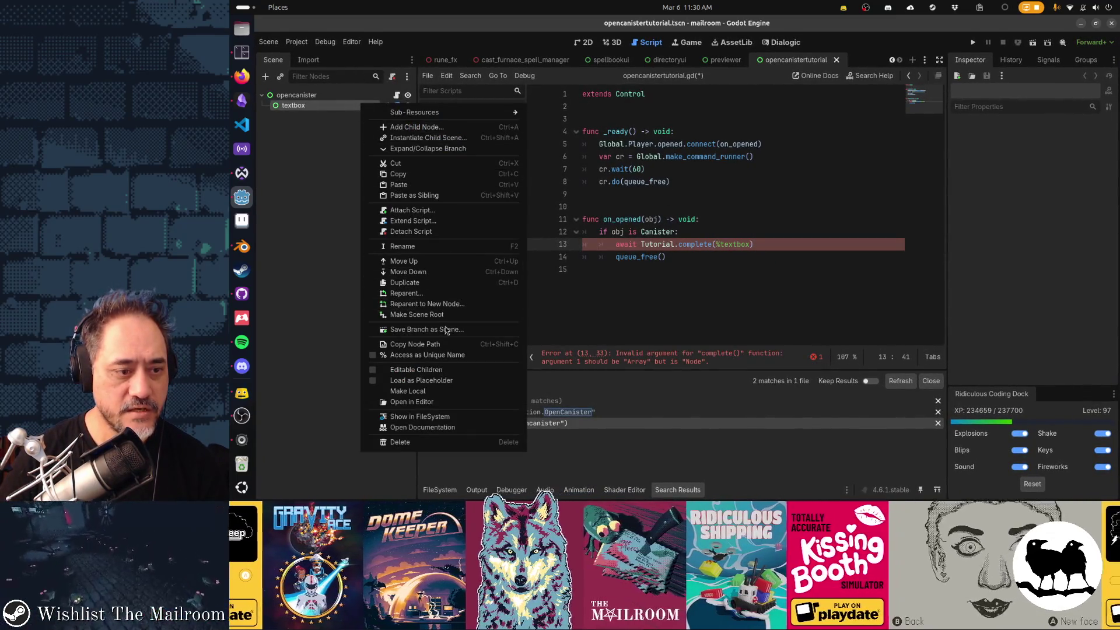
{"action": "left_click", "coordinate": [443, 360]}
{"action": "left_click", "coordinate": [700, 256]}
{"action": "key", "text": "ctrl+s"}
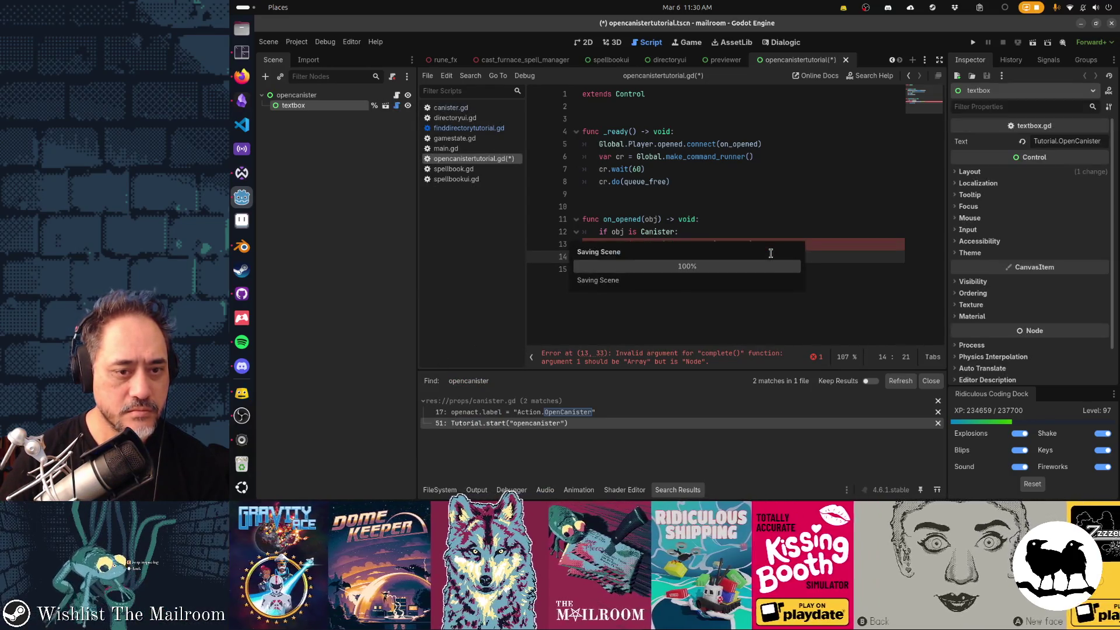
Wrap the argument as [%textbox], save, compare against finddirectorytutorial.gd, and run the game.
{"action": "left_click", "coordinate": [715, 243]}
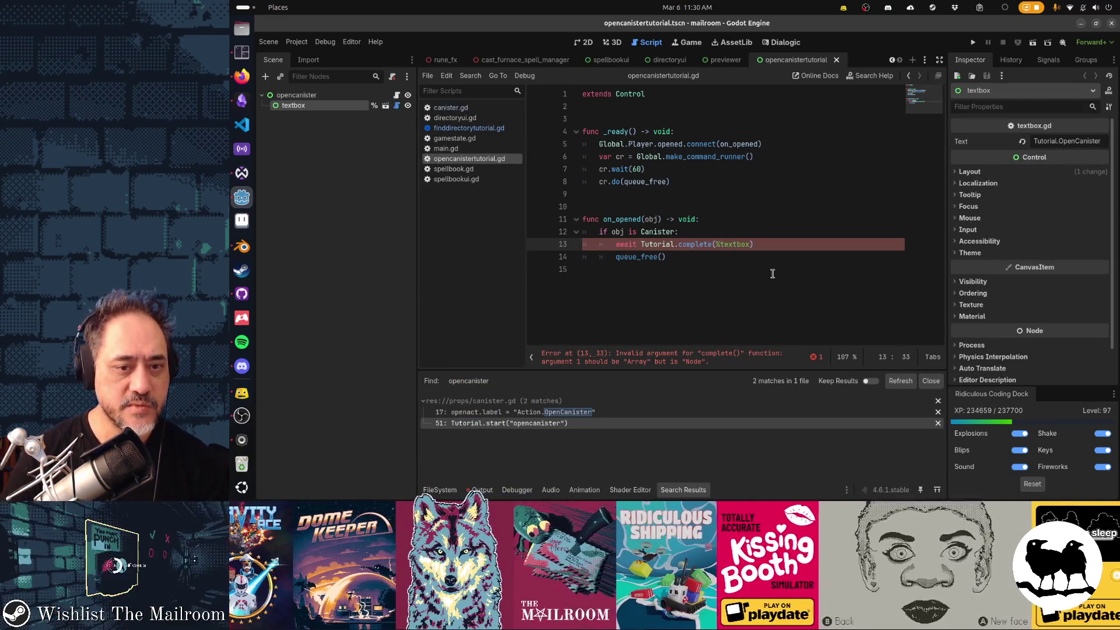
{"action": "type", "text": "["}
{"action": "key", "text": "ctrl+s"}
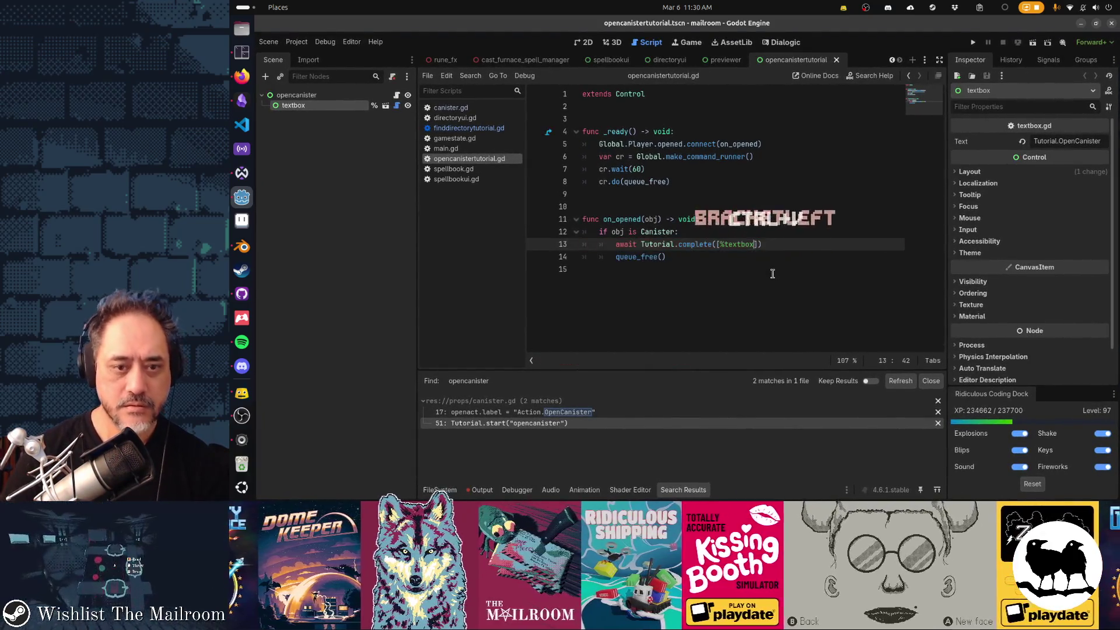
{"action": "left_click", "coordinate": [772, 274]}
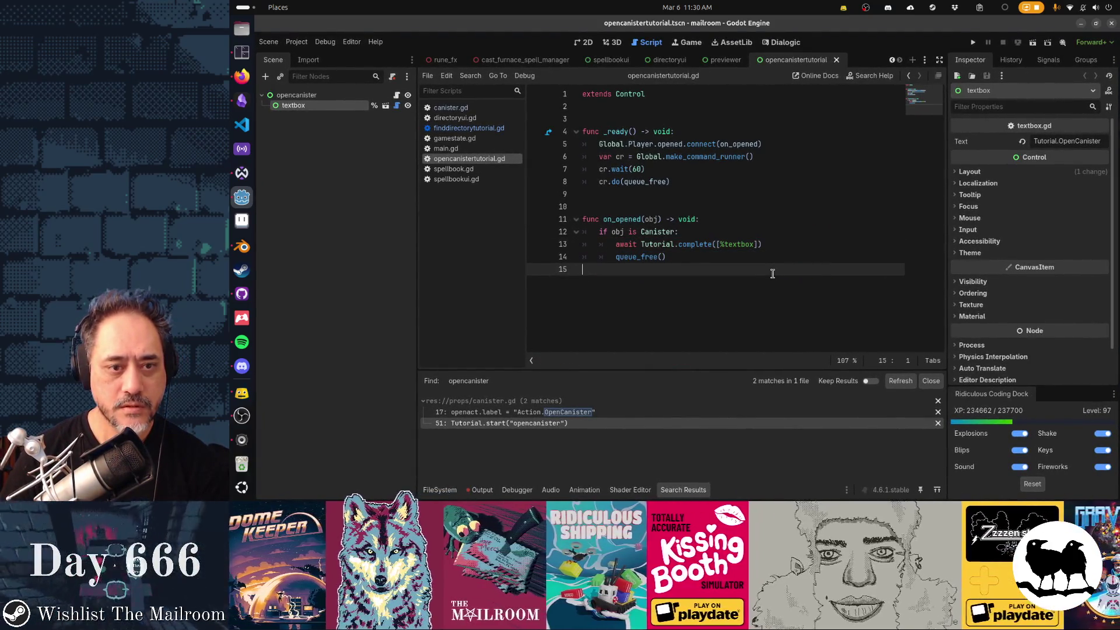
{"action": "key", "text": "alt+Left"}
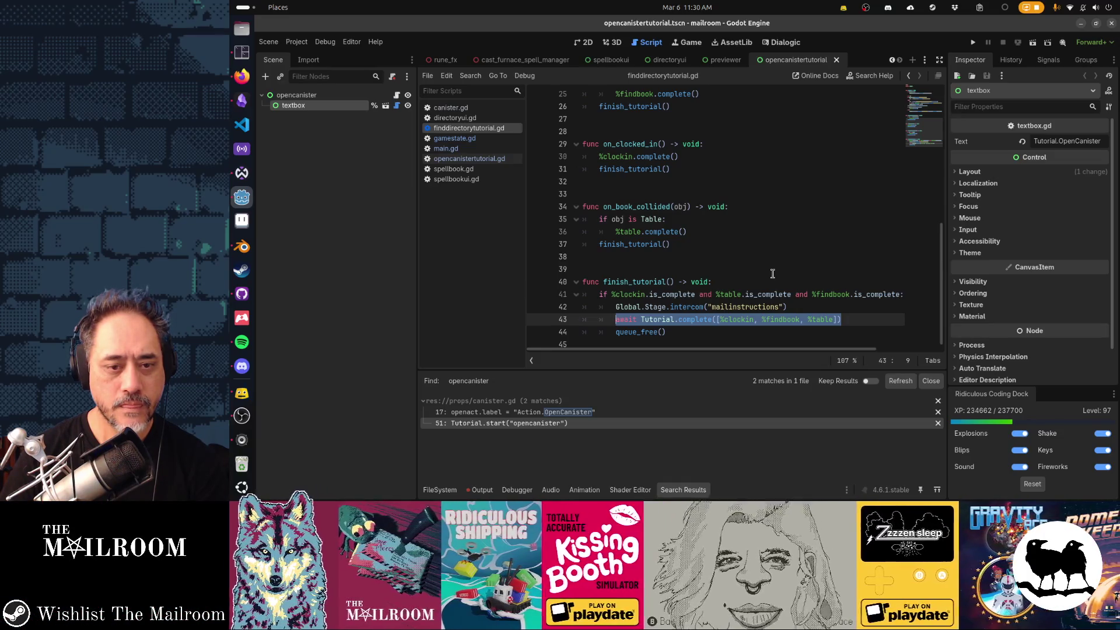
{"action": "key", "text": "alt+Right"}
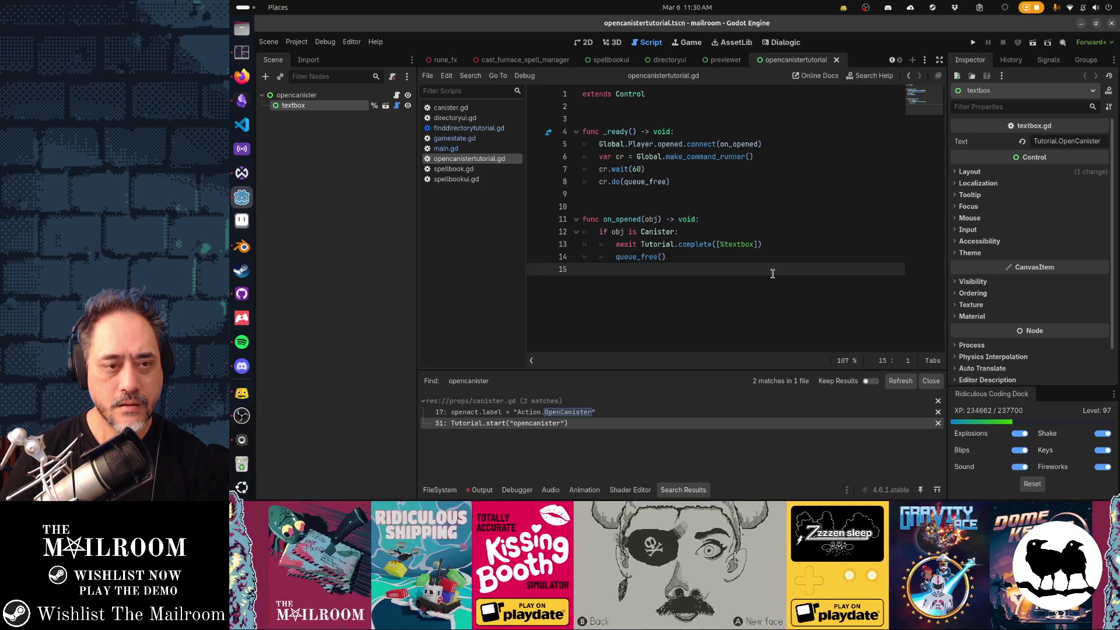
{"action": "key", "text": "F6"}
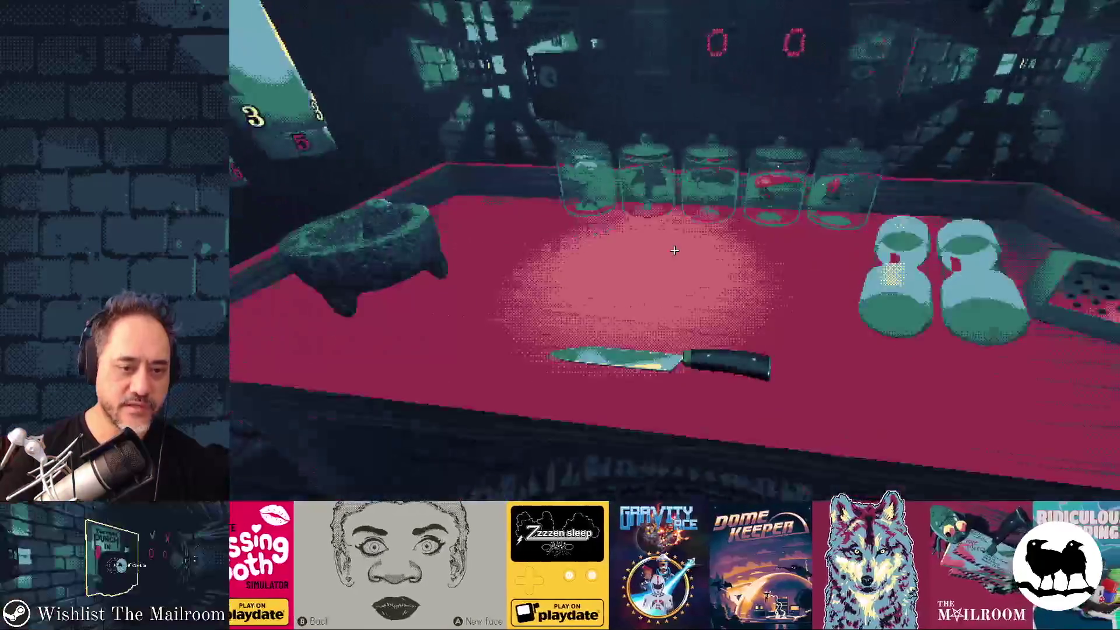
Teleport to the table, fill a canister, drop it on the floor, open it, then quit the game.
{"action": "key", "text": "grave"}
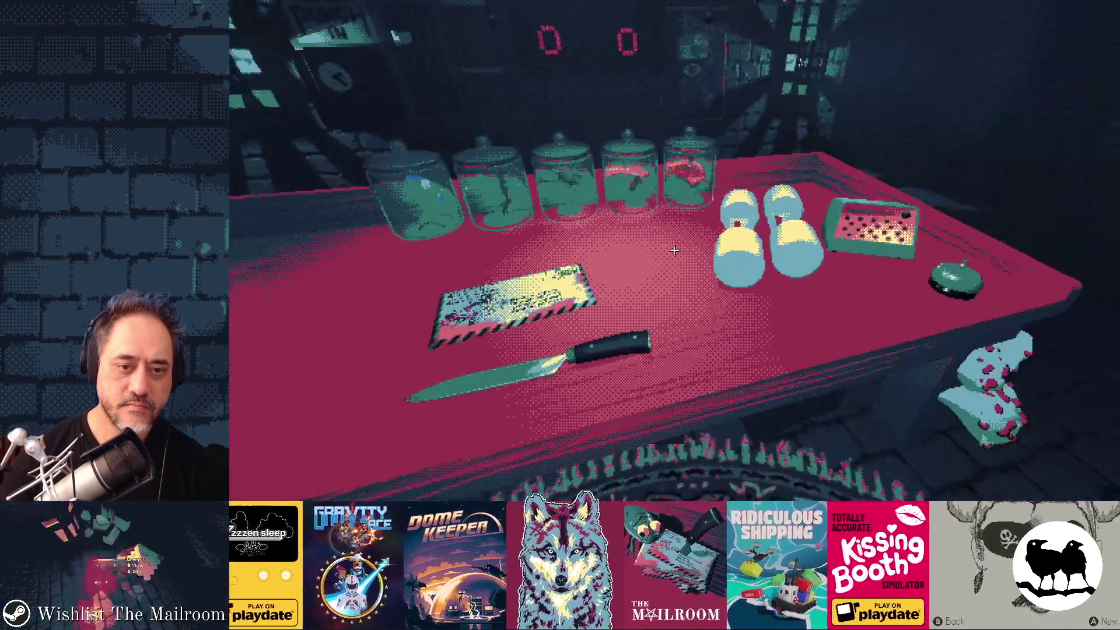
{"action": "left_click", "coordinate": [675, 250]}
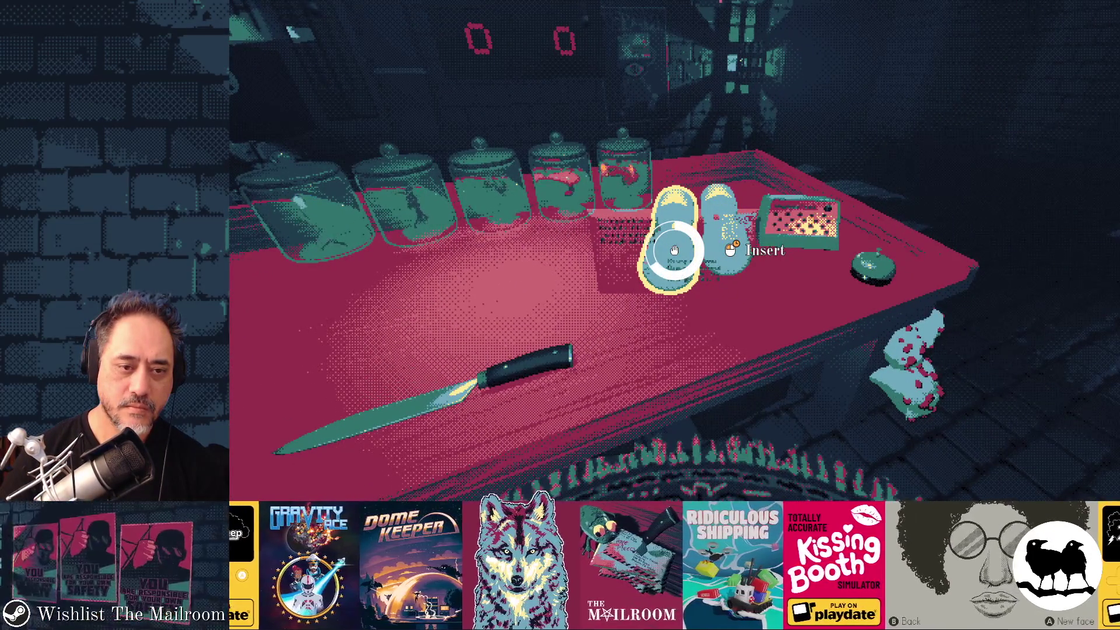
{"action": "left_click", "coordinate": [674, 250]}
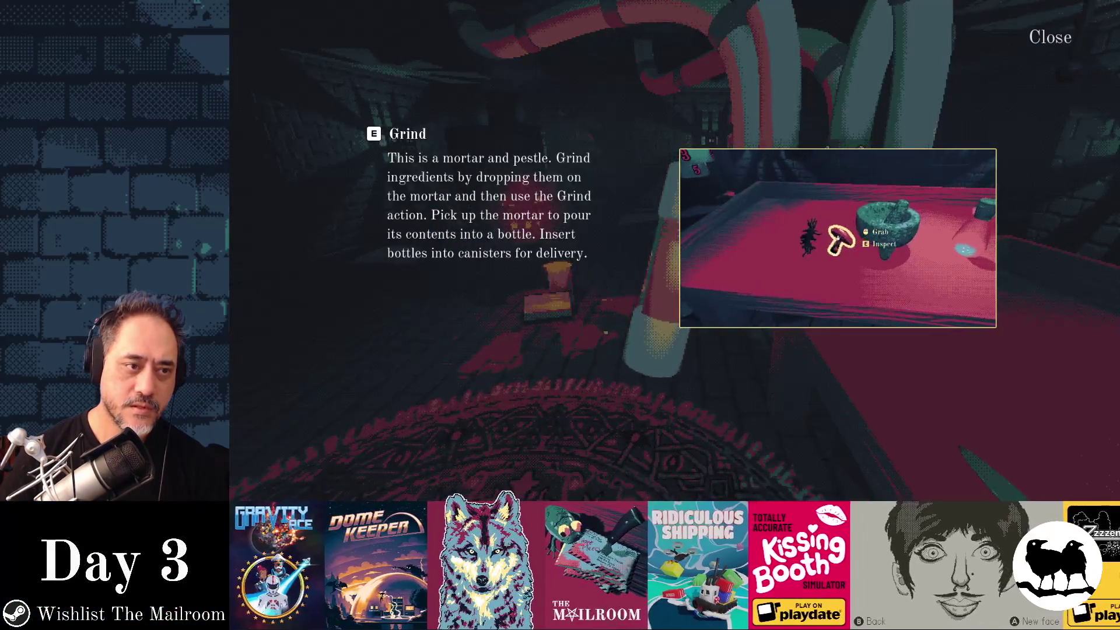
{"action": "left_click", "coordinate": [674, 250]}
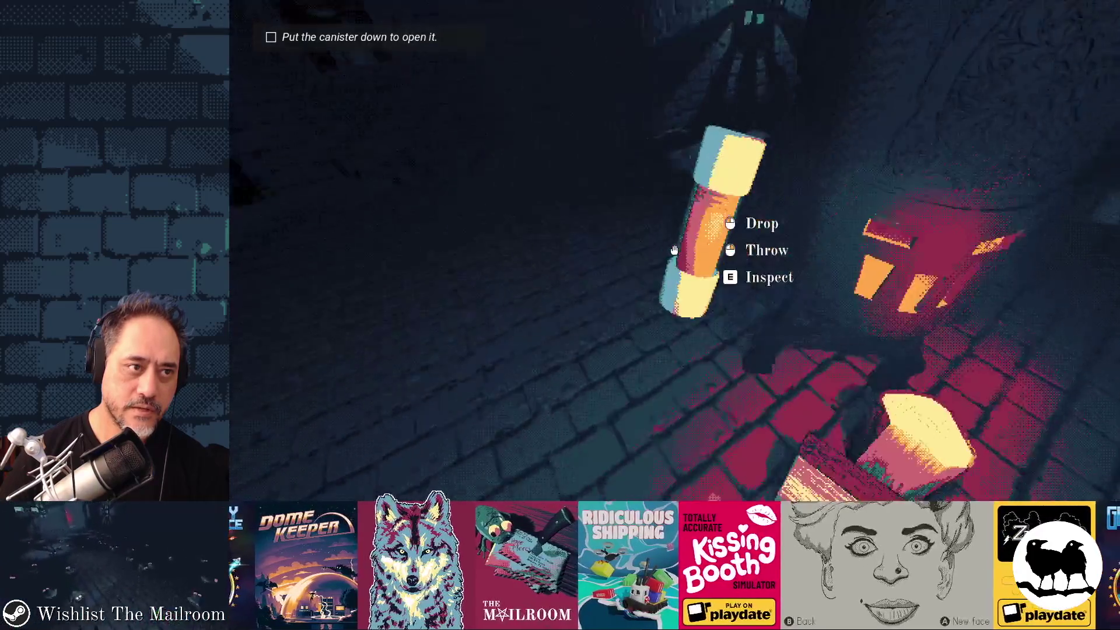
{"action": "left_click", "coordinate": [674, 250]}
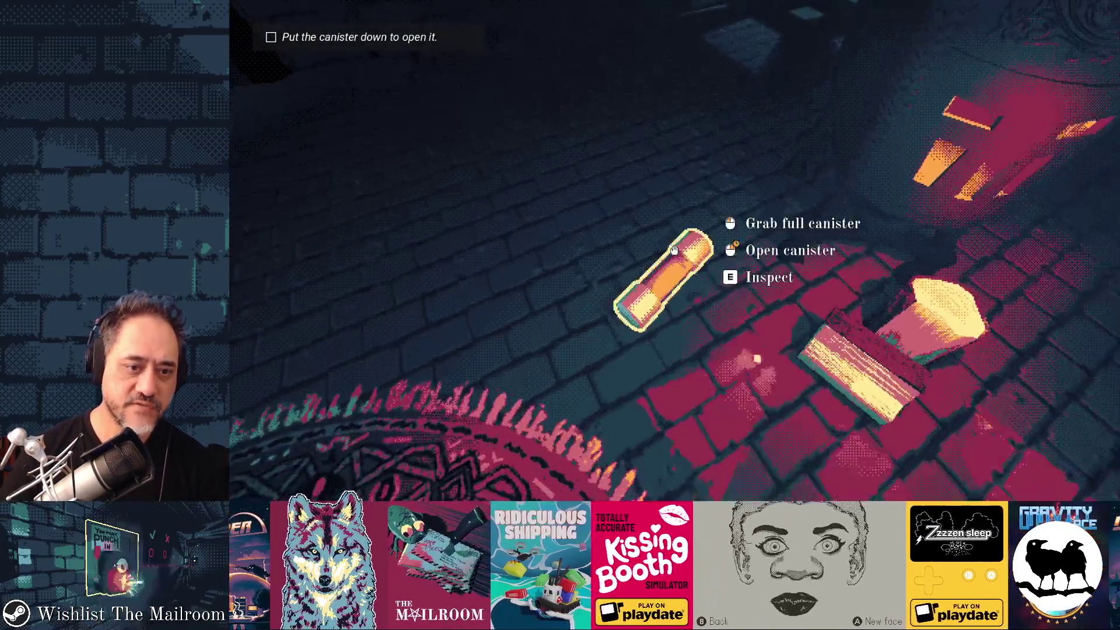
{"action": "right_click", "coordinate": [674, 250]}
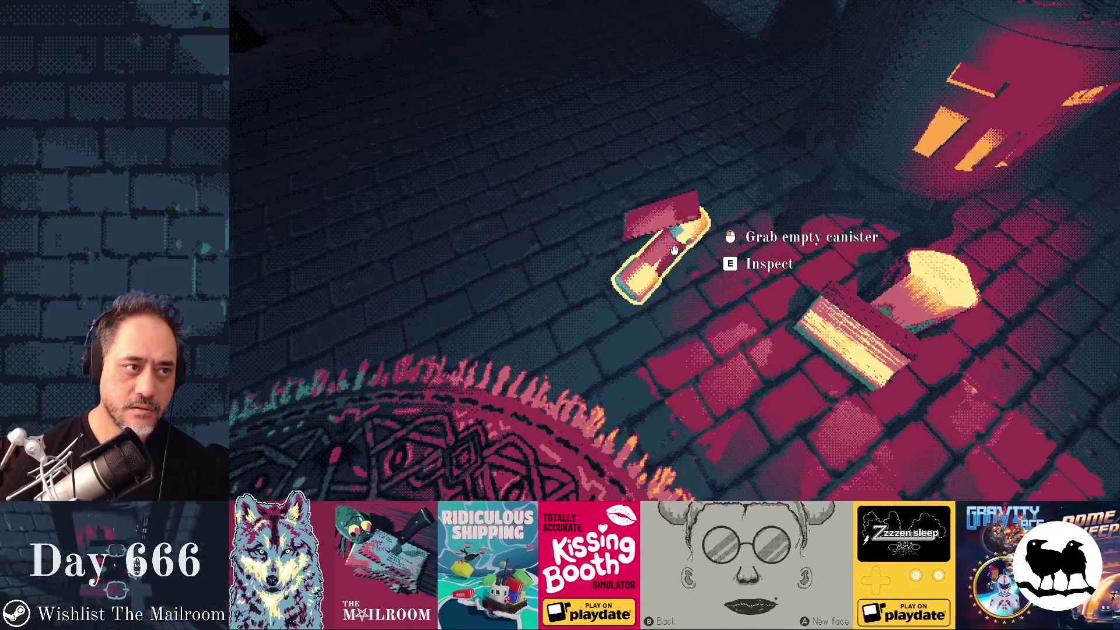
{"action": "key", "text": "F8"}
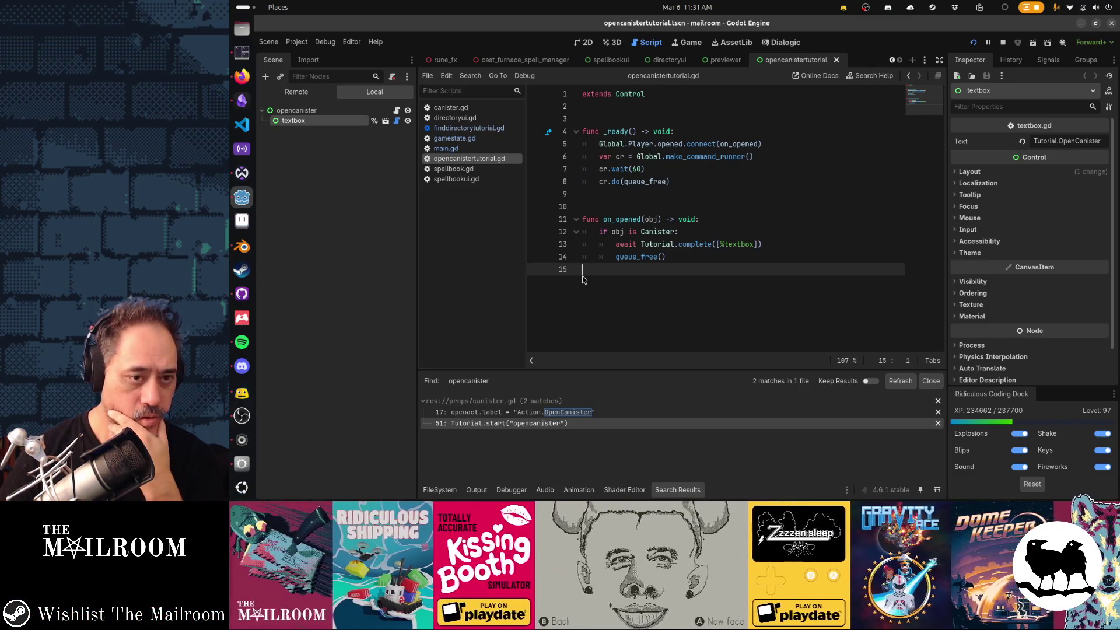
Check the %textbox node list in finddirectorytutorial.gd, then return to opencanistertutorial.gd.
{"action": "left_click", "coordinate": [481, 130]}
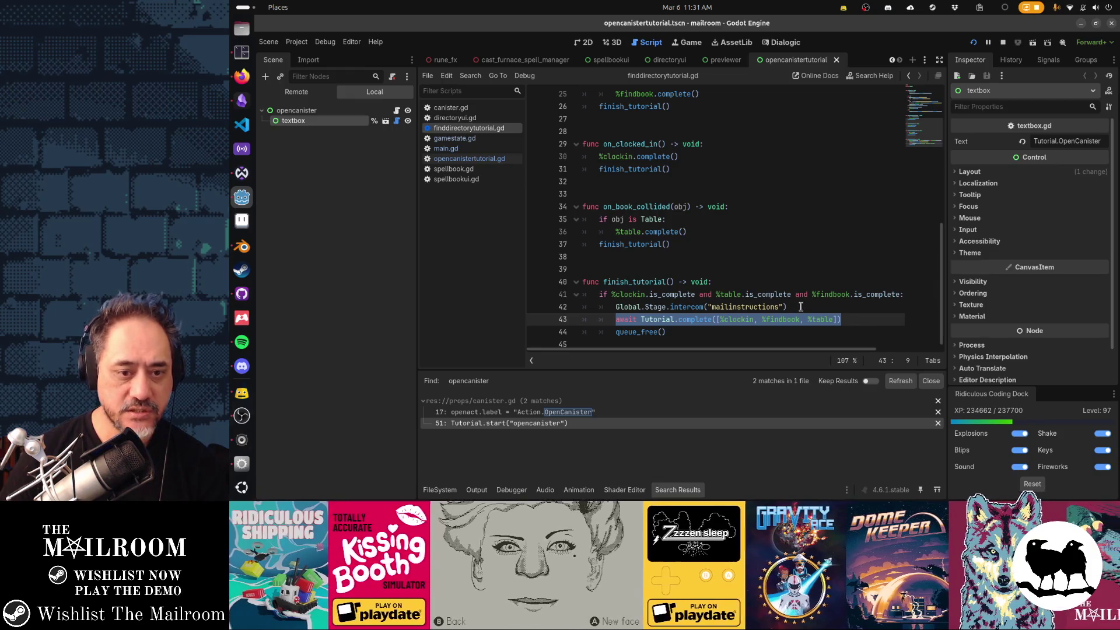
{"action": "left_click", "coordinate": [719, 319]}
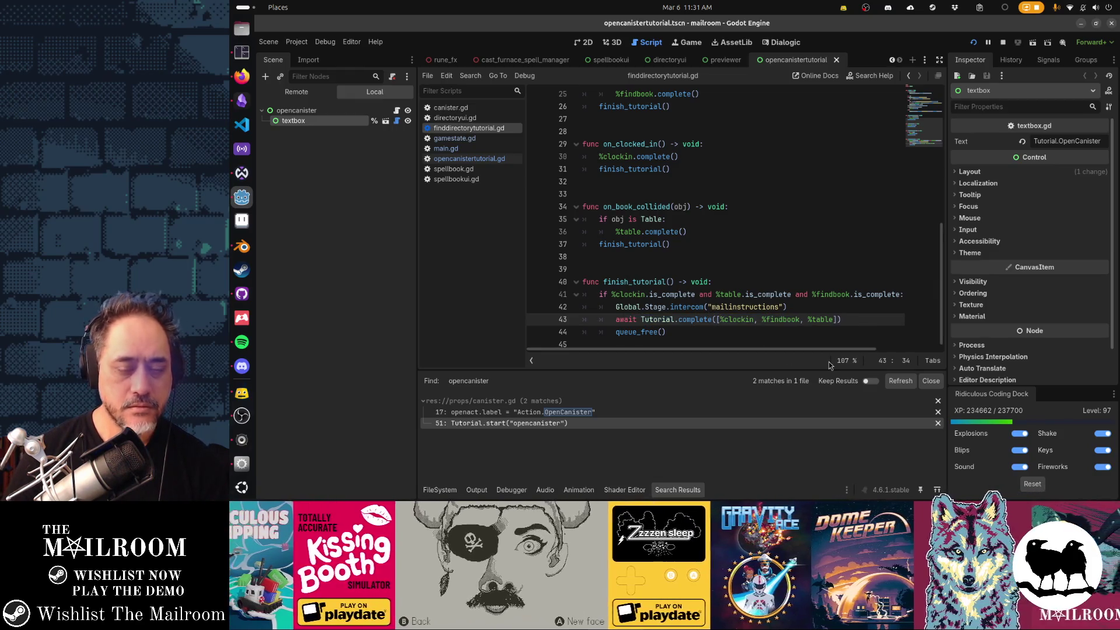
{"action": "key", "text": "ctrl+shift+Right"}
{"action": "key", "text": "alt+Left"}
{"action": "key", "text": "alt+Left"}
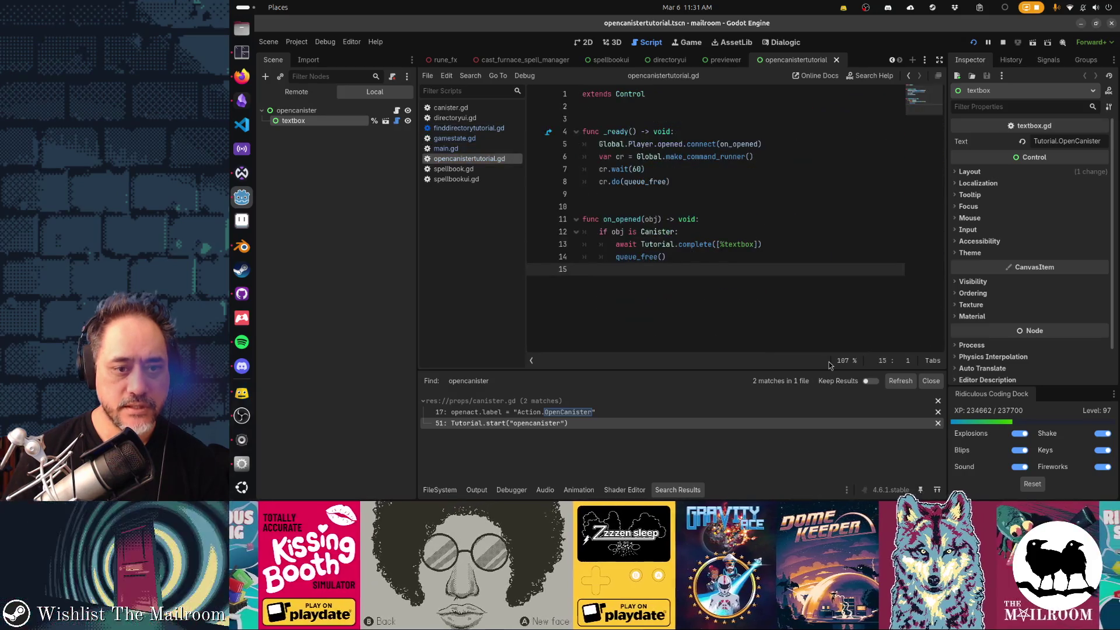
Add %textbox.complete() above the await Tutorial.complete line, save, and show the opencanister root in 2D.
{"action": "key", "text": "ctrl+shift+Left"}
{"action": "key", "text": "ctrl+c"}
{"action": "key", "text": "Home"}
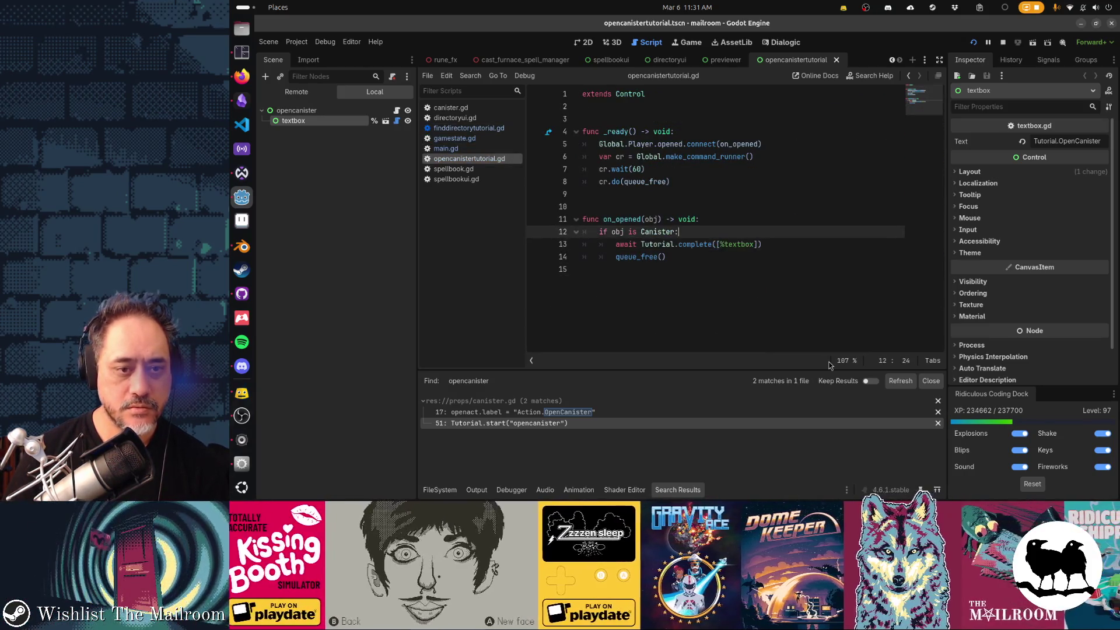
{"action": "key", "text": "Return"}
{"action": "key", "text": "Up"}
{"action": "key", "text": "ctrl+v"}
{"action": "type", "text": ".complete()"}
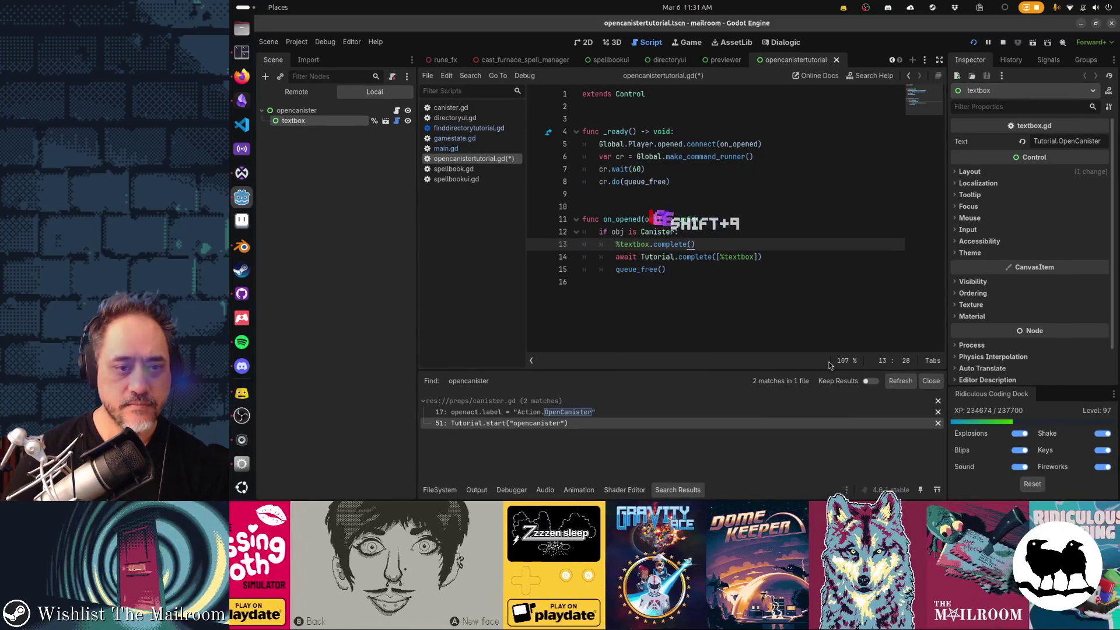
{"action": "key", "text": "Down"}
{"action": "key", "text": "ctrl+s"}
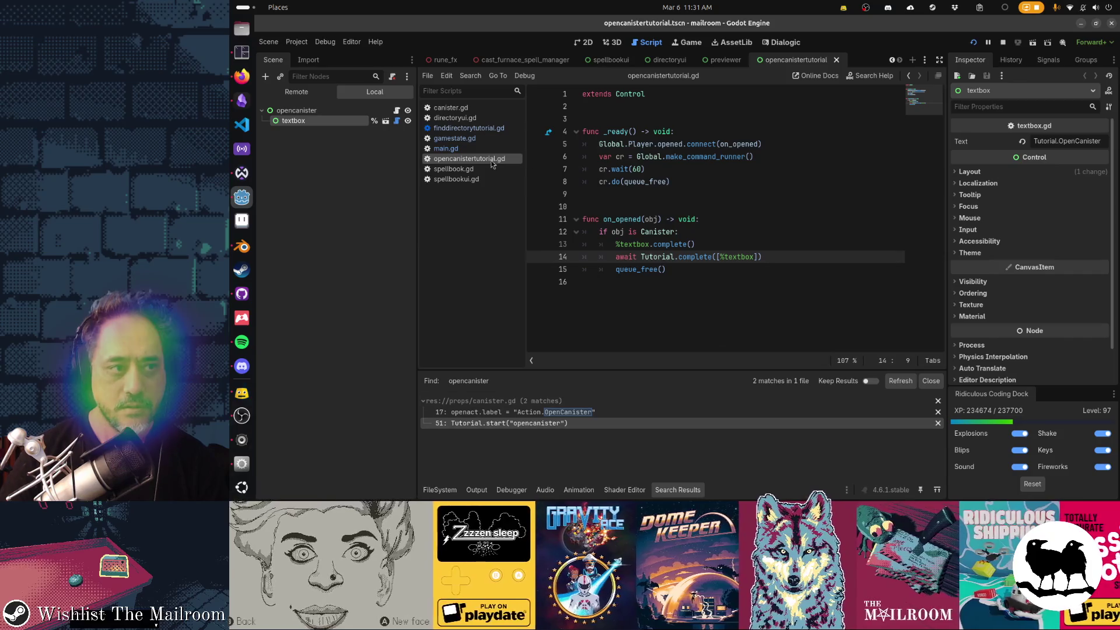
{"action": "left_click", "coordinate": [349, 110]}
{"action": "key", "text": "ctrl+F1"}
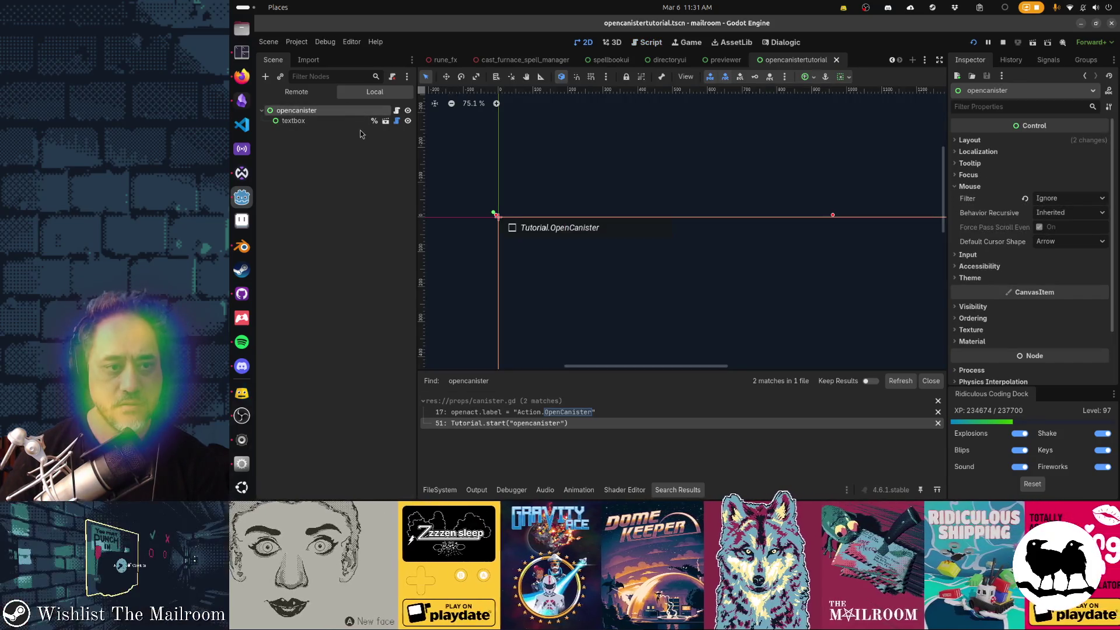
Open finddirectorytutorial.tscn through Quick Open in its own scene tab.
{"action": "scroll", "coordinate": [680, 268], "scroll_direction": "up", "scroll_amount": 3}
{"action": "scroll", "coordinate": [681, 270], "scroll_direction": "up", "scroll_amount": 2}
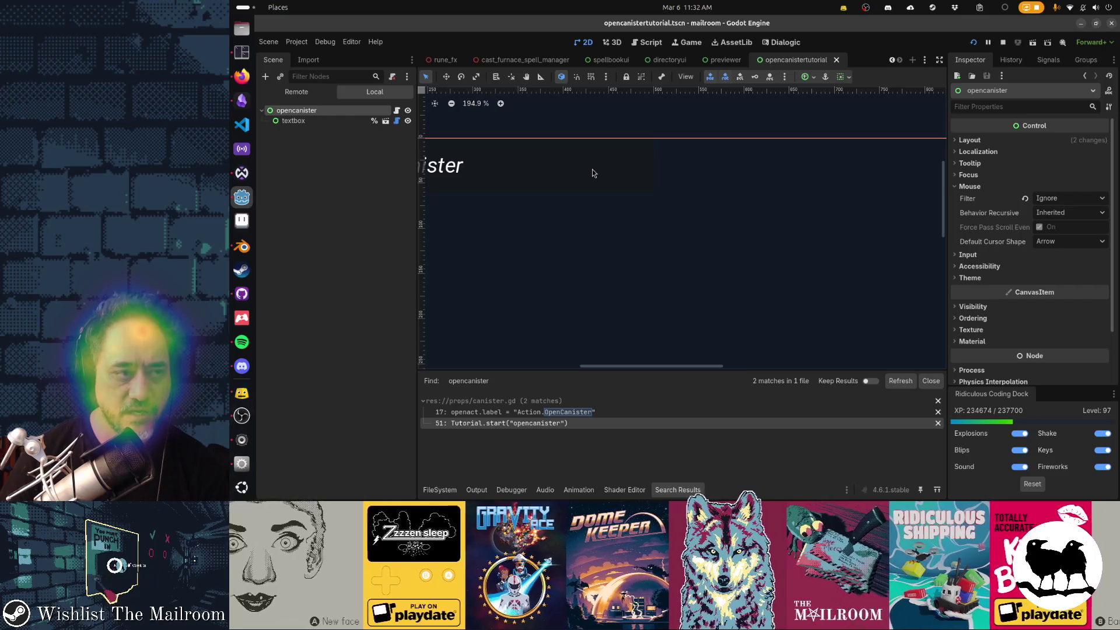
{"action": "key", "text": "shift+alt+o"}
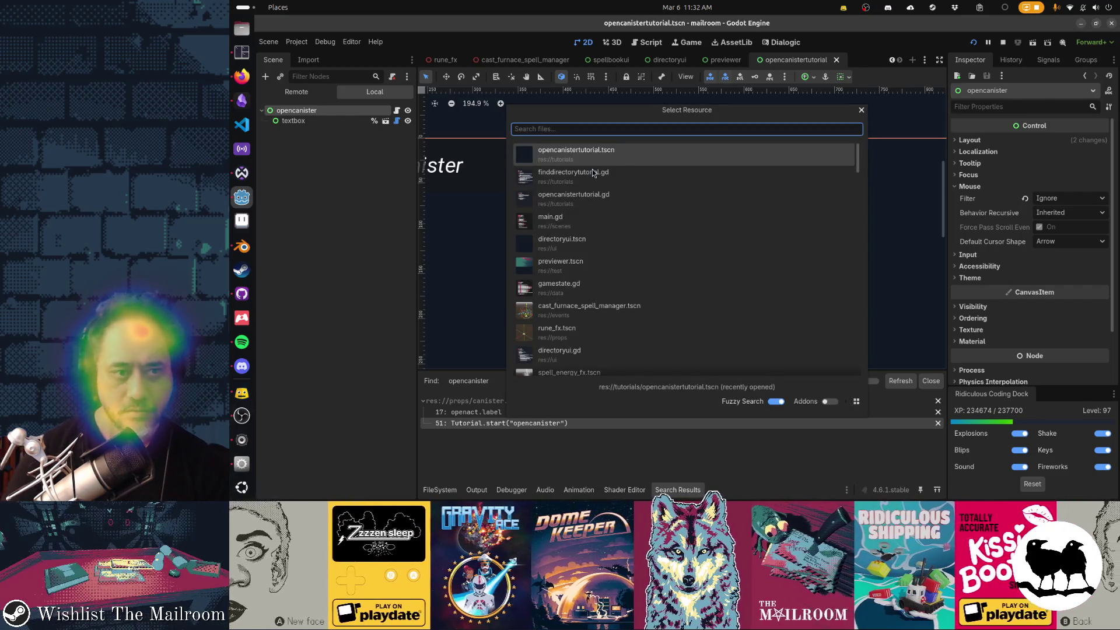
{"action": "left_click", "coordinate": [593, 173]}
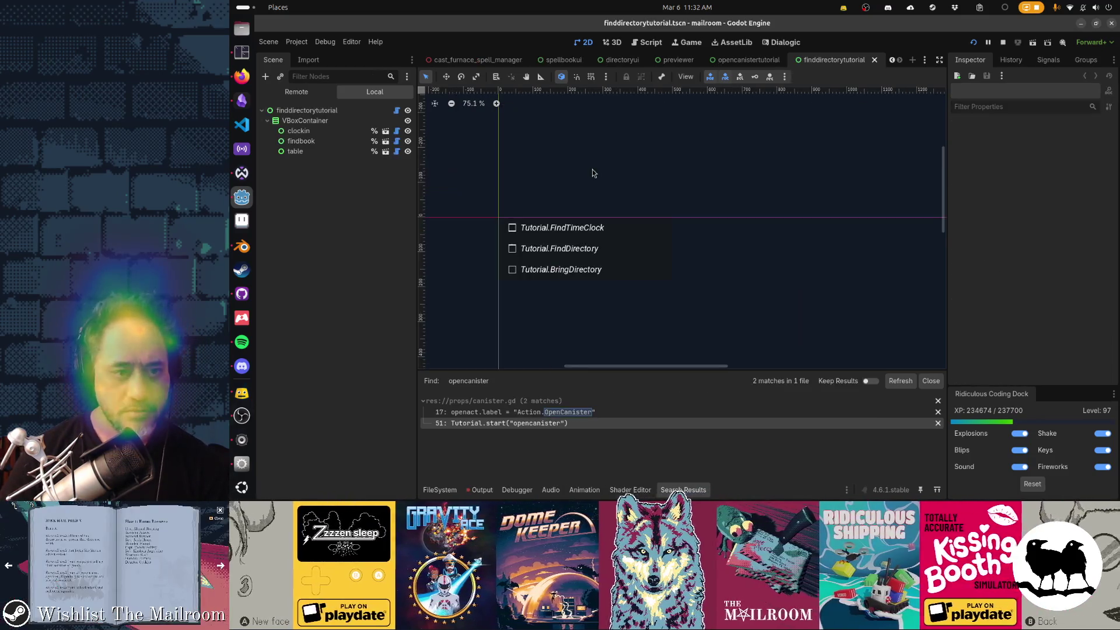
Return to the opencanistertutorial tab, stop the running game, and launch it again.
{"action": "scroll", "coordinate": [631, 242], "scroll_direction": "up", "scroll_amount": 6}
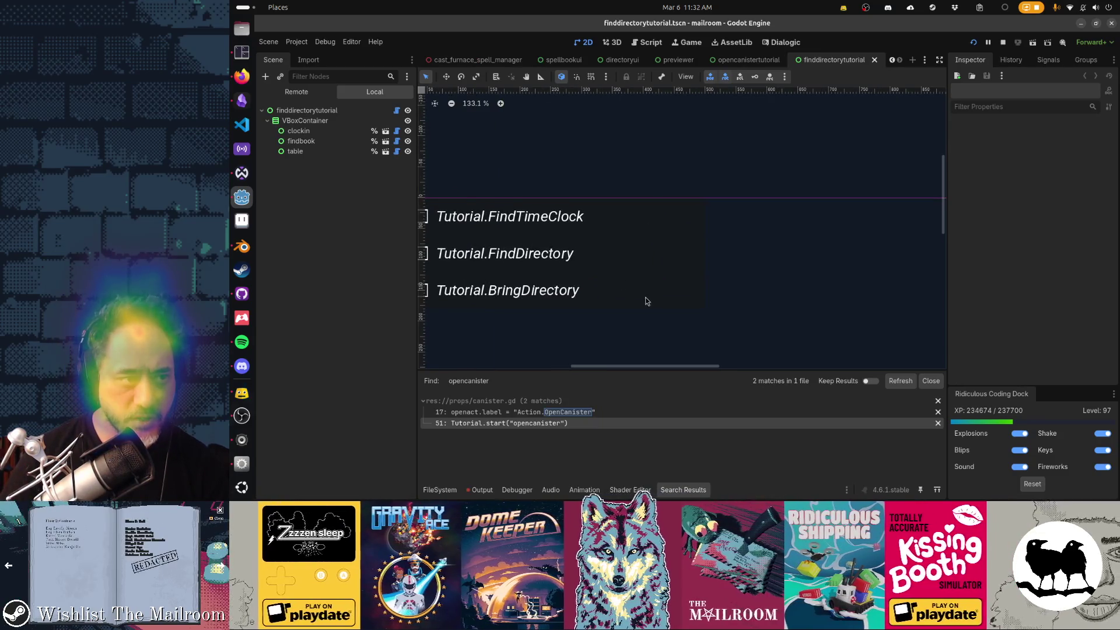
{"action": "left_click", "coordinate": [768, 62]}
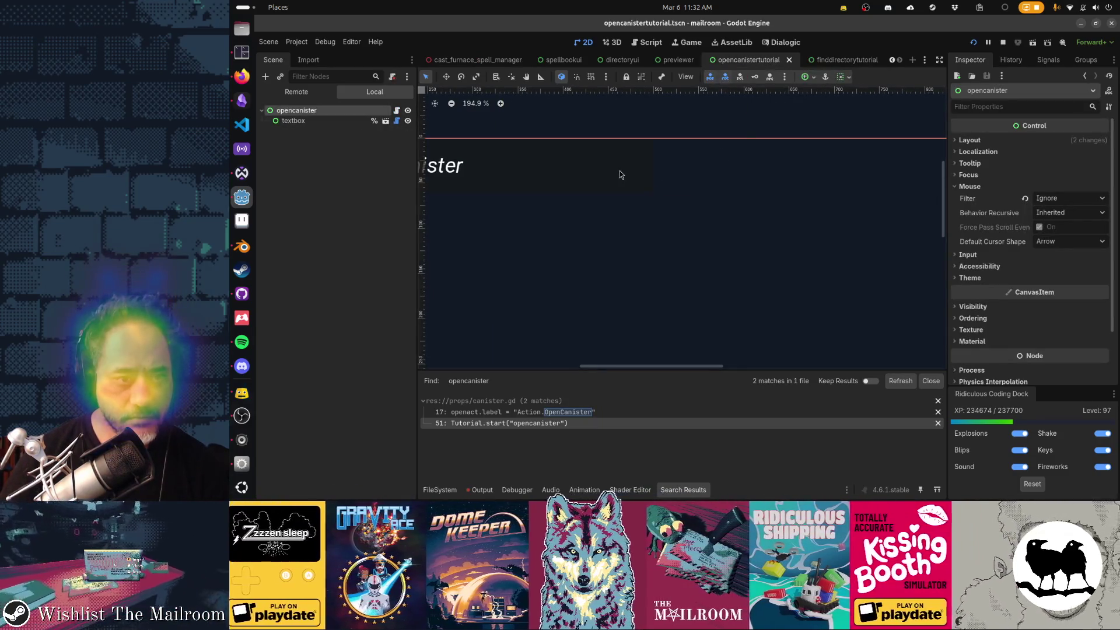
{"action": "key", "text": "F8"}
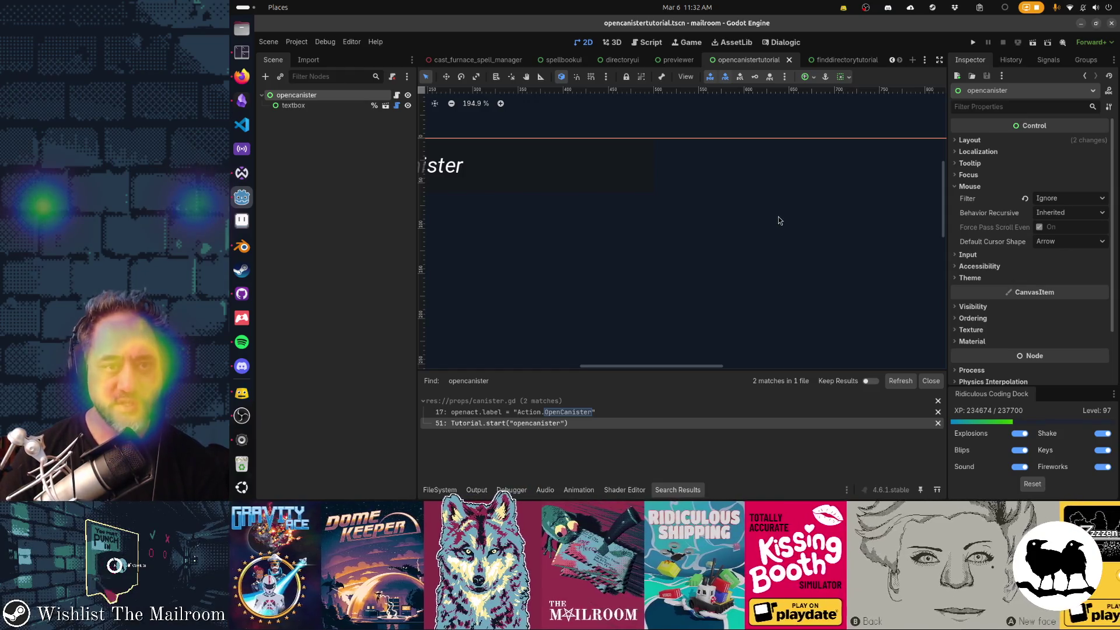
{"action": "key", "text": "F5"}
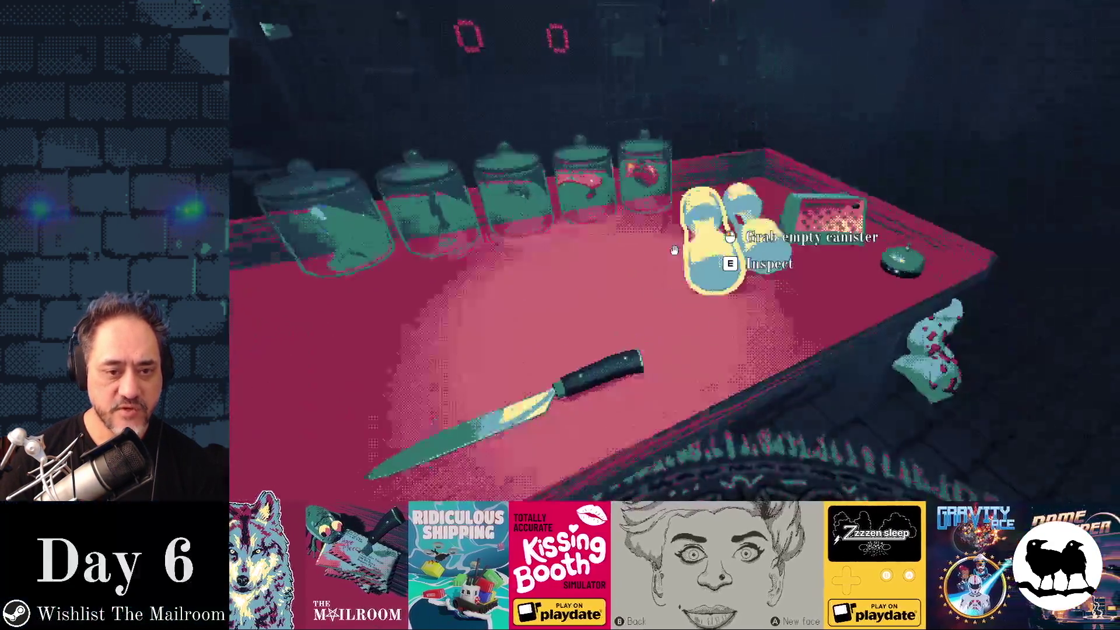
Spawn mail, load the card into the yellow tube, send it through the machine, and grab the full canister.
{"action": "left_click", "coordinate": [675, 251]}
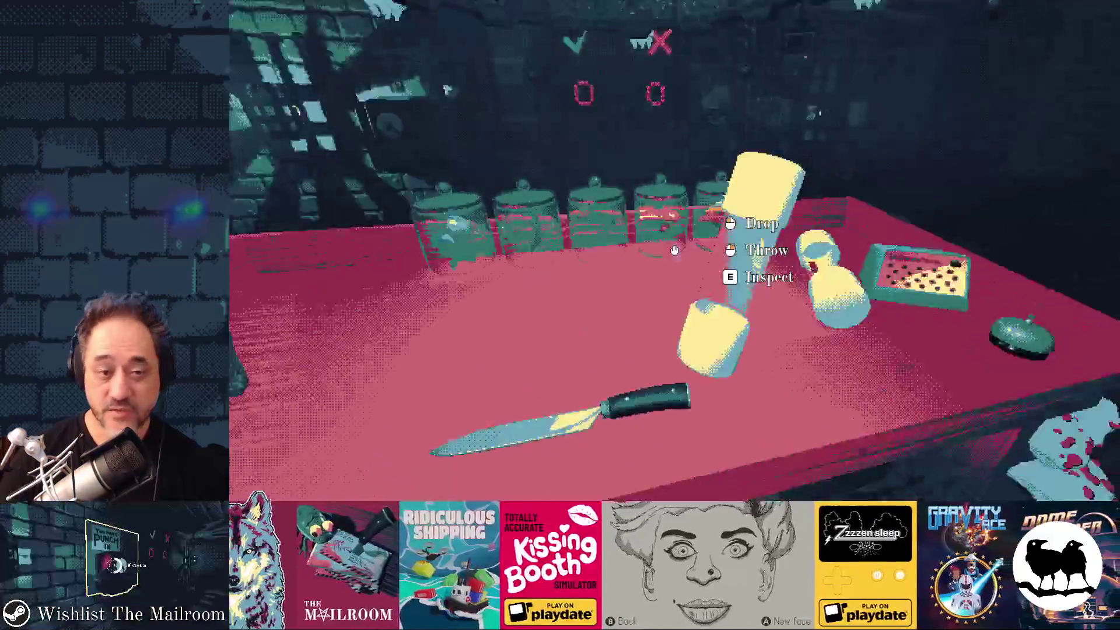
{"action": "left_click", "coordinate": [674, 250]}
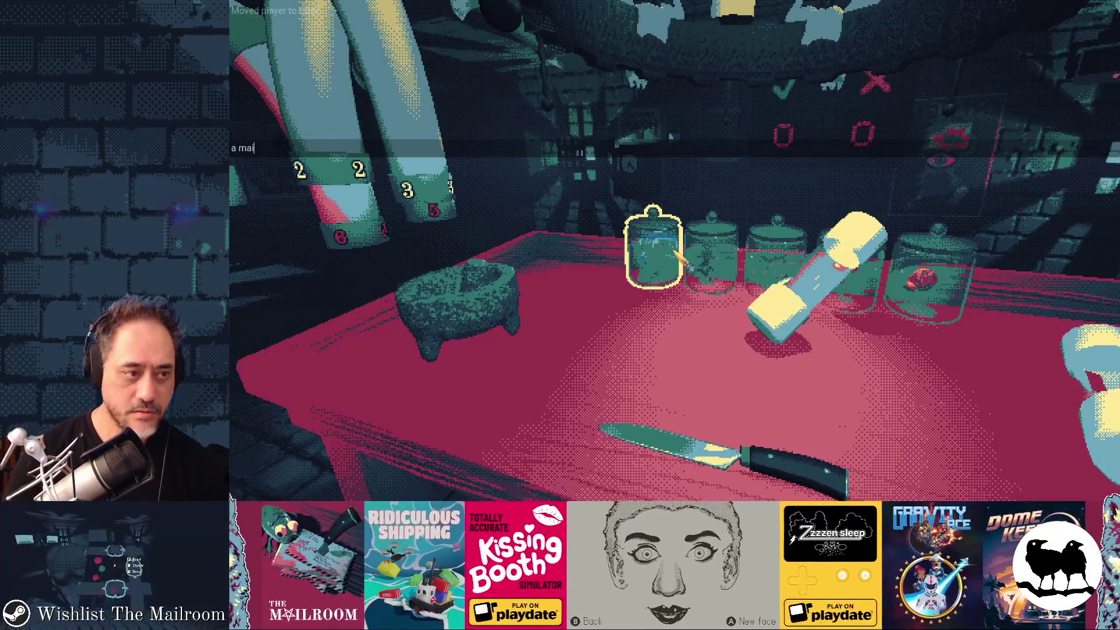
{"action": "key", "text": "Return"}
{"action": "left_click", "coordinate": [675, 251]}
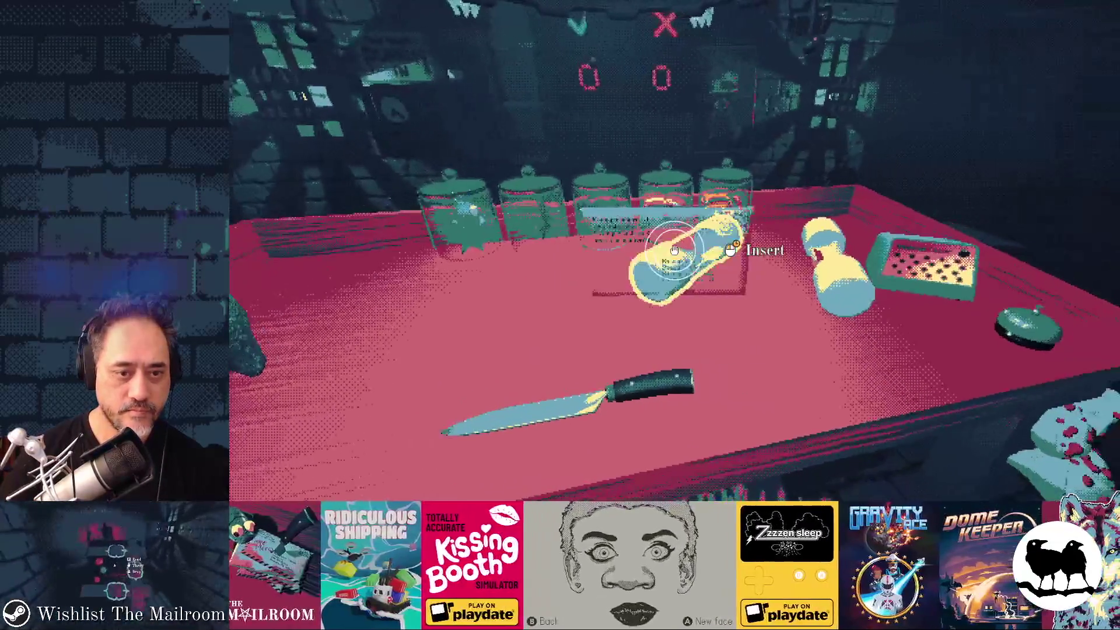
{"action": "left_click", "coordinate": [674, 251]}
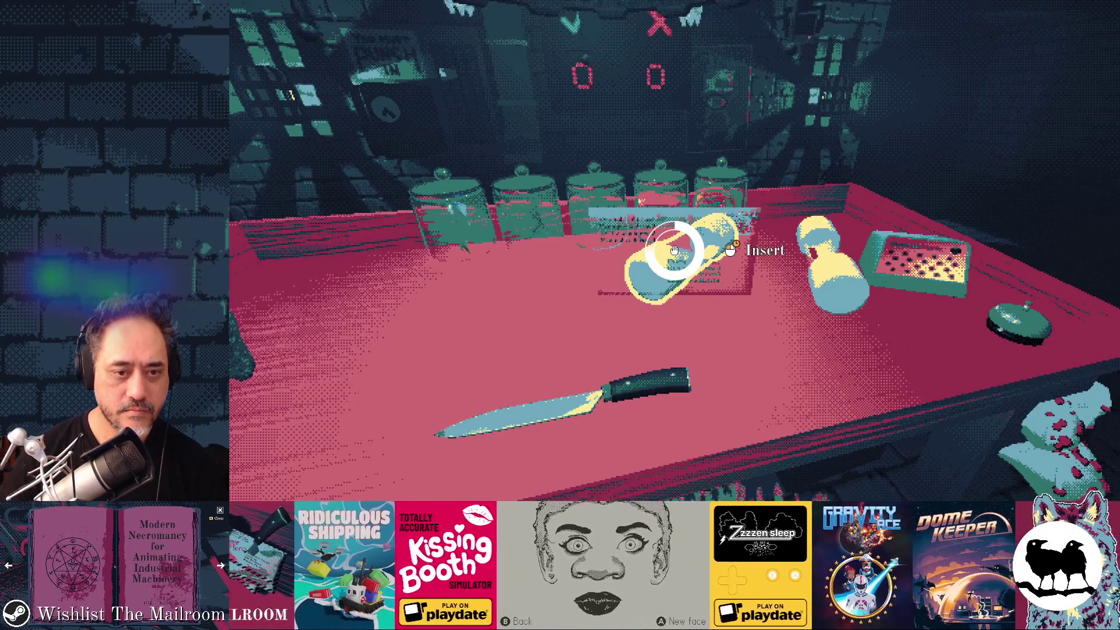
{"action": "left_click", "coordinate": [674, 251]}
{"action": "key", "text": "e"}
{"action": "key", "text": "Escape"}
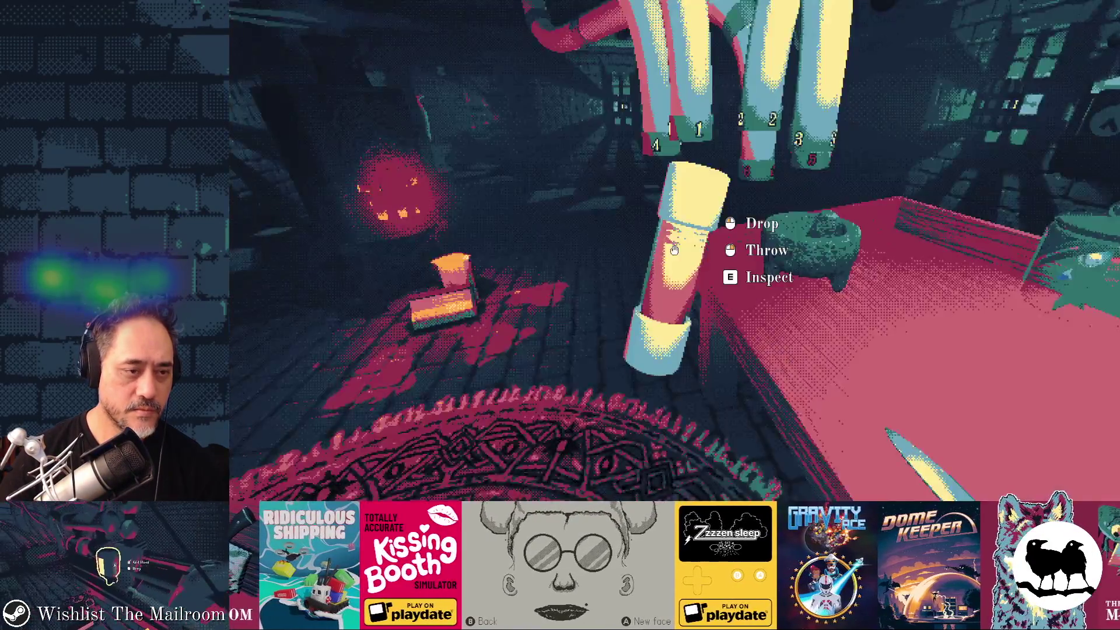
{"action": "left_click", "coordinate": [674, 251]}
{"action": "left_click", "coordinate": [675, 251]}
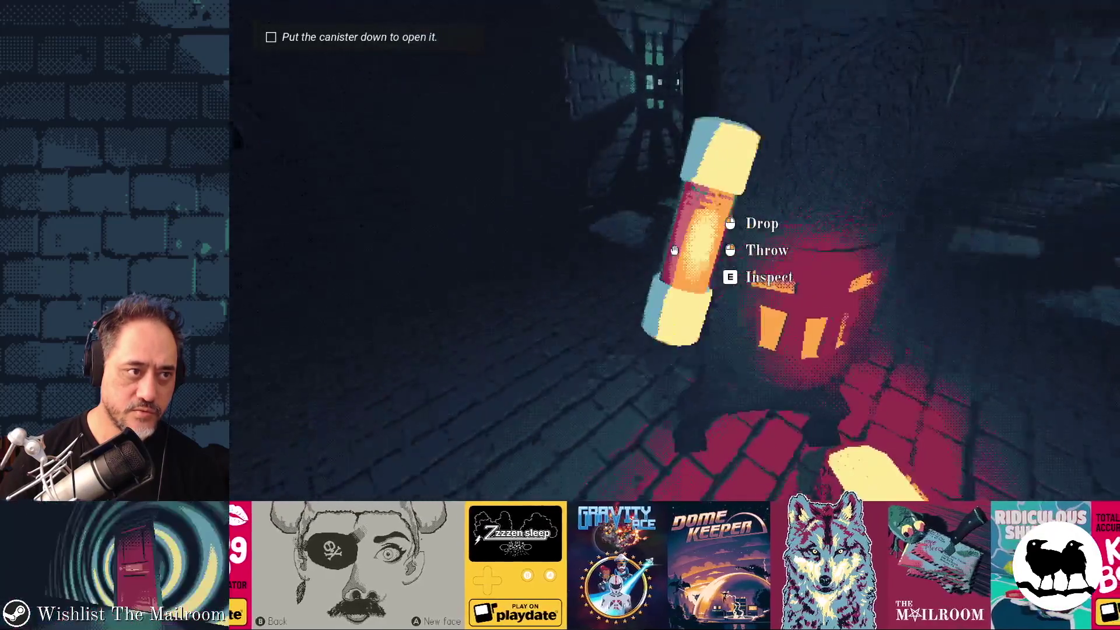
Open the canister on the floor, burn its paper in the furnace, and set the canister on the jar table.
{"action": "left_click", "coordinate": [674, 250]}
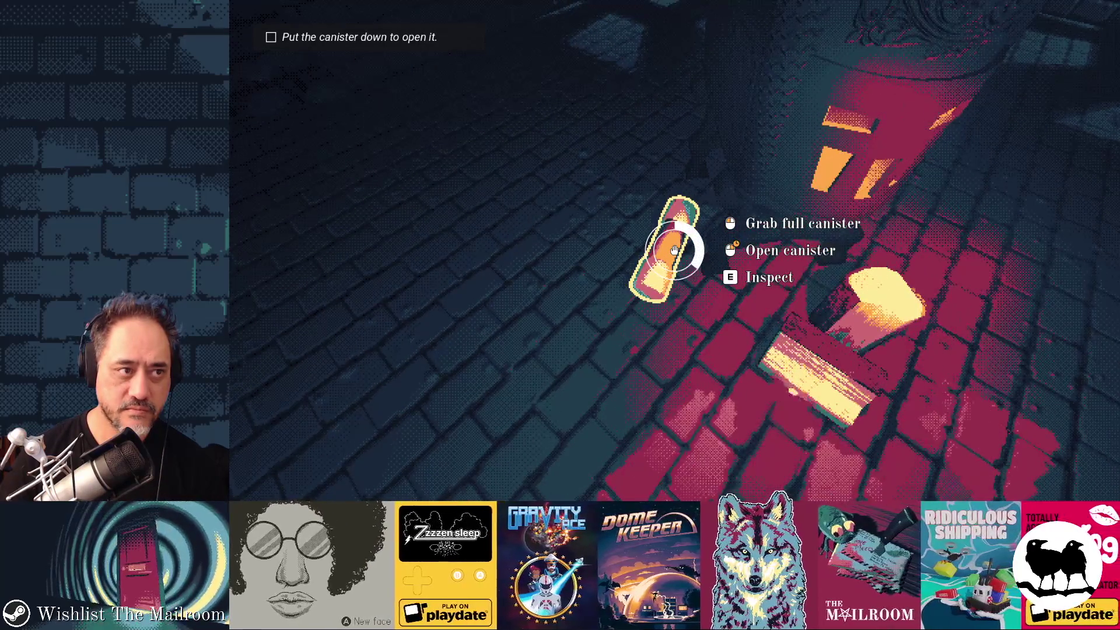
{"action": "right_click", "coordinate": [674, 250]}
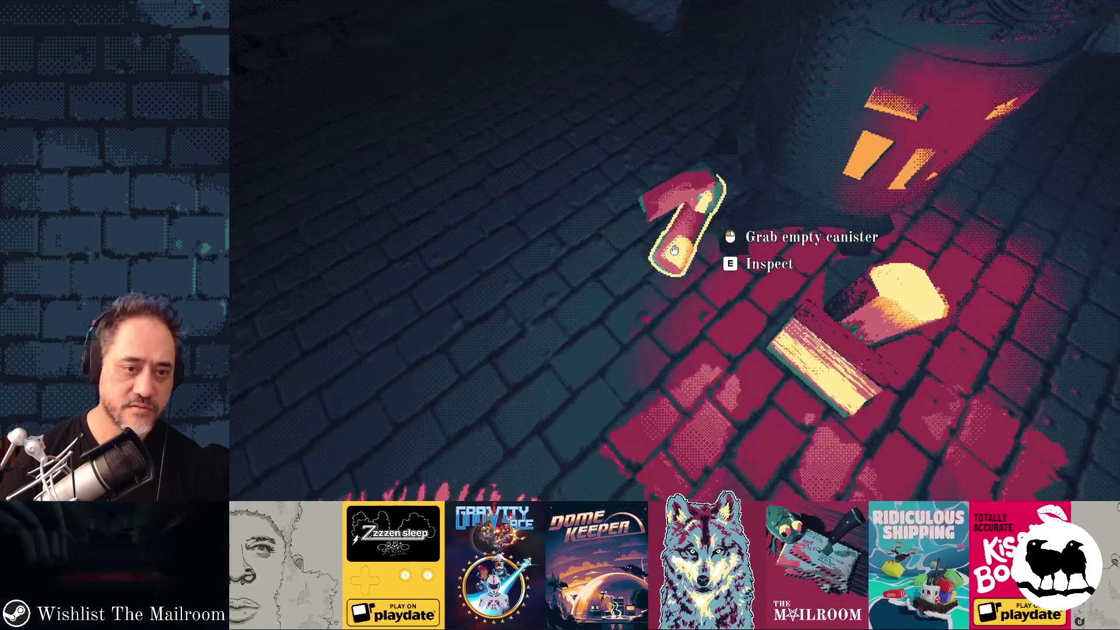
{"action": "left_click", "coordinate": [674, 250]}
{"action": "left_click", "coordinate": [674, 250]}
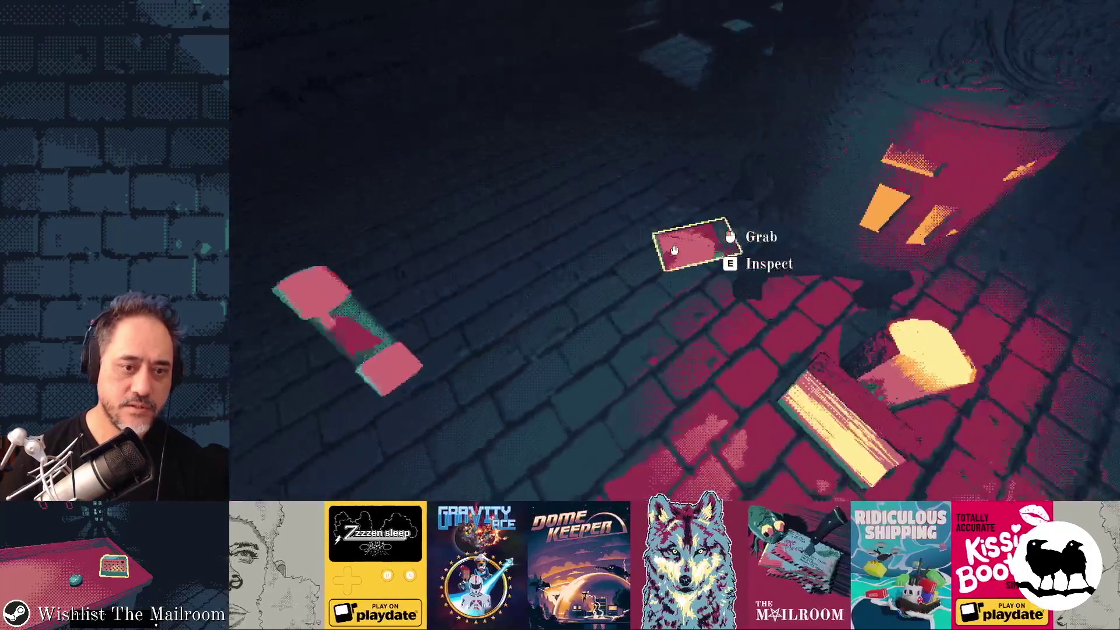
{"action": "left_click", "coordinate": [674, 250]}
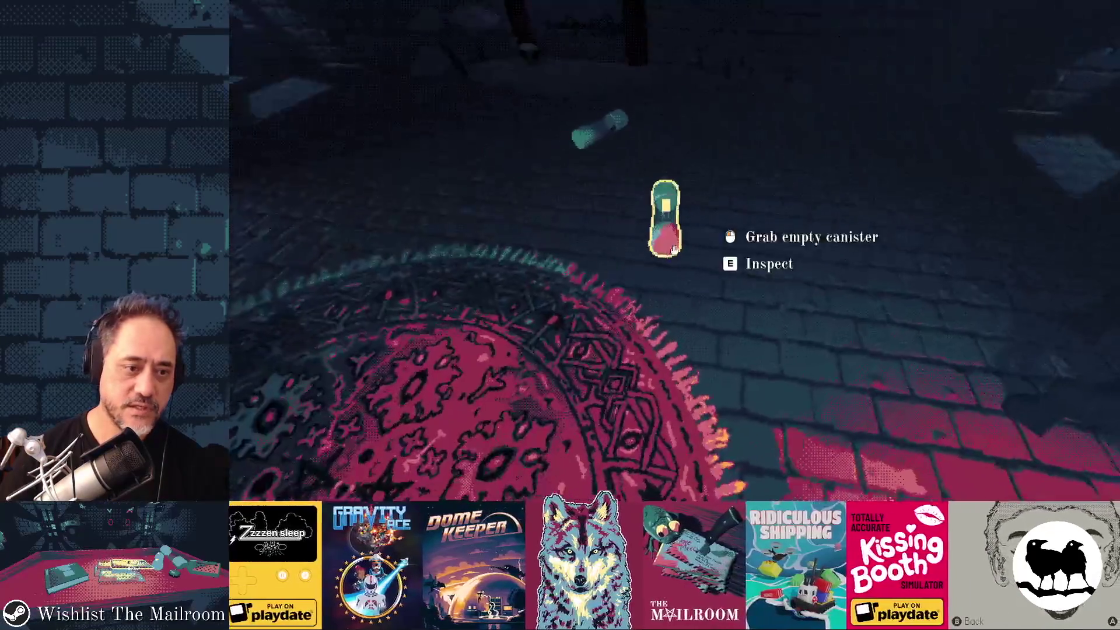
{"action": "left_click", "coordinate": [674, 250]}
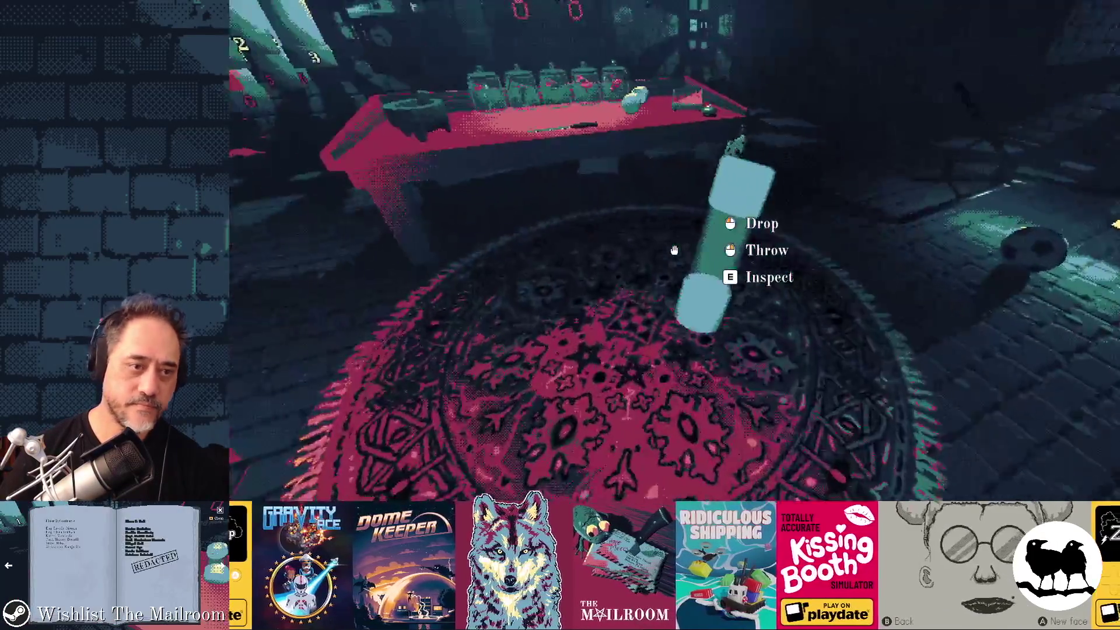
{"action": "left_click", "coordinate": [674, 250]}
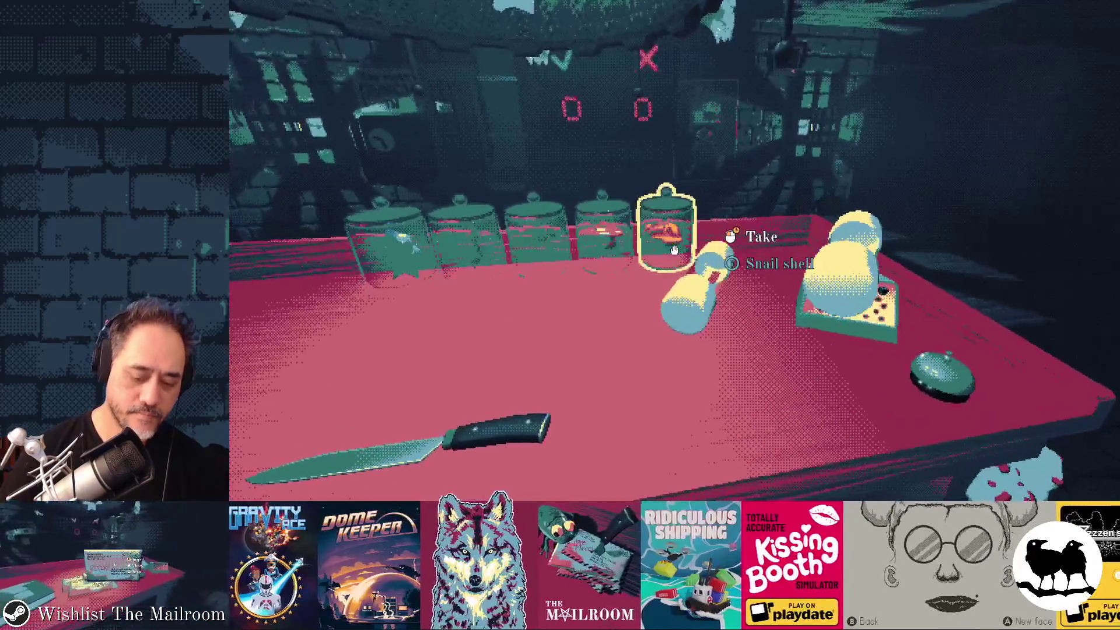
Archive the completed cards from the Obsidian Mailroom backlog.
{"action": "key", "text": "alt+Tab"}
{"action": "left_click", "coordinate": [241, 99]}
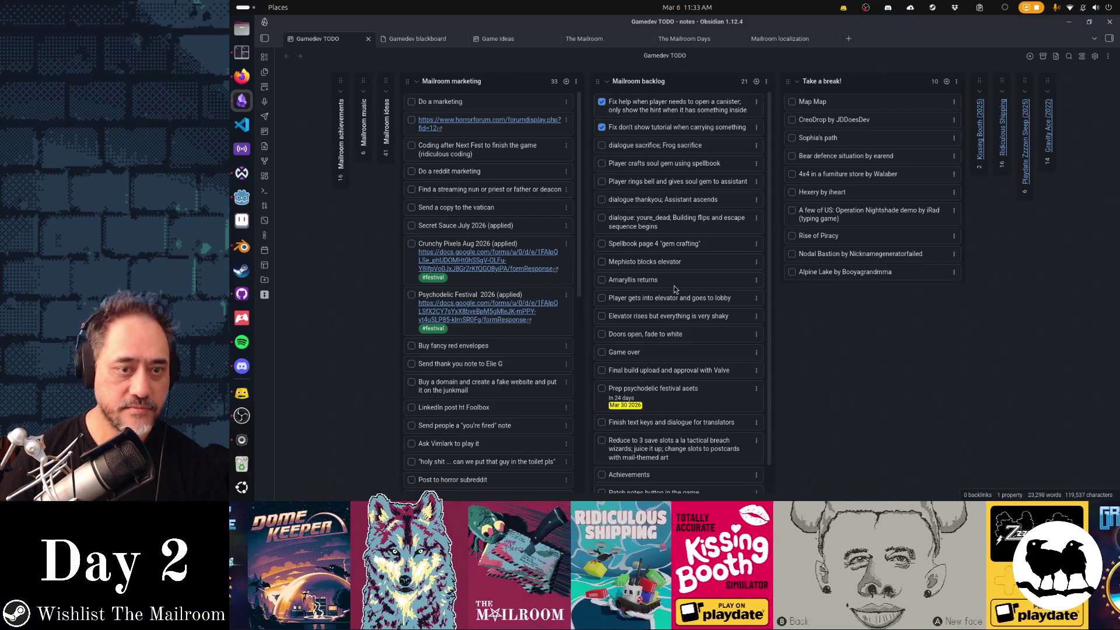
{"action": "left_click", "coordinate": [1108, 57]}
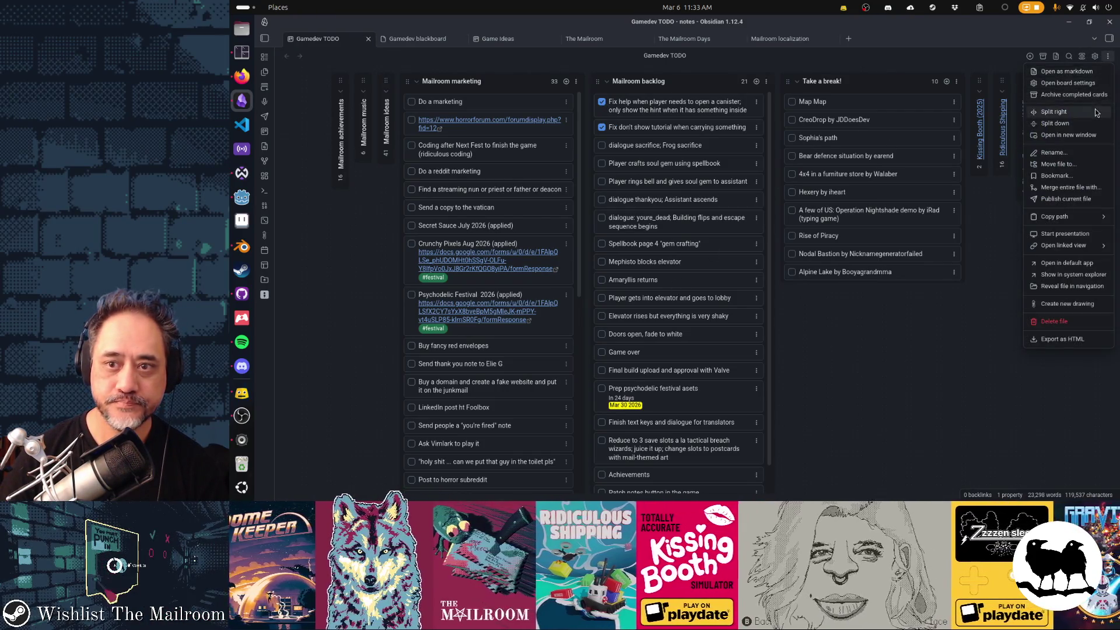
{"action": "left_click", "coordinate": [1067, 96]}
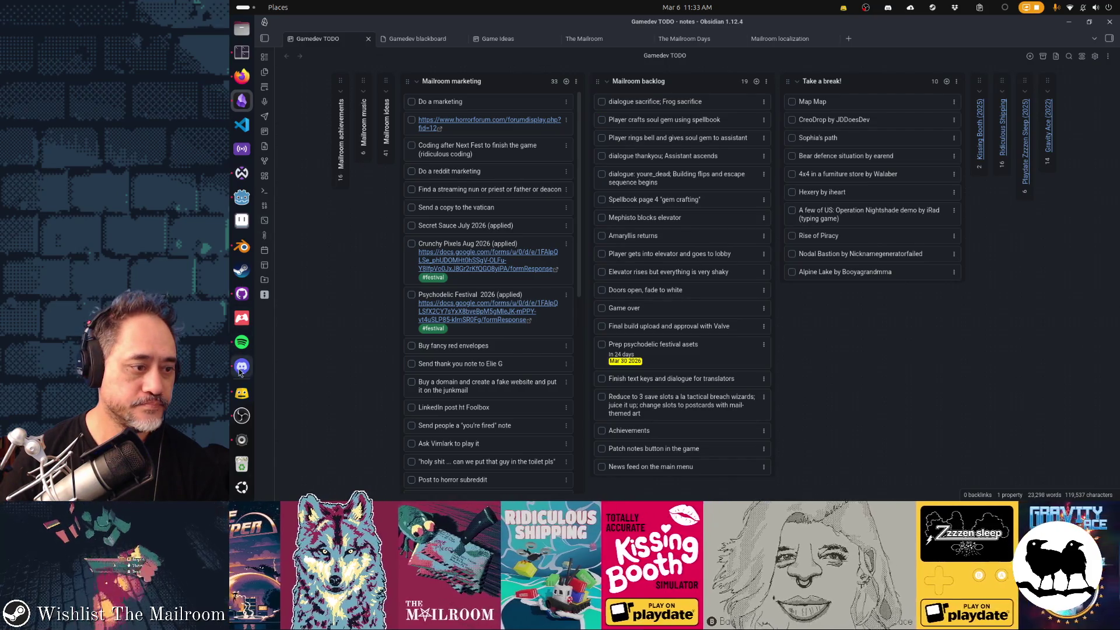
{"action": "left_click", "coordinate": [243, 296]}
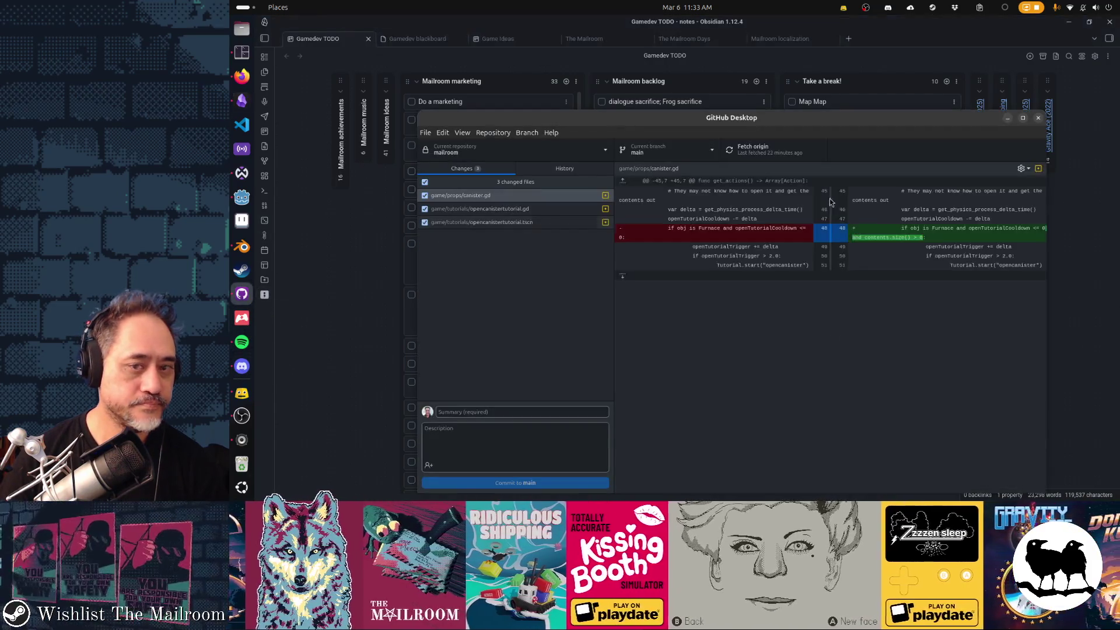
Write commit summary 'Fix don't show open canister tutorial is canister is empty' and description 'Fixed canister tutorial checkbox'.
{"action": "left_click", "coordinate": [242, 416]}
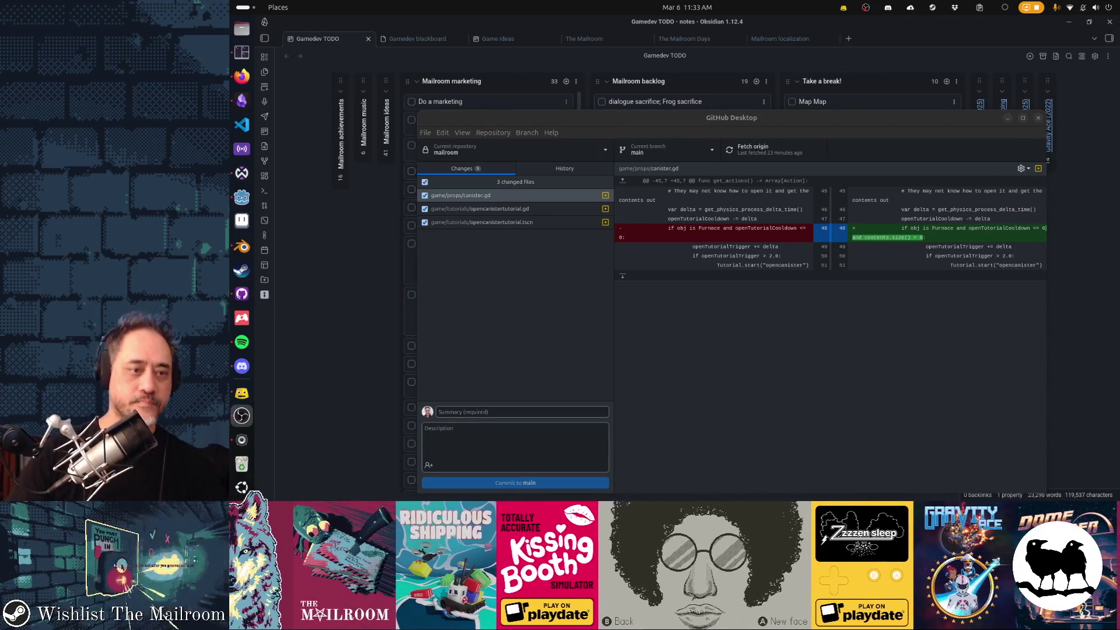
{"action": "left_click", "coordinate": [524, 408]}
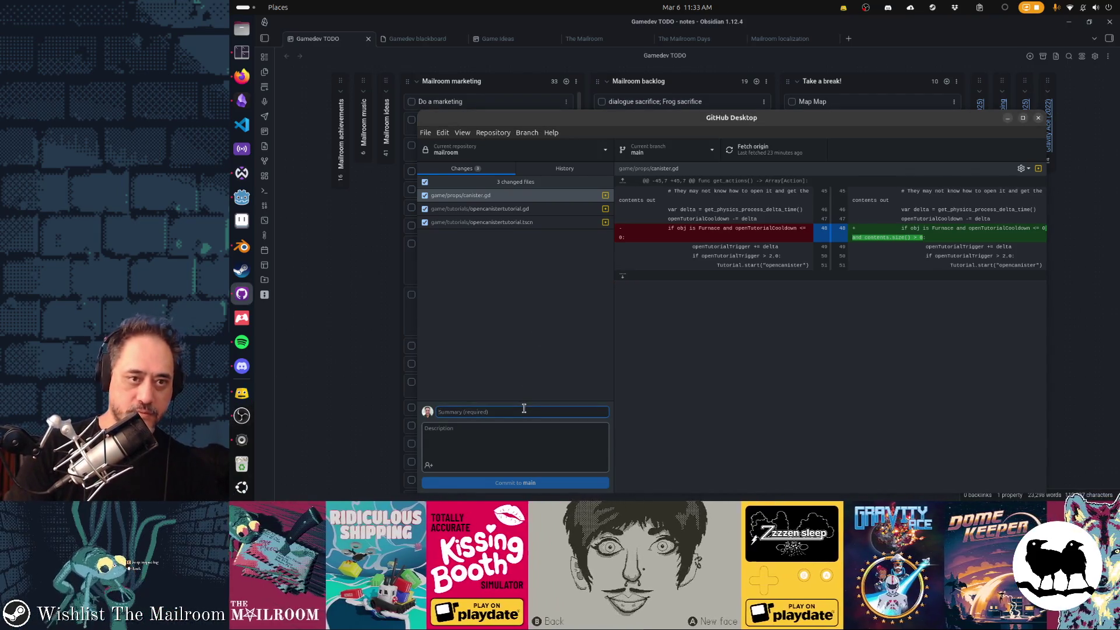
{"action": "type", "text": "Fix don't show open canister tutoria"}
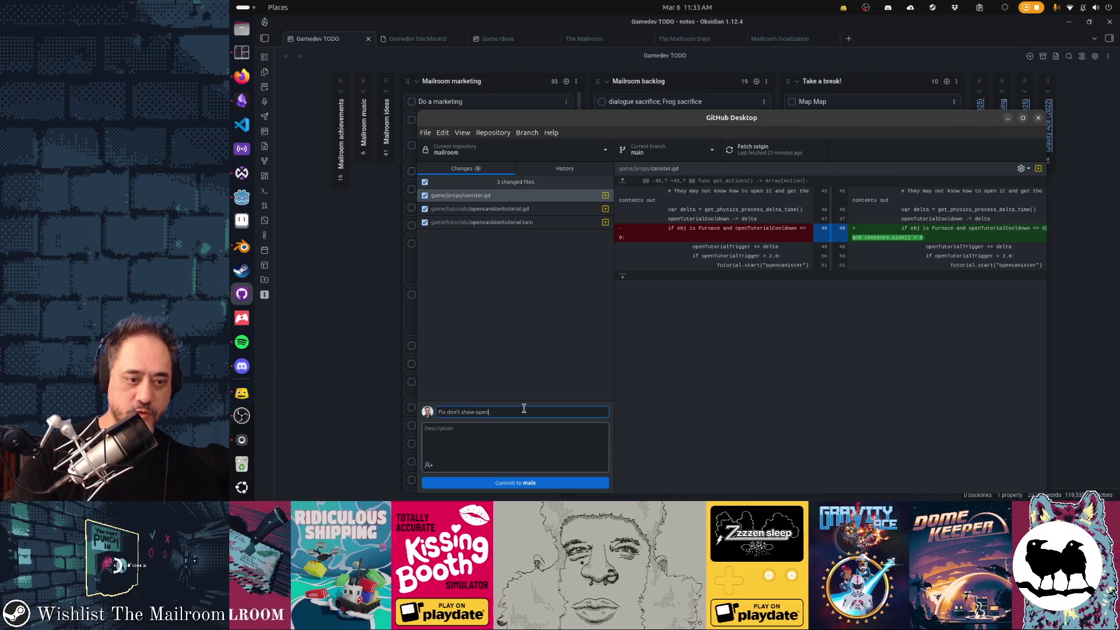
{"action": "type", "text": "l i"}
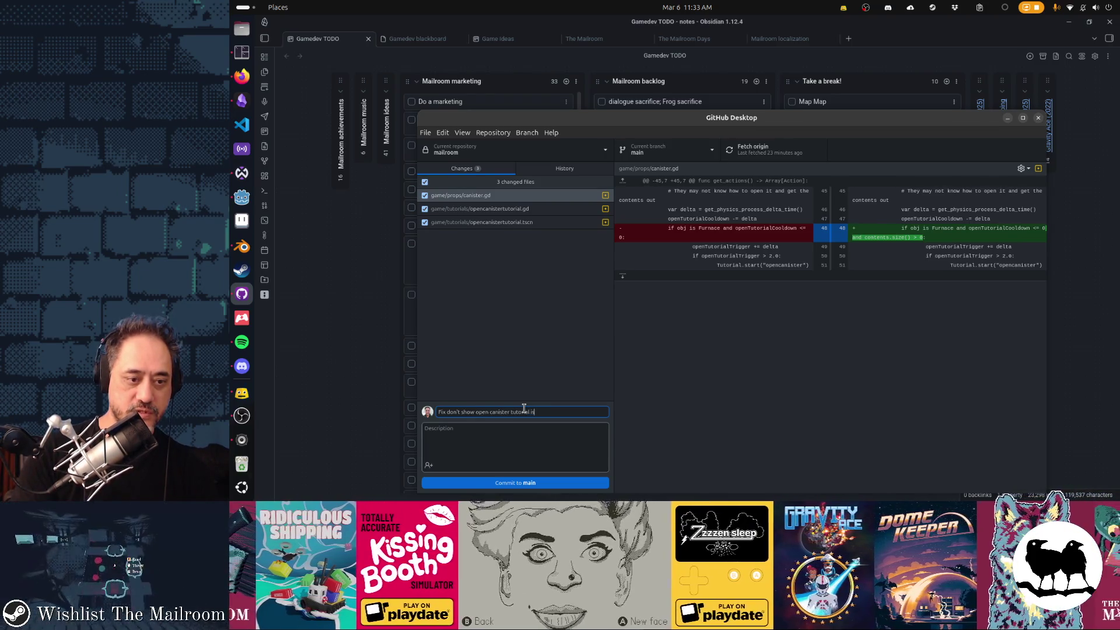
{"action": "type", "text": "s canister is empty"}
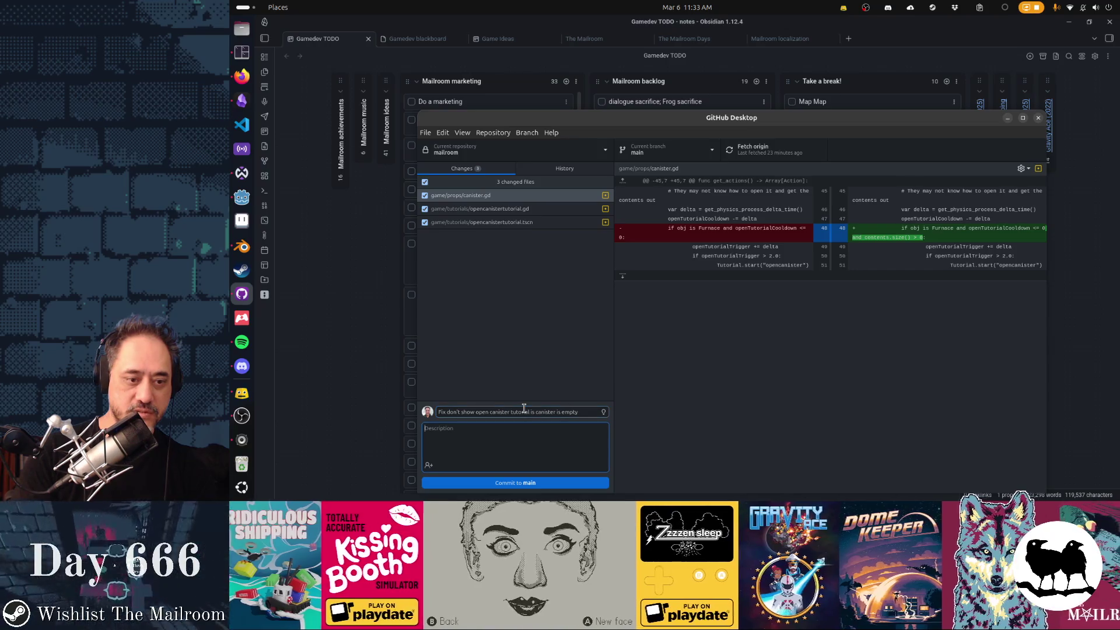
{"action": "key", "text": "Tab"}
{"action": "type", "text": "- Fixe"}
{"action": "key", "text": "ctrl+a"}
{"action": "type", "text": "Fixed canister tutorial"}
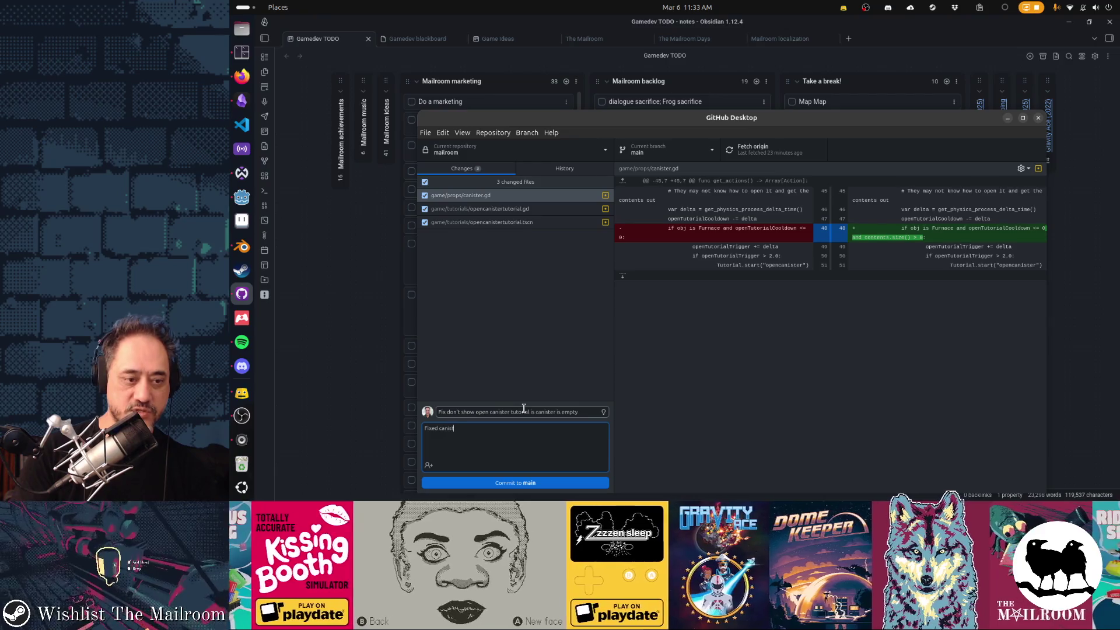
{"action": "type", "text": " checkbox"}
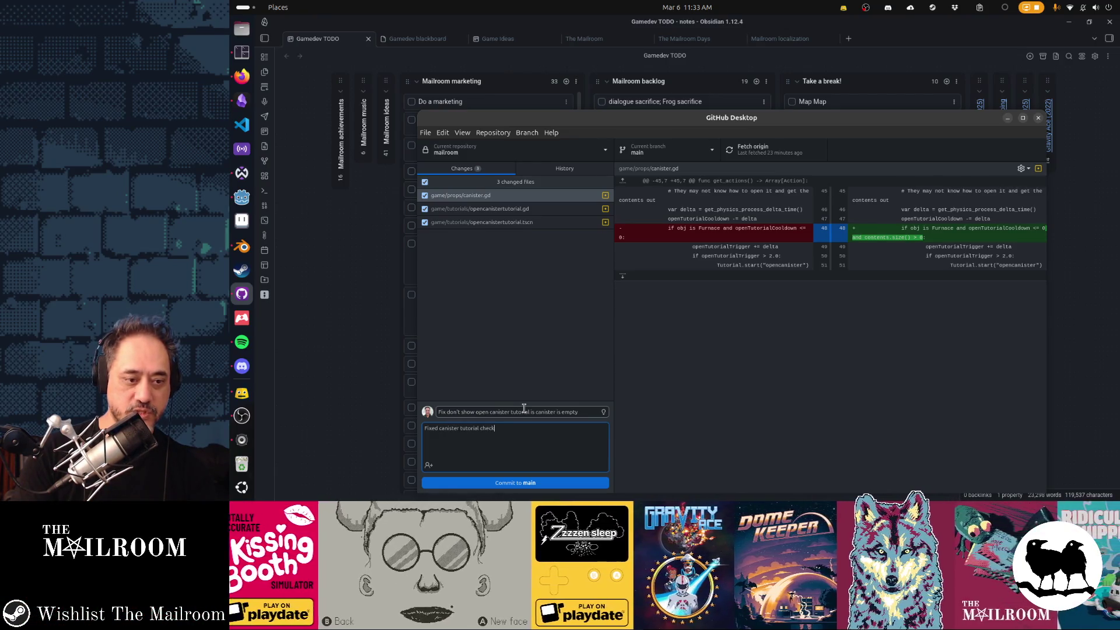
Commit the changes to main and push them to origin.
{"action": "left_click", "coordinate": [515, 482]}
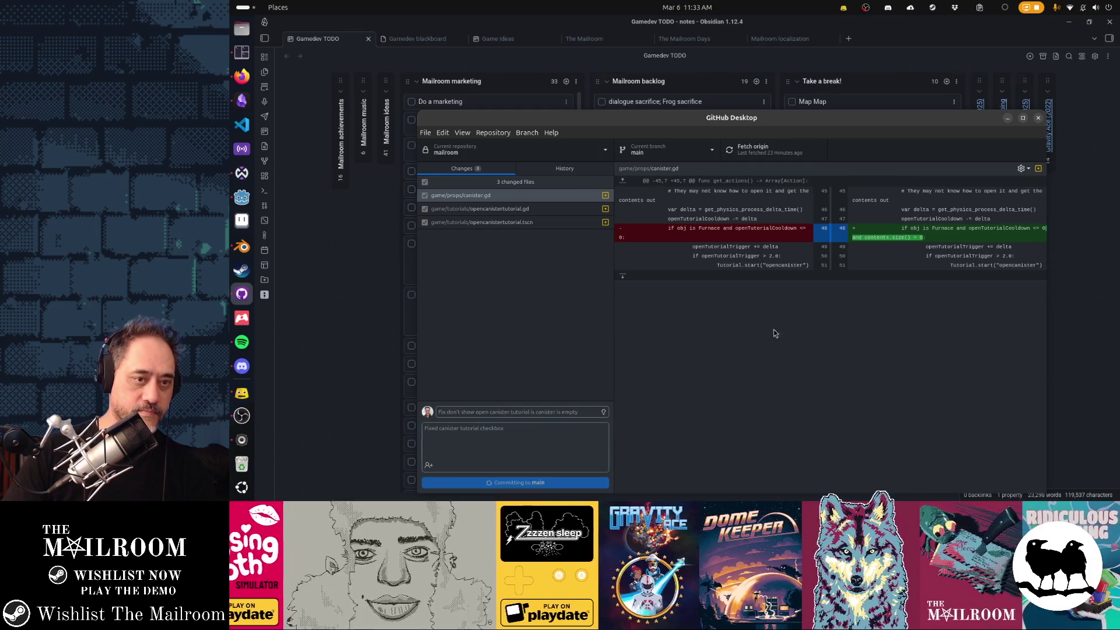
{"action": "left_click", "coordinate": [774, 150]}
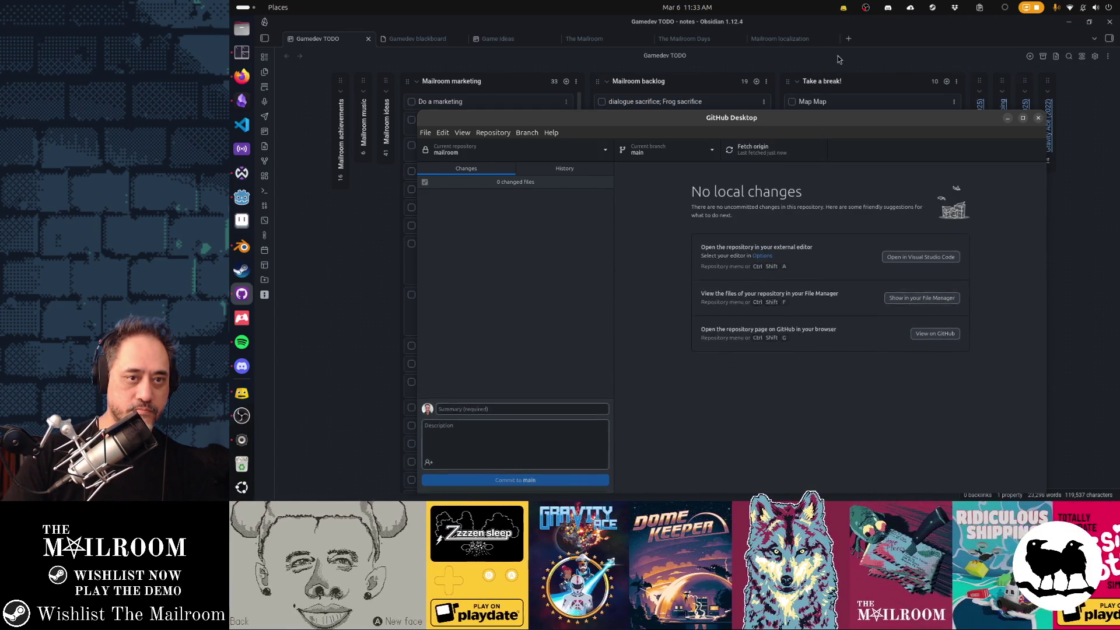
{"action": "left_click", "coordinate": [838, 58]}
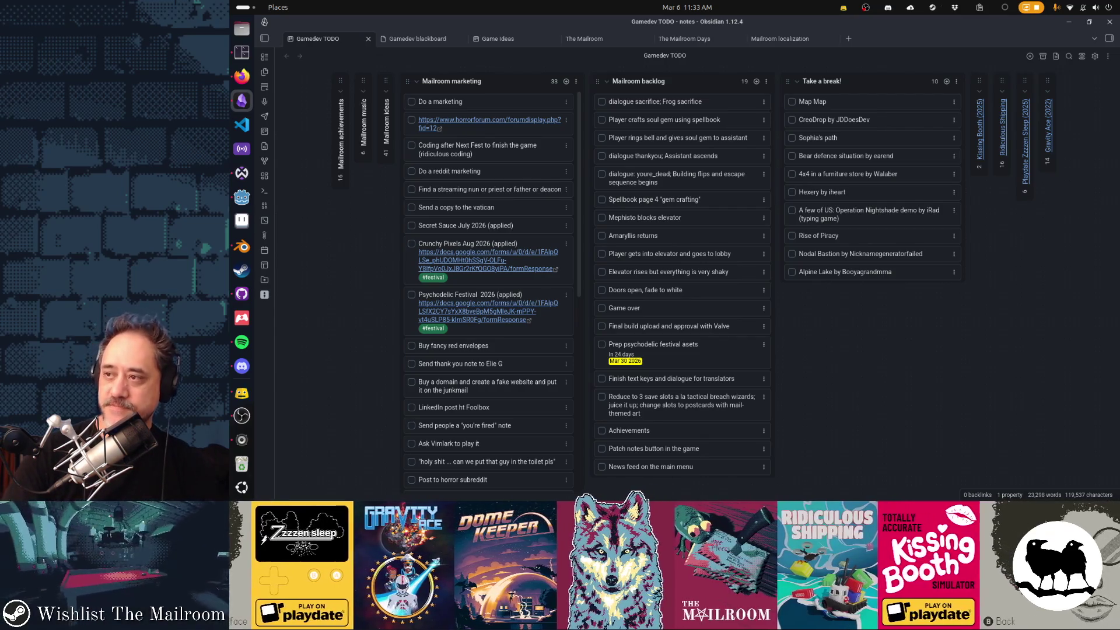
Bring the Obsidian Gamedev TODO board to the front over GitHub Desktop.
{"action": "left_click", "coordinate": [241, 392]}
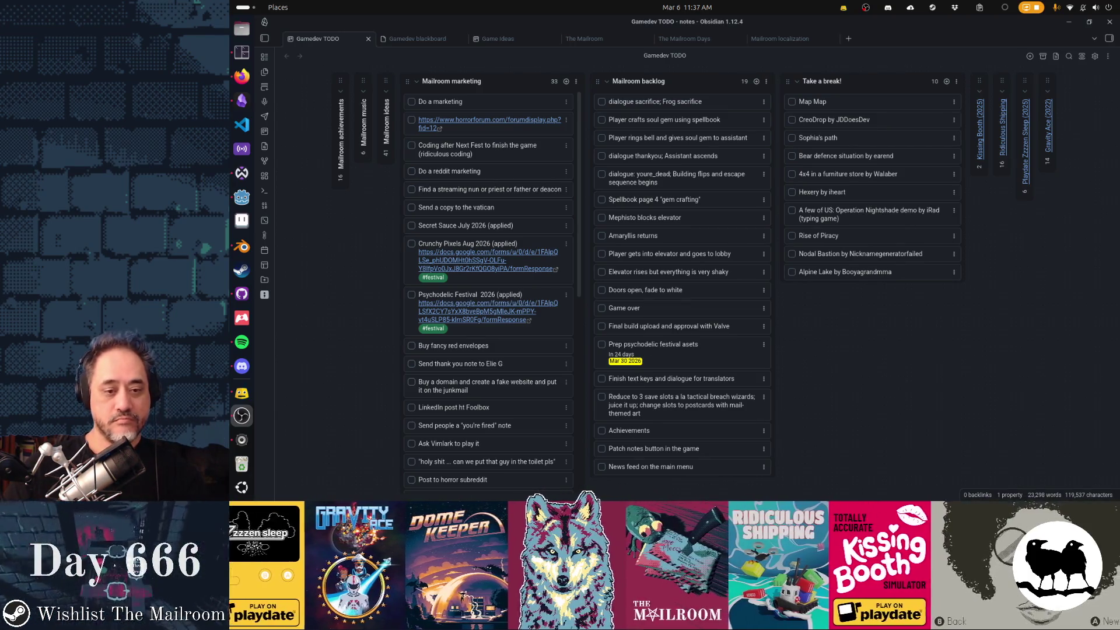
Rename the patch notes card to 'Patch notes and news feed in the game'.
{"action": "left_click", "coordinate": [648, 449]}
{"action": "type", "text": "and "}
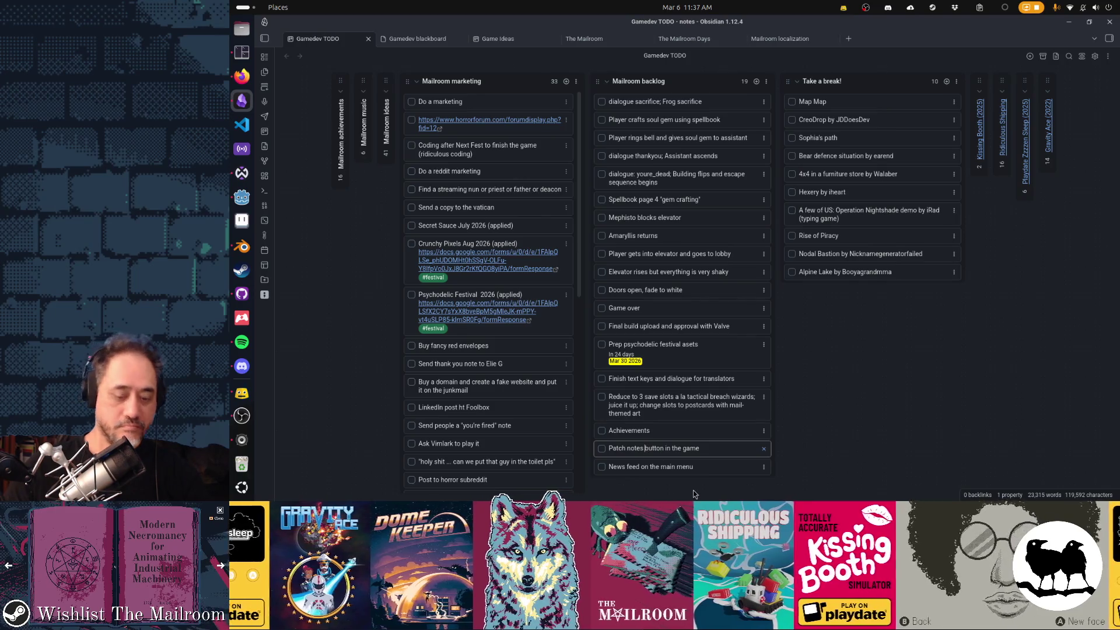
{"action": "type", "text": "news feed"}
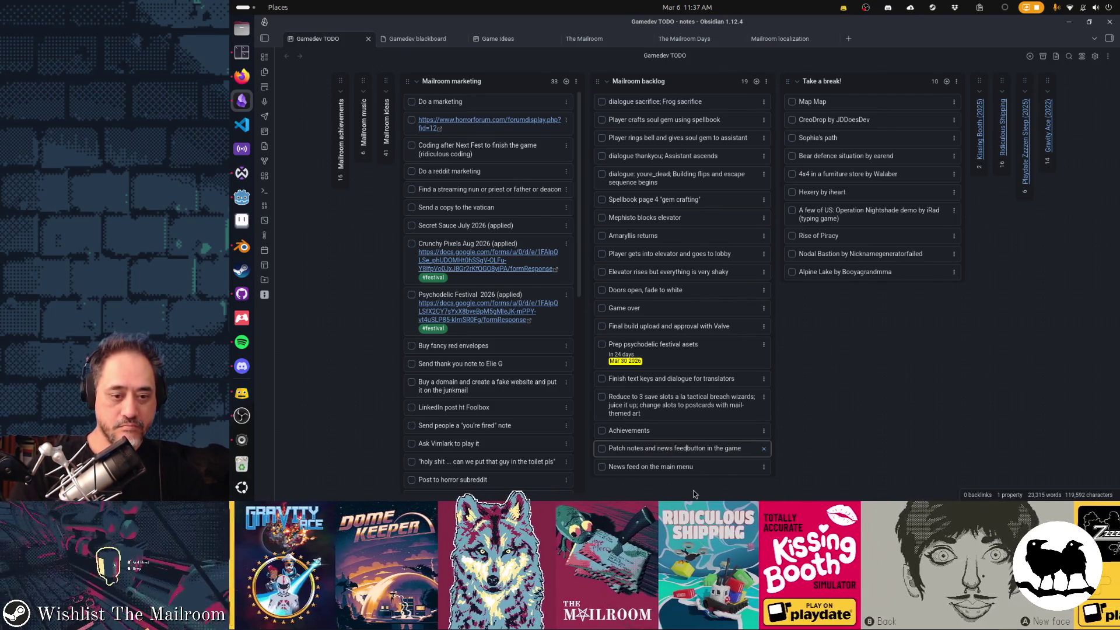
{"action": "key", "text": "ctrl+shift+Right"}
{"action": "key", "text": "BackSpace"}
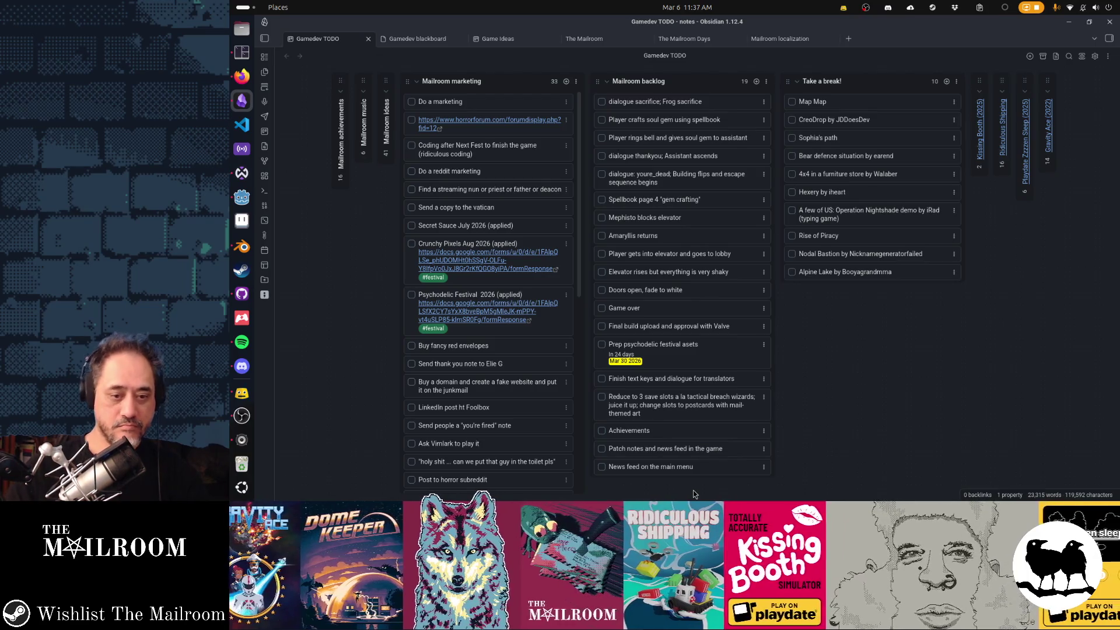
Delete the 'News feed on the main menu' card and drag the patch notes card to Mailroom ideas.
{"action": "left_click", "coordinate": [763, 467]}
{"action": "left_click", "coordinate": [795, 421]}
{"action": "mouse_move", "coordinate": [658, 413]}
{"action": "left_mouse_down"}
{"action": "mouse_move", "coordinate": [417, 122]}
{"action": "mouse_move", "coordinate": [345, 117]}
{"action": "left_mouse_up"}
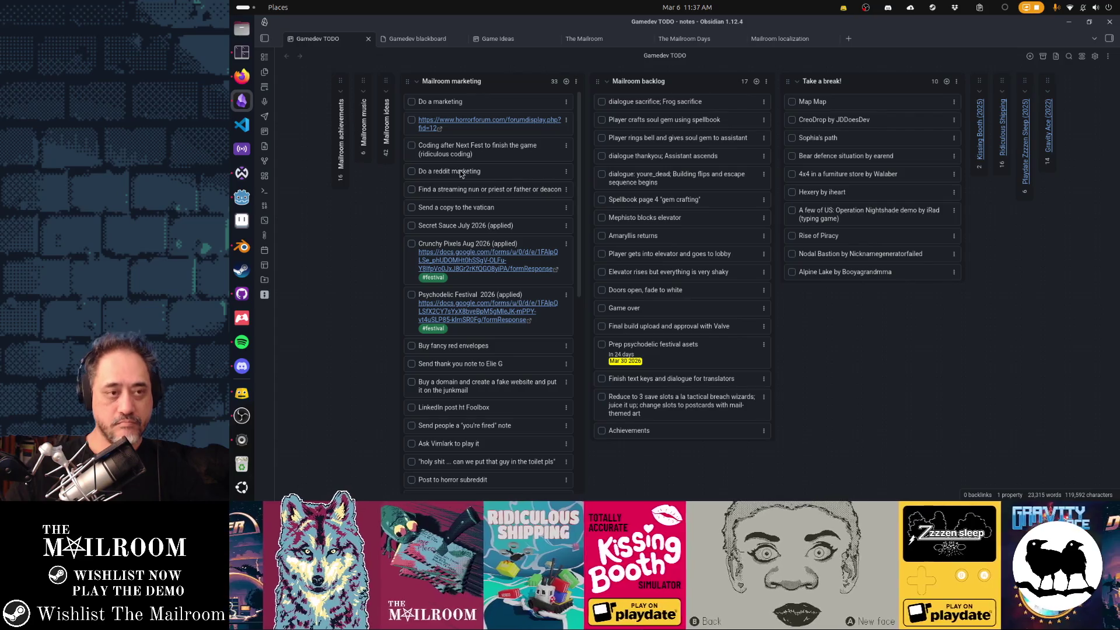
Move the 'Light tp on fire' idea from Mailroom ideas to the top of Mailroom backlog.
{"action": "left_click", "coordinate": [387, 90]}
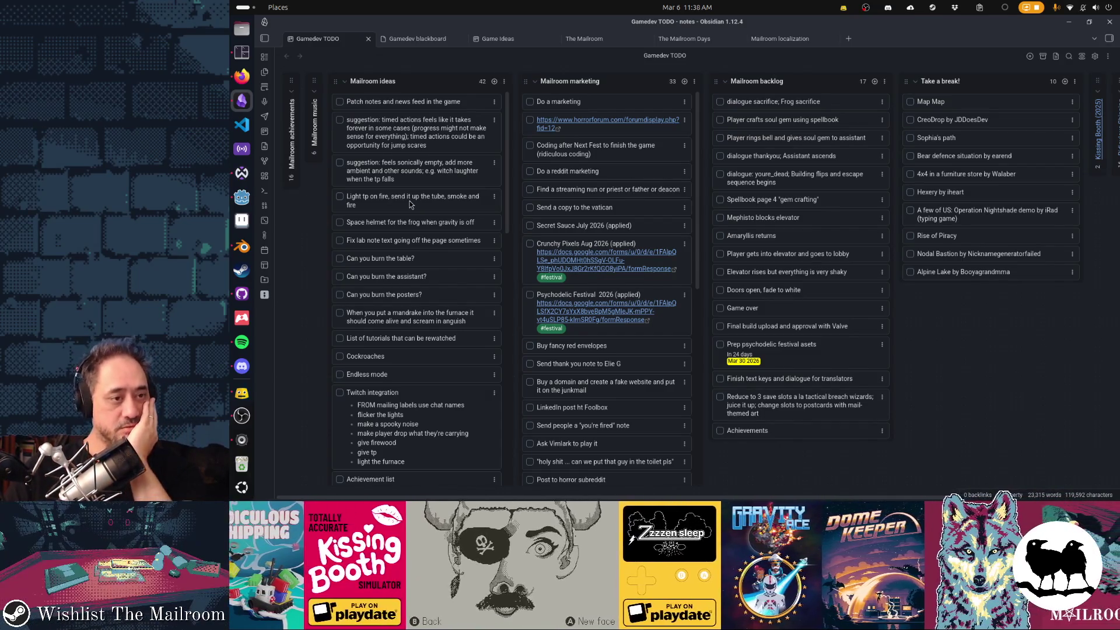
{"action": "mouse_move", "coordinate": [409, 200]}
{"action": "left_mouse_down"}
{"action": "mouse_move", "coordinate": [565, 130]}
{"action": "mouse_move", "coordinate": [796, 108]}
{"action": "left_mouse_up"}
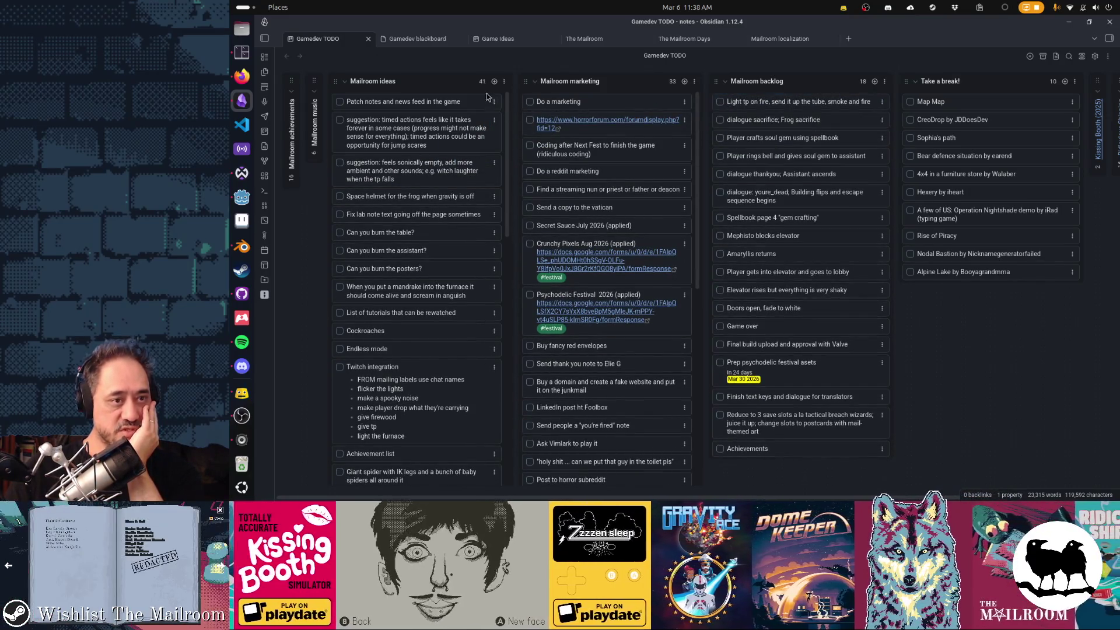
{"action": "left_click", "coordinate": [347, 83]}
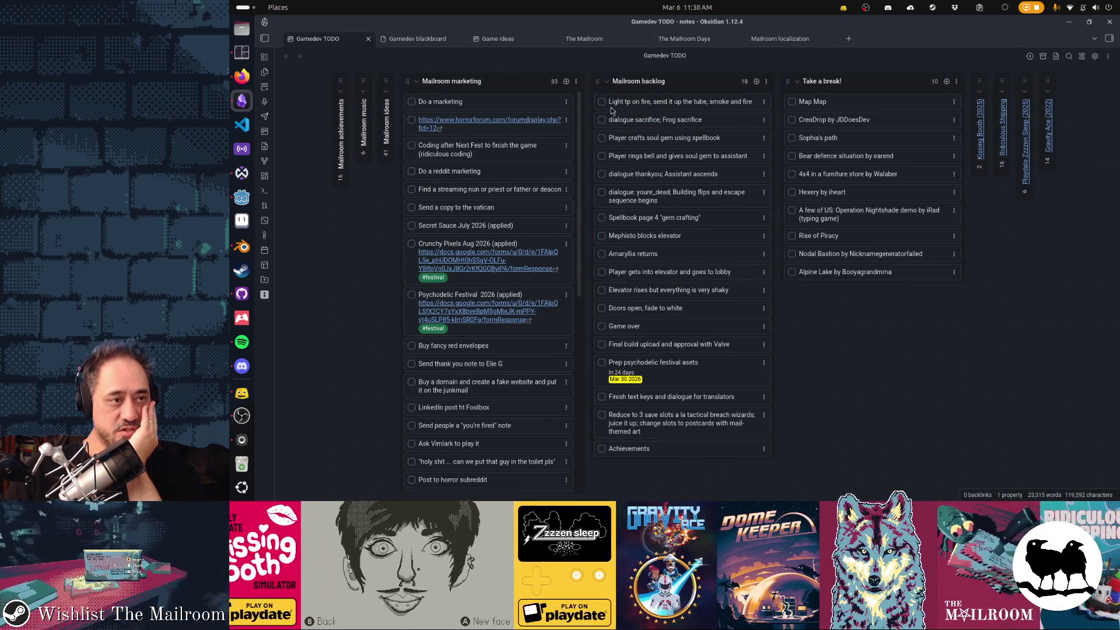
{"action": "left_click", "coordinate": [242, 198]}
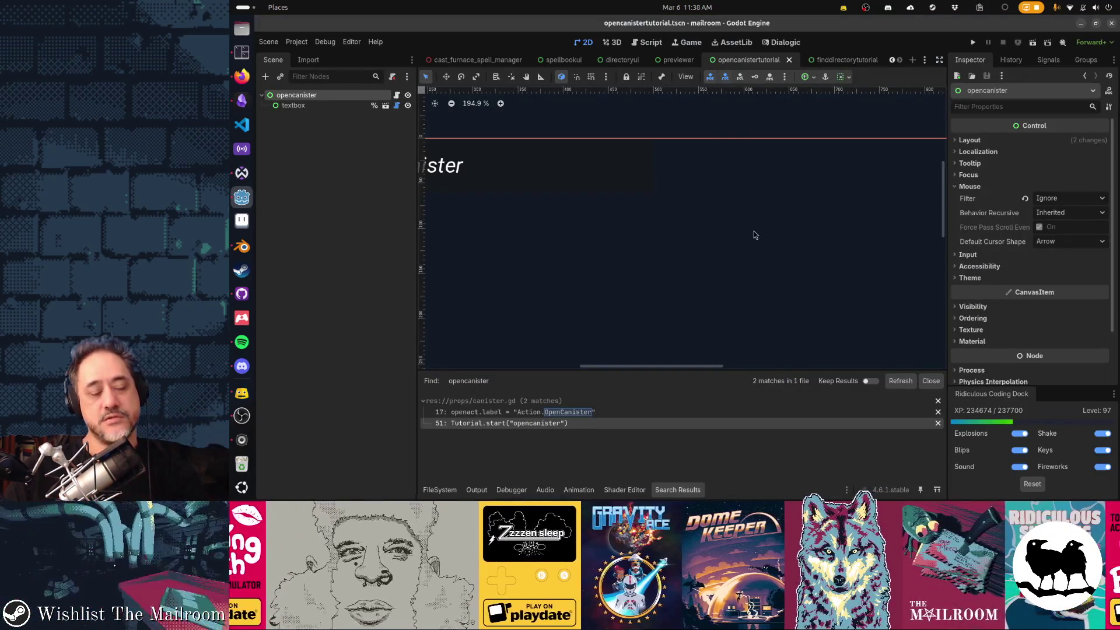
Close the previewer, cast_furnace_spell_manager, rune_fx, spellbook, furnace and other scene tabs, then run the game.
{"action": "key", "text": "F5"}
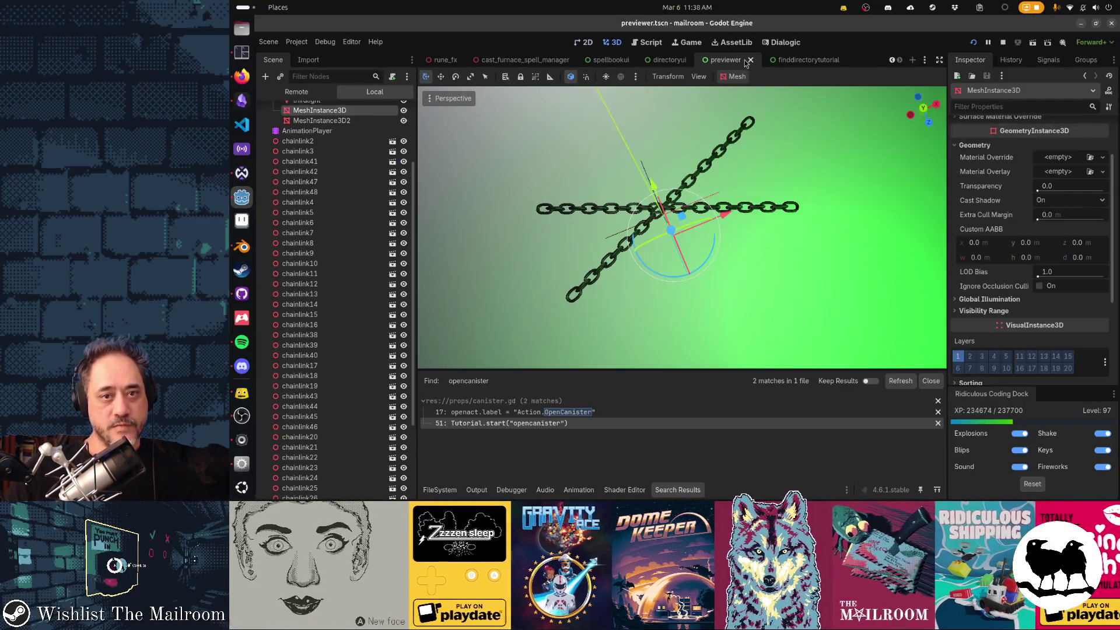
{"action": "left_click", "coordinate": [750, 60]}
{"action": "left_click", "coordinate": [718, 59]}
{"action": "left_click", "coordinate": [688, 60]}
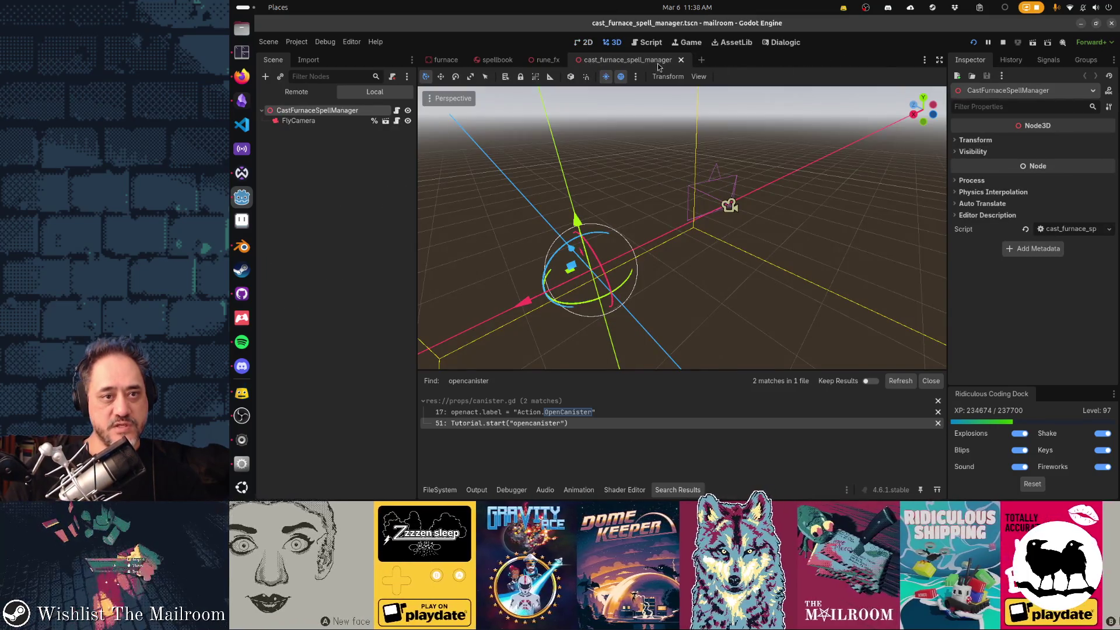
{"action": "left_click", "coordinate": [681, 59]}
{"action": "left_click", "coordinate": [574, 59]}
{"action": "left_click", "coordinate": [522, 59]}
{"action": "left_click", "coordinate": [469, 59]}
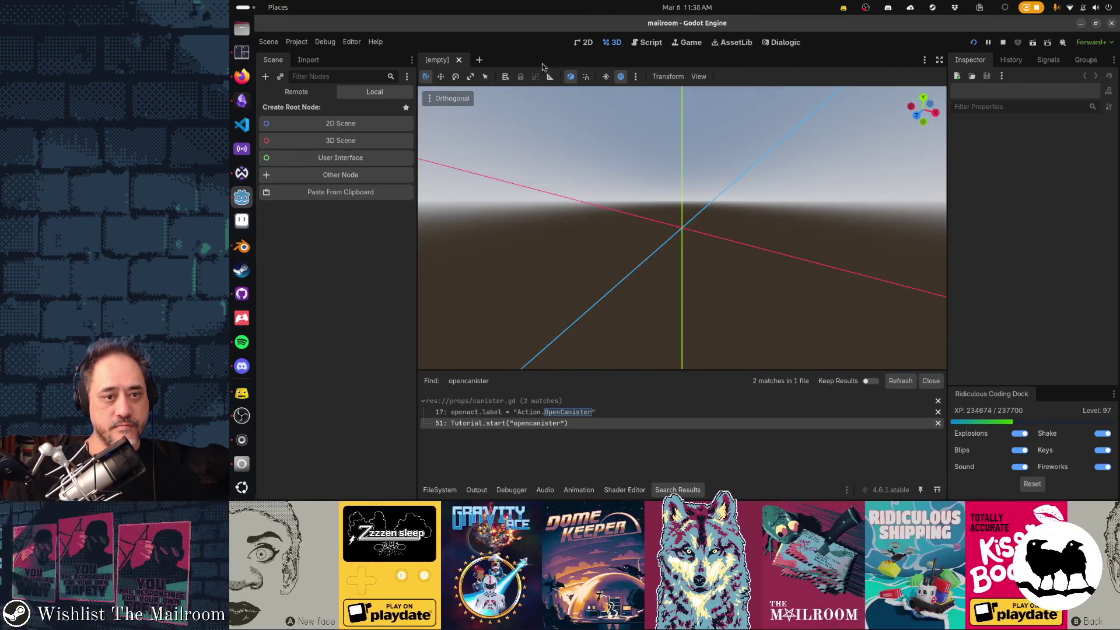
{"action": "key", "text": "F5"}
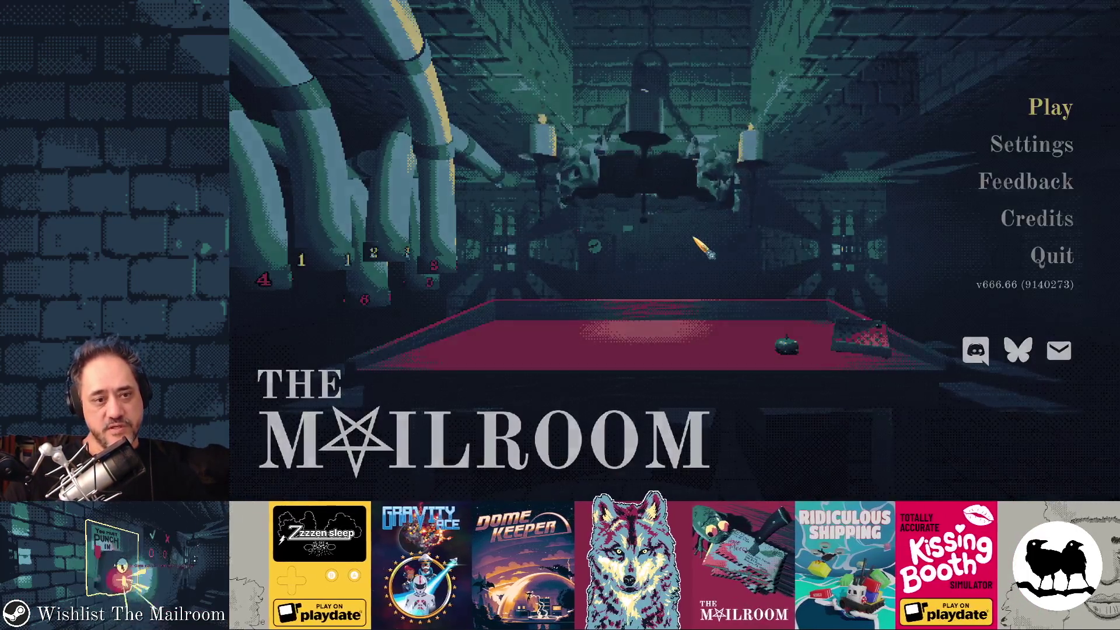
Start the game and send the butt paper from the rug up delivery tube 1.
{"action": "key", "text": "Return"}
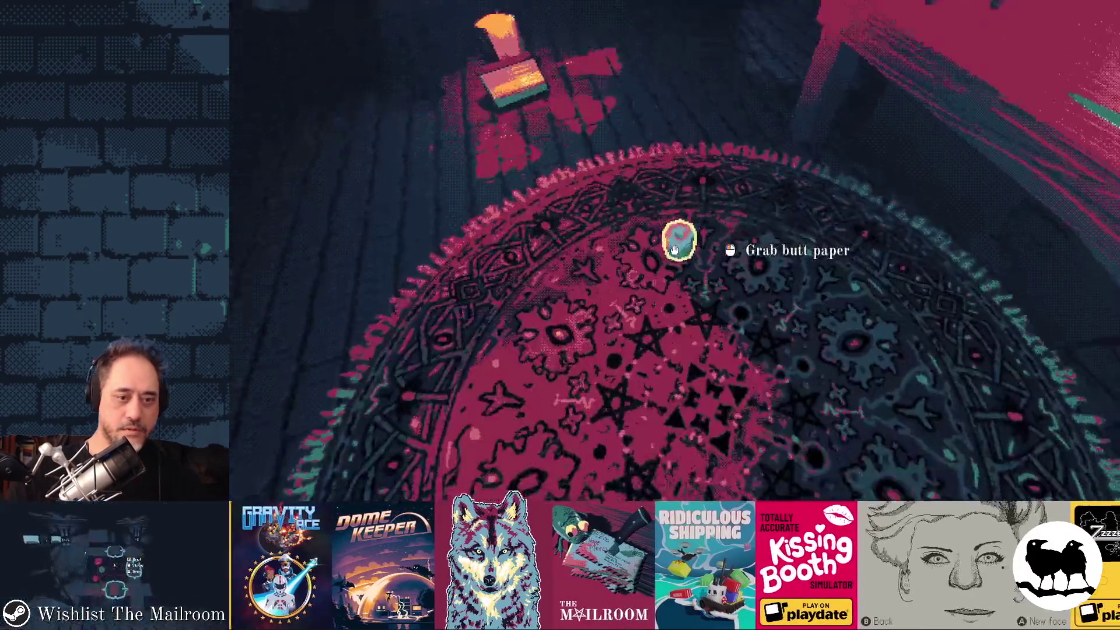
{"action": "left_click", "coordinate": [674, 250]}
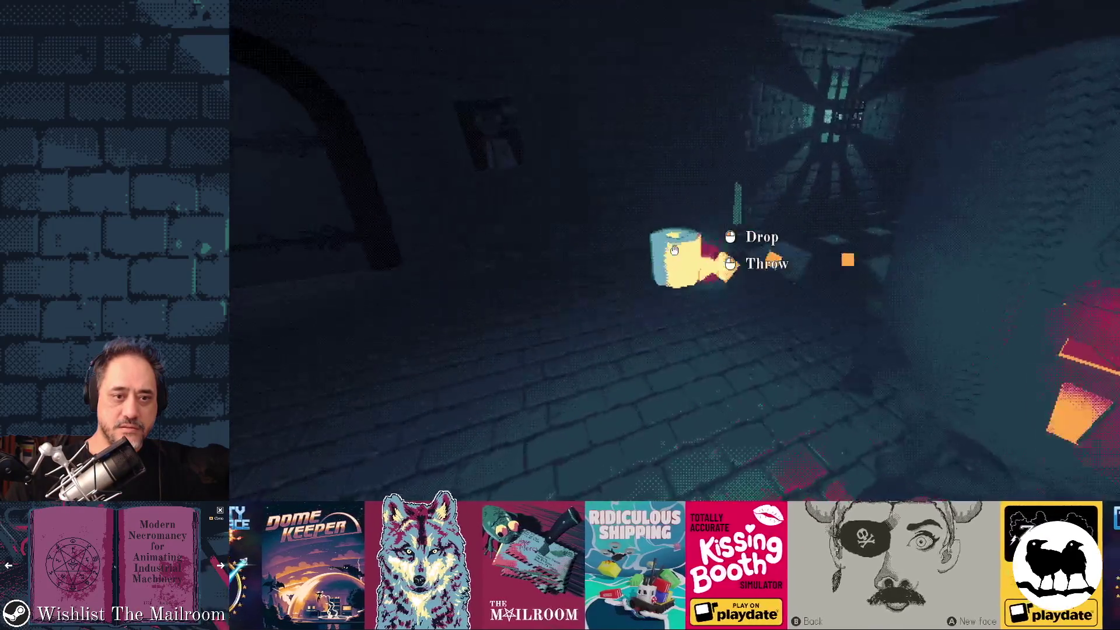
{"action": "left_click", "coordinate": [674, 250]}
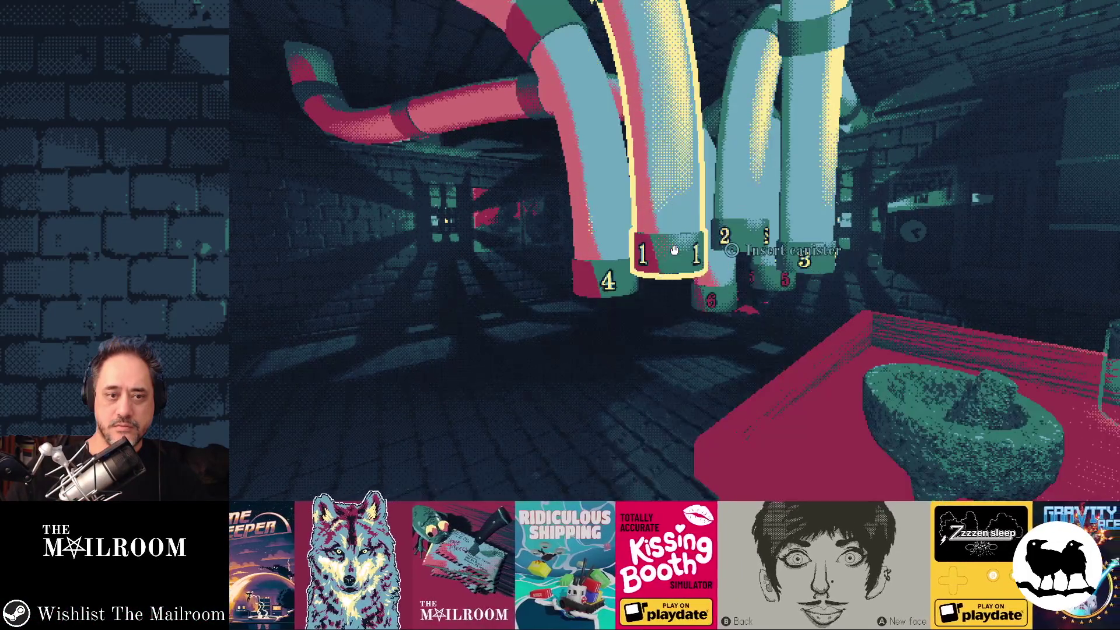
Walk into the Security Office, load the toilet paper roll into the VCR, and open the corridor door.
{"action": "key", "text": "w"}
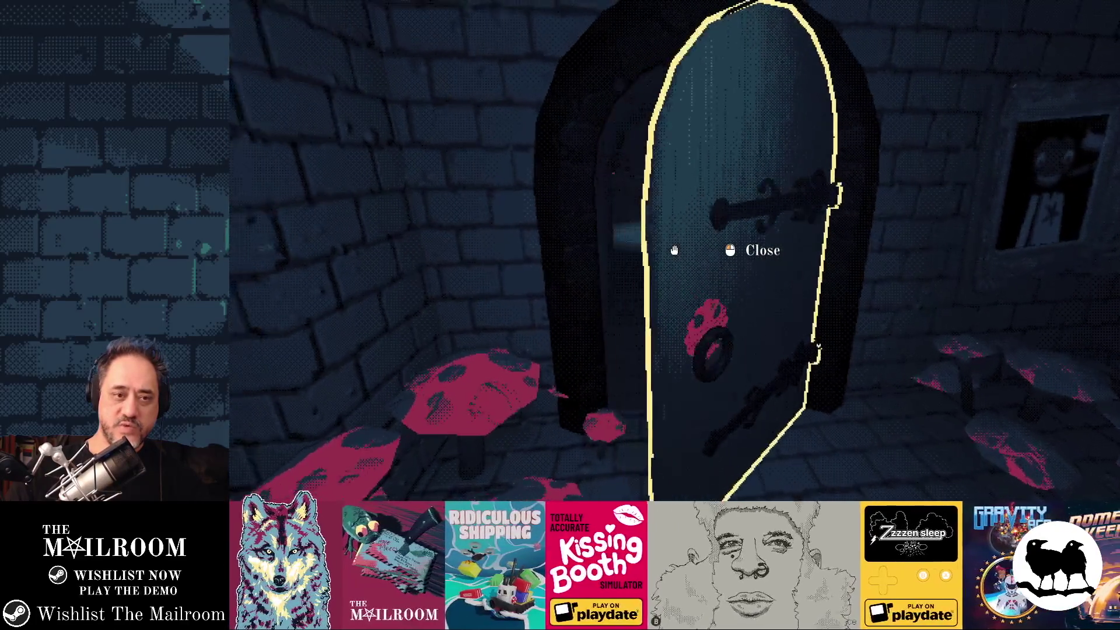
{"action": "key", "text": "w"}
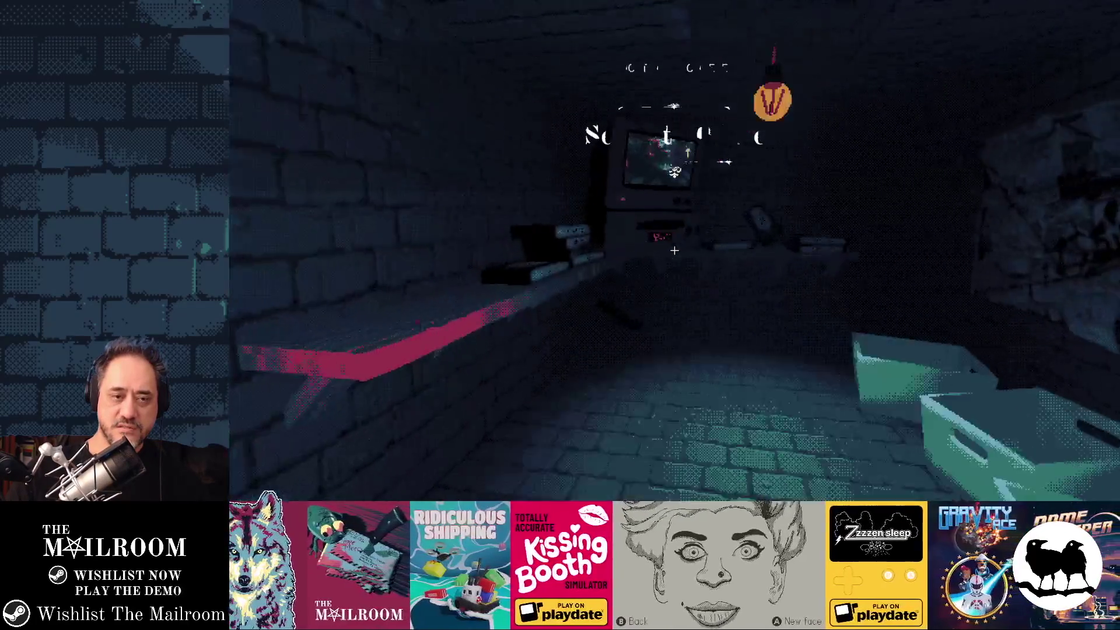
{"action": "key", "text": "w"}
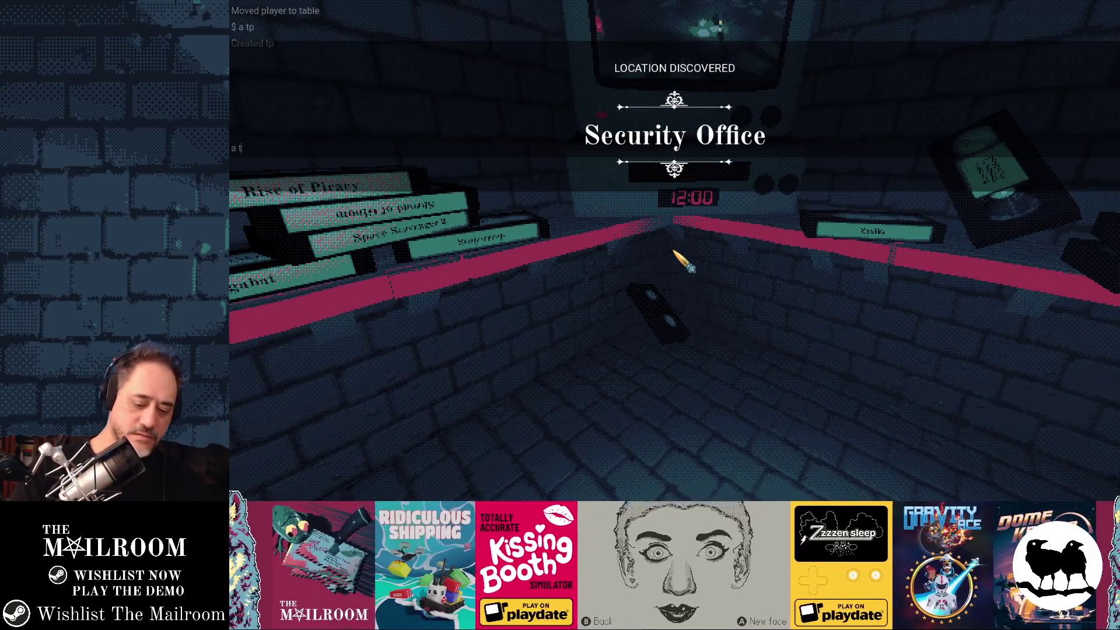
{"action": "left_click", "coordinate": [674, 250]}
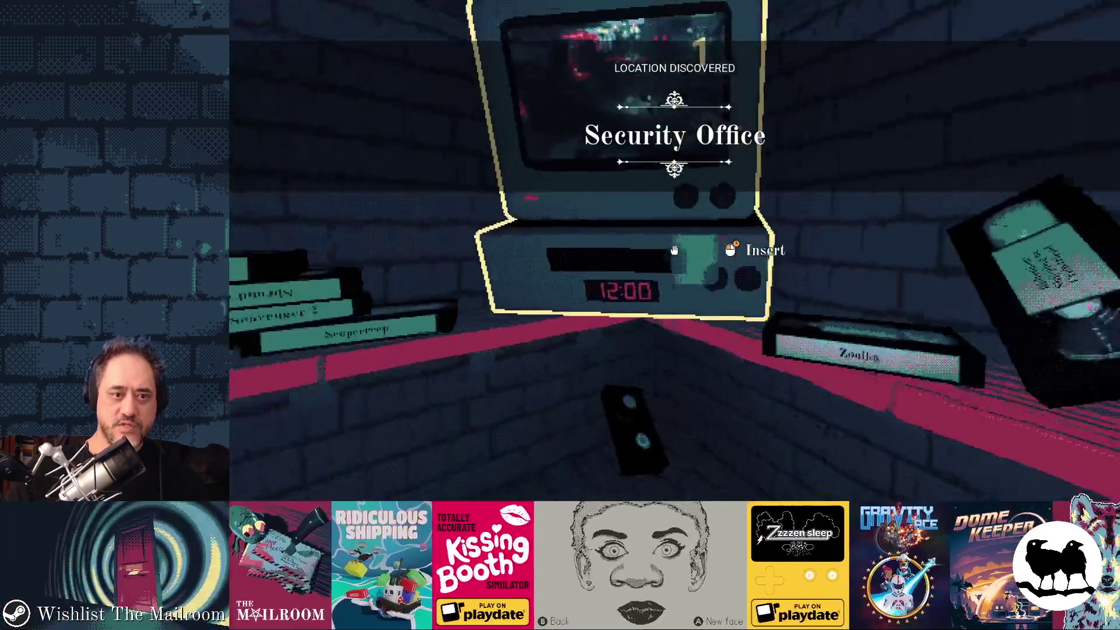
{"action": "left_click", "coordinate": [674, 250]}
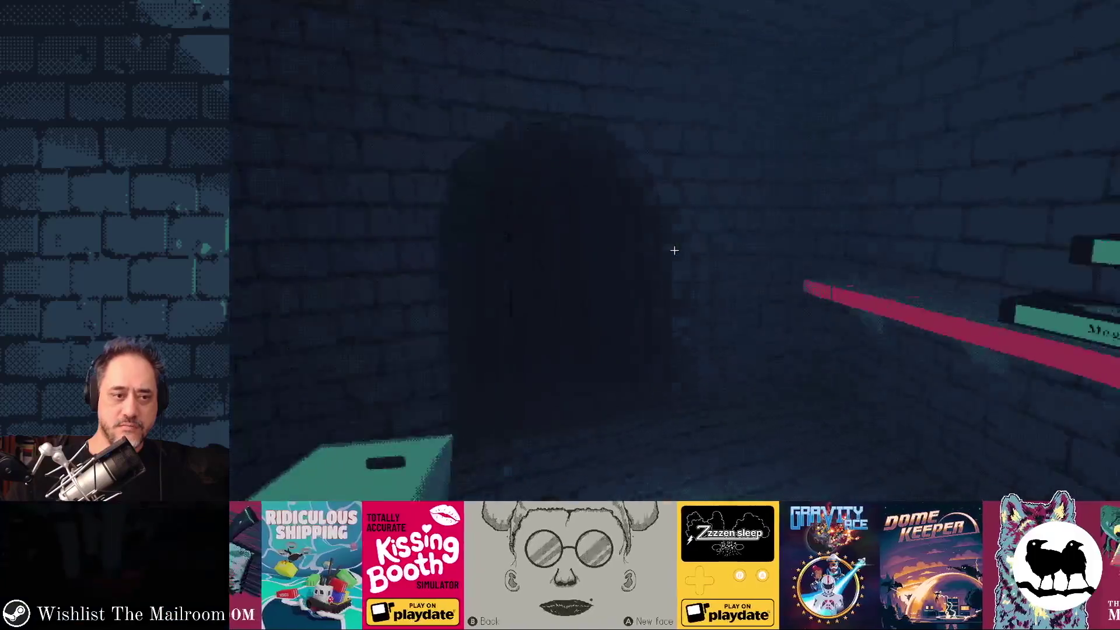
{"action": "key", "text": "w"}
{"action": "left_click", "coordinate": [674, 250]}
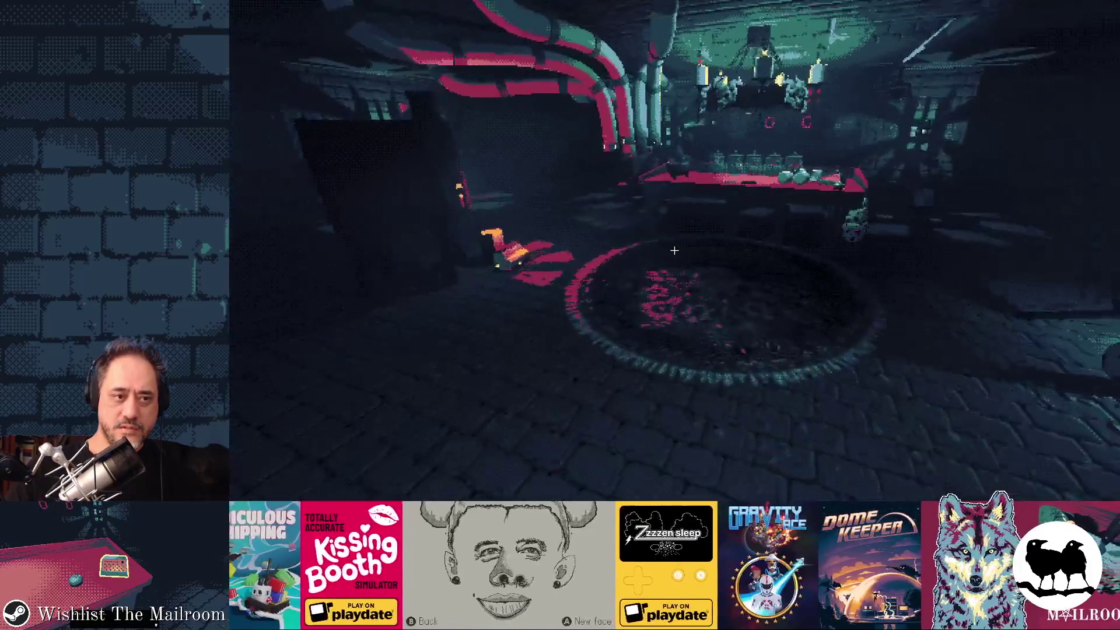
Teleport to the ingredient table, dismiss the Open tutorial popup, and run the console's save command.
{"action": "key", "text": "grave"}
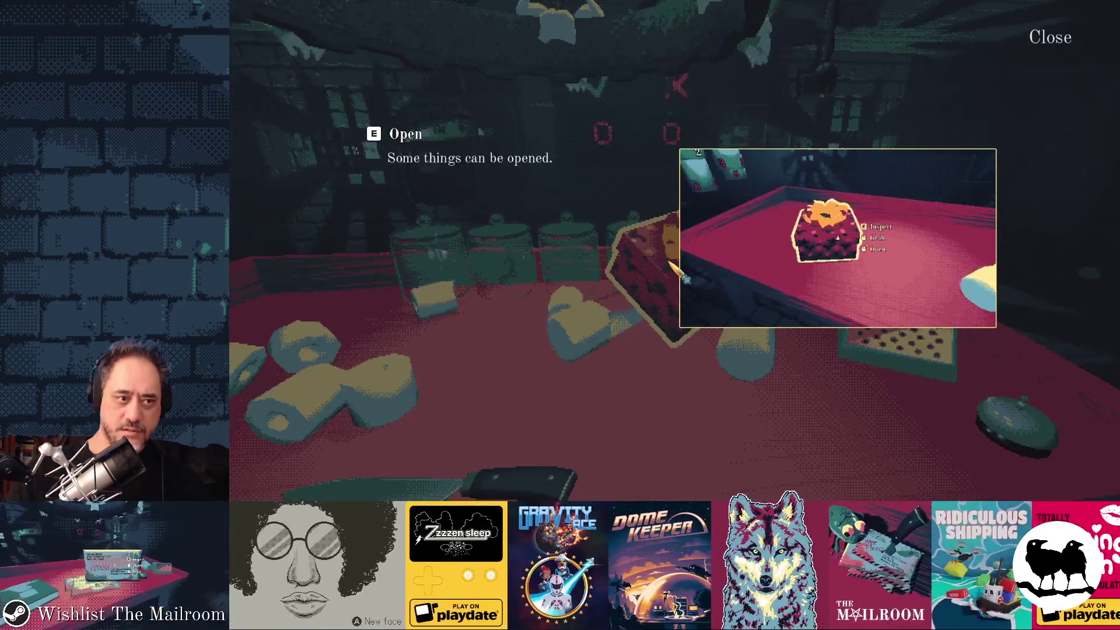
{"action": "key", "text": "Escape"}
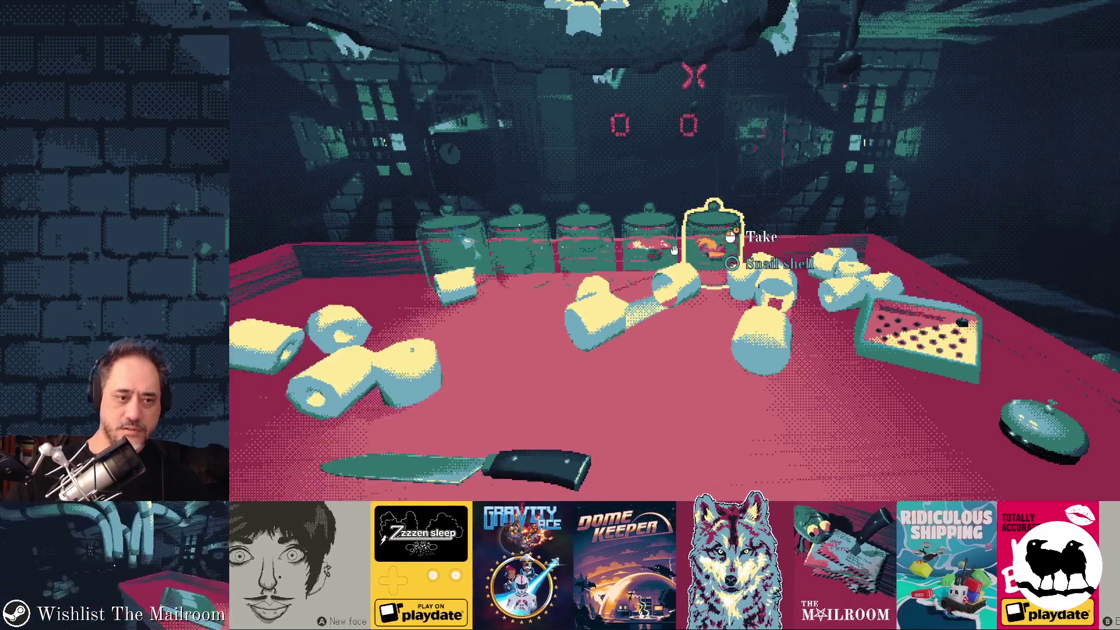
{"action": "key", "text": "grave"}
{"action": "type", "text": "save"}
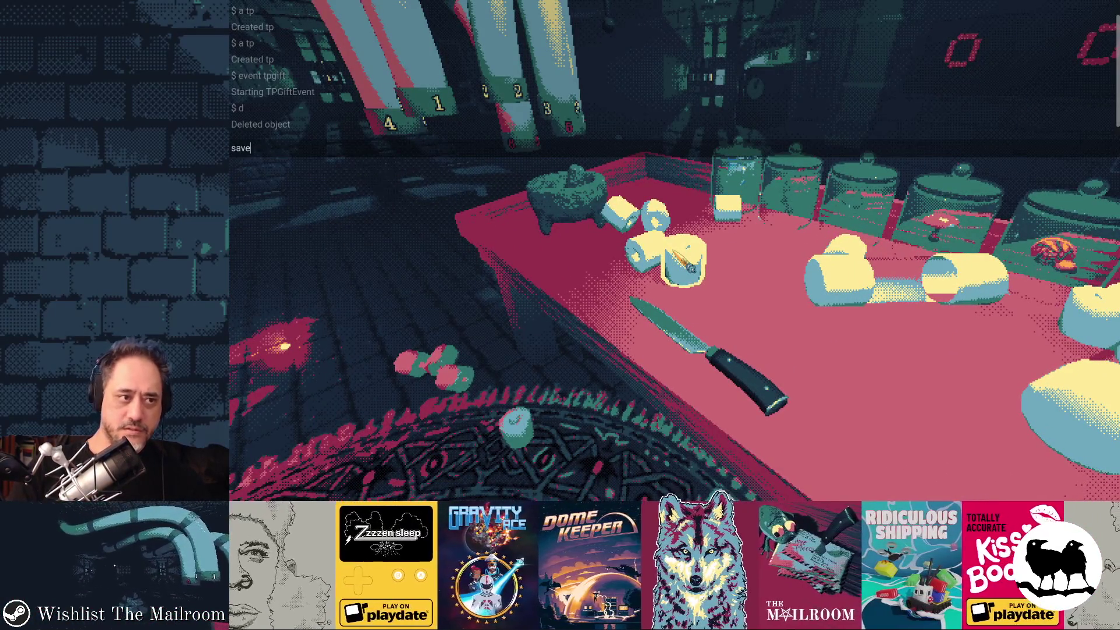
{"action": "key", "text": "Return"}
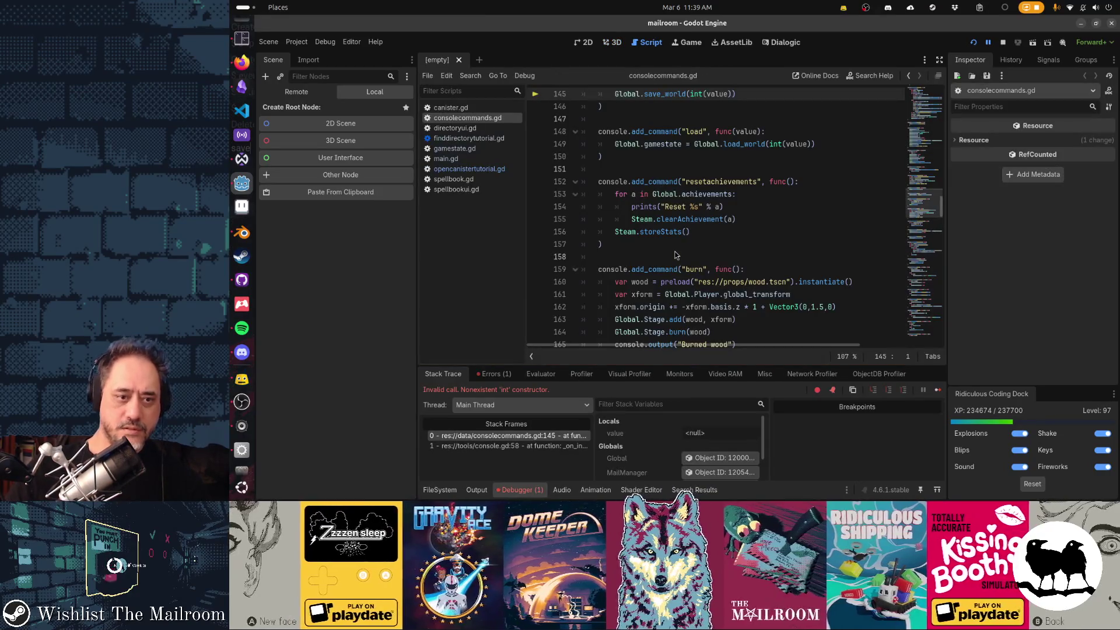
Inspect consolecommands.gd around line 145, then run 'save 99' from the game's debug console.
{"action": "scroll", "coordinate": [677, 255], "scroll_direction": "up", "scroll_amount": 2}
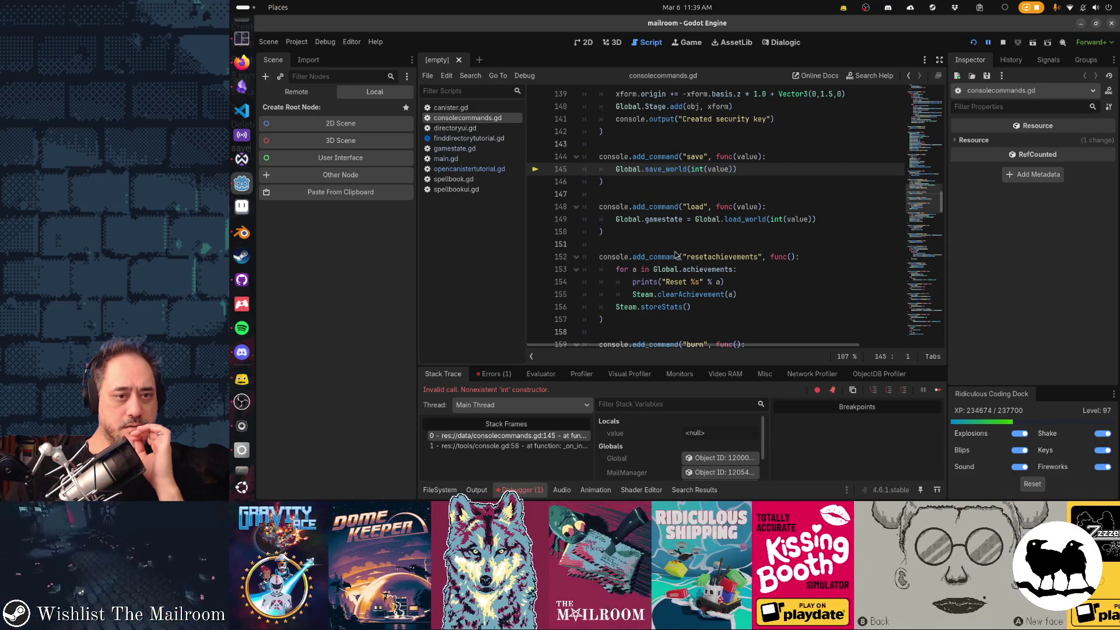
{"action": "key", "text": "alt+Tab"}
{"action": "key", "text": "grave"}
{"action": "type", "text": "save 99"}
{"action": "key", "text": "Return"}
{"action": "key", "text": "grave"}
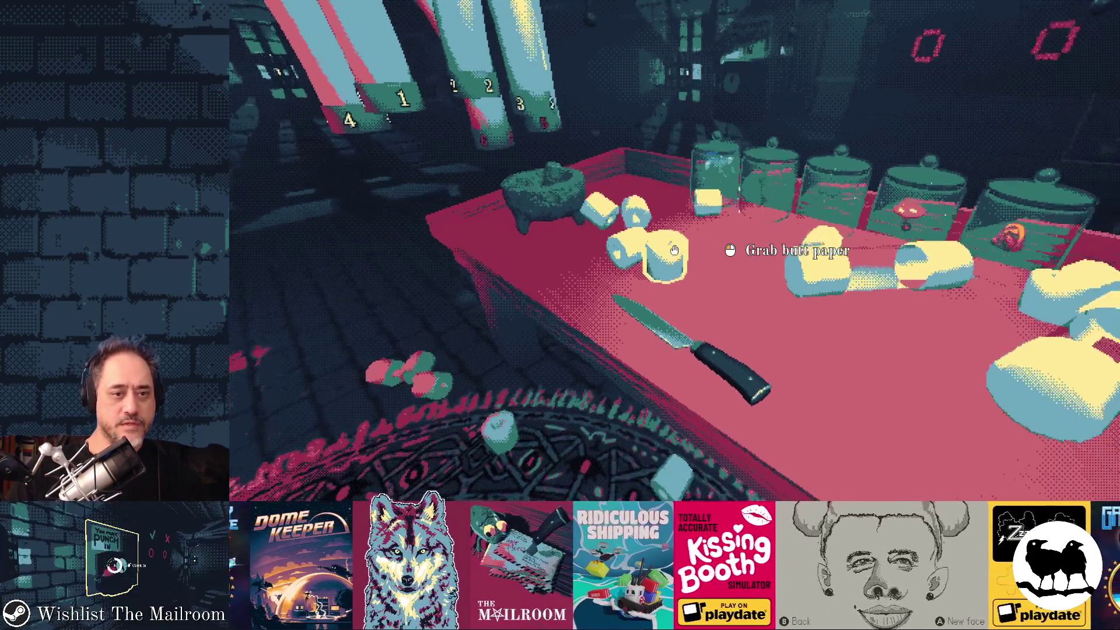
Deliver plain butt paper up tube 1 and burning paper up tube 2, then quit the game.
{"action": "left_click", "coordinate": [677, 254]}
{"action": "left_click", "coordinate": [675, 250]}
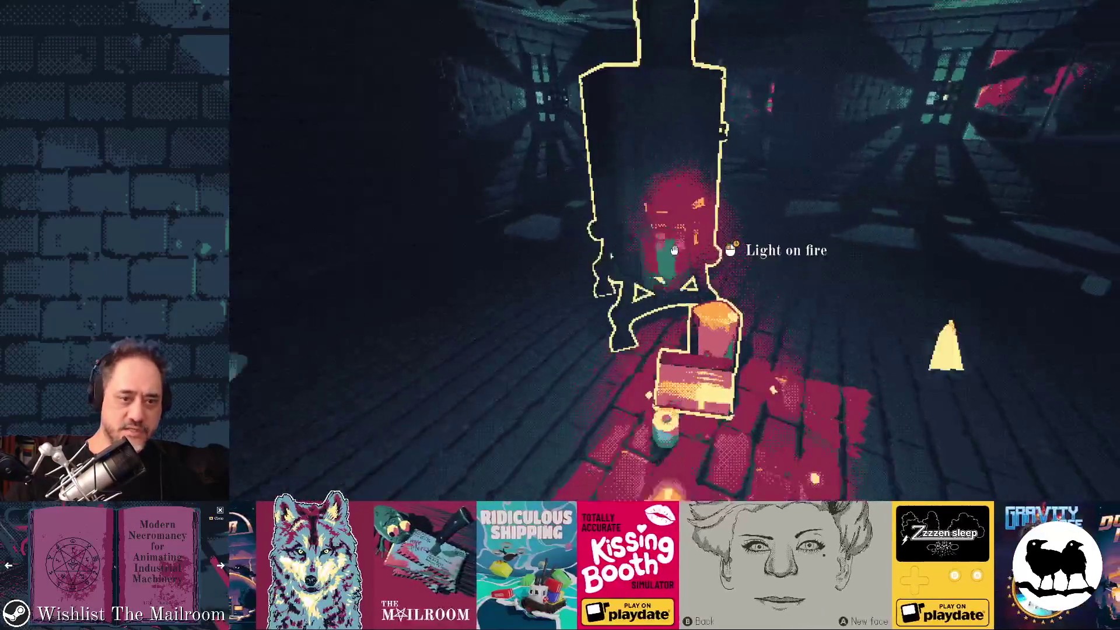
{"action": "left_click", "coordinate": [675, 250]}
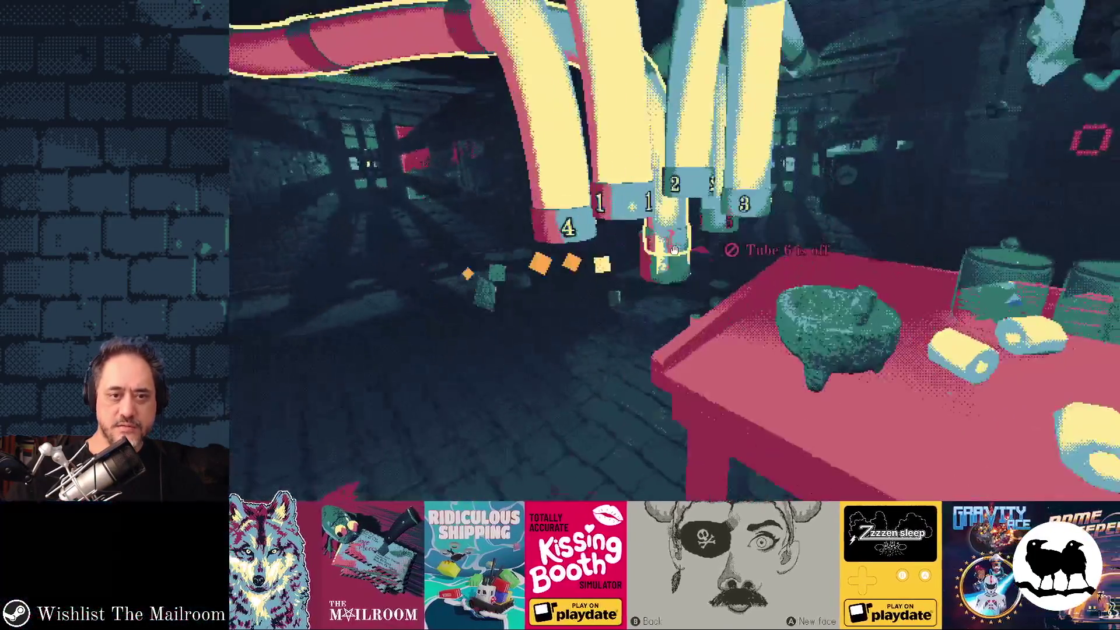
{"action": "left_click", "coordinate": [674, 250]}
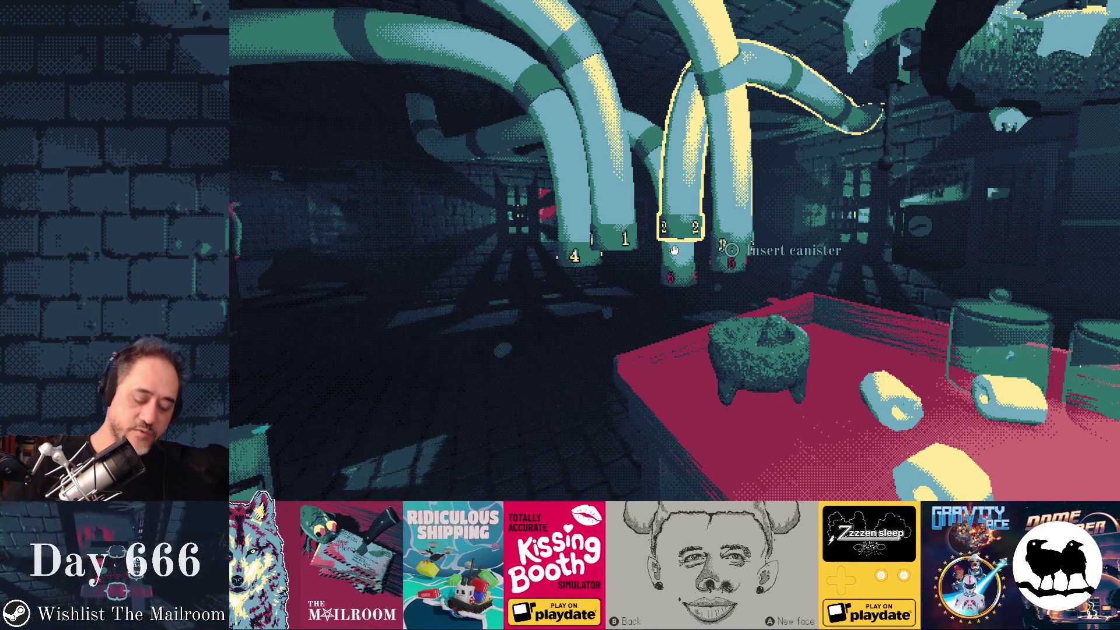
{"action": "key", "text": "alt+F4"}
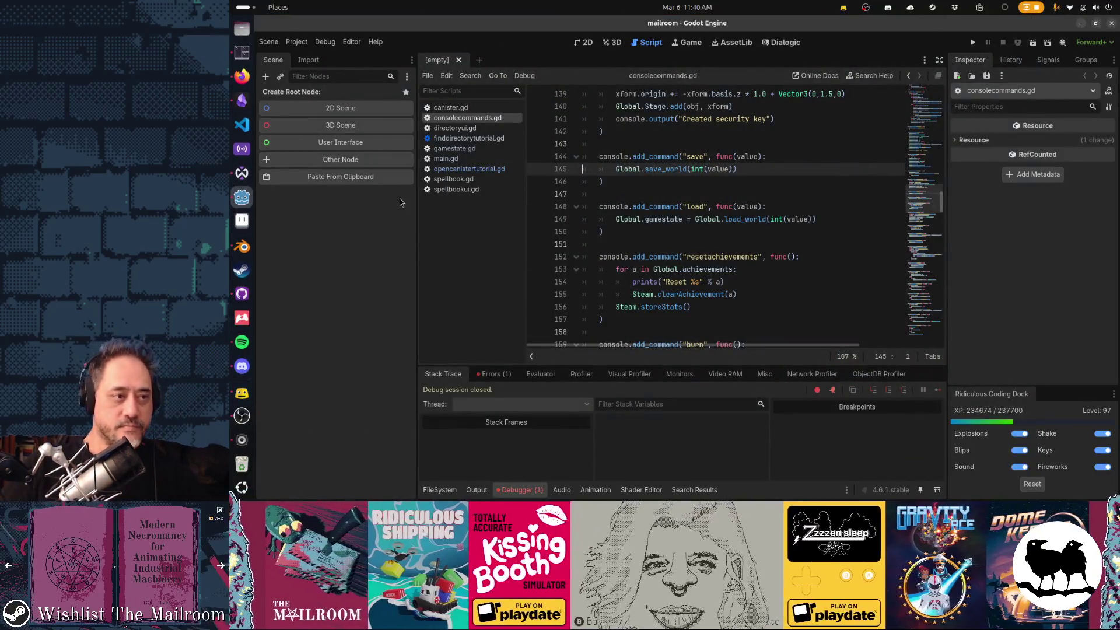
Add a 'Regular tp up the tube fx' card to the Mailroom backlog on the Gamedev TODO board.
{"action": "left_click", "coordinate": [242, 104]}
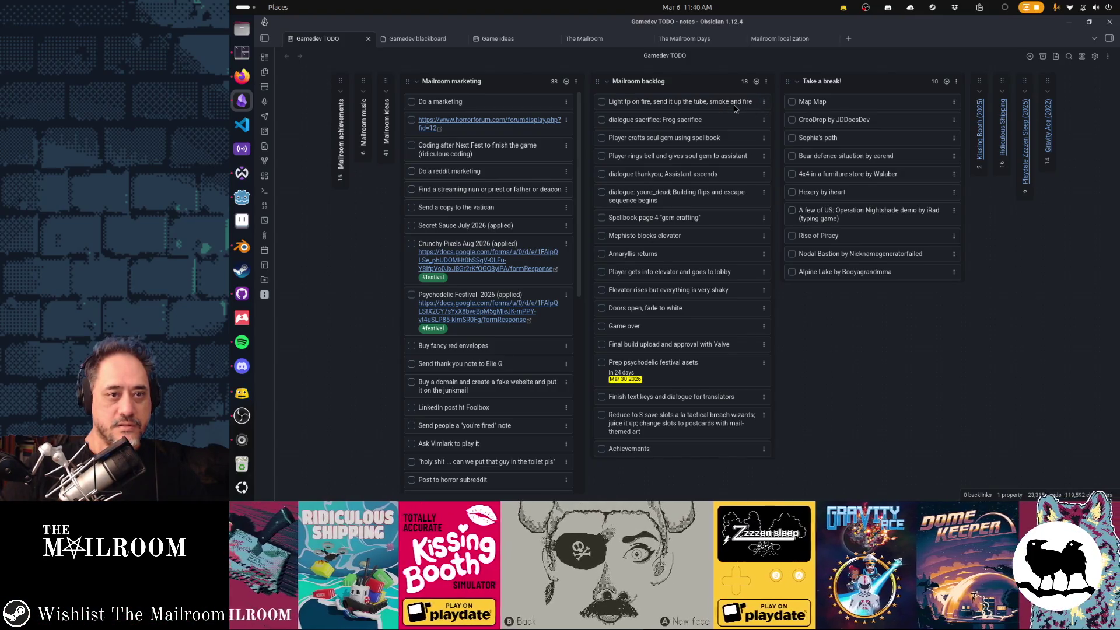
{"action": "left_click", "coordinate": [757, 82]}
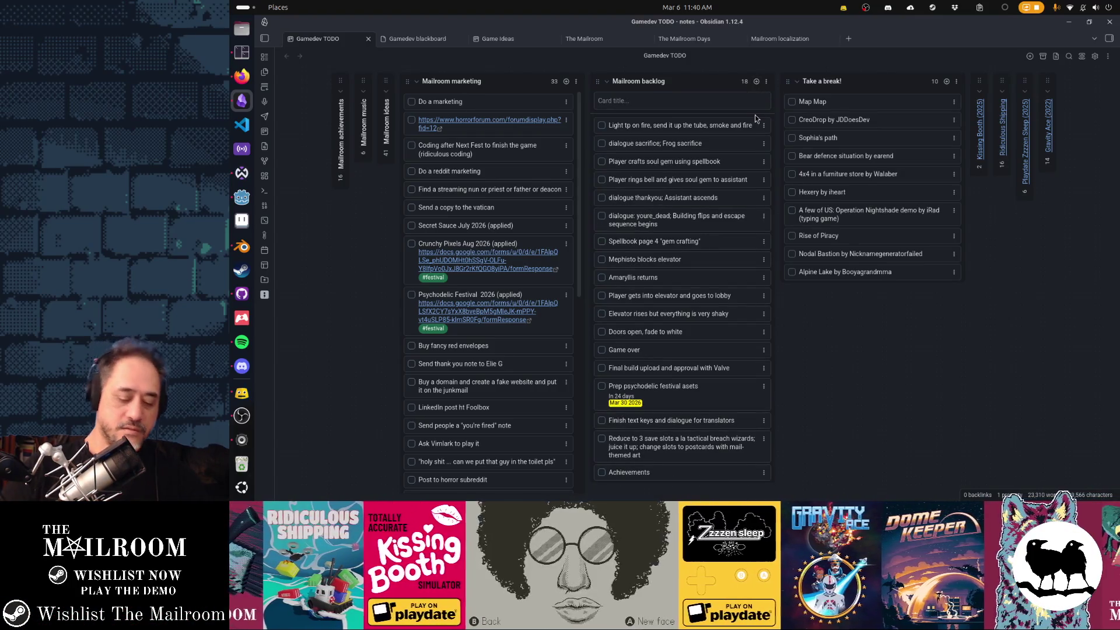
{"action": "type", "text": "Tp without on fire"}
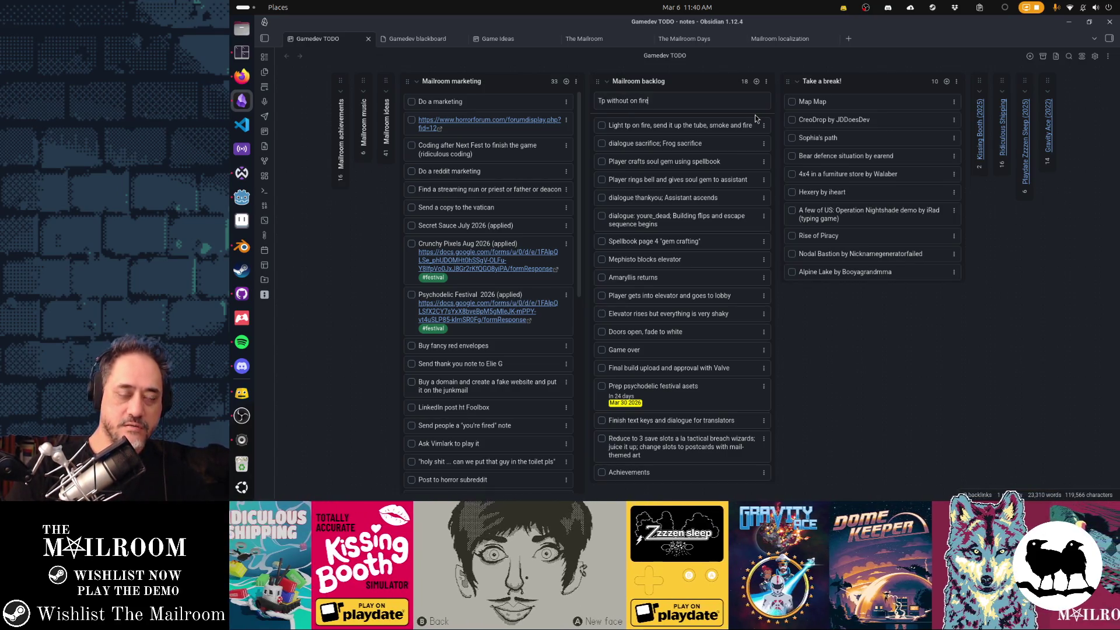
{"action": "key", "text": "ctrl+a"}
{"action": "type", "text": "TP"}
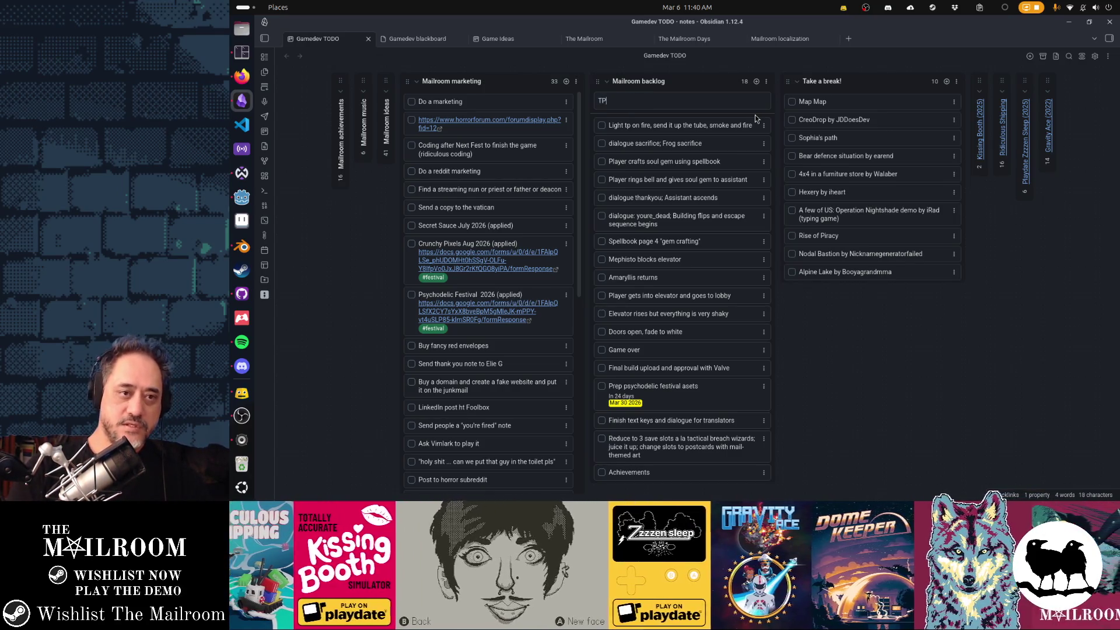
{"action": "key", "text": "ctrl+a"}
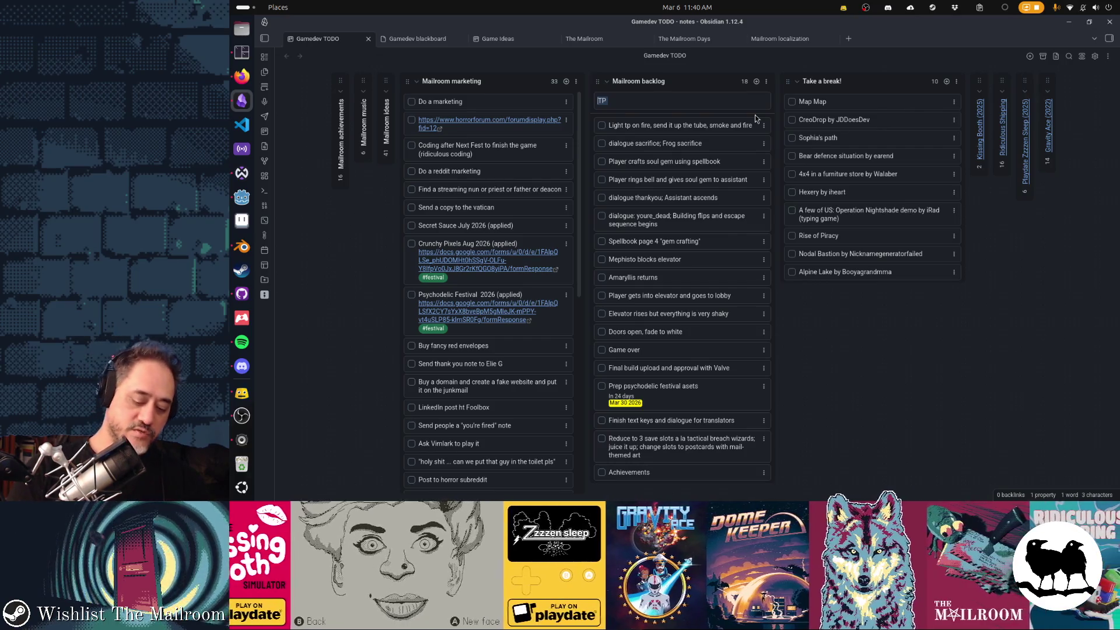
{"action": "type", "text": "Regular tp "}
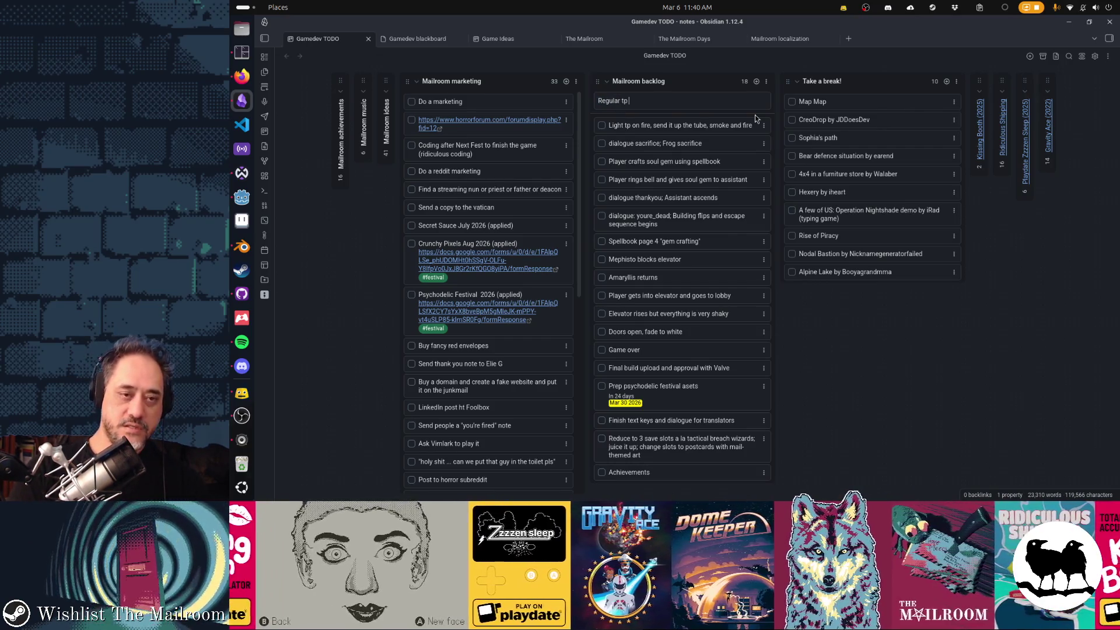
{"action": "type", "text": "up the tube vc"}
{"action": "key", "text": "BackSpace"}
{"action": "type", "text": "fx and sfx"}
{"action": "key", "text": "BackSpace"}
{"action": "key", "text": "BackSpace"}
{"action": "key", "text": "BackSpace"}
{"action": "type", "text": "fx"}
{"action": "key", "text": "Return"}
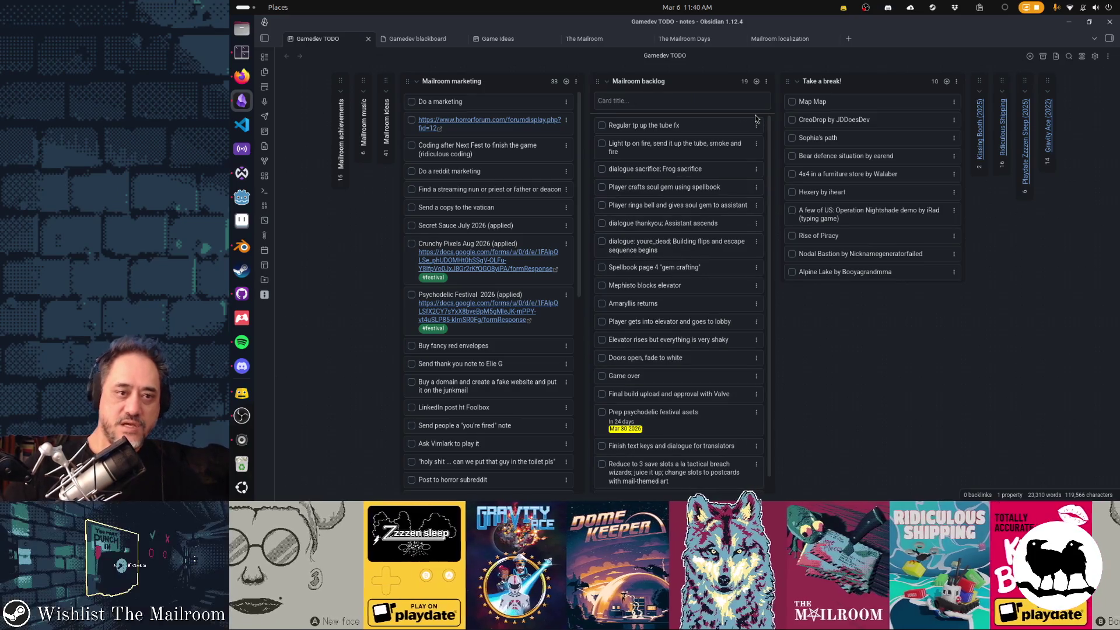
Retitle the 'Light tp on fire' card to 'tp on fire up the tube fx'.
{"action": "double_click", "coordinate": [685, 150]}
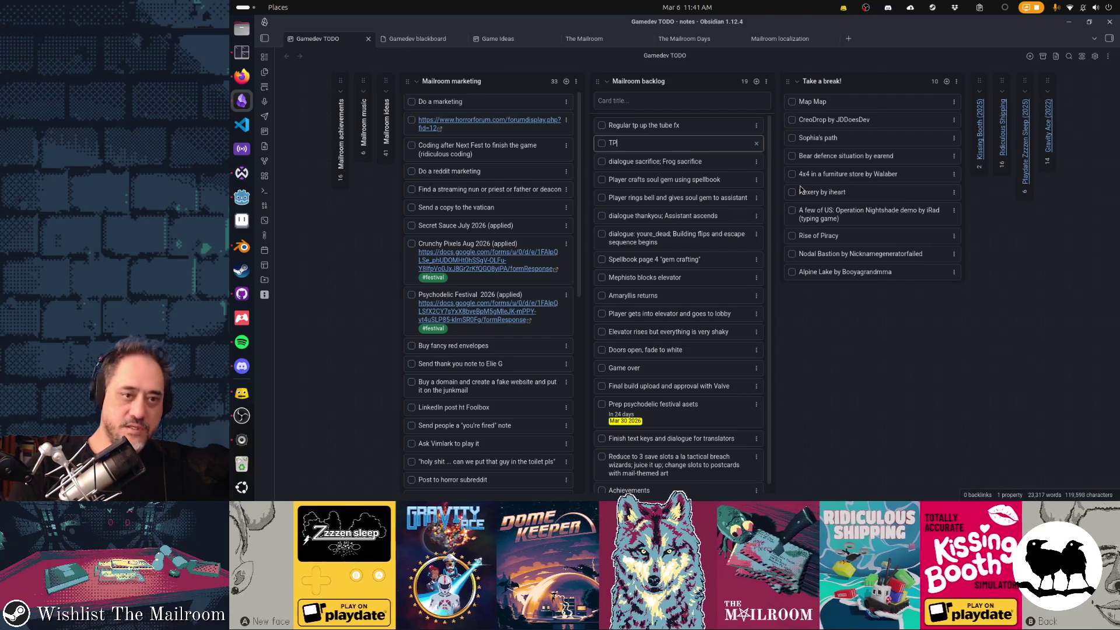
{"action": "type", "text": "p on fire fx"}
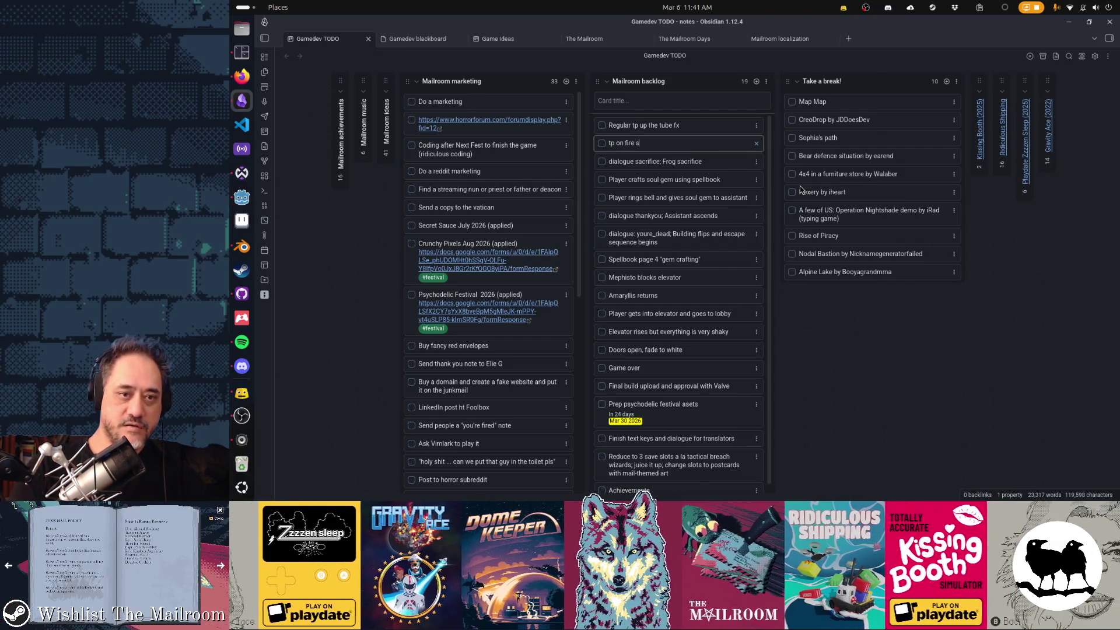
{"action": "key", "text": "BackSpace"}
{"action": "type", "text": "up the tube fx"}
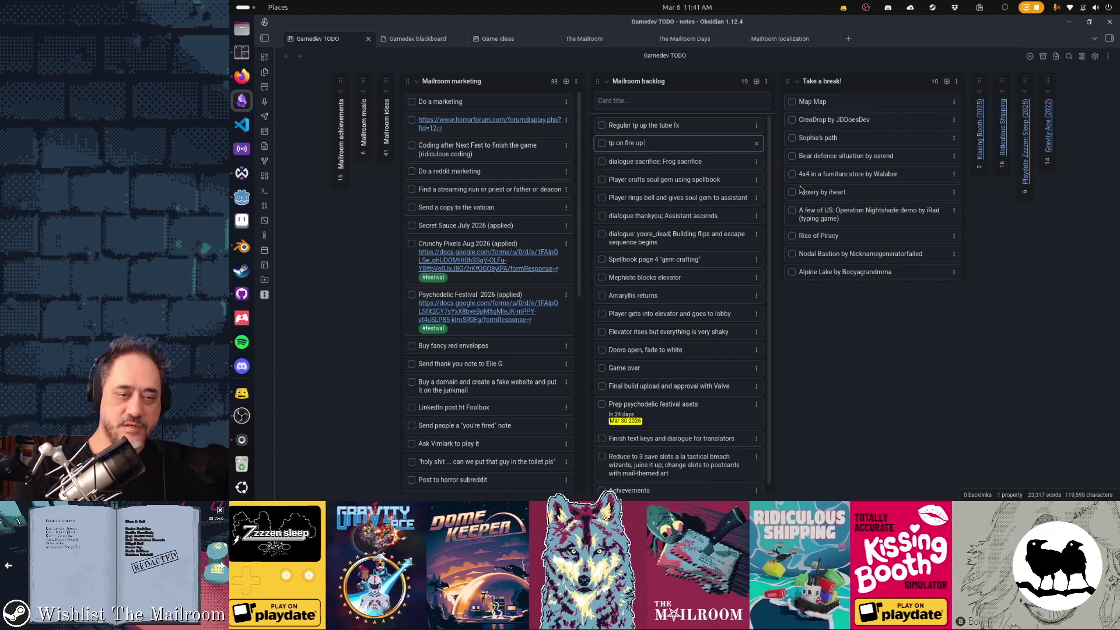
{"action": "key", "text": "Return"}
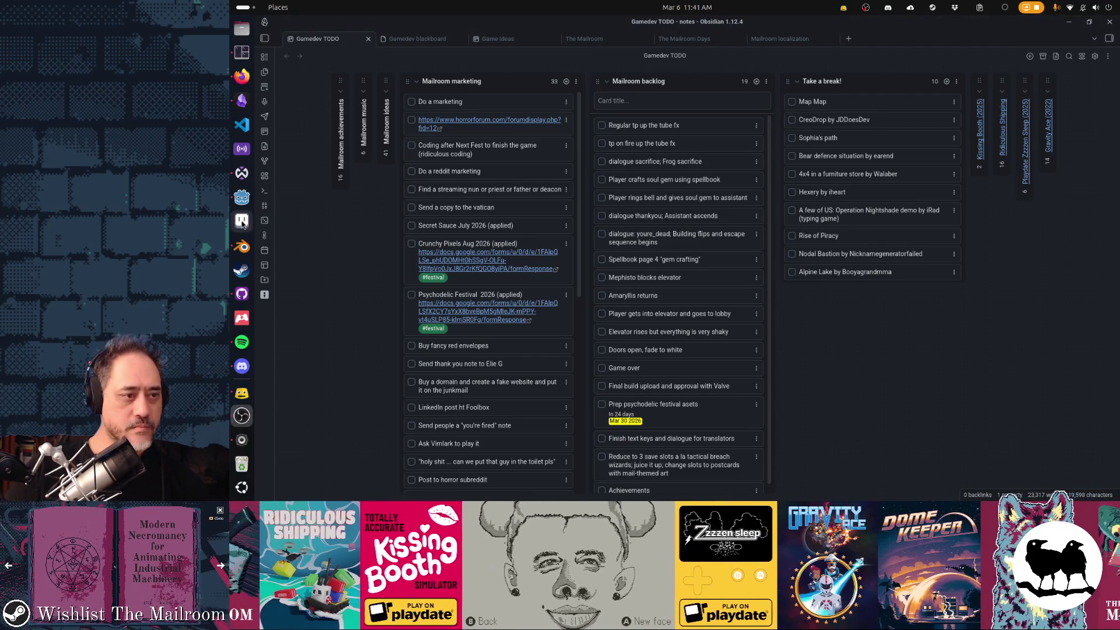
{"action": "left_click", "coordinate": [241, 175]}
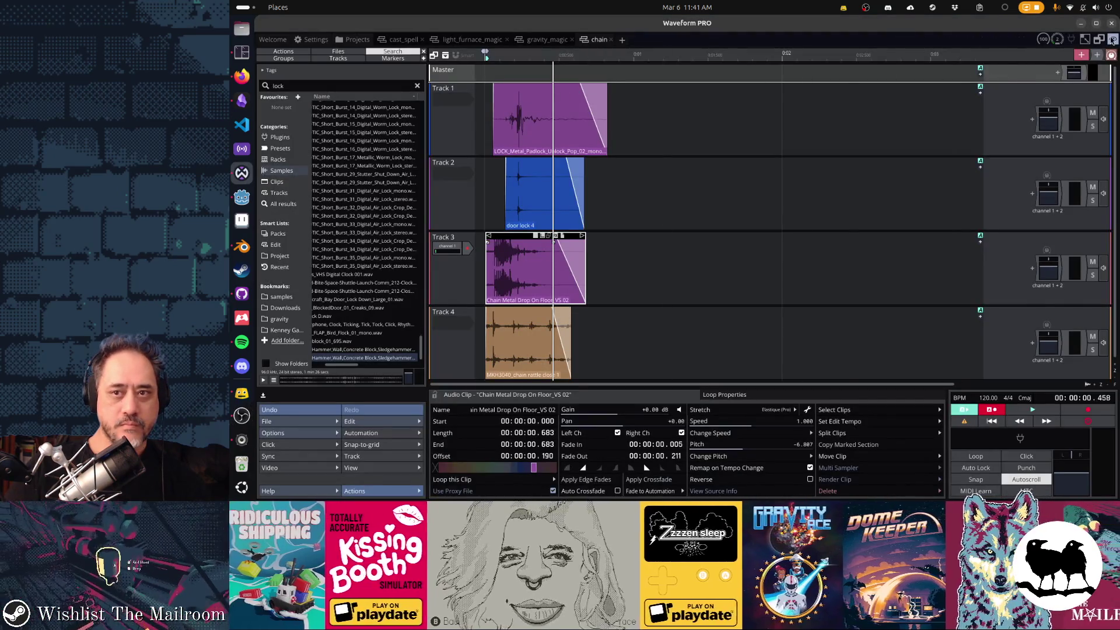
{"action": "key", "text": "alt+Tab"}
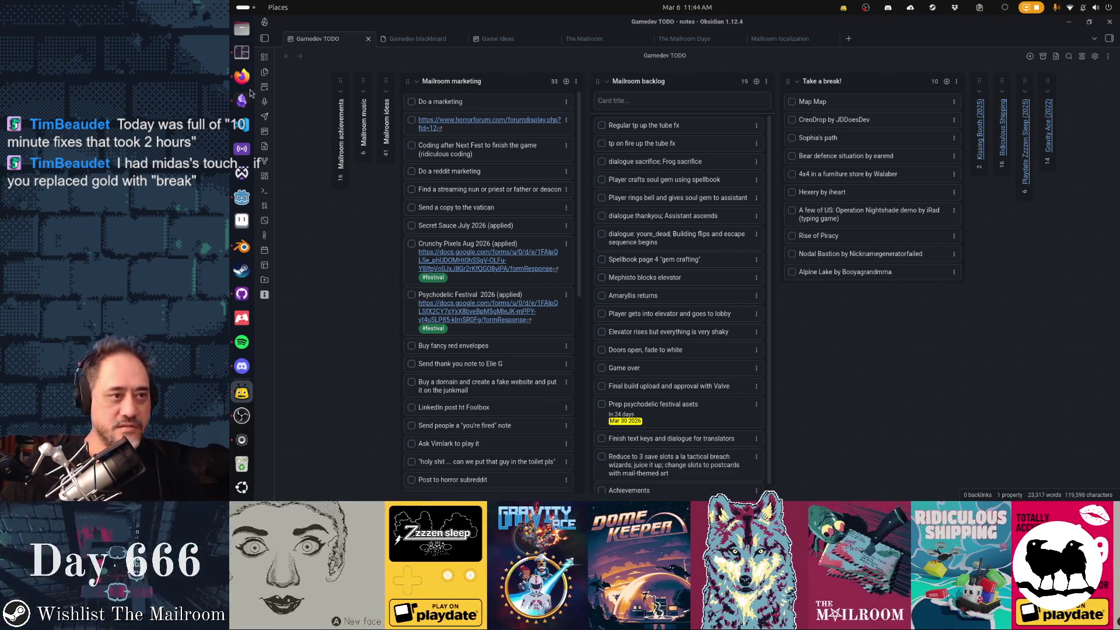
Switch to the Godot editor and run the game project.
{"action": "left_click", "coordinate": [242, 197]}
{"action": "left_click", "coordinate": [973, 42]}
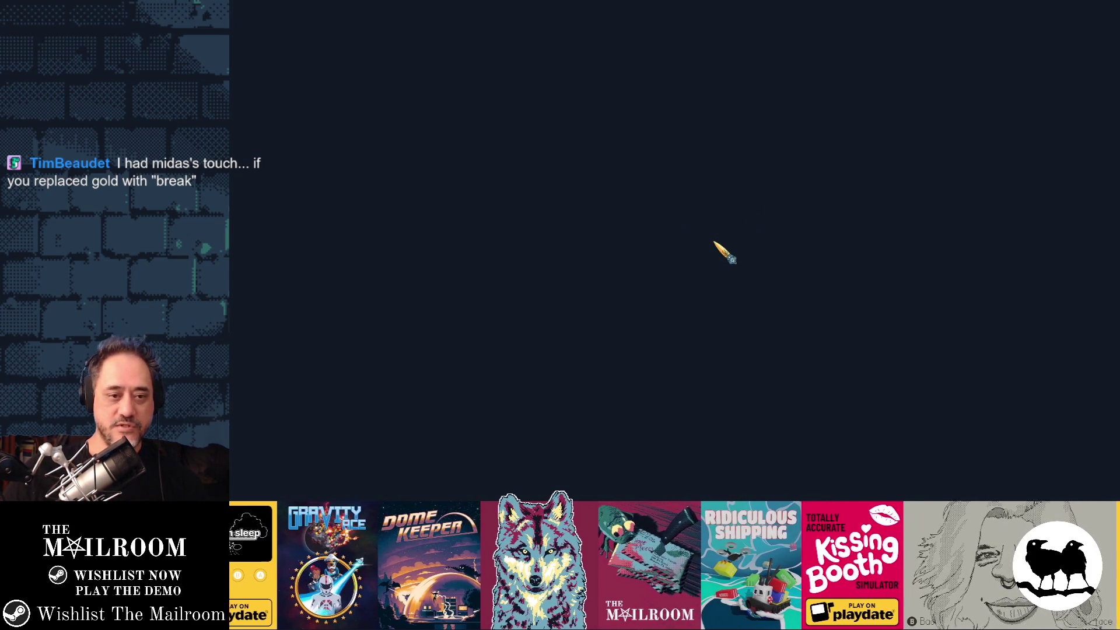
Start the game and spawn a spellbook with the console command 'a spellbook'.
{"action": "key", "text": "Return"}
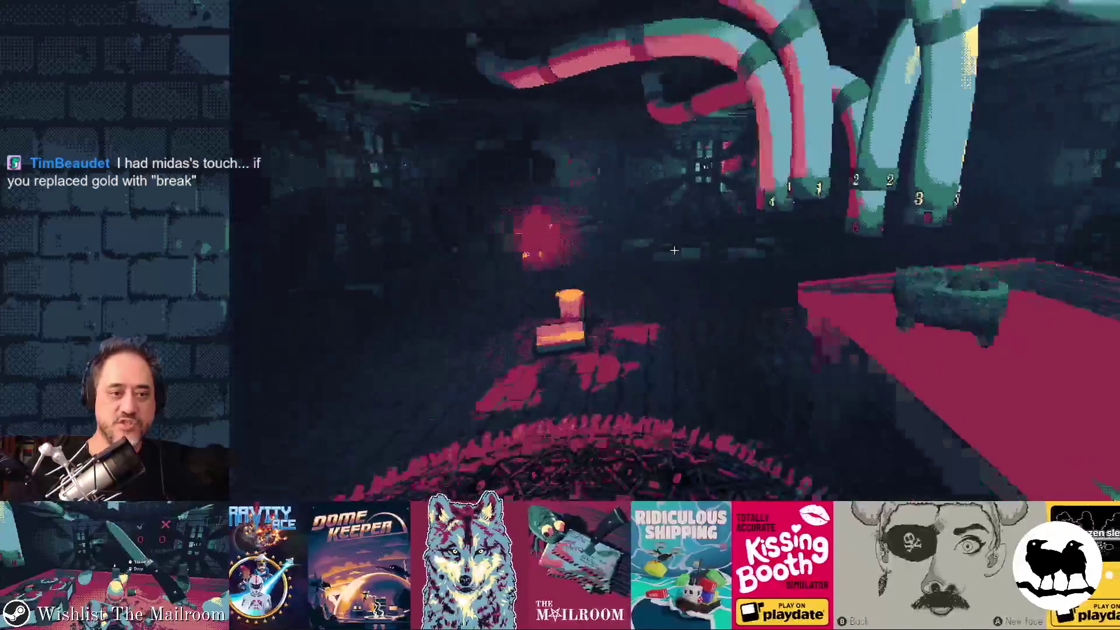
{"action": "key", "text": "grave"}
{"action": "type", "text": "a spe"}
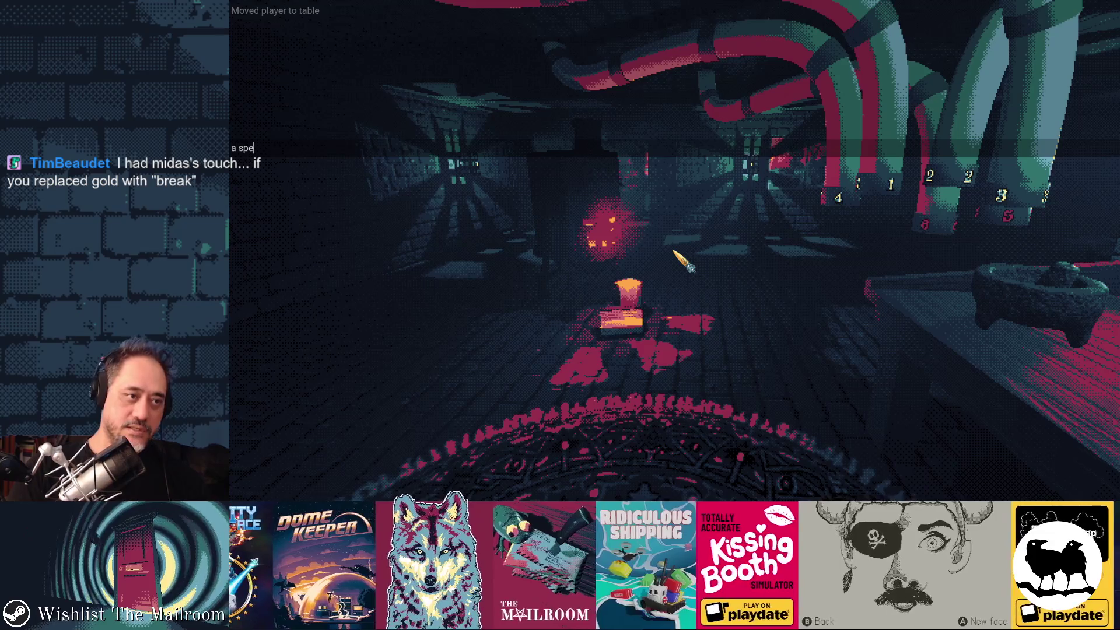
{"action": "type", "text": "llbook"}
{"action": "key", "text": "Return"}
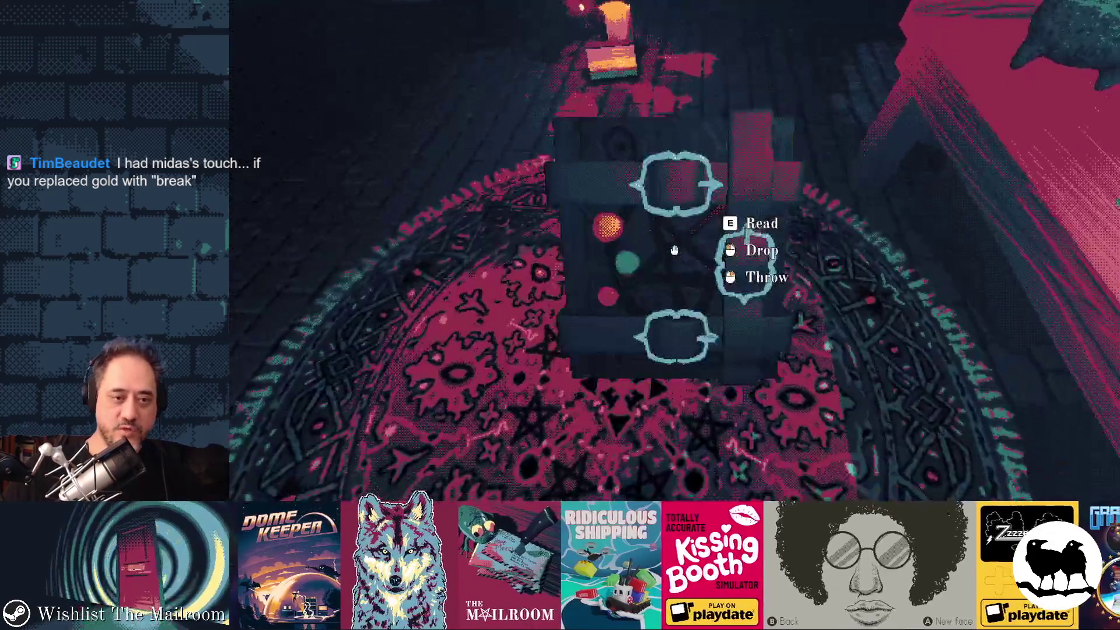
Read the spellbook, page through to its chained page, and set it on the table.
{"action": "key", "text": "e"}
{"action": "key", "text": "e"}
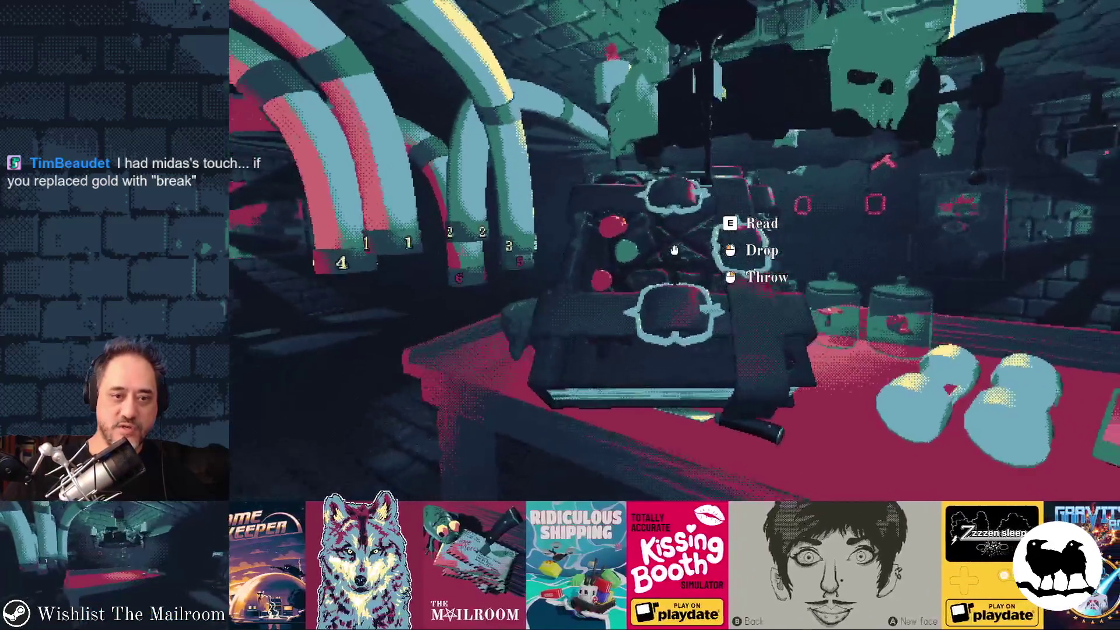
{"action": "key", "text": "e"}
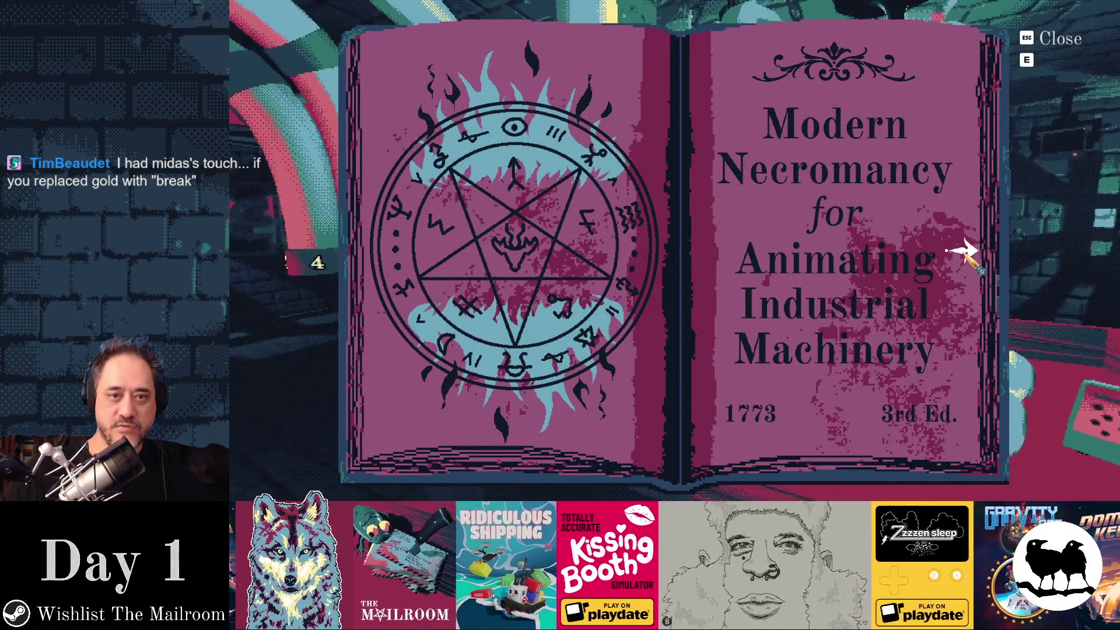
{"action": "left_click", "coordinate": [965, 252]}
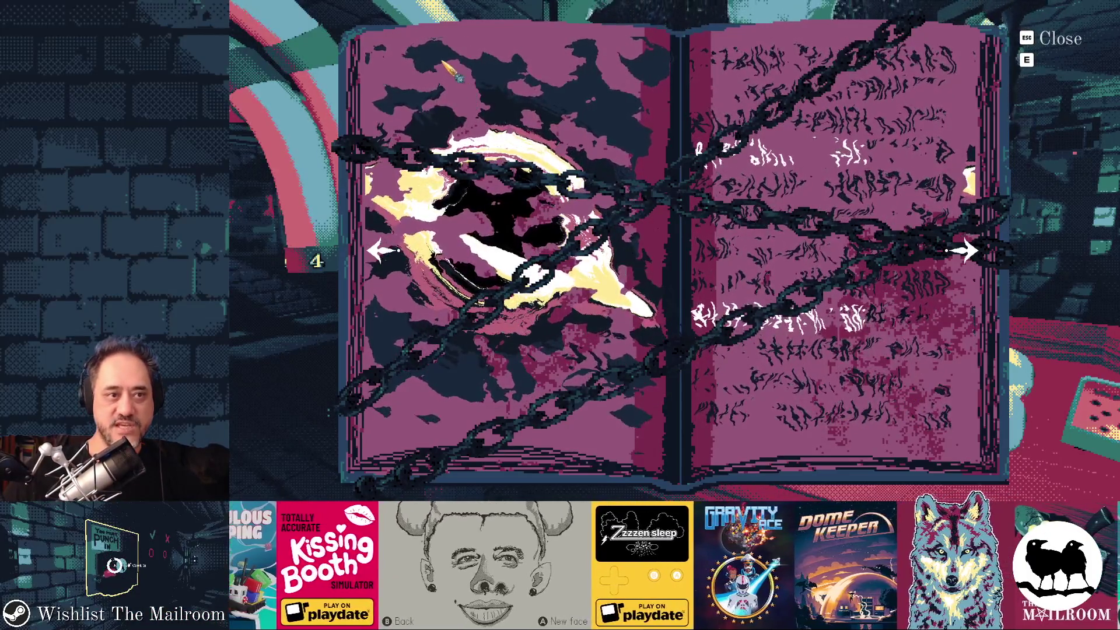
{"action": "left_click", "coordinate": [985, 266]}
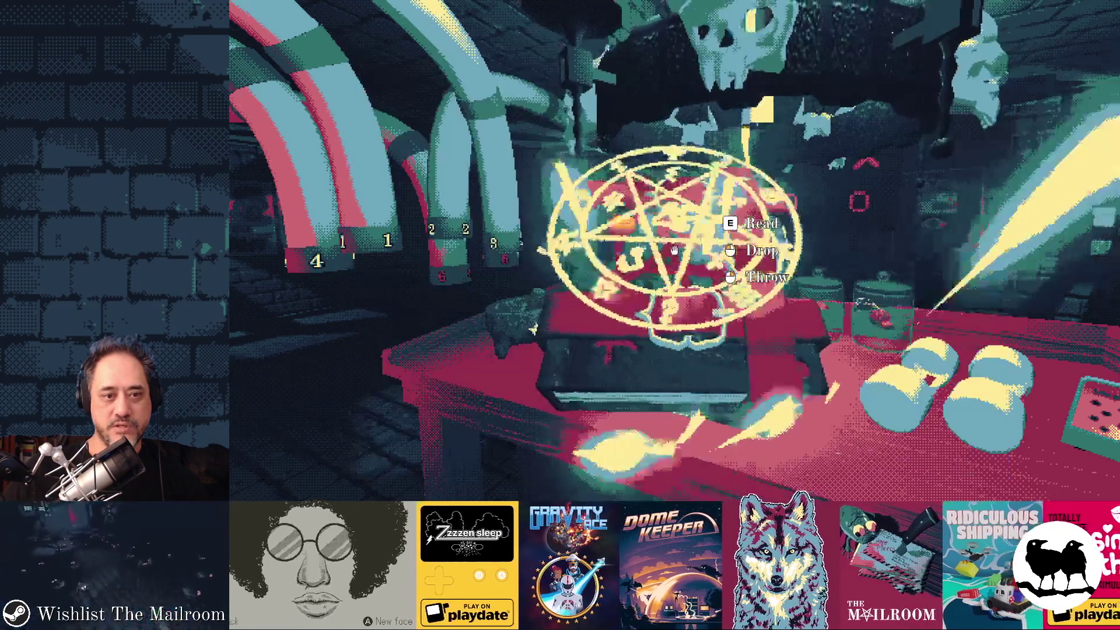
{"action": "left_click", "coordinate": [676, 252]}
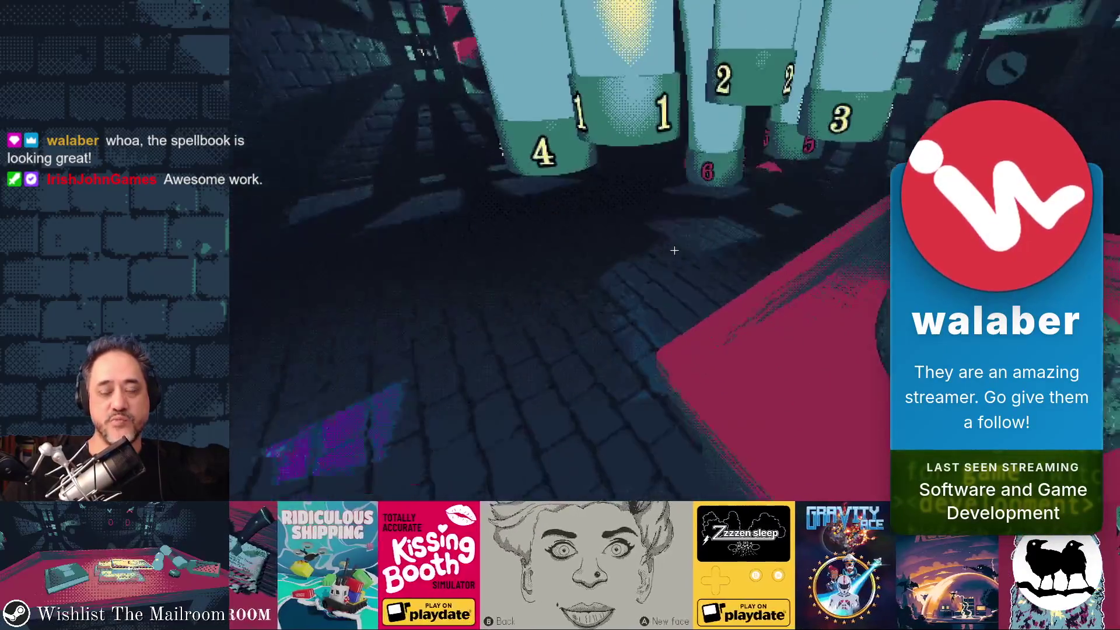
Quit the game with Alt+F4 to return to the Godot editor.
{"action": "key", "text": "alt+F4"}
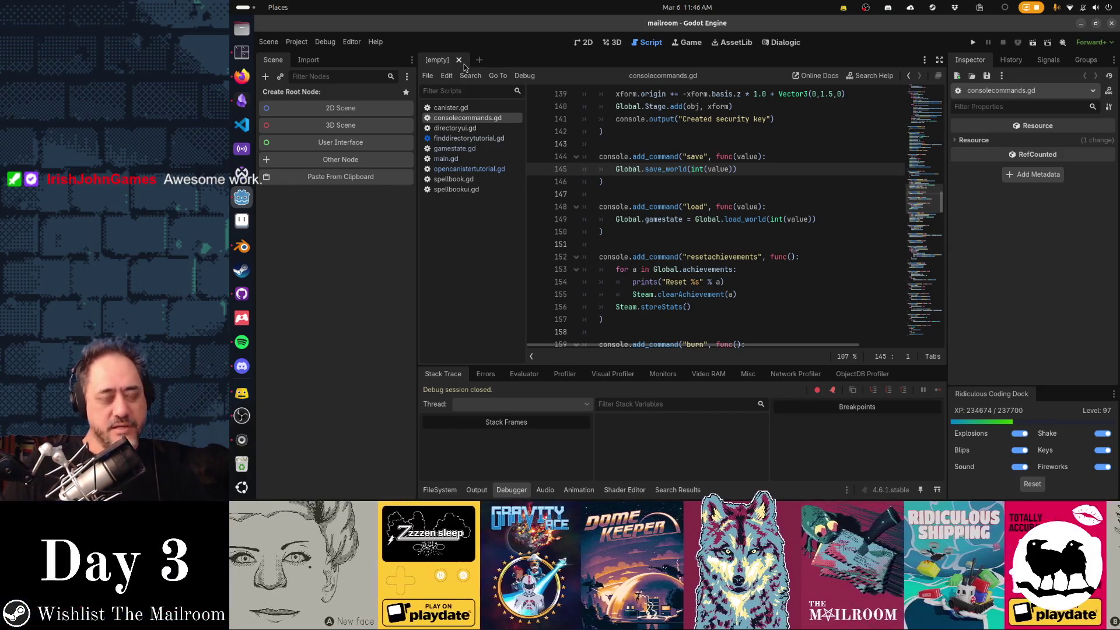
Close all open scripts, including consolecommands, gamestate, main.gd, spellbook and canister.
{"action": "middle_click", "coordinate": [474, 118]}
{"action": "middle_click", "coordinate": [473, 118]}
{"action": "middle_click", "coordinate": [474, 119]}
{"action": "middle_click", "coordinate": [473, 119]}
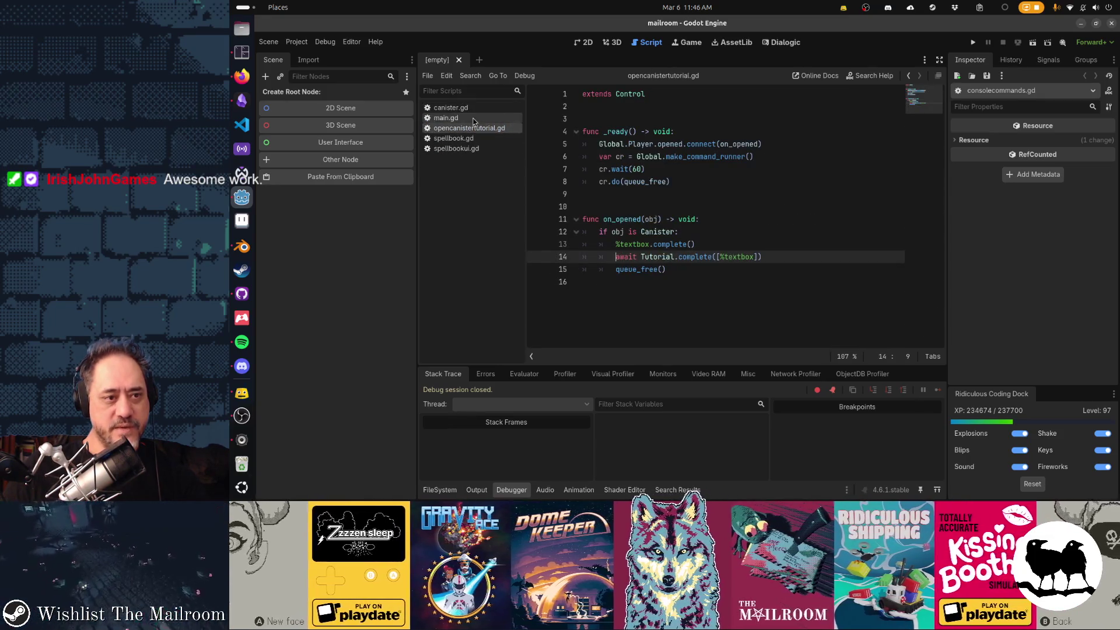
{"action": "middle_click", "coordinate": [474, 119]}
{"action": "middle_click", "coordinate": [473, 119]}
{"action": "middle_click", "coordinate": [473, 118]}
{"action": "middle_click", "coordinate": [474, 118]}
{"action": "middle_click", "coordinate": [466, 109]}
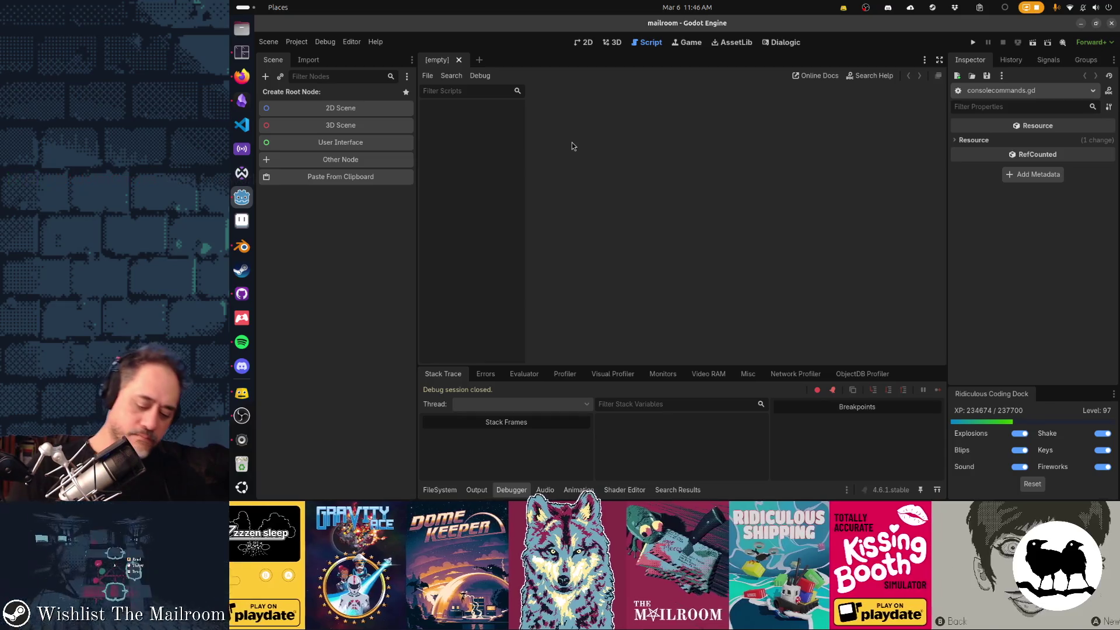
Reopen main.gd through the project file search using 'main'.
{"action": "key", "text": "shift+alt+o"}
{"action": "type", "text": "main"}
{"action": "key", "text": "Return"}
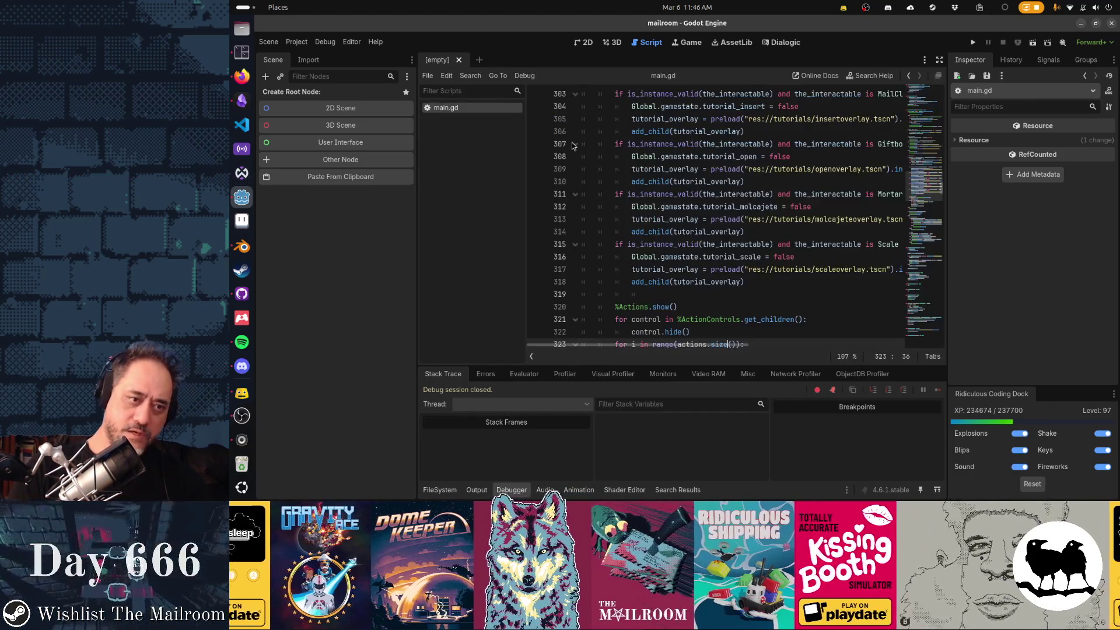
Find 'buttpaper' in main.gd and select the cold buttpaper TODO comment line.
{"action": "key", "text": "ctrl+f"}
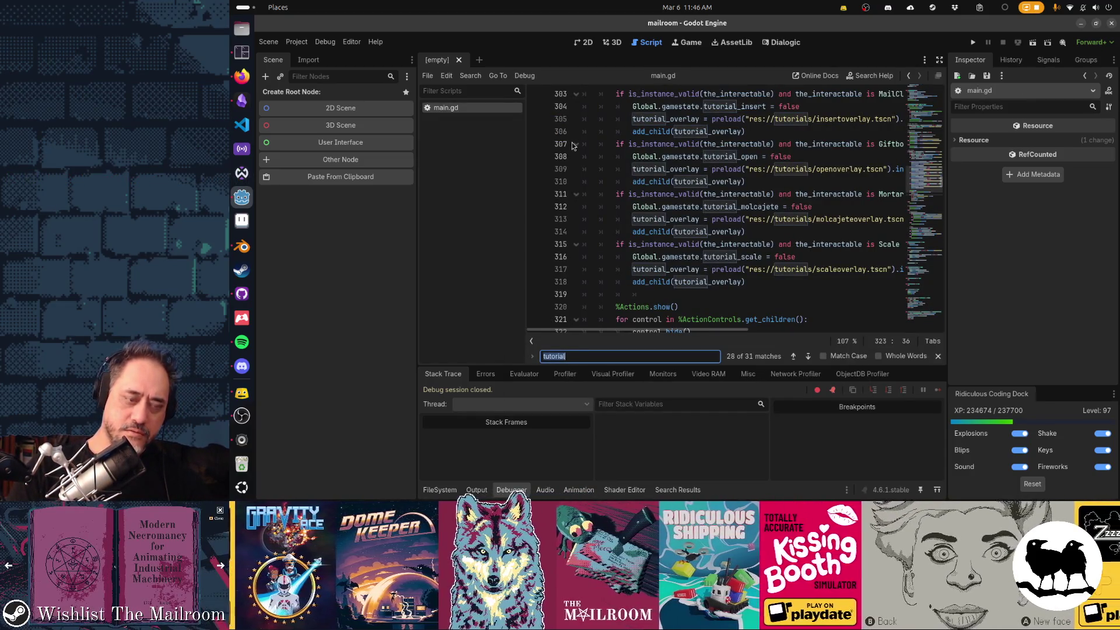
{"action": "type", "text": "is tp"}
{"action": "key", "text": "BackSpace"}
{"action": "key", "text": "BackSpace"}
{"action": "type", "text": "buttpaper"}
{"action": "key", "text": "Escape"}
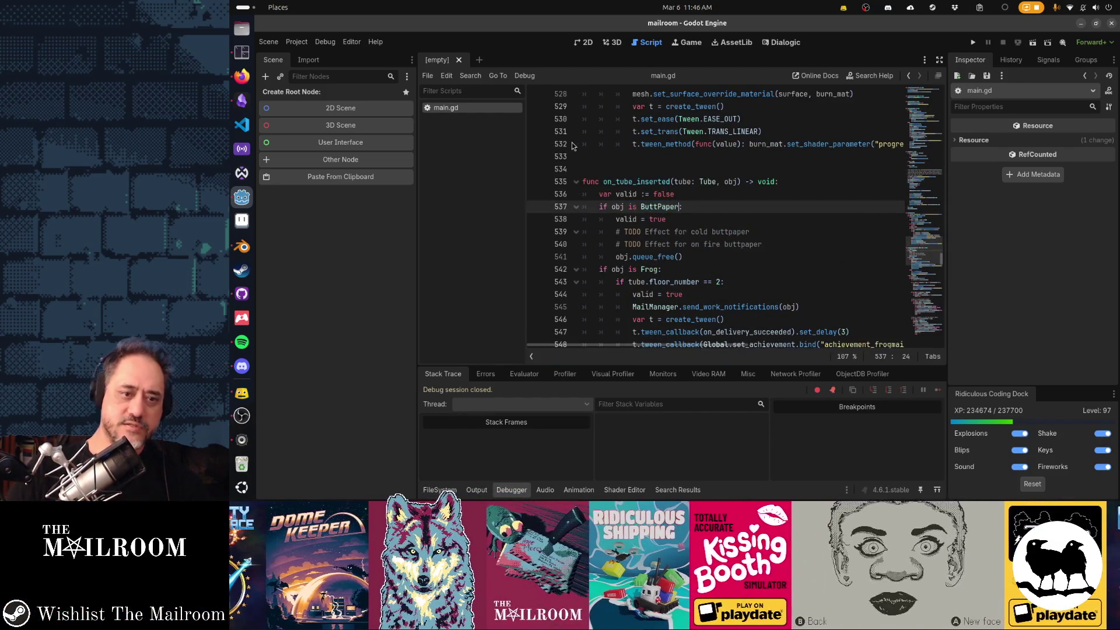
{"action": "key", "text": "Down"}
{"action": "key", "text": "Down"}
{"action": "key", "text": "End"}
{"action": "key", "text": "shift+Home"}
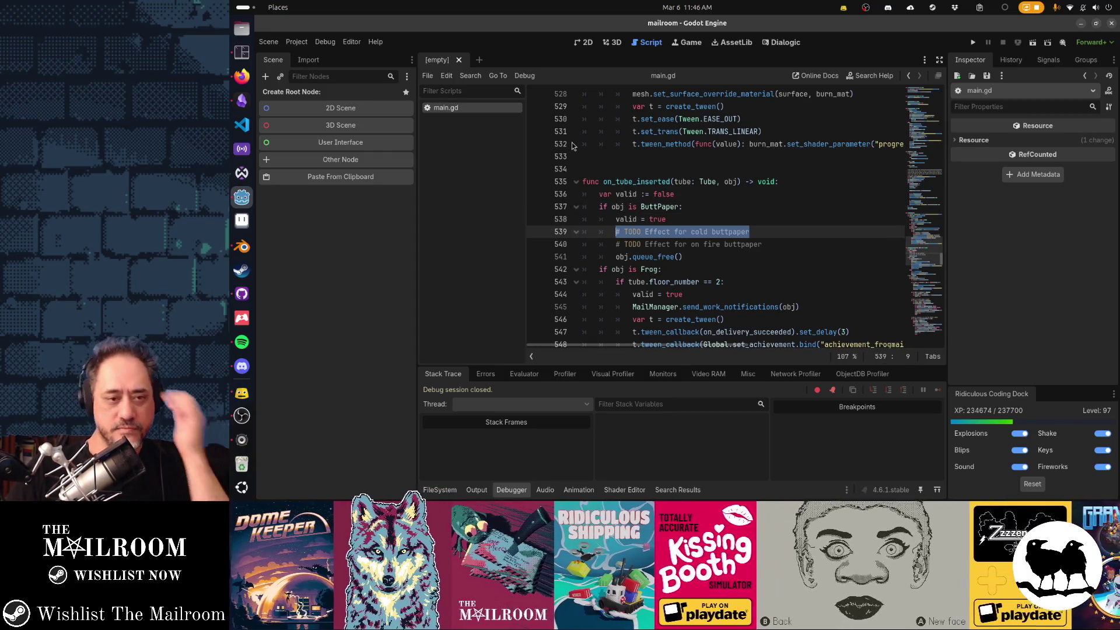
{"action": "scroll", "coordinate": [571, 142], "scroll_direction": "down", "scroll_amount": 1}
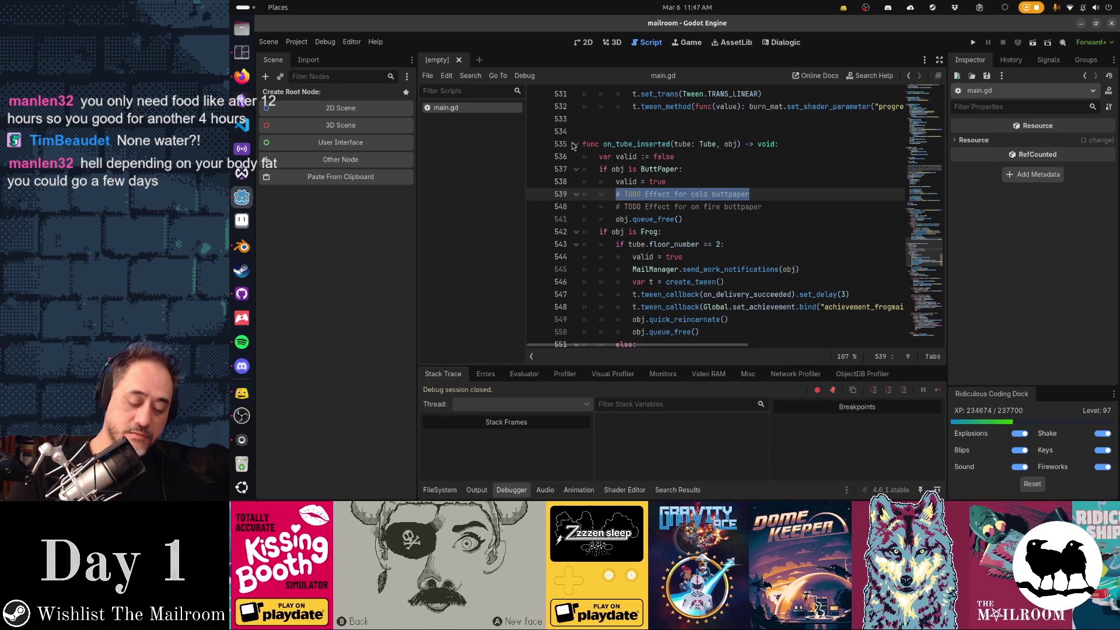
Replace the TODO with comments 'play sound', 'wait a sec' and 'poof some toilet paper'.
{"action": "type", "text": "play sound"}
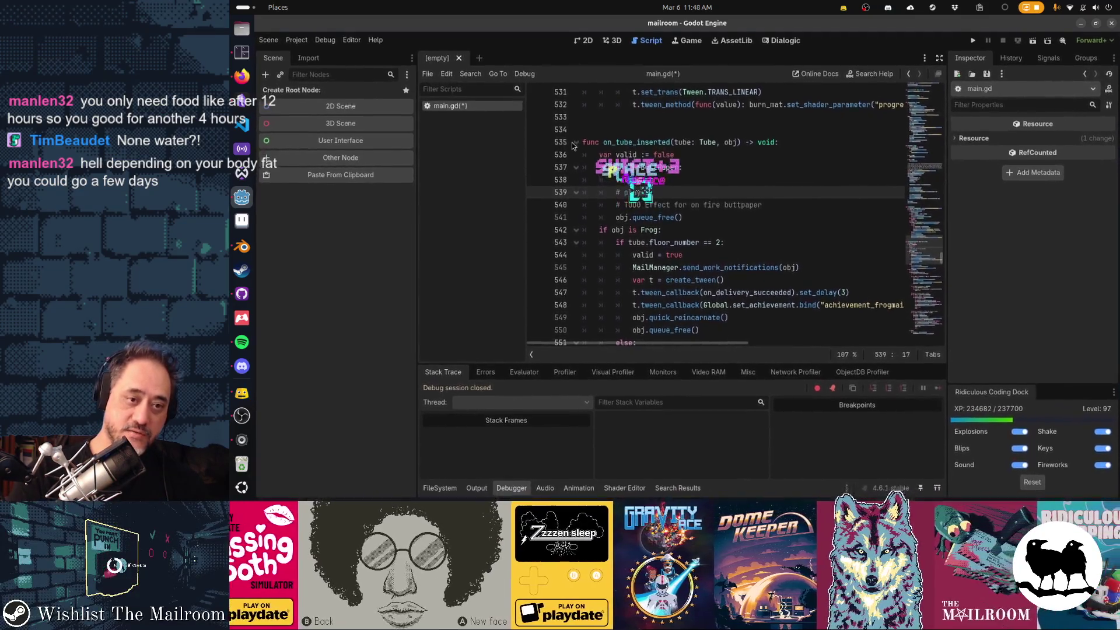
{"action": "key", "text": "Return"}
{"action": "type", "text": "#"}
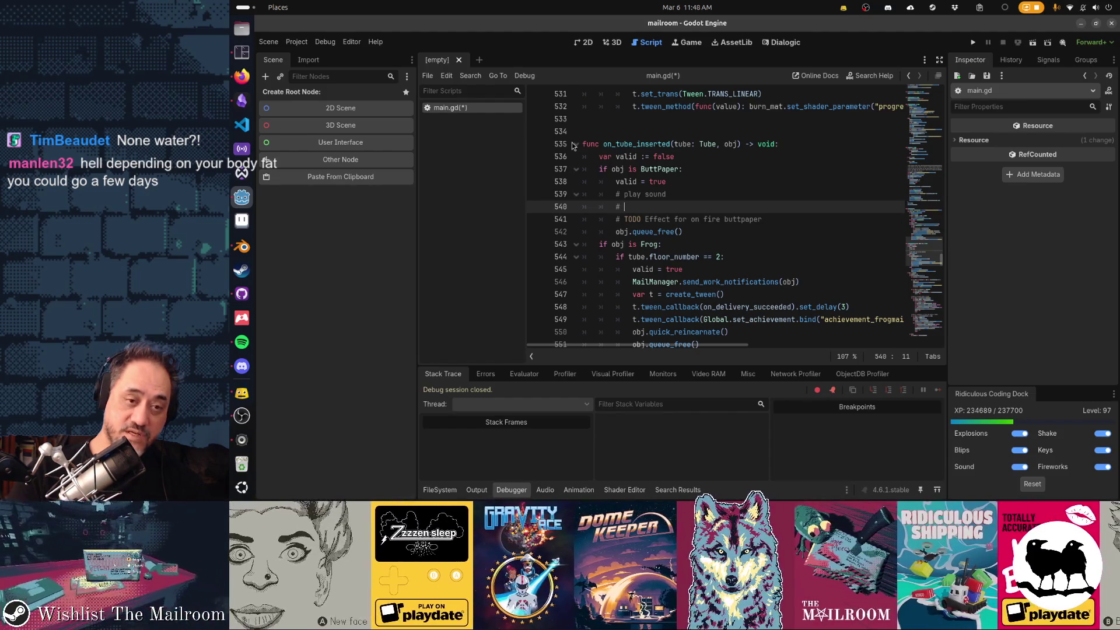
{"action": "type", "text": "wait a sec"}
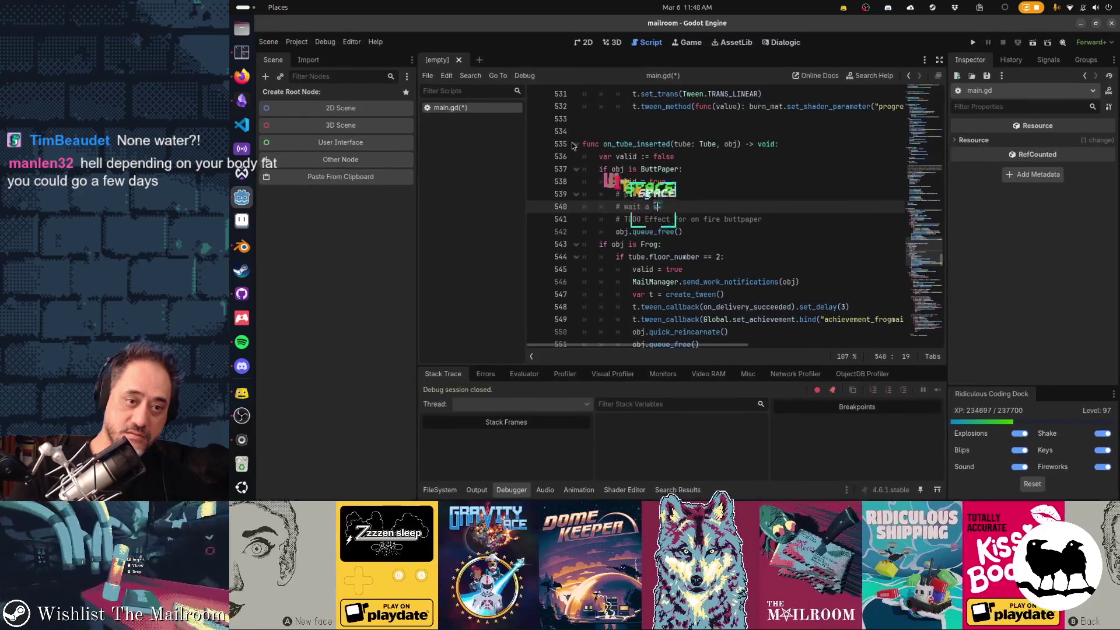
{"action": "key", "text": "Return"}
{"action": "type", "text": "# s"}
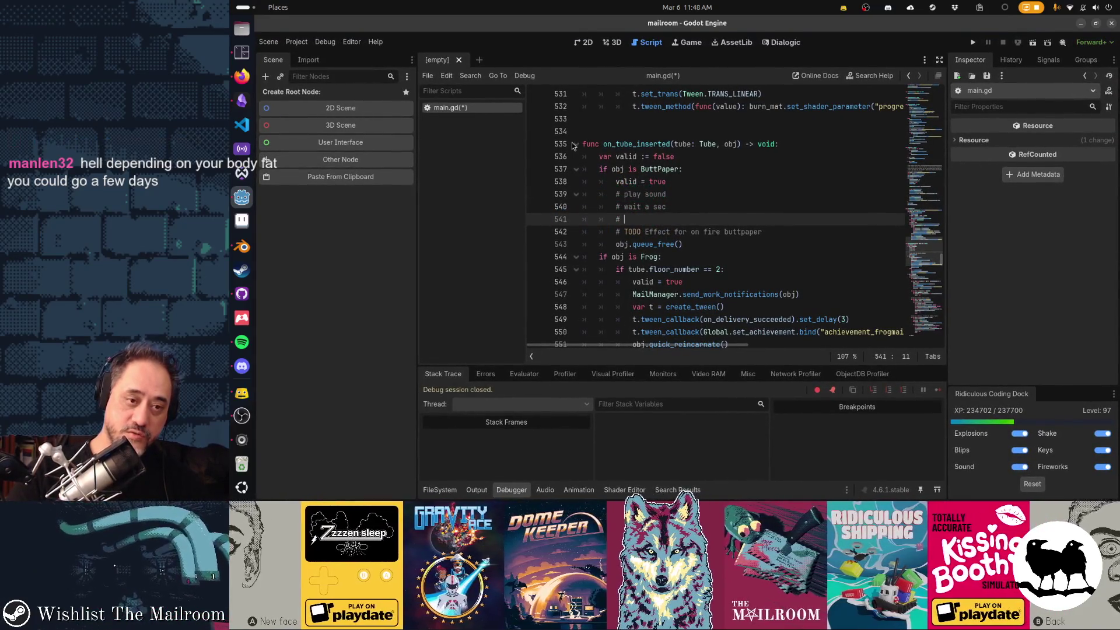
{"action": "type", "text": "oof some toilet"}
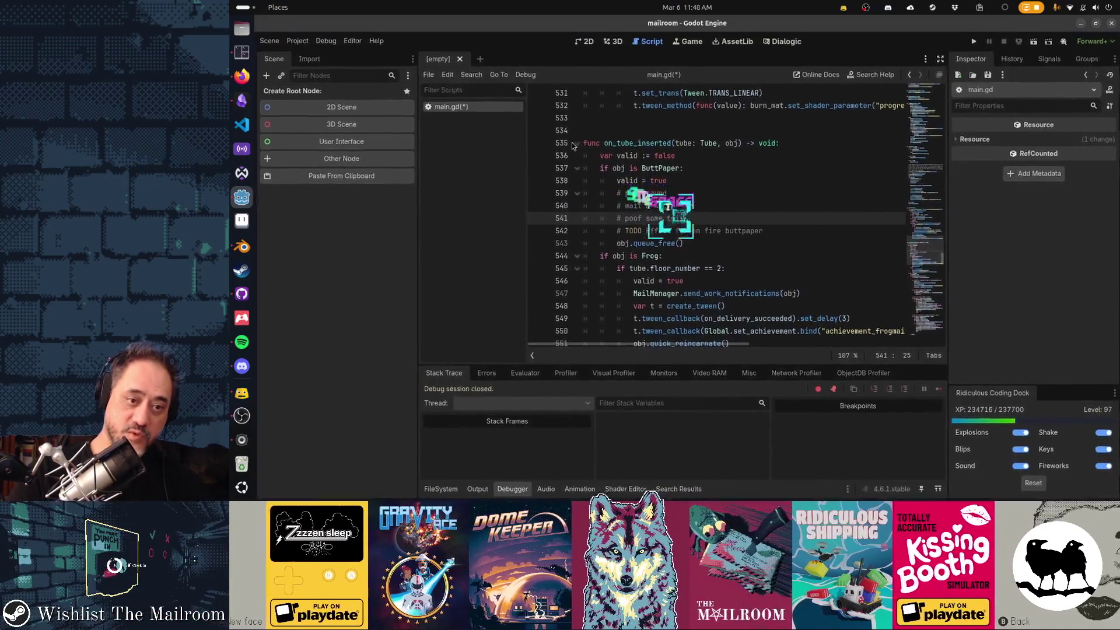
{"action": "type", "text": " paper"}
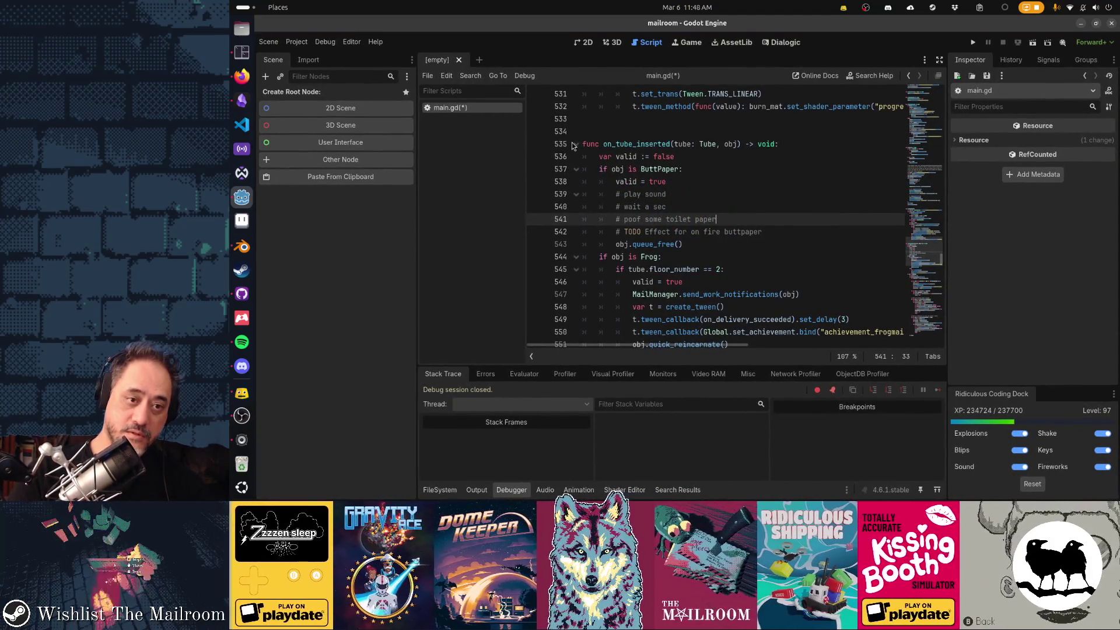
Add an 'if obj.lit' line beneath valid = true.
{"action": "key", "text": "Up"}
{"action": "key", "text": "Up"}
{"action": "key", "text": "Up"}
{"action": "key", "text": "Return"}
{"action": "type", "text": "if obj"}
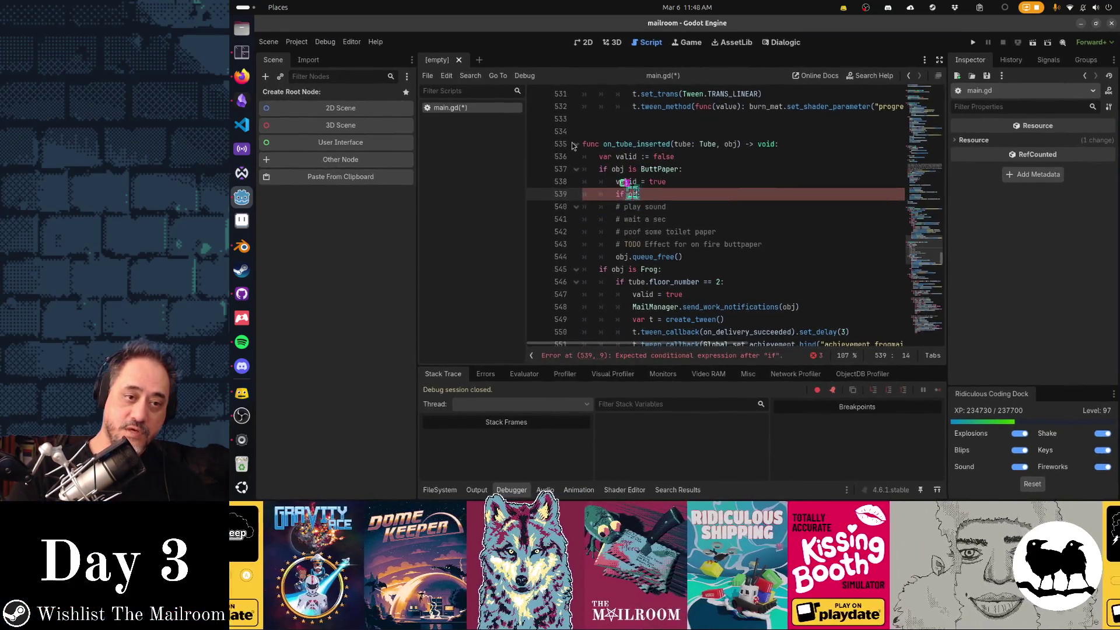
{"action": "type", "text": "."}
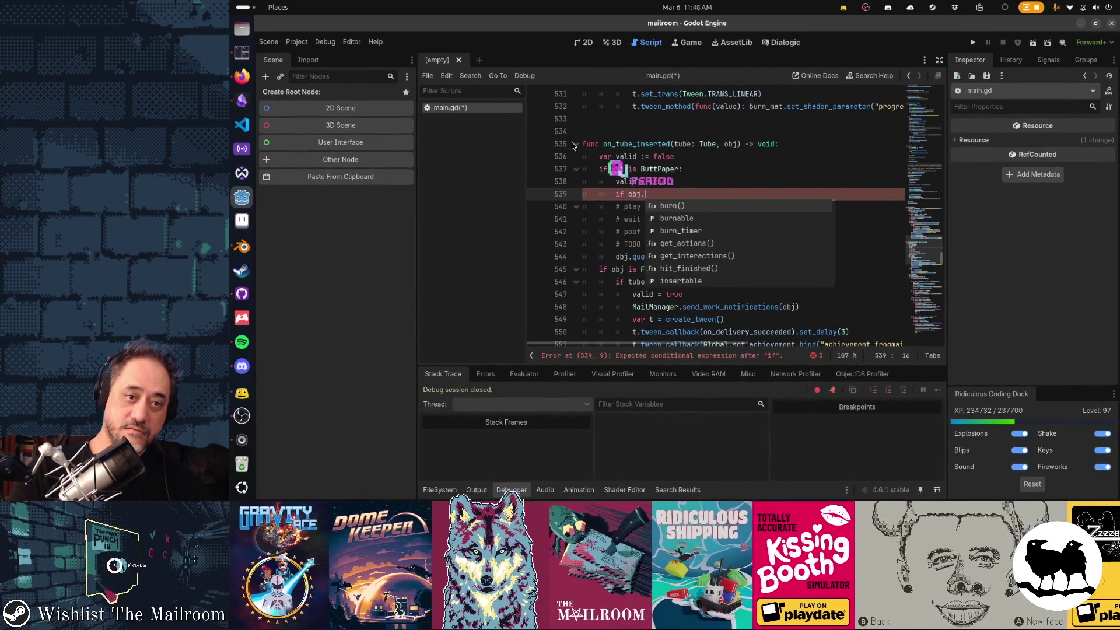
{"action": "type", "text": "lit"}
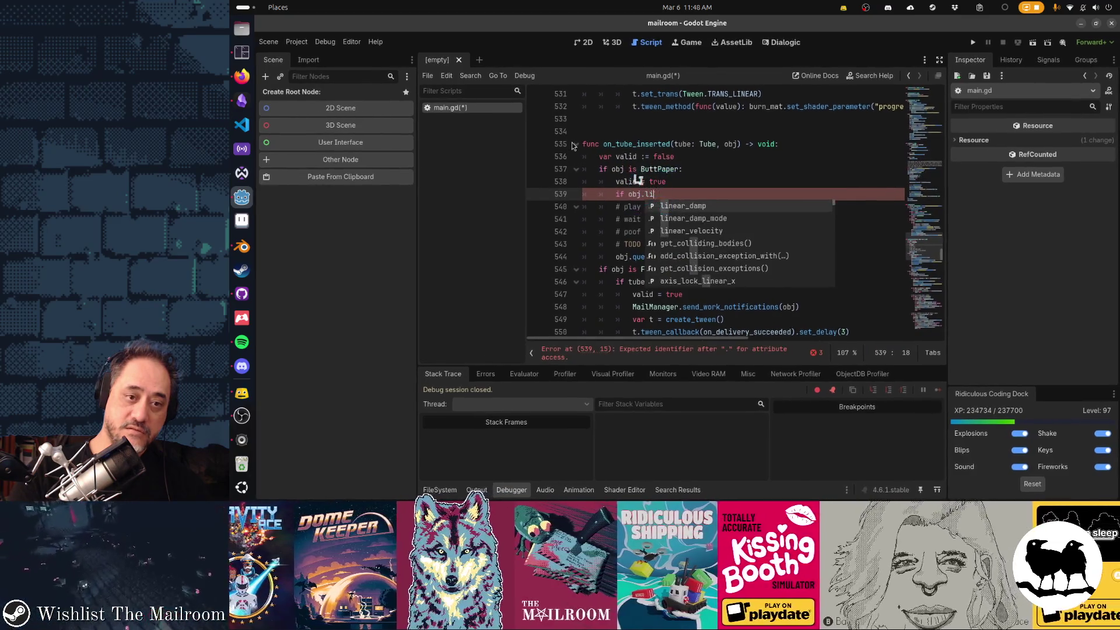
{"action": "key", "text": "Escape"}
{"action": "key", "text": "ctrl+alt+o"}
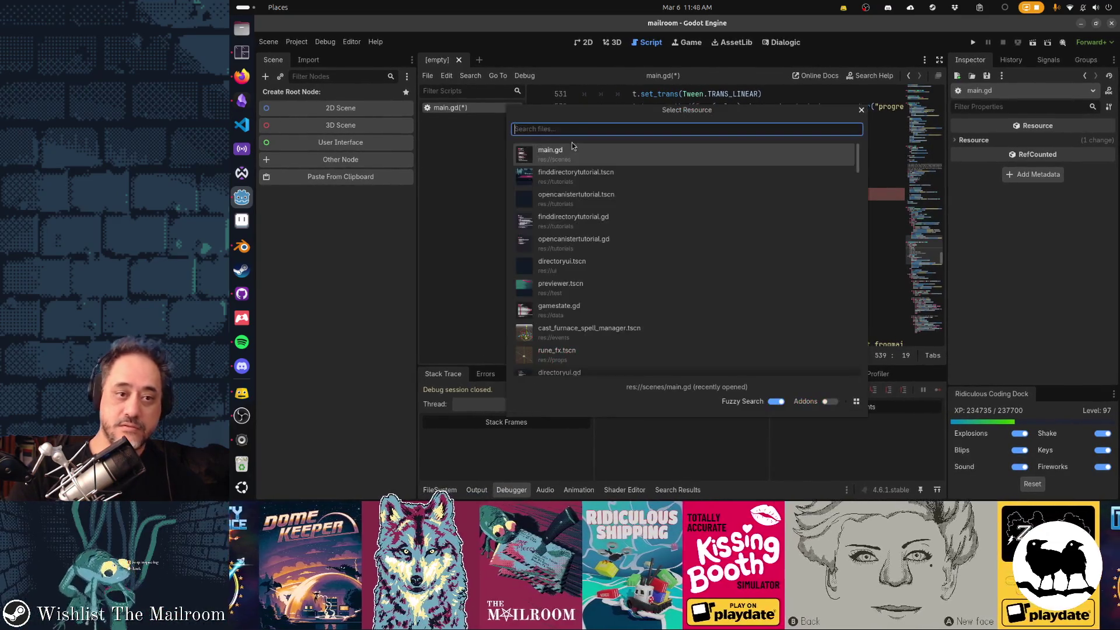
Check the ButtPaper class in tp.gd, then write 'if obj.state = ButtPaper.STATE_BURNING'.
{"action": "key", "text": "Escape"}
{"action": "left_click", "coordinate": [674, 165], "text": "ctrl"}
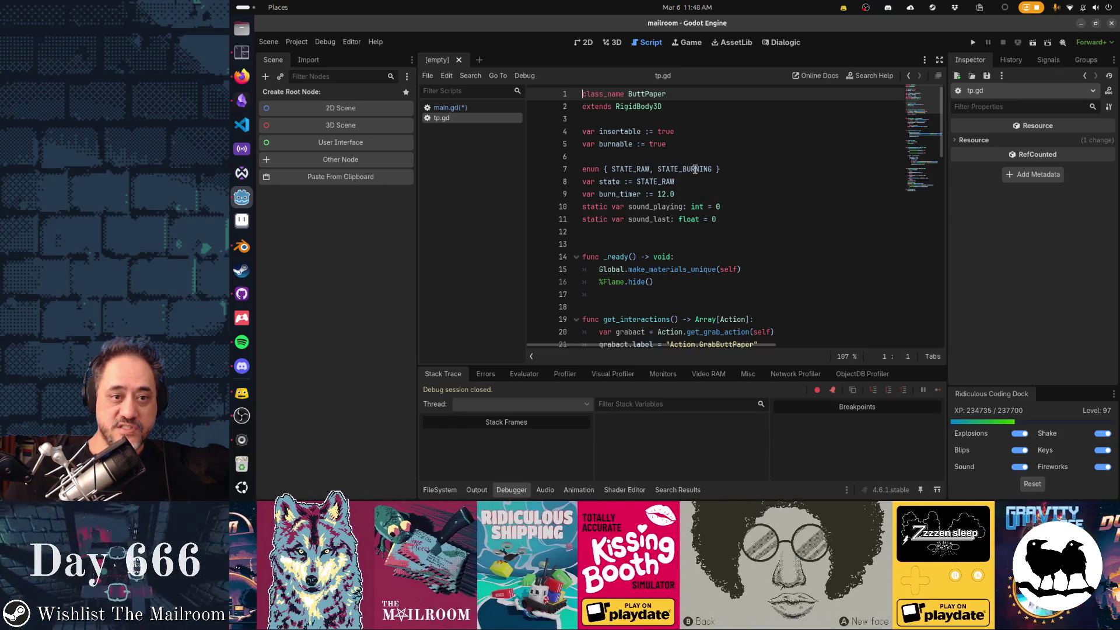
{"action": "left_click", "coordinate": [501, 111]}
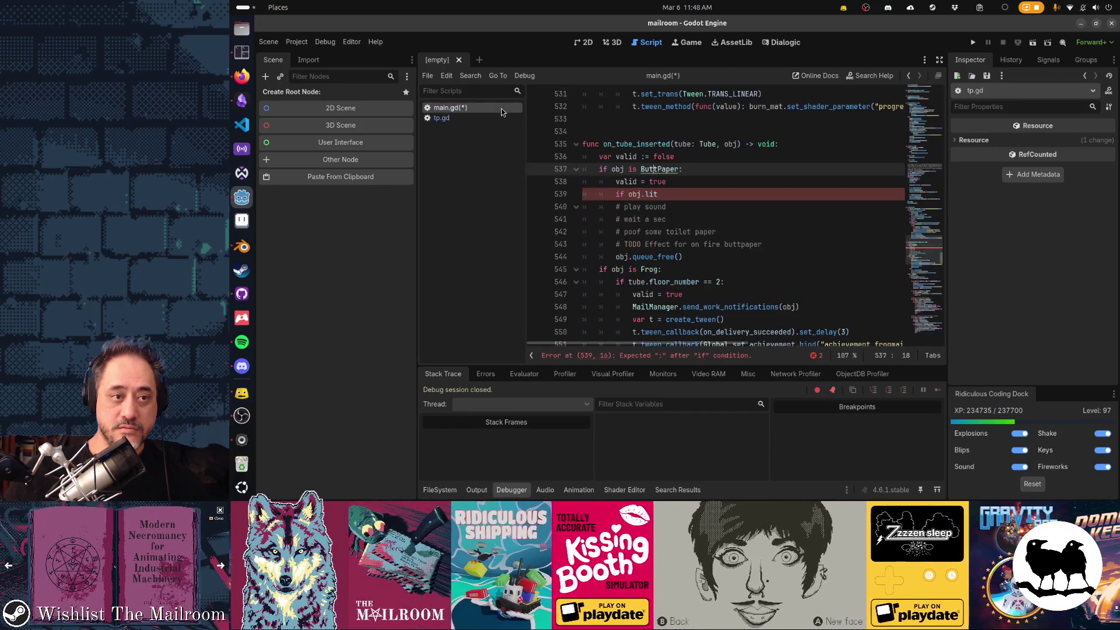
{"action": "left_click", "coordinate": [785, 191]}
{"action": "key", "text": "BackSpace"}
{"action": "key", "text": "BackSpace"}
{"action": "key", "text": "BackSpace"}
{"action": "type", "text": "stat"}
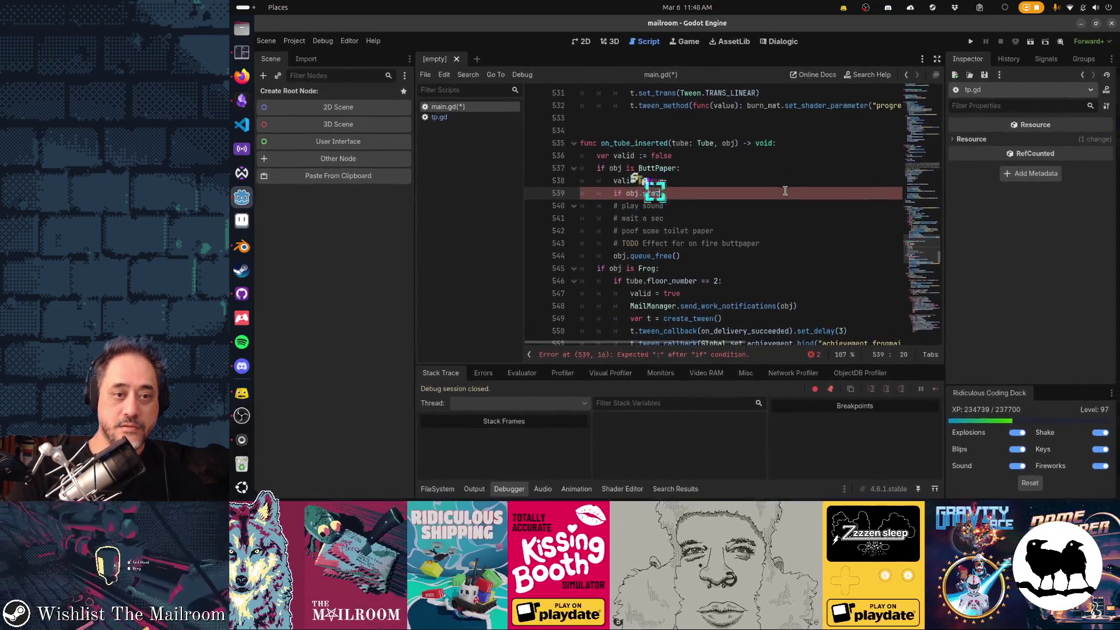
{"action": "type", "text": "te ="}
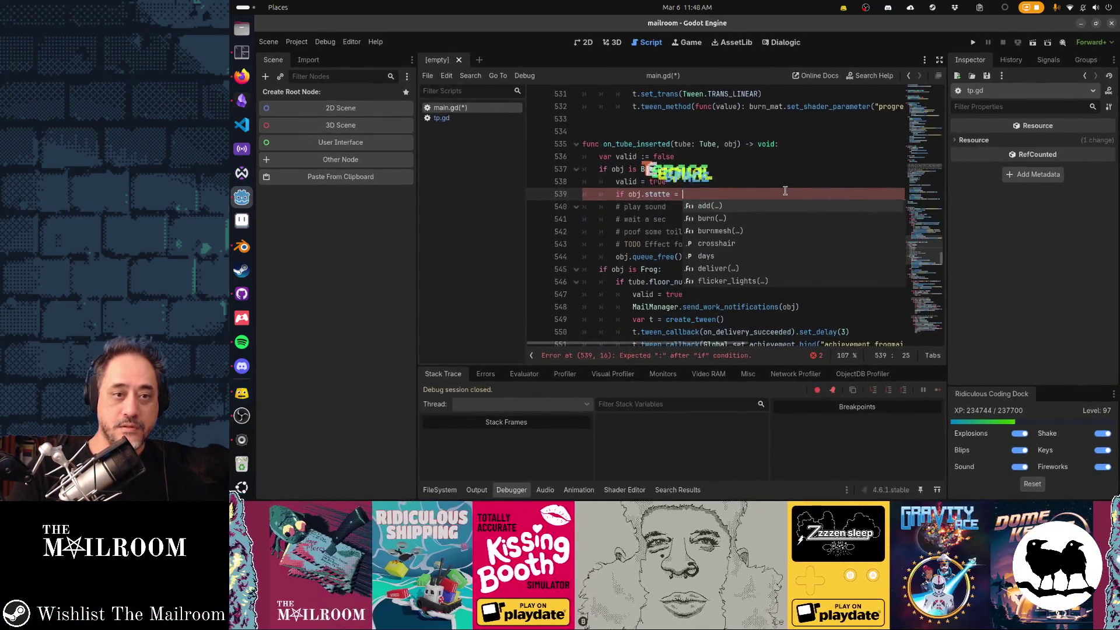
{"action": "key", "text": "BackSpace"}
{"action": "key", "text": "BackSpace"}
{"action": "key", "text": "BackSpace"}
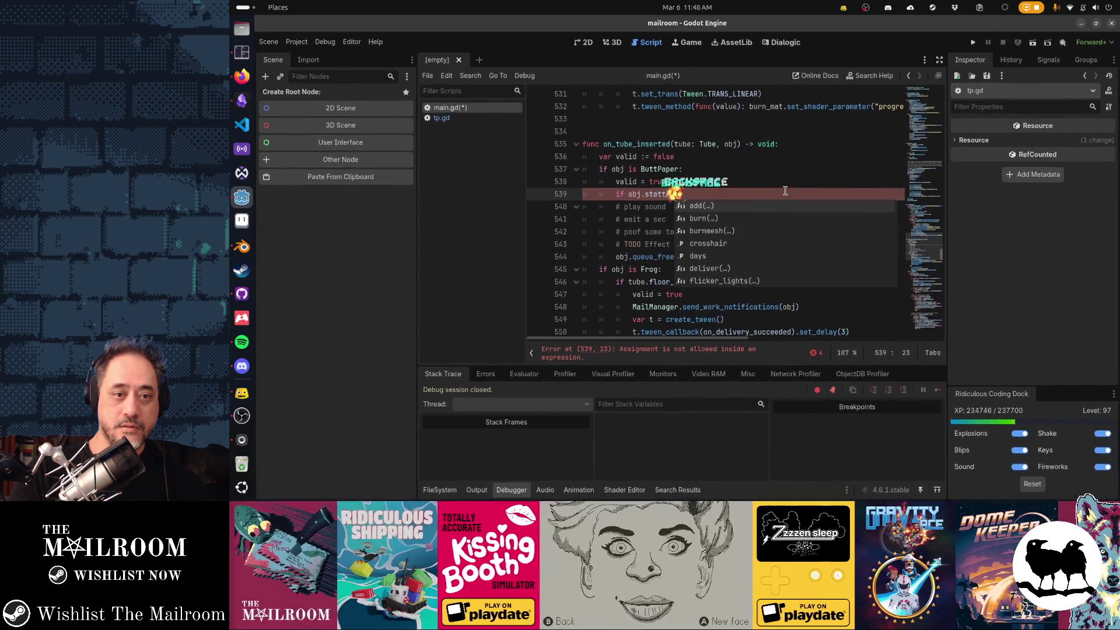
{"action": "type", "text": "e = "}
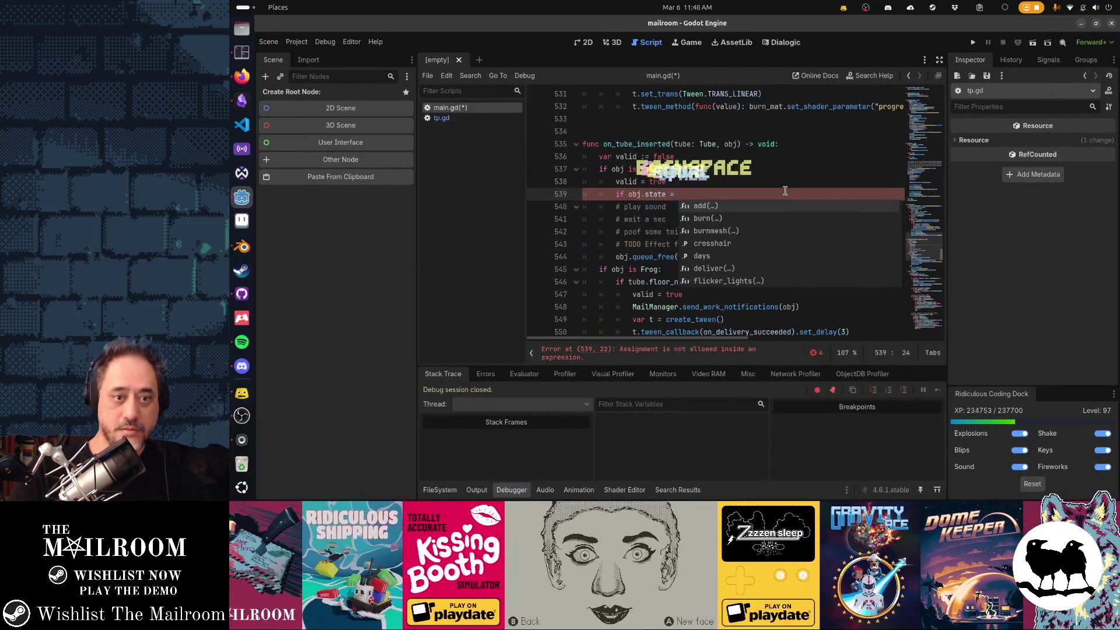
{"action": "type", "text": " ButtP"}
{"action": "key", "text": "Return"}
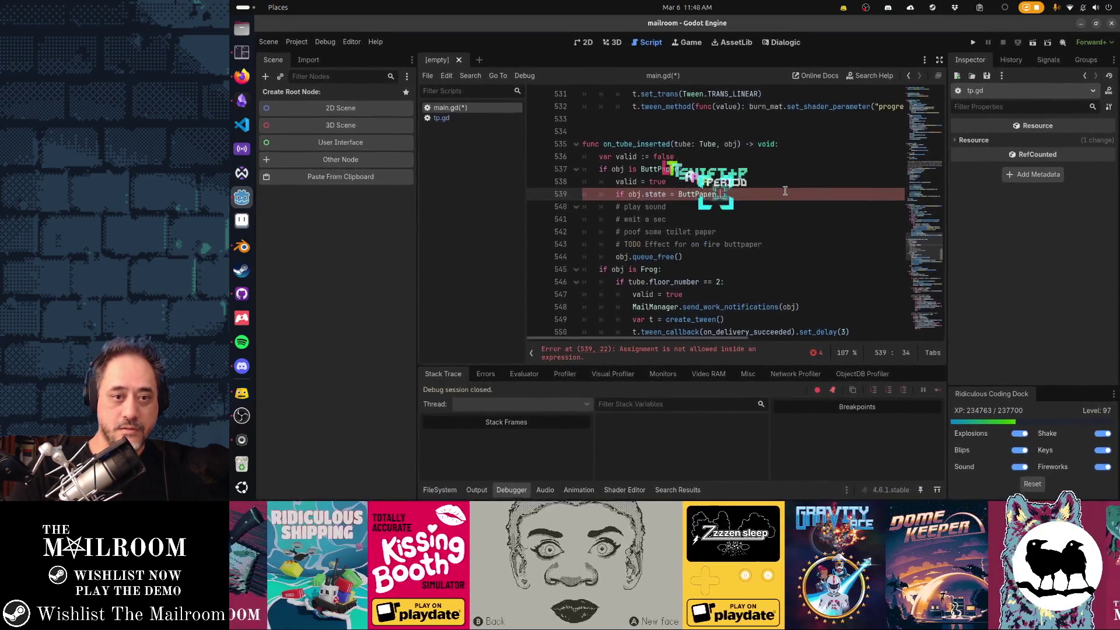
{"action": "type", "text": ".ST"}
{"action": "key", "text": "Return"}
Swap STATE_BURNING for ButtPaper.STATE_RAW and end the line with a colon.
{"action": "key", "text": "ctrl+Left"}
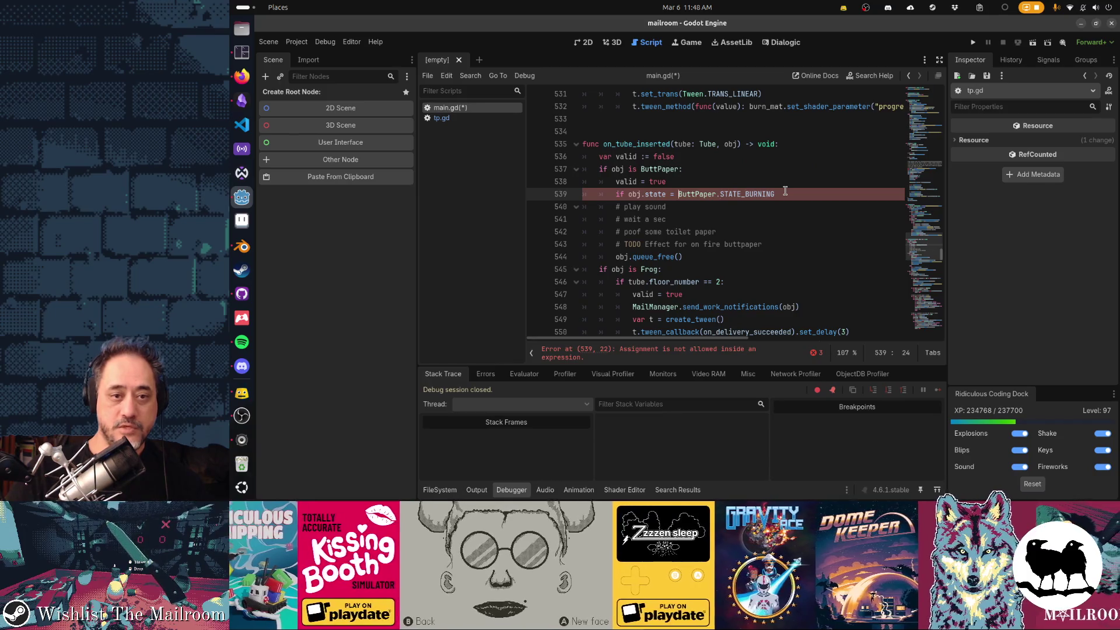
{"action": "double_click", "coordinate": [786, 193]}
{"action": "key", "text": "BackSpace"}
{"action": "key", "text": "BackSpace"}
{"action": "type", "text": "."}
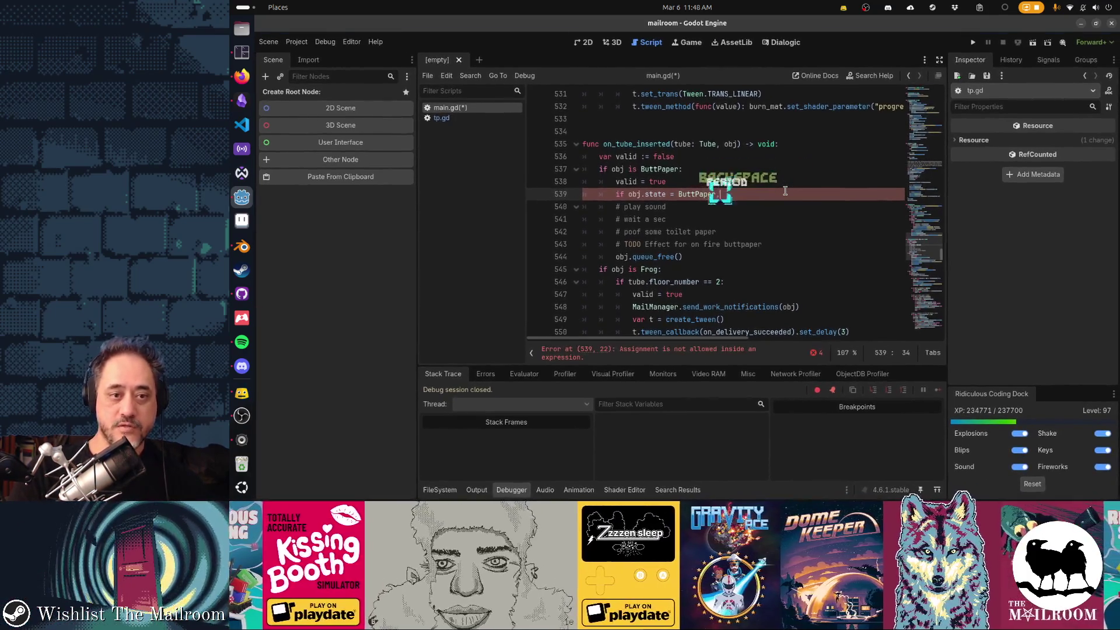
{"action": "key", "text": "Down"}
{"action": "key", "text": "Down"}
{"action": "key", "text": "Down"}
{"action": "key", "text": "Return"}
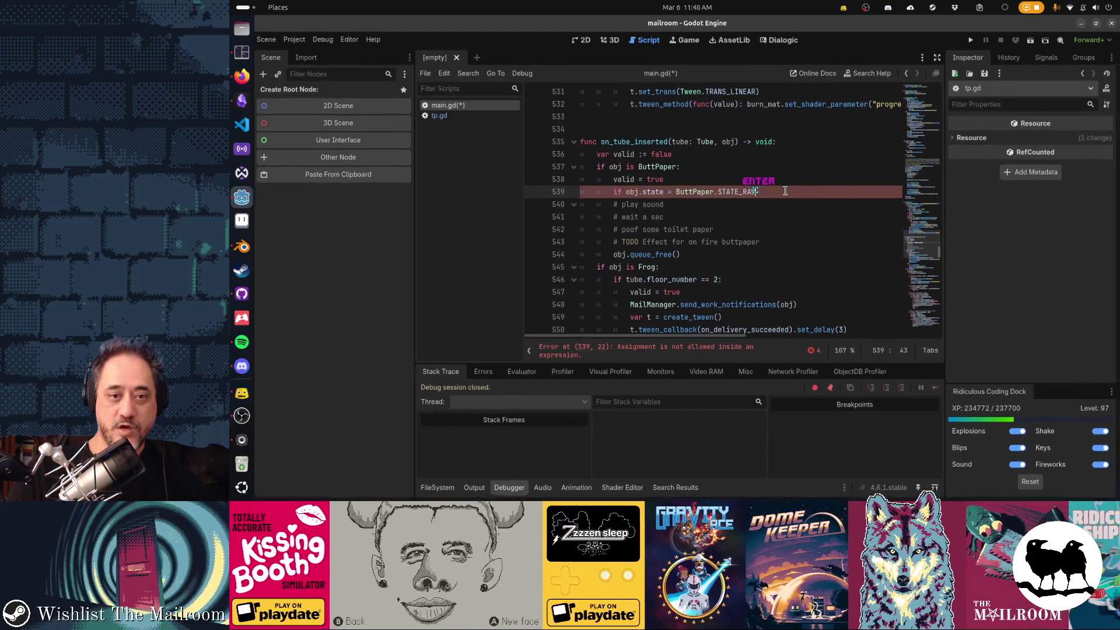
{"action": "type", "text": ":"}
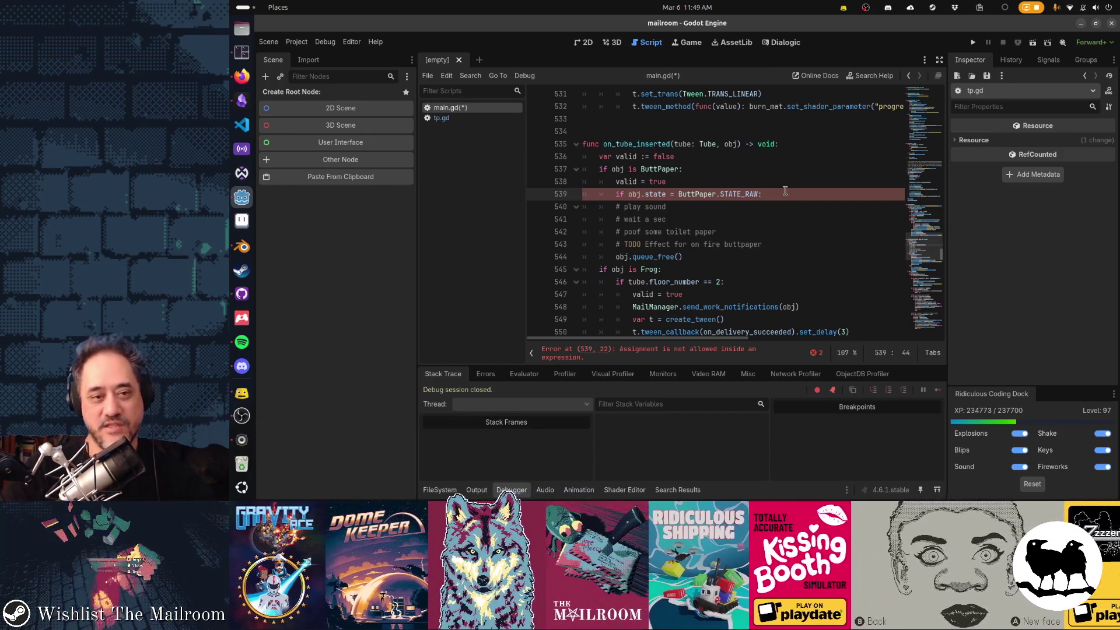
Indent the three step comments under the STATE_RAW check and add a pass placeholder.
{"action": "key", "text": "Return"}
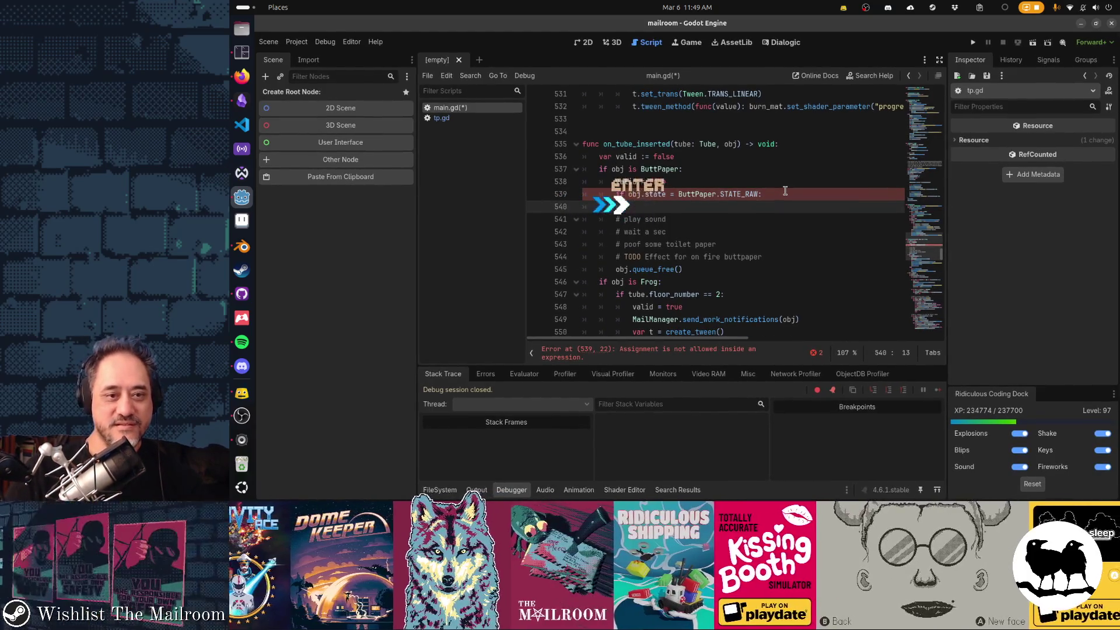
{"action": "key", "text": "ctrl+x"}
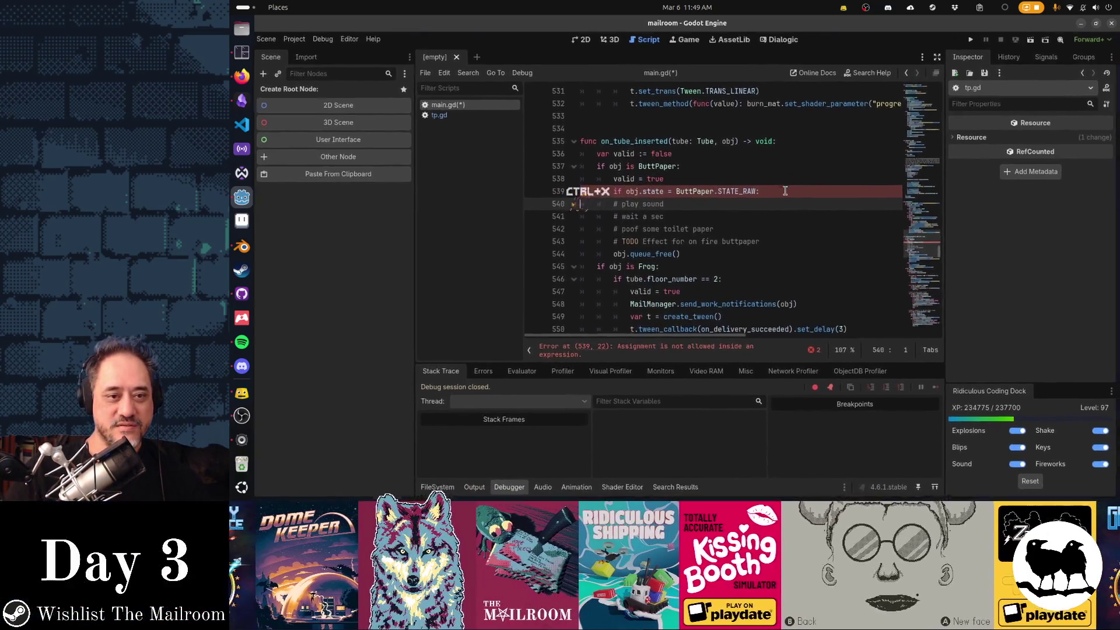
{"action": "key", "text": "shift+Down"}
{"action": "key", "text": "shift+Down"}
{"action": "key", "text": "shift+Down"}
{"action": "key", "text": "Tab"}
{"action": "key", "text": "Return"}
{"action": "key", "text": "Up"}
{"action": "key", "text": "Tab"}
{"action": "key", "text": "Tab"}
{"action": "key", "text": "Tab"}
{"action": "type", "text": "pass"}
{"action": "key", "text": "Return"}
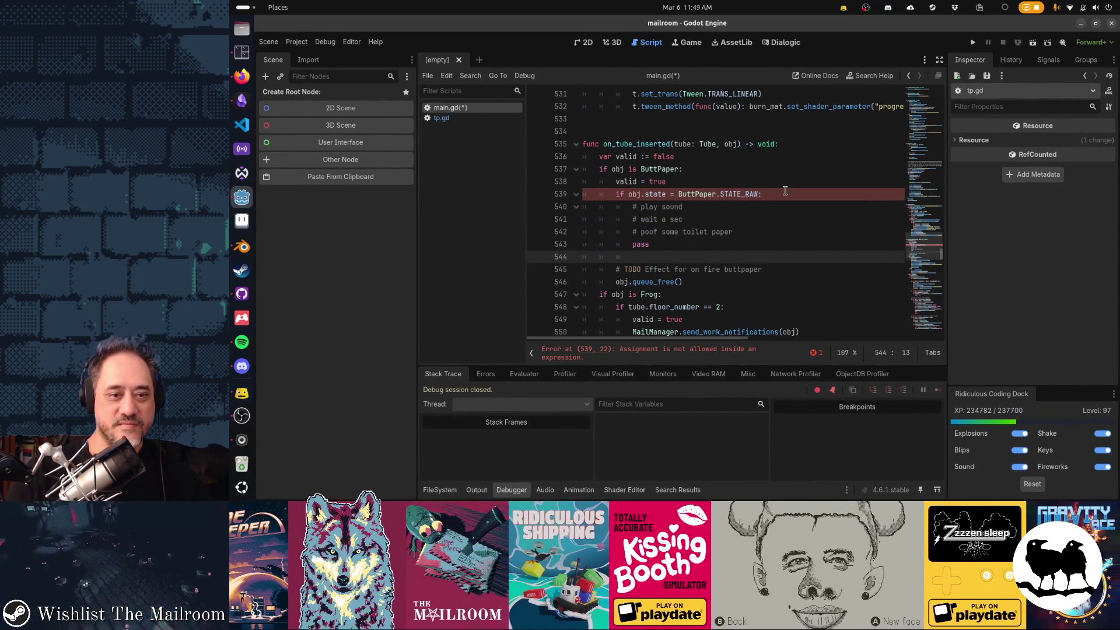
Fix the RAW condition to compare with == instead of =.
{"action": "key", "text": "Up"}
{"action": "key", "text": "Up"}
{"action": "key", "text": "Up"}
{"action": "key", "text": "Down"}
{"action": "key", "text": "Down"}
{"action": "key", "text": "Home"}
{"action": "key", "text": "Up"}
{"action": "key", "text": "Up"}
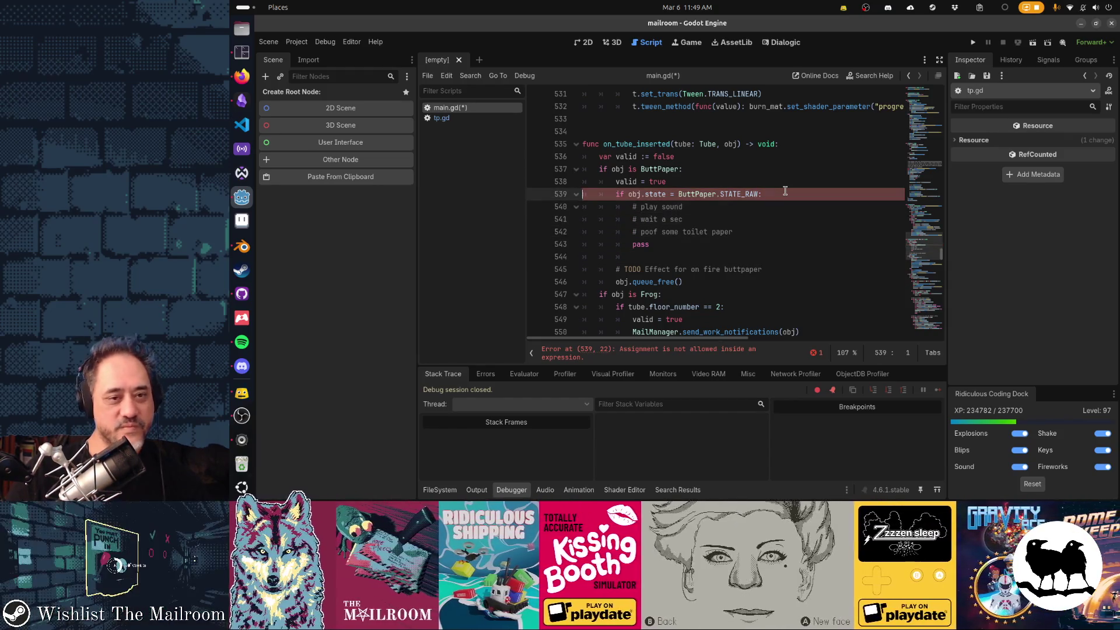
{"action": "type", "text": "="}
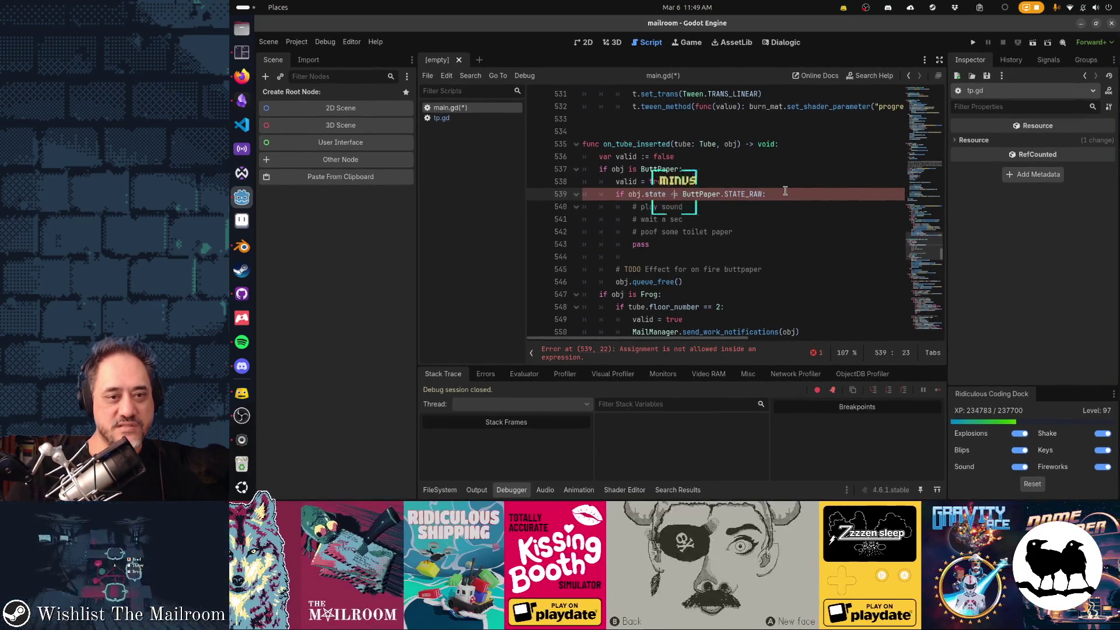
Duplicate the condition as a STATE_BURNING branch with the indented TODO comment and pass.
{"action": "key", "text": "End"}
{"action": "key", "text": "shift+Home"}
{"action": "key", "text": "ctrl+c"}
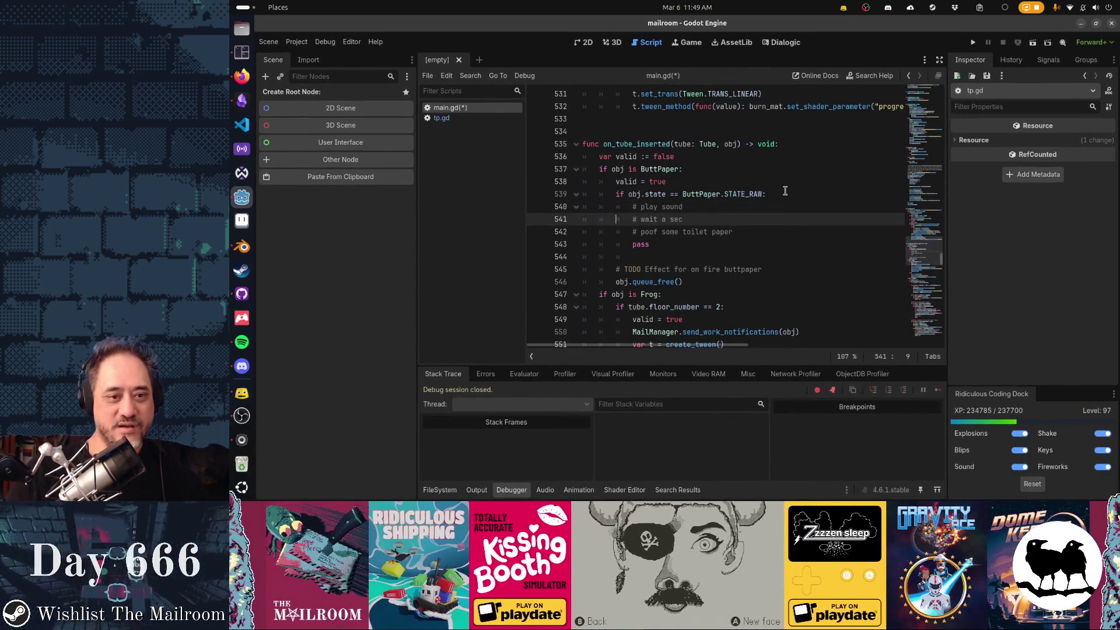
{"action": "key", "text": "Down"}
{"action": "key", "text": "Down"}
{"action": "key", "text": "Down"}
{"action": "key", "text": "Delete"}
{"action": "key", "text": "ctrl+v"}
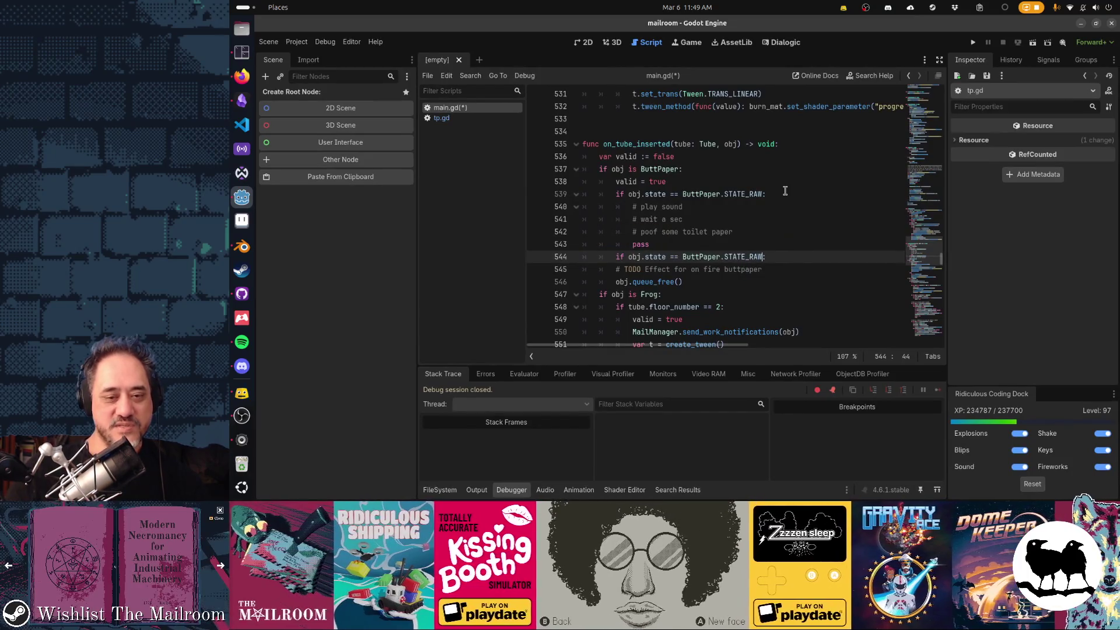
{"action": "key", "text": "shift+Left"}
{"action": "key", "text": "shift+Left"}
{"action": "key", "text": "shift+Left"}
{"action": "type", "text": "BURNING"}
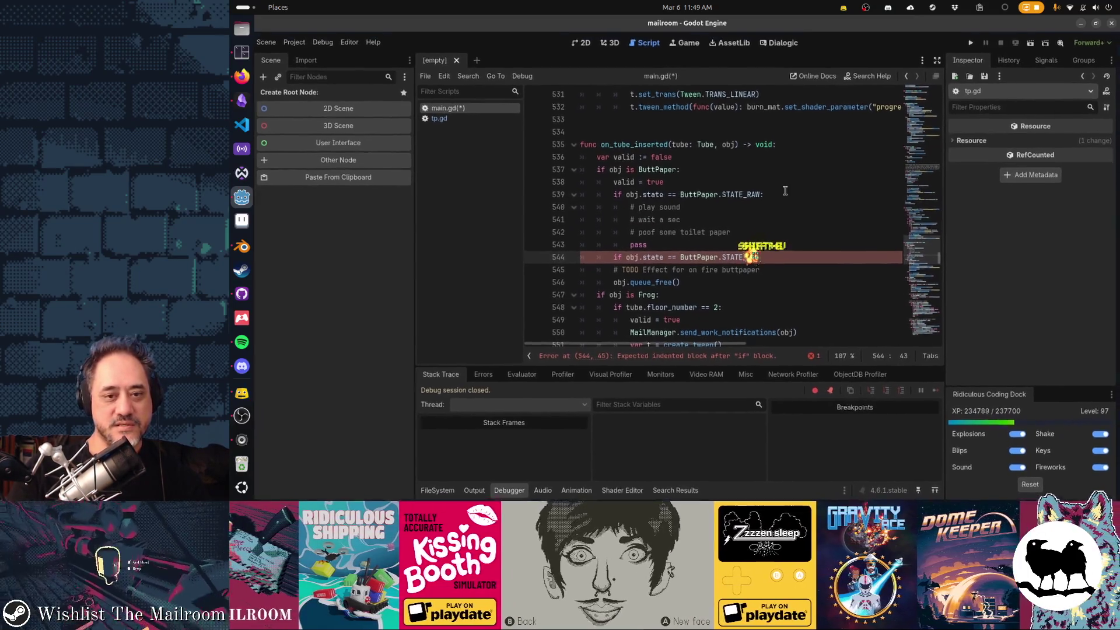
{"action": "type", "text": ":"}
{"action": "key", "text": "Down"}
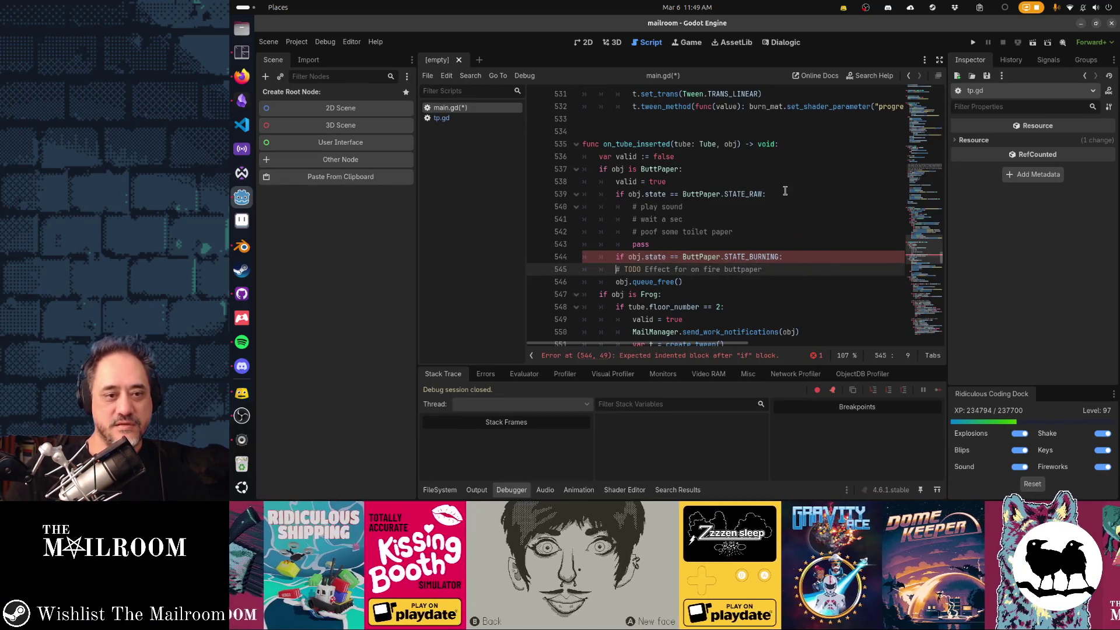
{"action": "key", "text": "Tab"}
{"action": "key", "text": "Return"}
{"action": "type", "text": "pass"}
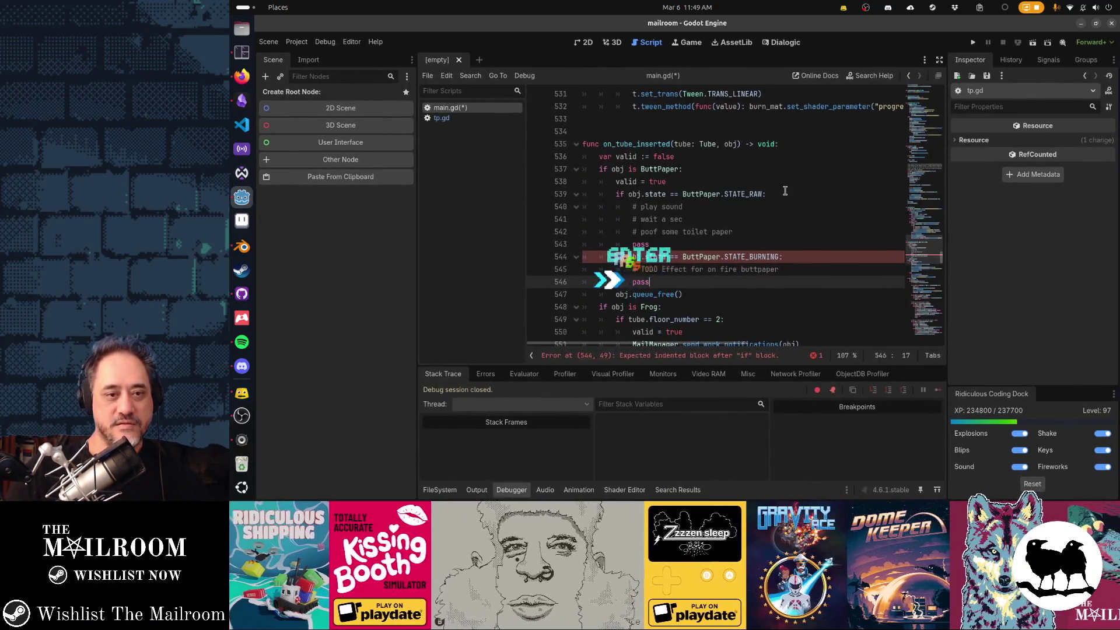
Replace the BURNING TODO with the copied step comments, changing the toilet paper one to blowtorch.
{"action": "key", "text": "Up"}
{"action": "key", "text": "Up"}
{"action": "key", "text": "Up"}
{"action": "key", "text": "Home"}
{"action": "key", "text": "shift+Down"}
{"action": "key", "text": "shift+Down"}
{"action": "key", "text": "shift+Down"}
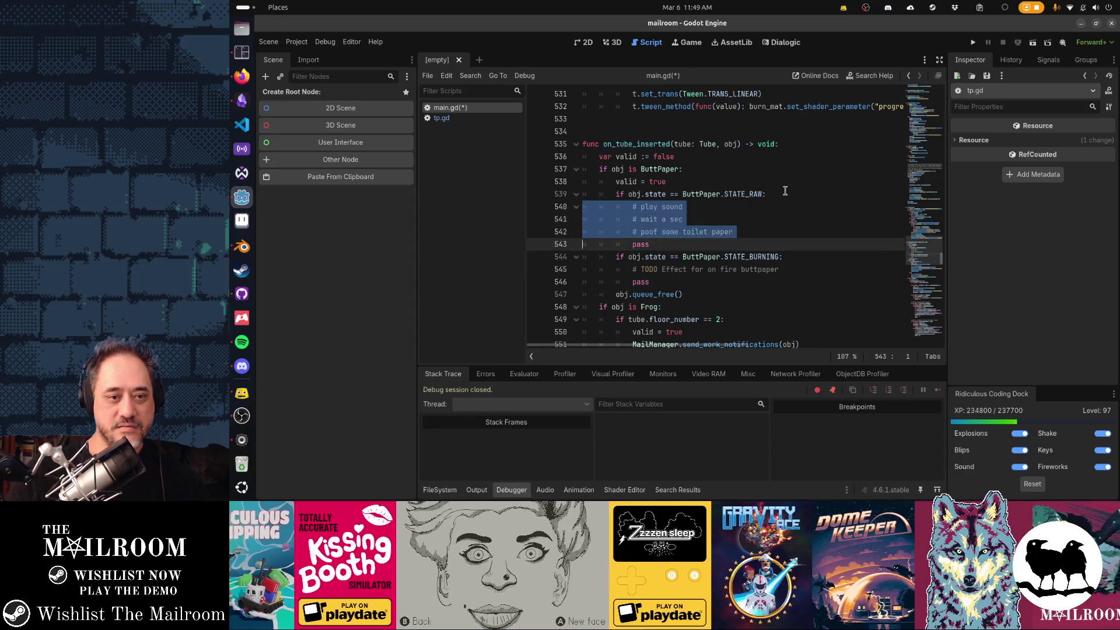
{"action": "key", "text": "ctrl+c"}
{"action": "key", "text": "Down"}
{"action": "key", "text": "Down"}
{"action": "key", "text": "shift+Down"}
{"action": "key", "text": "ctrl+v"}
{"action": "key", "text": "Up"}
{"action": "key", "text": "End"}
{"action": "key", "text": "shift+Home"}
{"action": "key", "text": "shift+Right"}
{"action": "key", "text": "shift+Right"}
{"action": "type", "text": "blowtorch"}
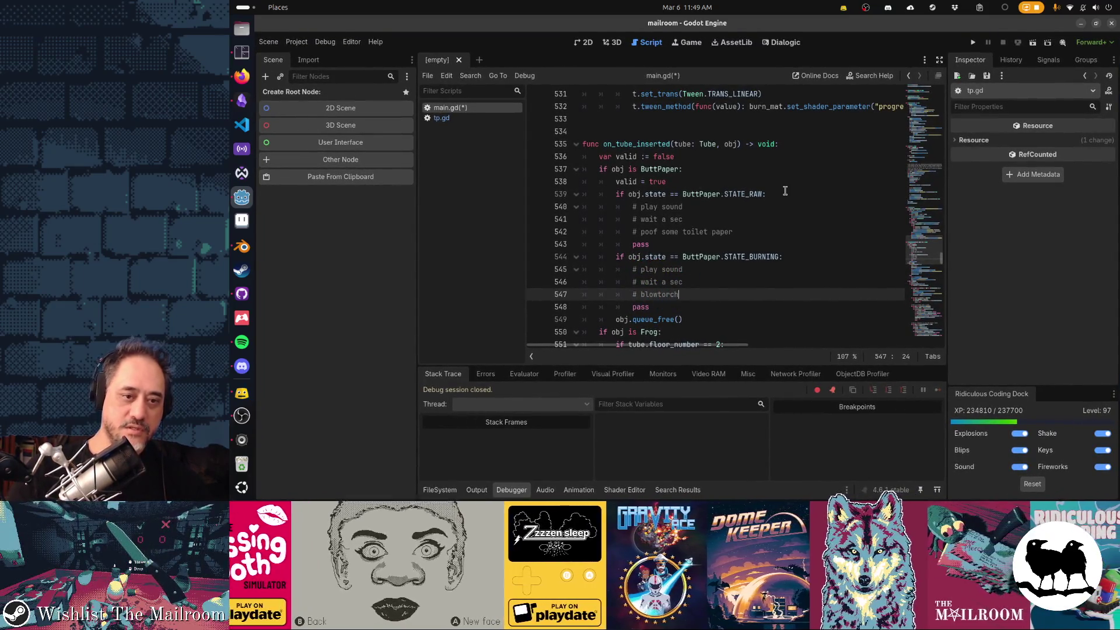
Add a '# shake the whole building' comment below the wait line in the BURNING branch.
{"action": "key", "text": "Up"}
{"action": "key", "text": "Return"}
{"action": "type", "text": "# shake the whole building"}
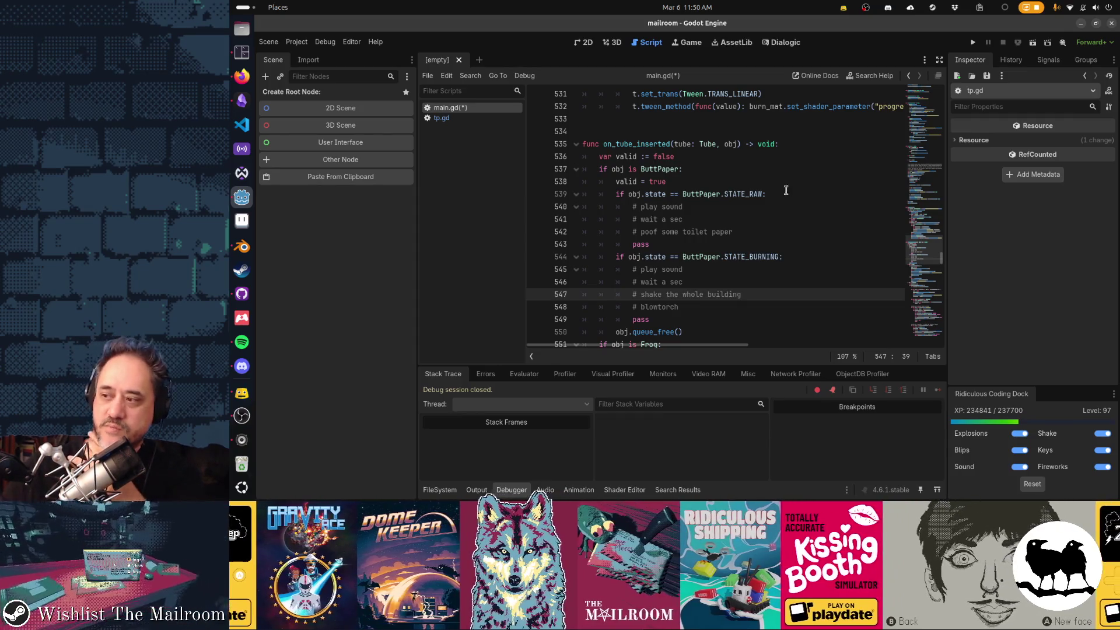
{"action": "key", "text": "alt+Tab"}
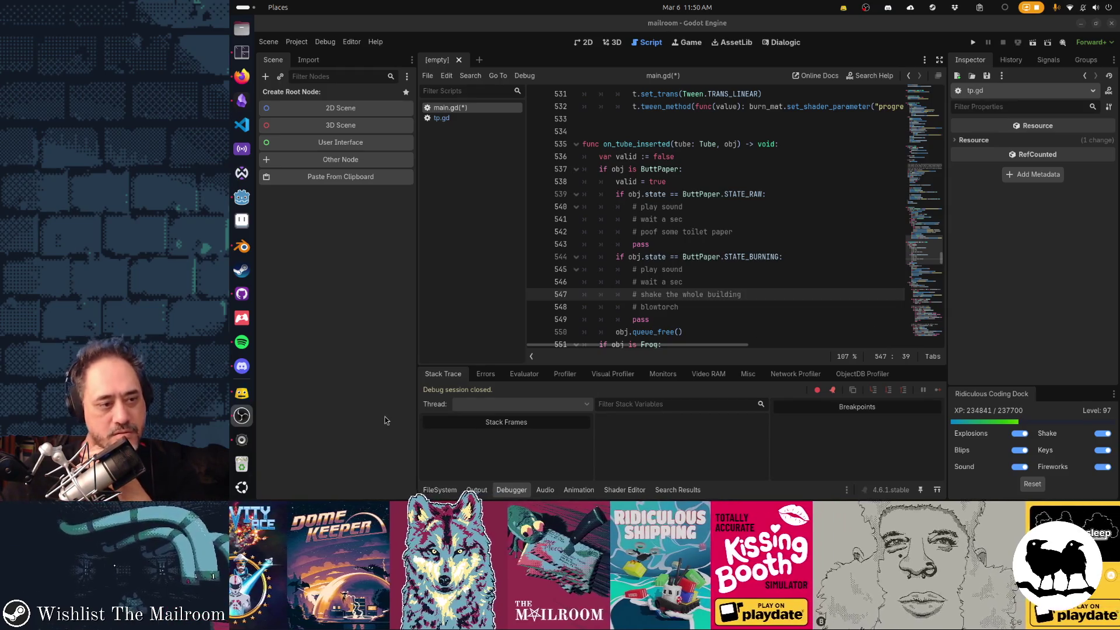
{"action": "left_click", "coordinate": [242, 343]}
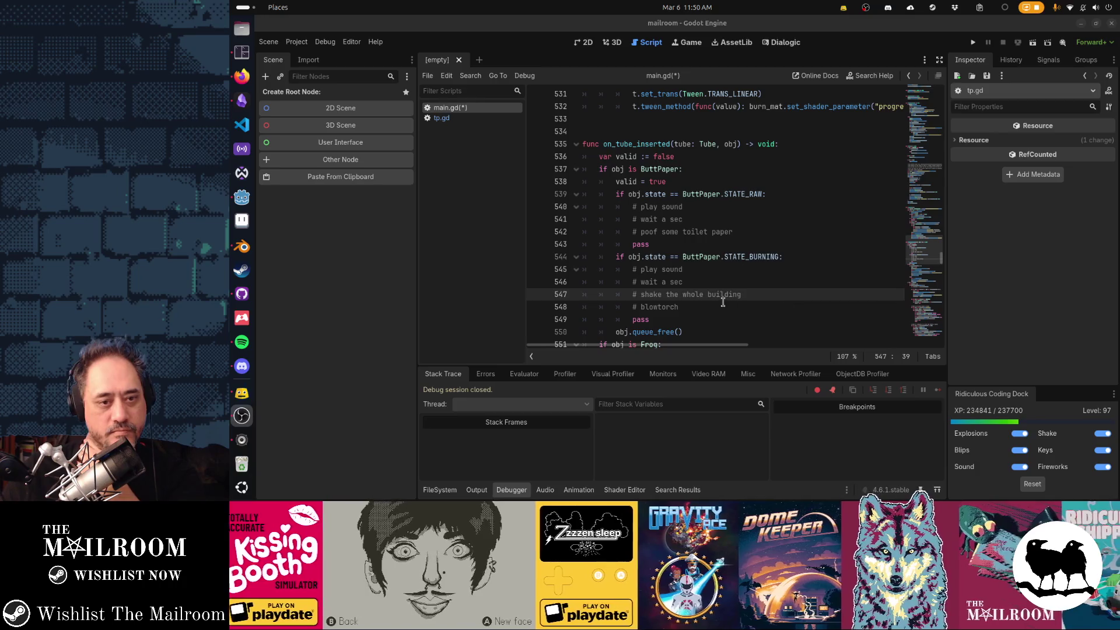
{"action": "left_click", "coordinate": [715, 323]}
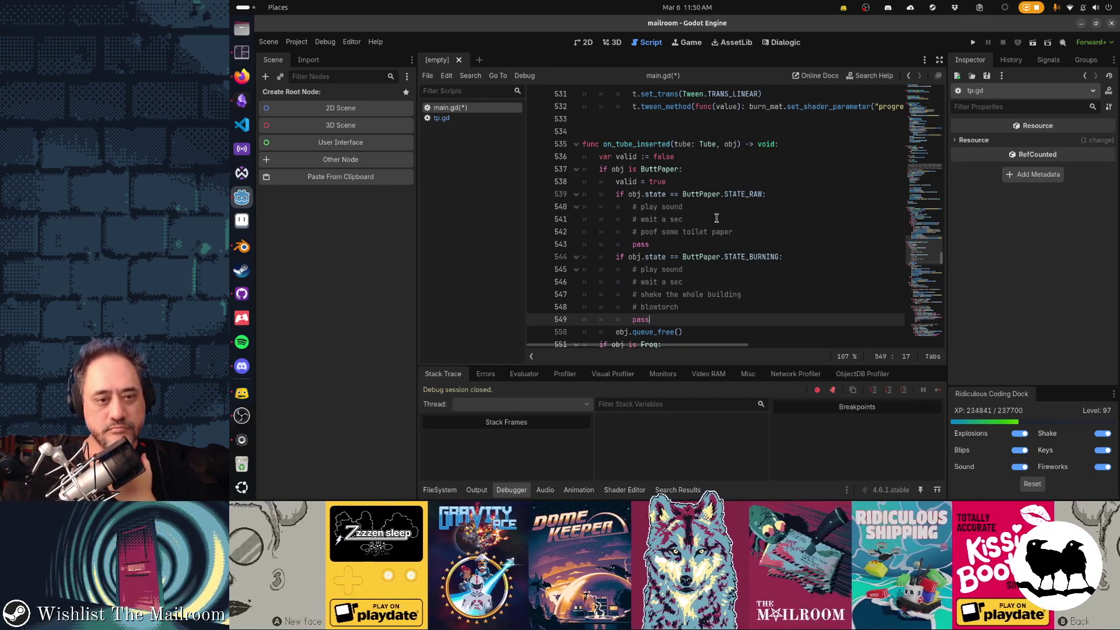
{"action": "left_click", "coordinate": [805, 194]}
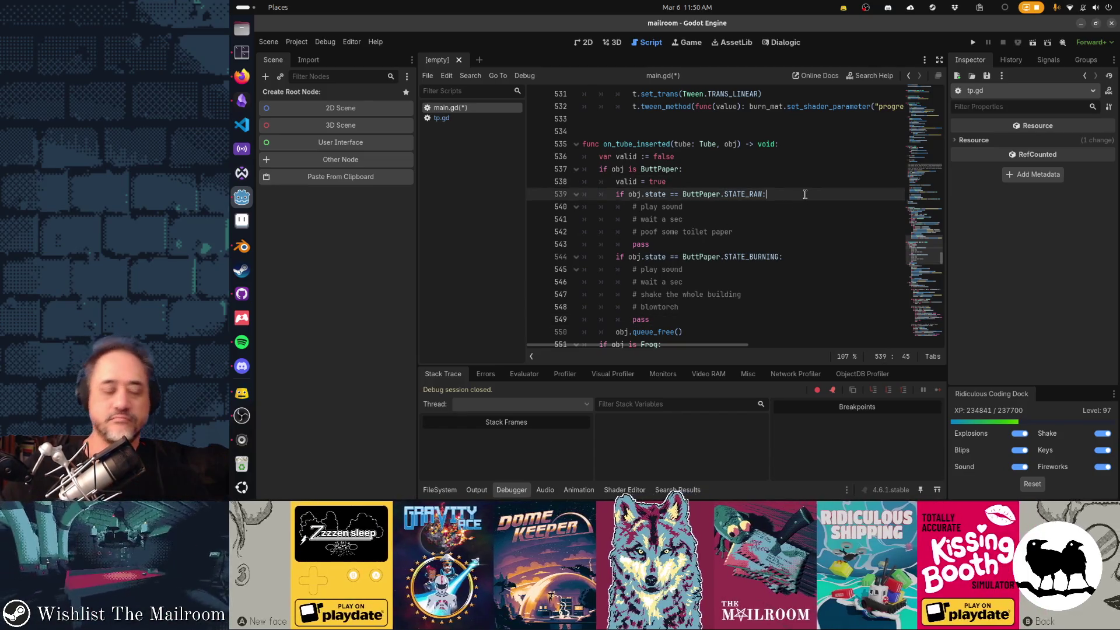
In the RAW branch, create a command runner with Global.make_command_runner().
{"action": "key", "text": "Return"}
{"action": "type", "text": "validr = Globla"}
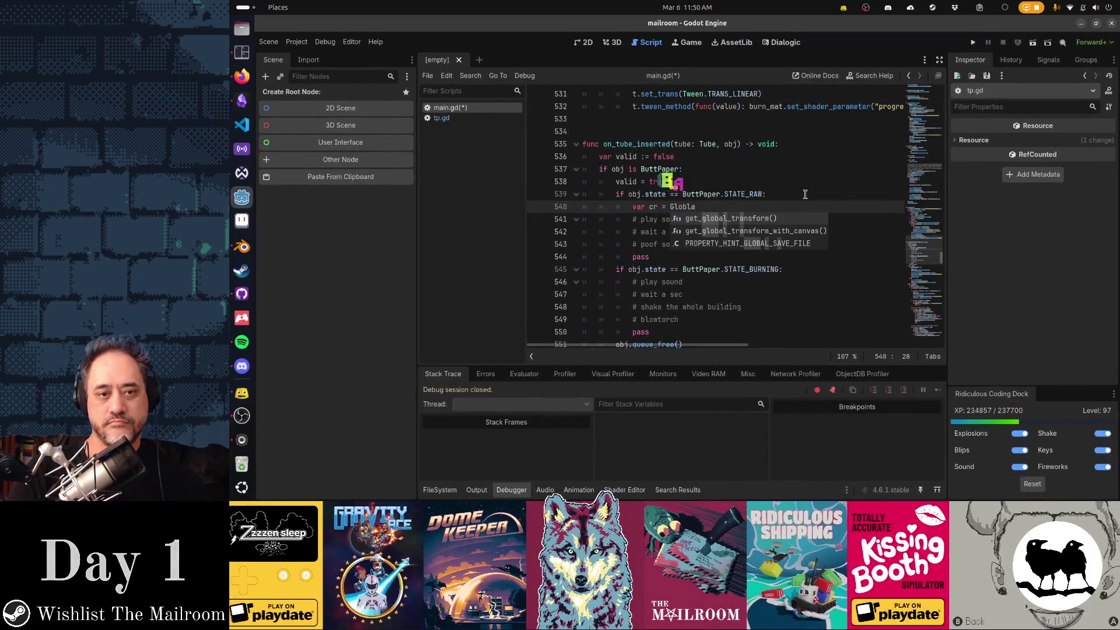
{"action": "key", "text": "BackSpace"}
{"action": "key", "text": "BackSpace"}
{"action": "type", "text": "al.make_comman"}
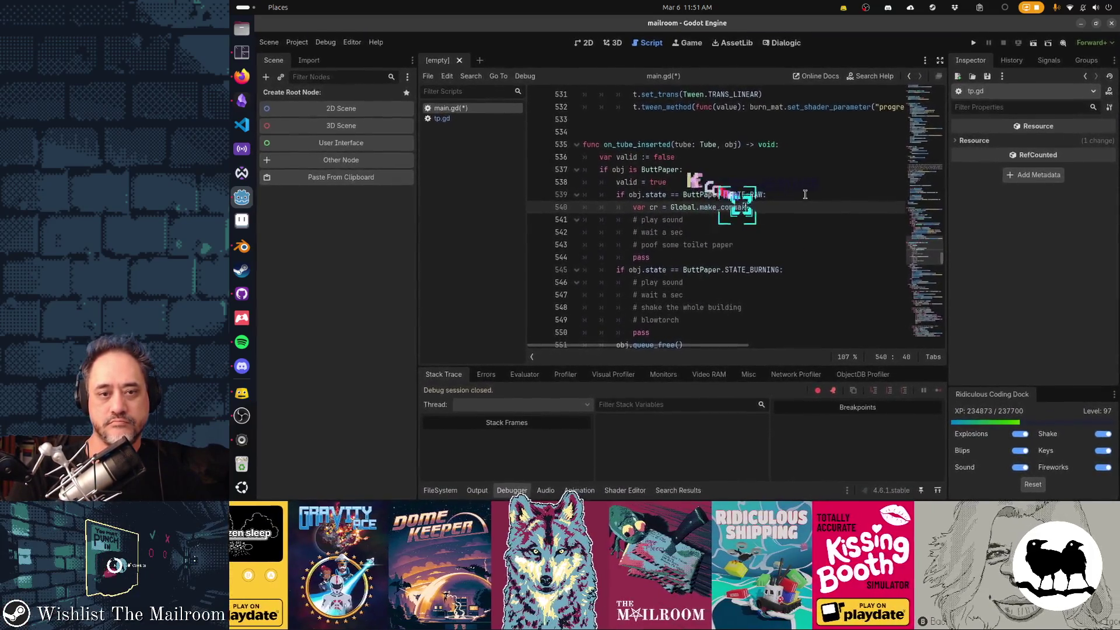
{"action": "key", "text": "Return"}
{"action": "key", "text": "Return"}
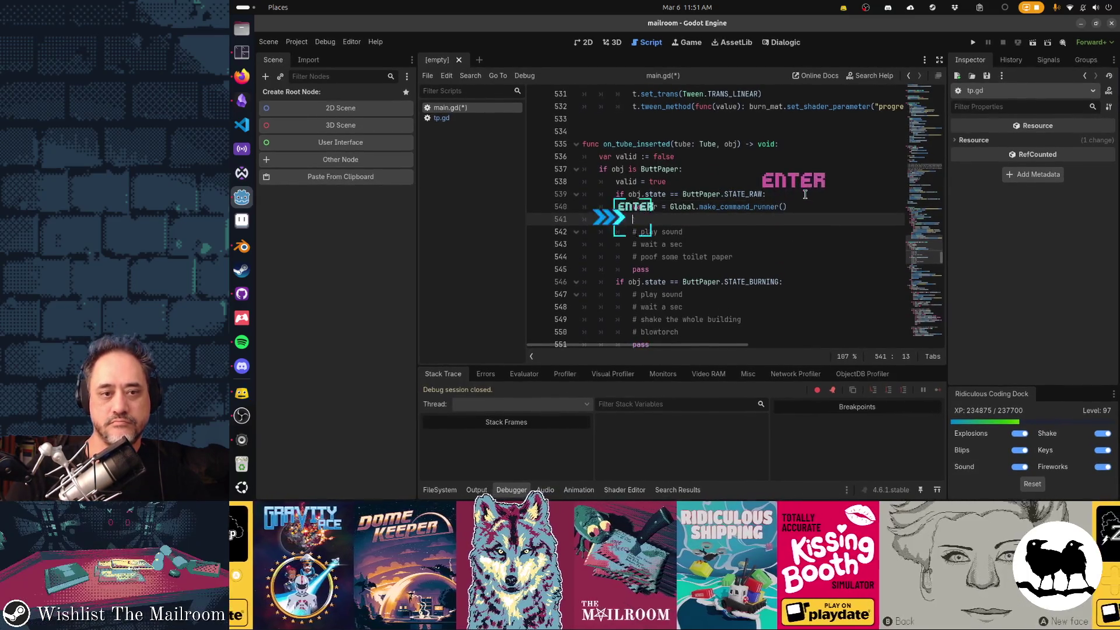
Wrap the RAW play sound comment in a cr.do() call.
{"action": "type", "text": "cr.do("}
{"action": "key", "text": "Down"}
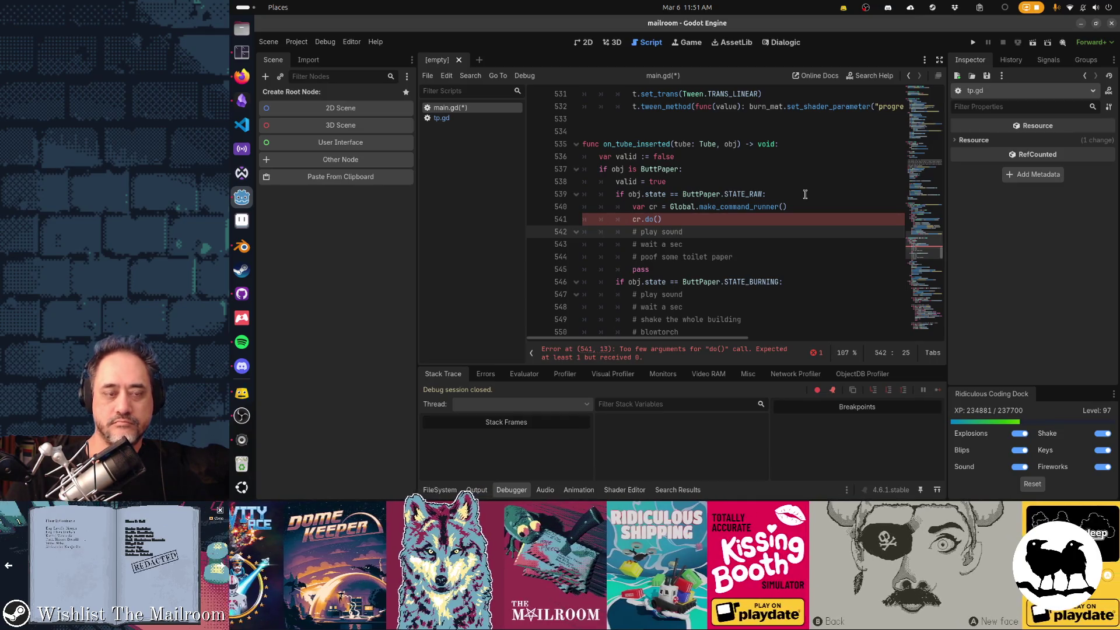
{"action": "key", "text": "Up"}
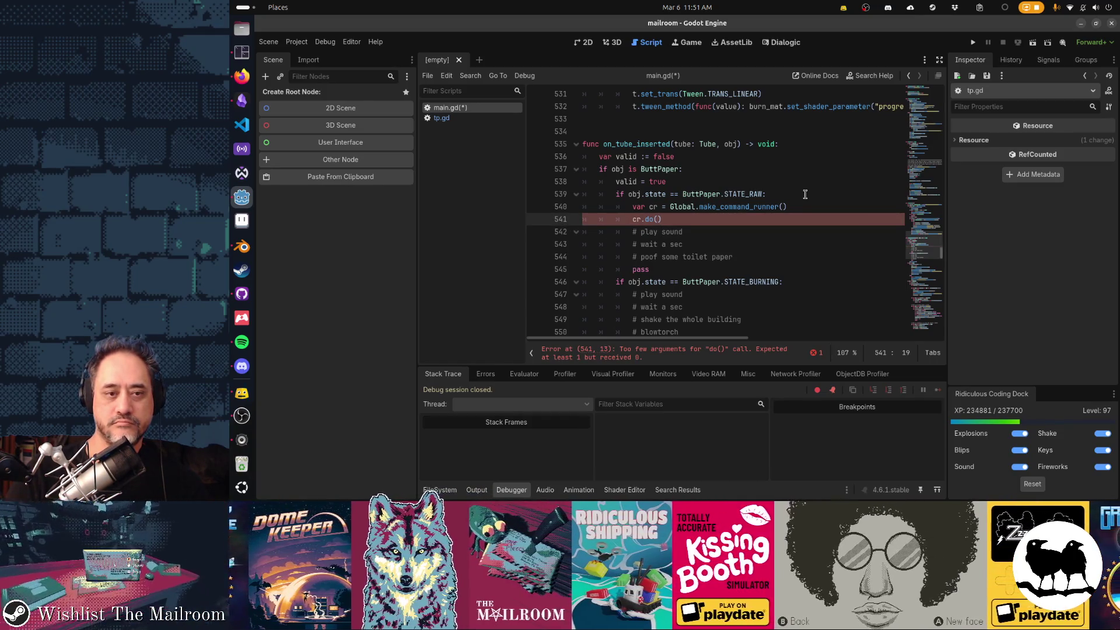
{"action": "key", "text": "shift+End"}
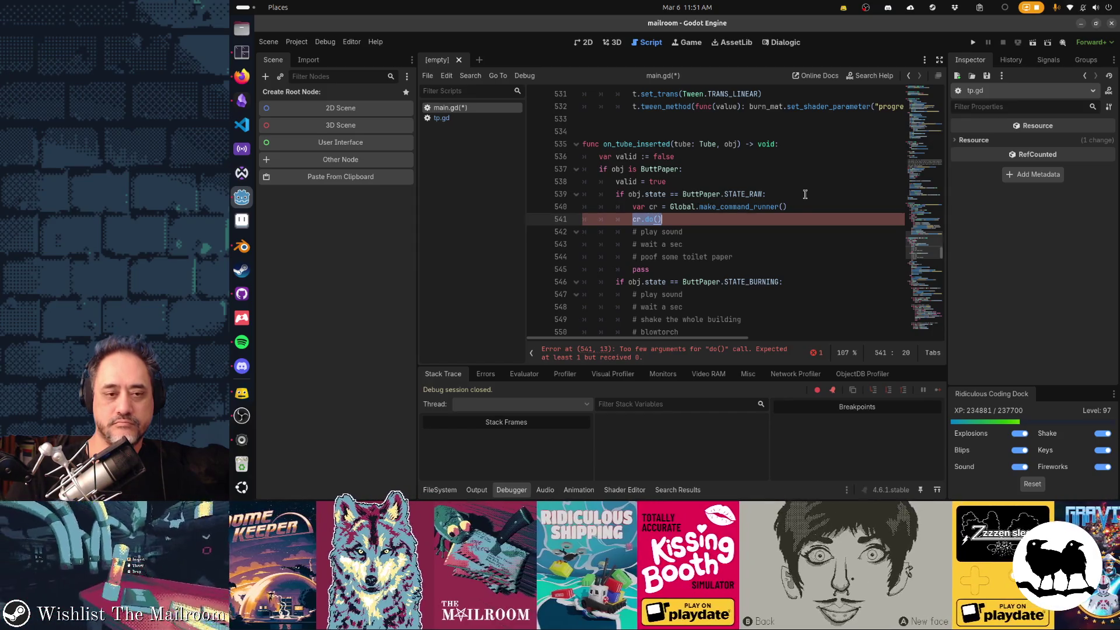
{"action": "key", "text": "ctrl+x"}
{"action": "key", "text": "BackSpace"}
{"action": "key", "text": "BackSpace"}
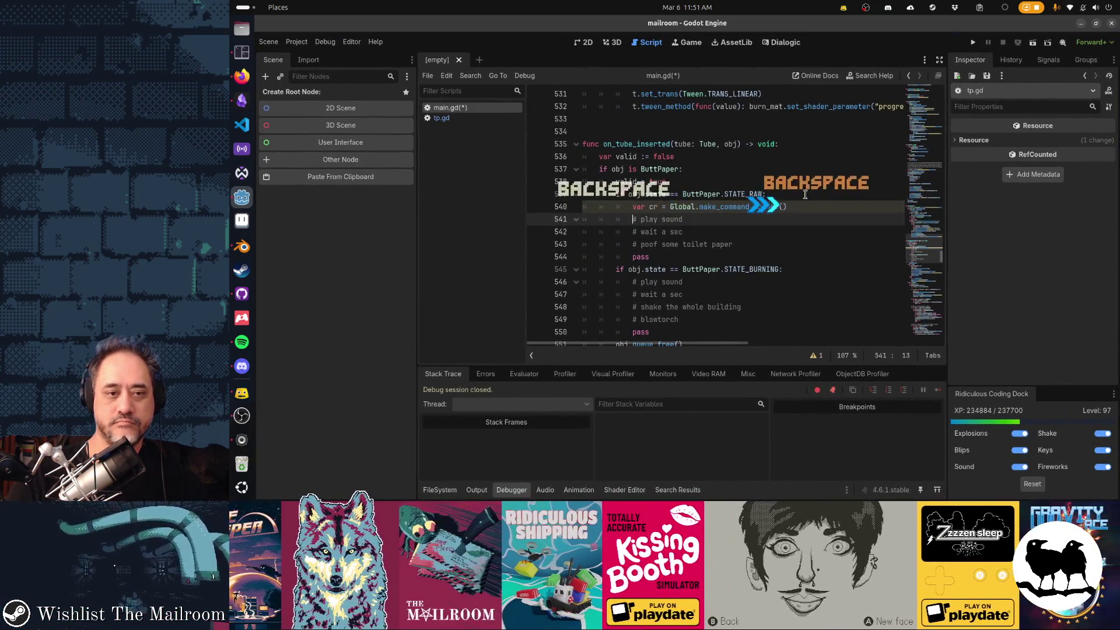
{"action": "key", "text": "ctrl+Left"}
{"action": "key", "text": "ctrl+v"}
{"action": "key", "text": "BackSpace"}
{"action": "key", "text": "End"}
{"action": "type", "text": ")"}
{"action": "key", "text": "Down"}
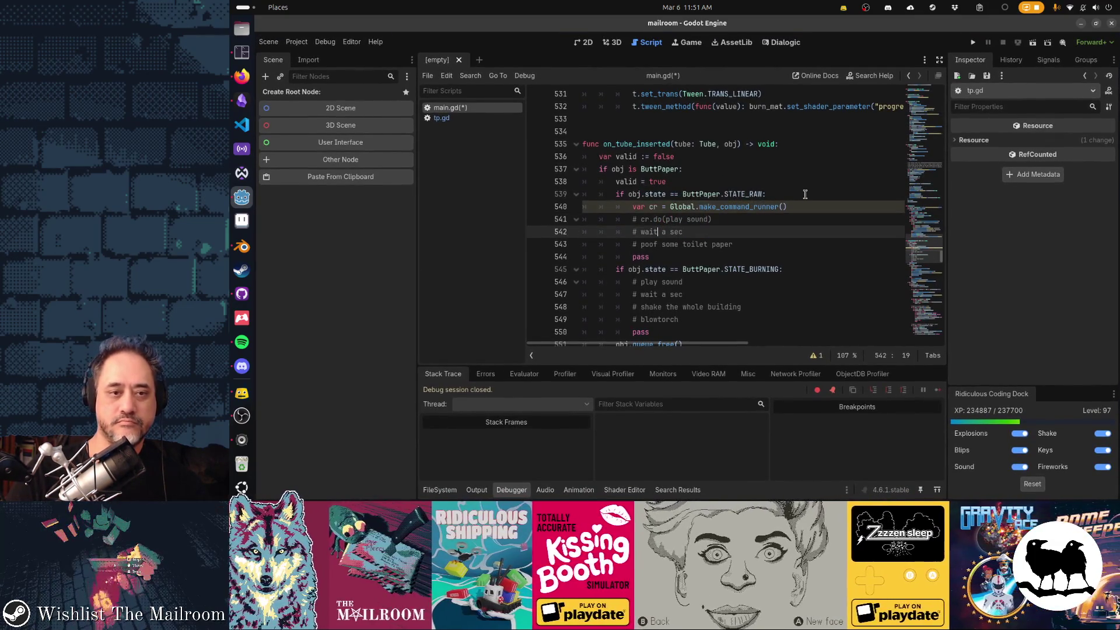
Change the wait a sec comment to cr.wait(2) and wrap the poof comment in cr.do().
{"action": "type", "text": "cr.wait("}
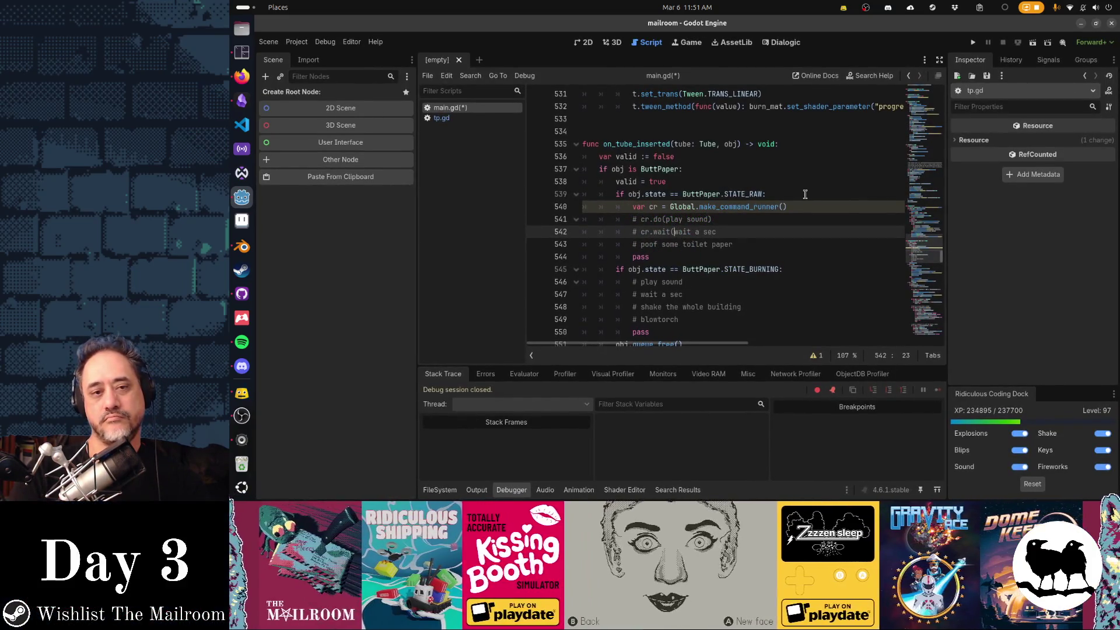
{"action": "key", "text": "BackSpace"}
{"action": "key", "text": "BackSpace"}
{"action": "key", "text": "BackSpace"}
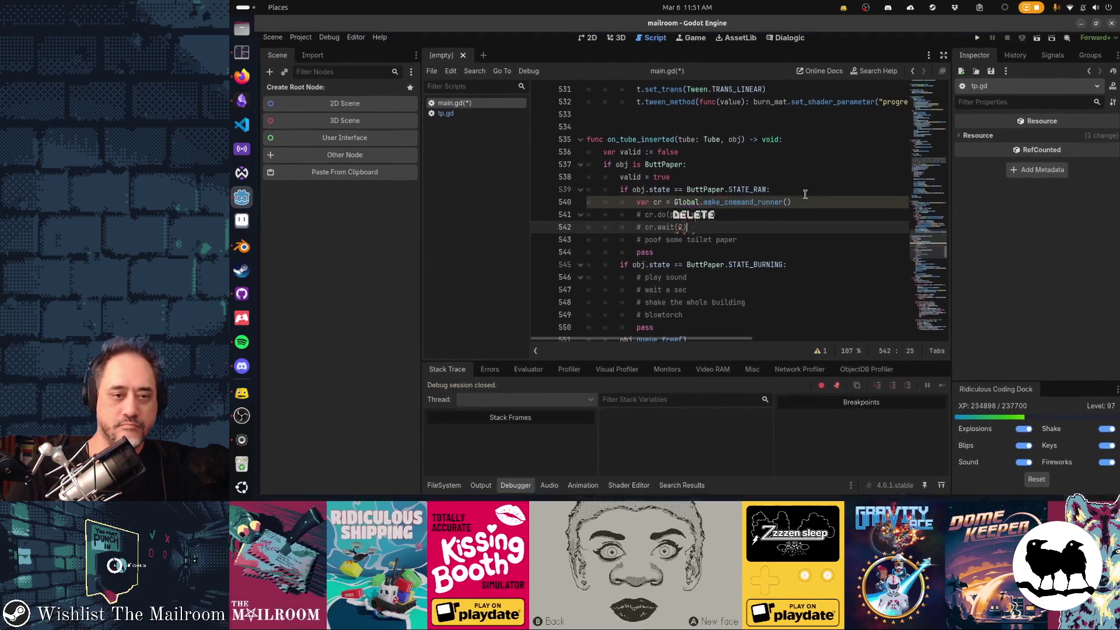
{"action": "type", "text": "2)"}
{"action": "key", "text": "Down"}
{"action": "key", "text": "Home"}
{"action": "key", "text": "Right"}
{"action": "key", "text": "Right"}
{"action": "type", "text": "cr.do("}
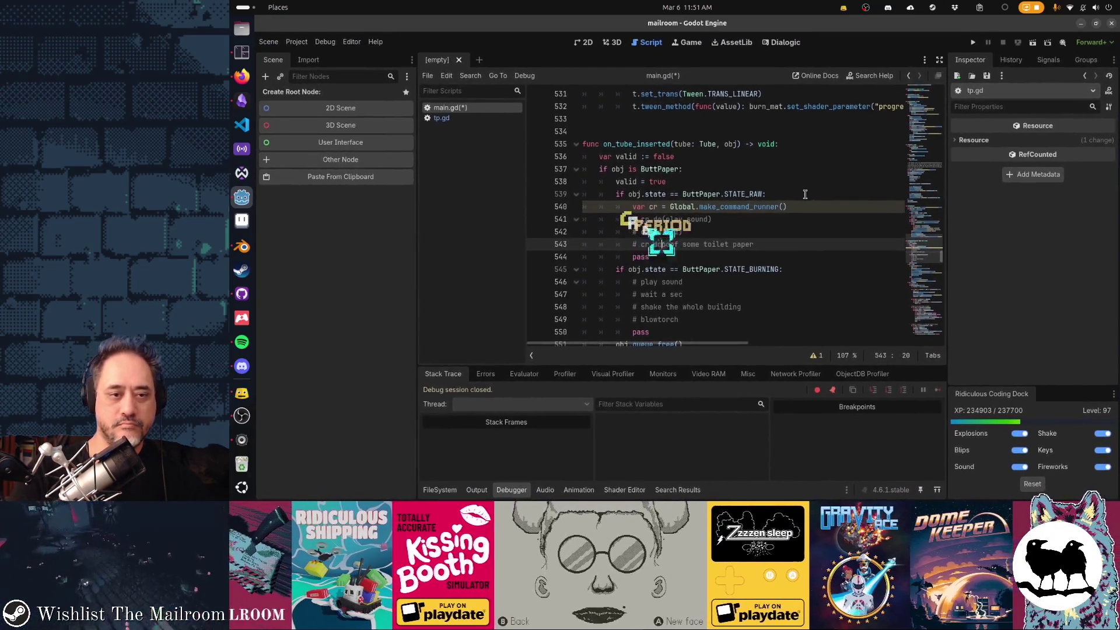
{"action": "key", "text": "End"}
{"action": "type", "text": ")"}
{"action": "key", "text": "Home"}
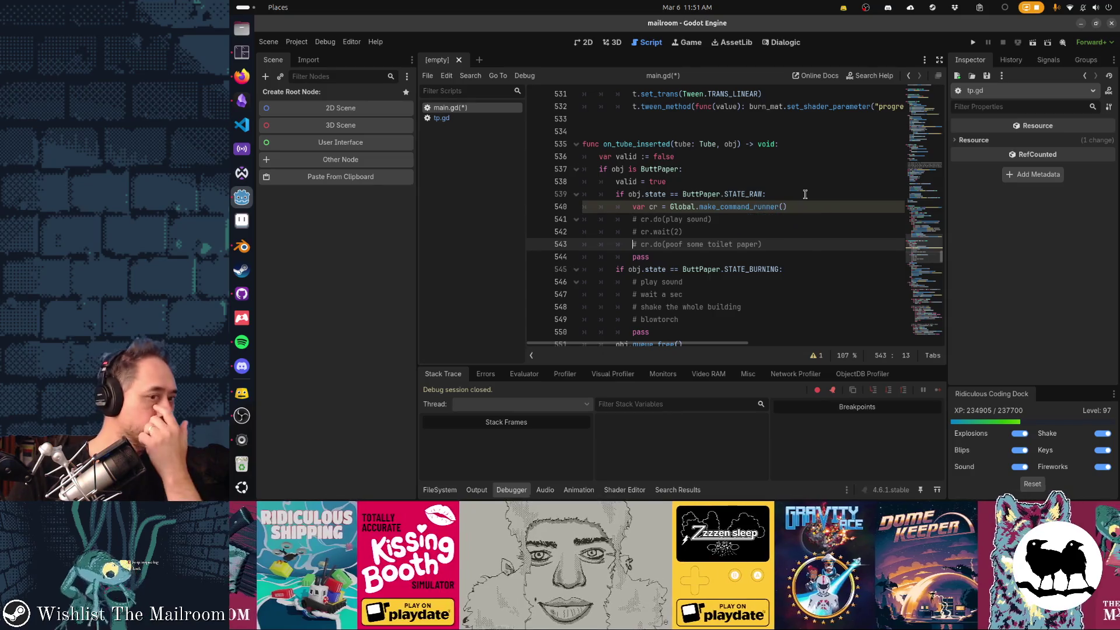
Remove the RAW pass and paste the command runner line under the STATE_BURNING check.
{"action": "key", "text": "Down"}
{"action": "key", "text": "ctrl+x"}
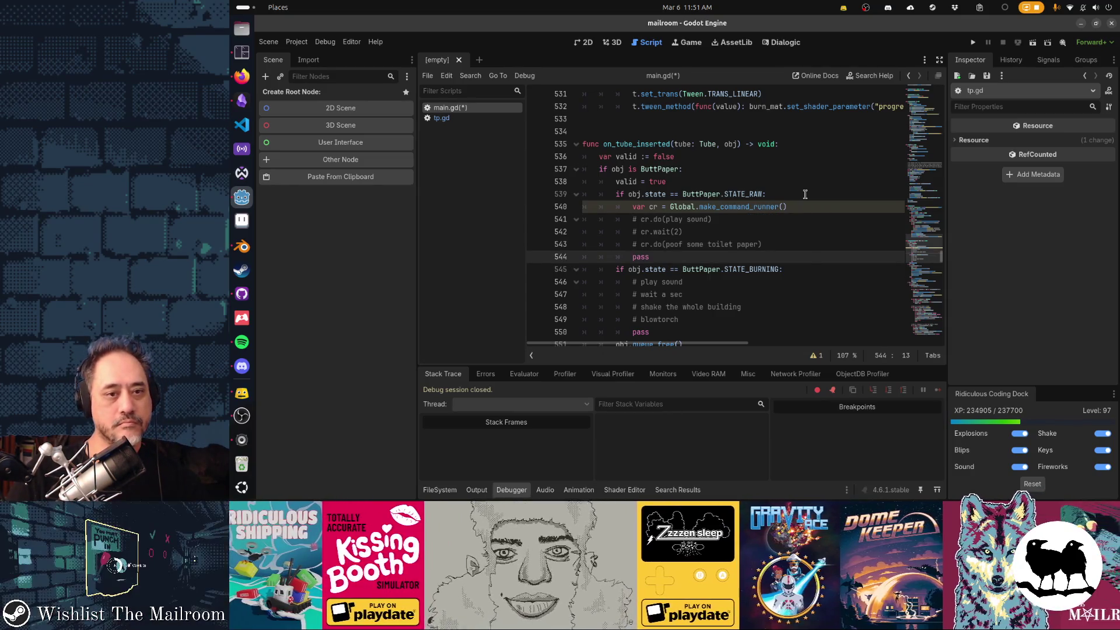
{"action": "key", "text": "Up"}
{"action": "key", "text": "Up"}
{"action": "key", "text": "Up"}
{"action": "key", "text": "Down"}
{"action": "key", "text": "Down"}
{"action": "key", "text": "Down"}
{"action": "key", "text": "End"}
{"action": "key", "text": "Return"}
{"action": "key", "text": "ctrl+v"}
{"action": "key", "text": "Down"}
{"action": "key", "text": "Down"}
{"action": "key", "text": "Down"}
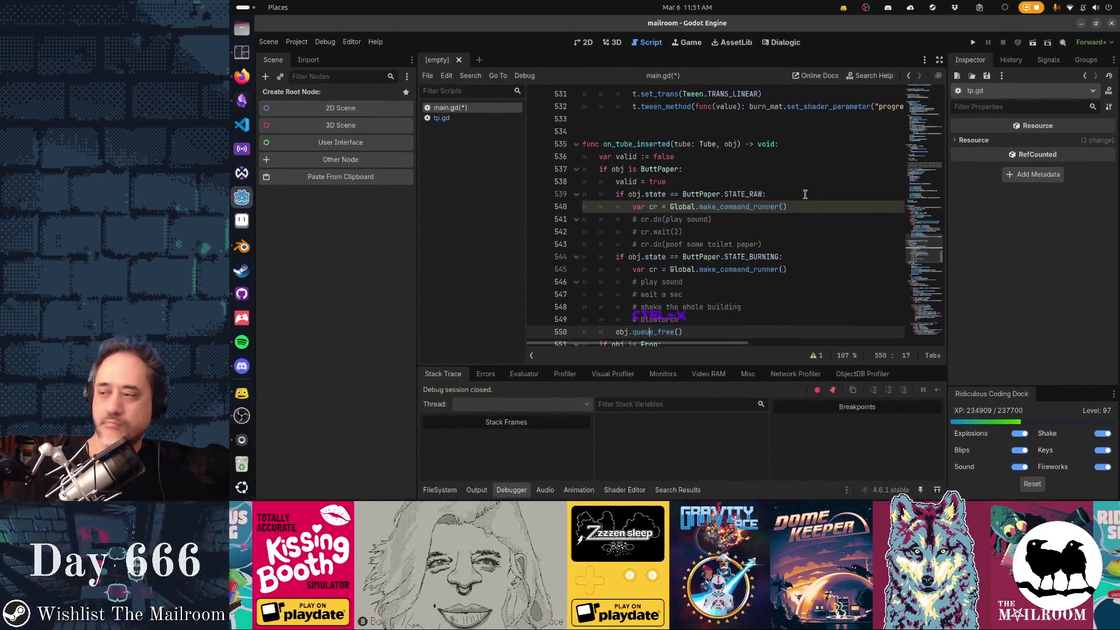
Drop the BURNING pass line and wrap its play sound comment in cr.do().
{"action": "key", "text": "ctrl+x"}
{"action": "left_click", "coordinate": [242, 416]}
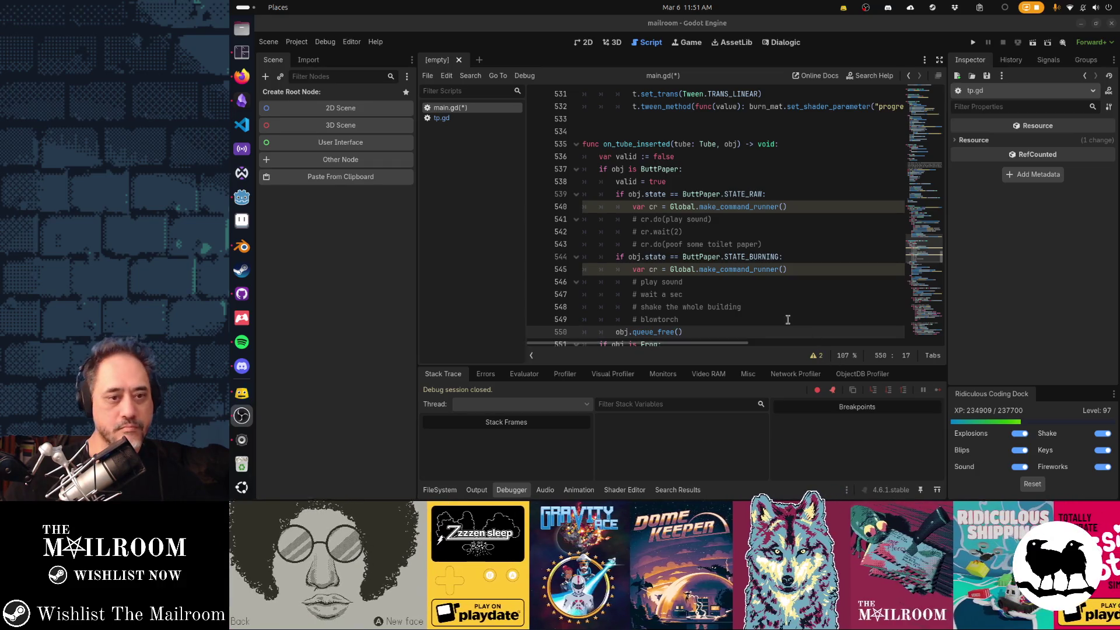
{"action": "left_click", "coordinate": [754, 286]}
{"action": "type", "text": "cr.do("}
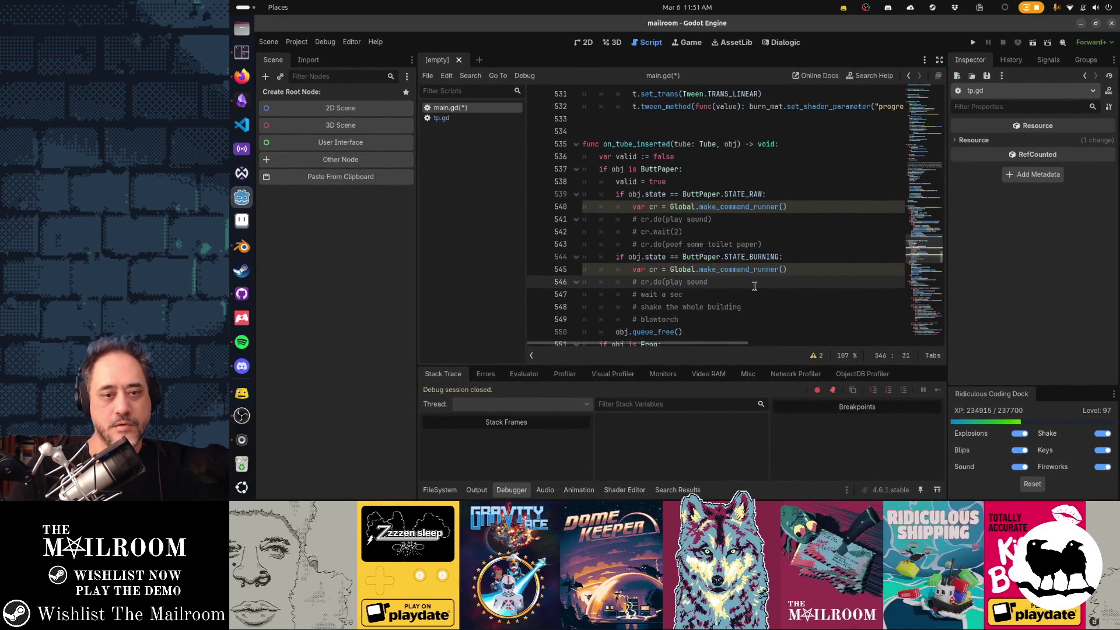
{"action": "type", "text": ")"}
{"action": "key", "text": "Down"}
Rewrite the BURNING wait a sec comment as cr.wait(2).
{"action": "type", "text": "cr."}
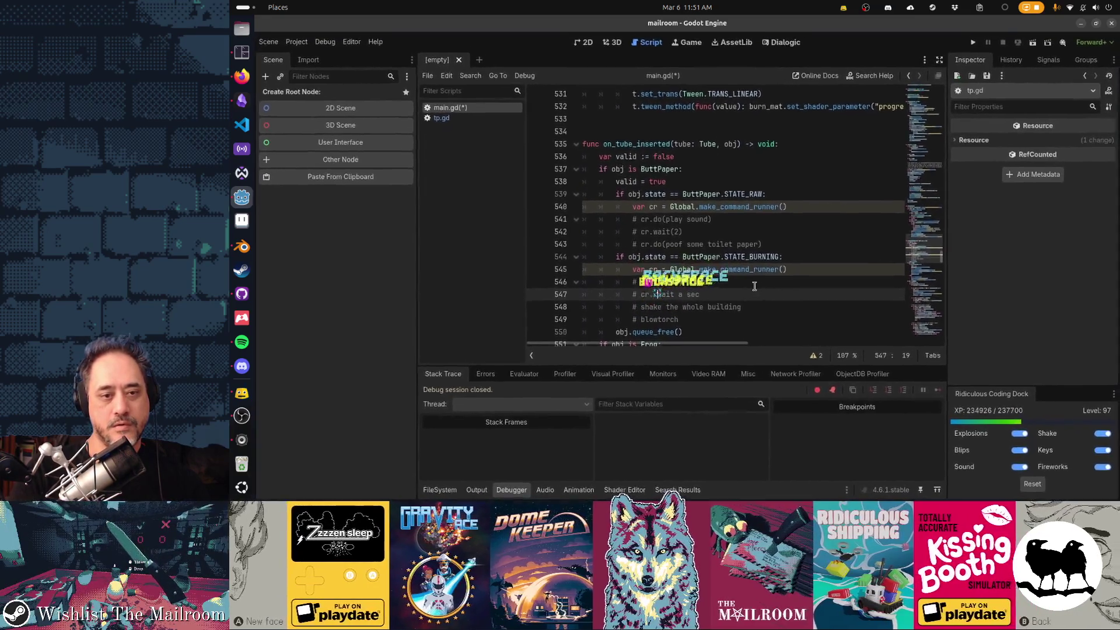
{"action": "key", "text": "ctrl+Right"}
{"action": "type", "text": "(2)"}
{"action": "key", "text": "shift+End"}
{"action": "key", "text": "Delete"}
Wrap the shake the whole building and blowtorch comments in cr.do() calls.
{"action": "key", "text": "Down"}
{"action": "key", "text": "Home"}
{"action": "key", "text": "ctrl+Right"}
{"action": "key", "text": "ctrl+Right"}
{"action": "type", "text": "cr."}
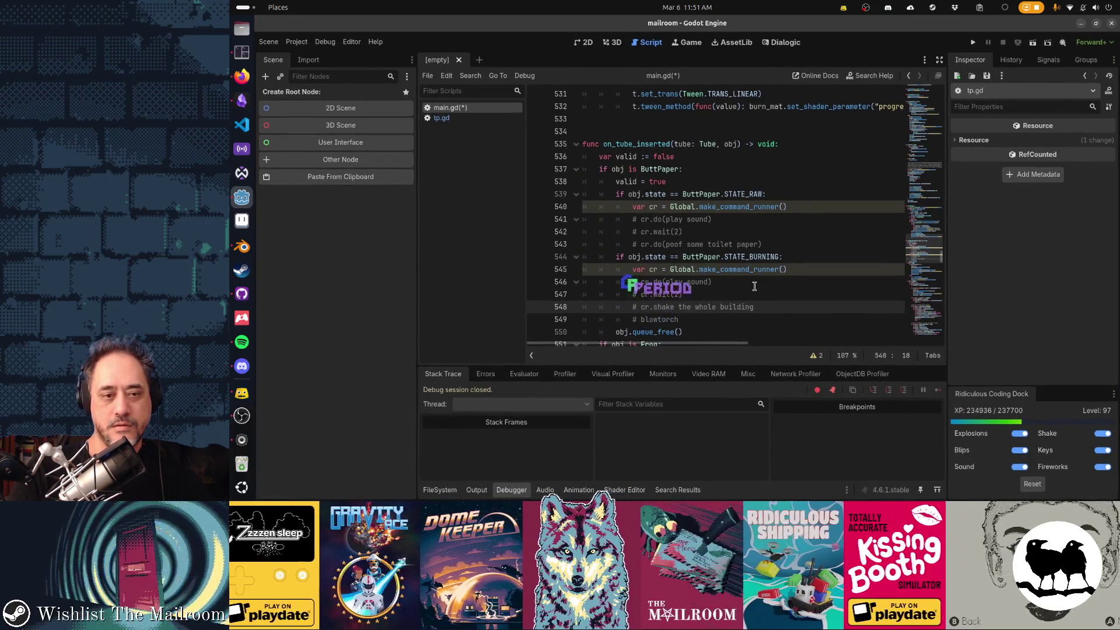
{"action": "type", "text": "do("}
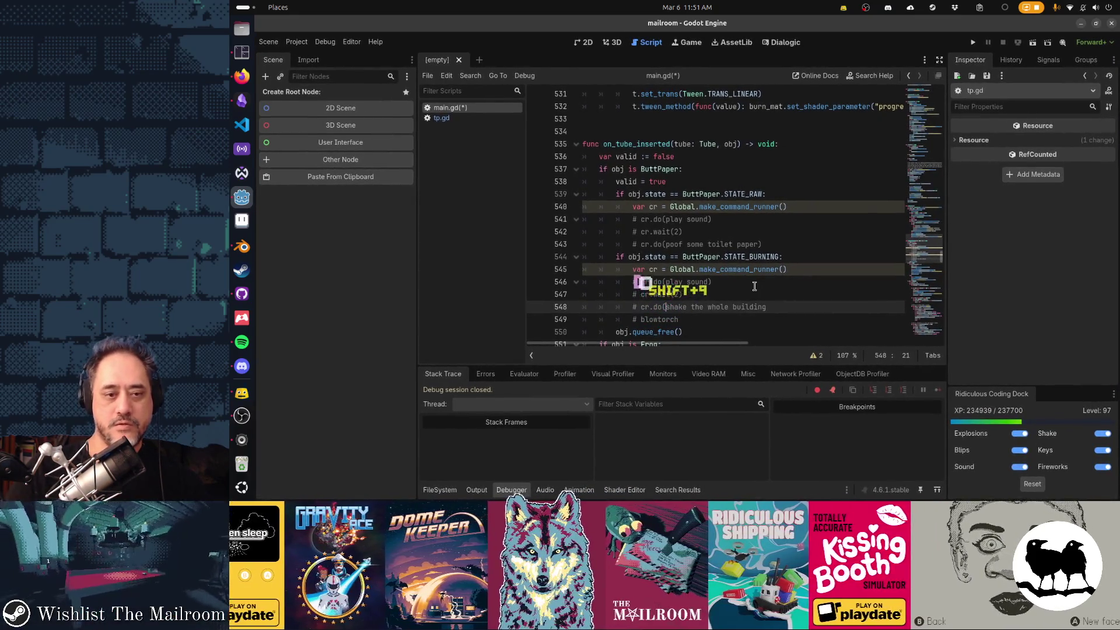
{"action": "key", "text": "End"}
{"action": "type", "text": ")"}
{"action": "key", "text": "Down"}
{"action": "key", "text": "ctrl+Left"}
{"action": "type", "text": "cr.do("}
{"action": "key", "text": "End"}
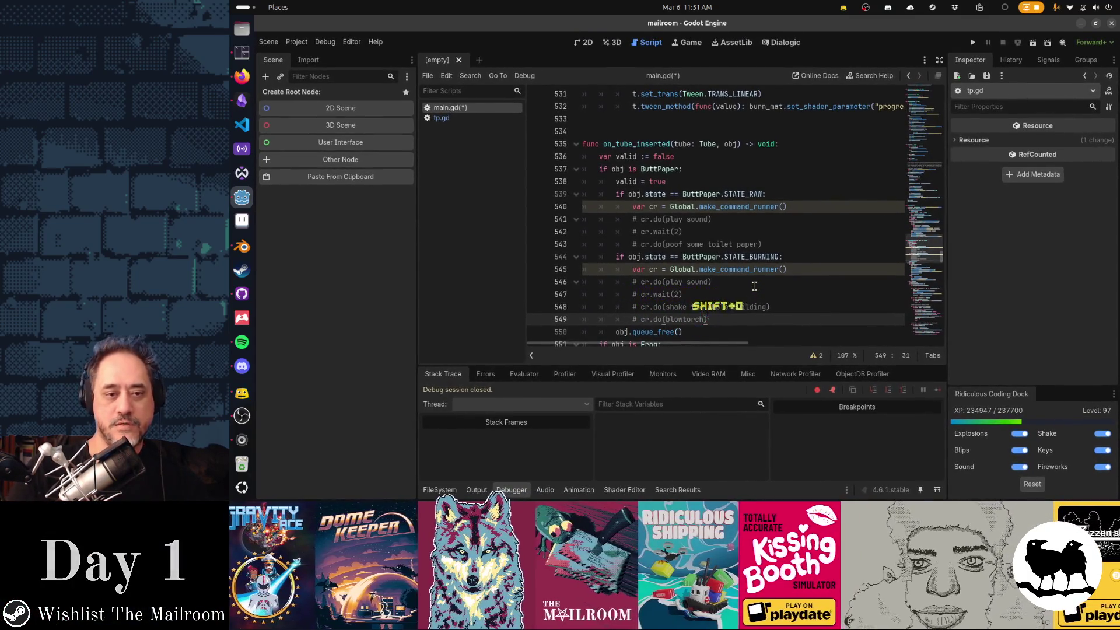
{"action": "type", "text": ")"}
{"action": "key", "text": "Home"}
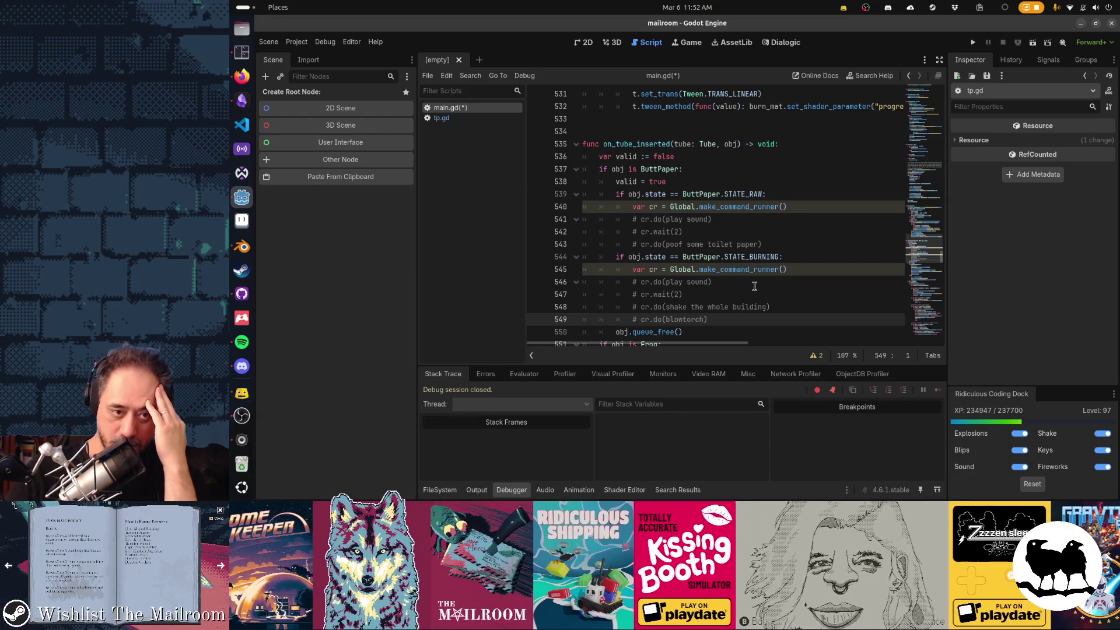
Uncomment both cr.wait(2) lines and the shake line.
{"action": "key", "text": "Up"}
{"action": "key", "text": "Up"}
{"action": "key", "text": "Up"}
{"action": "key", "text": "Home"}
{"action": "key", "text": "Delete"}
{"action": "key", "text": "Delete"}
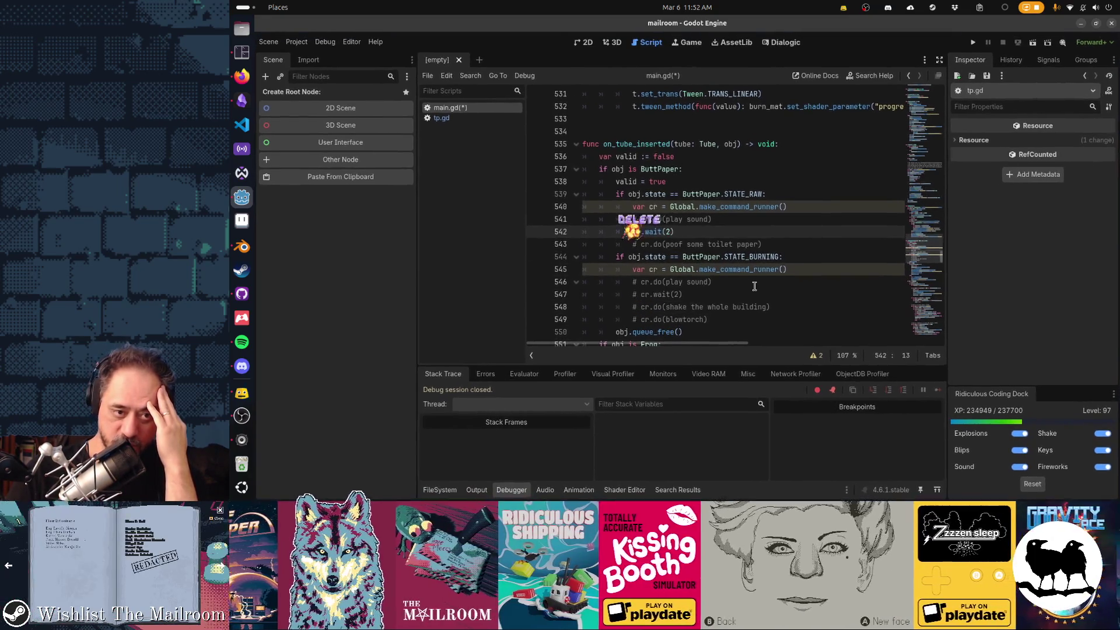
{"action": "key", "text": "Down"}
{"action": "key", "text": "Down"}
{"action": "key", "text": "Down"}
{"action": "key", "text": "Delete"}
{"action": "key", "text": "Delete"}
{"action": "key", "text": "Down"}
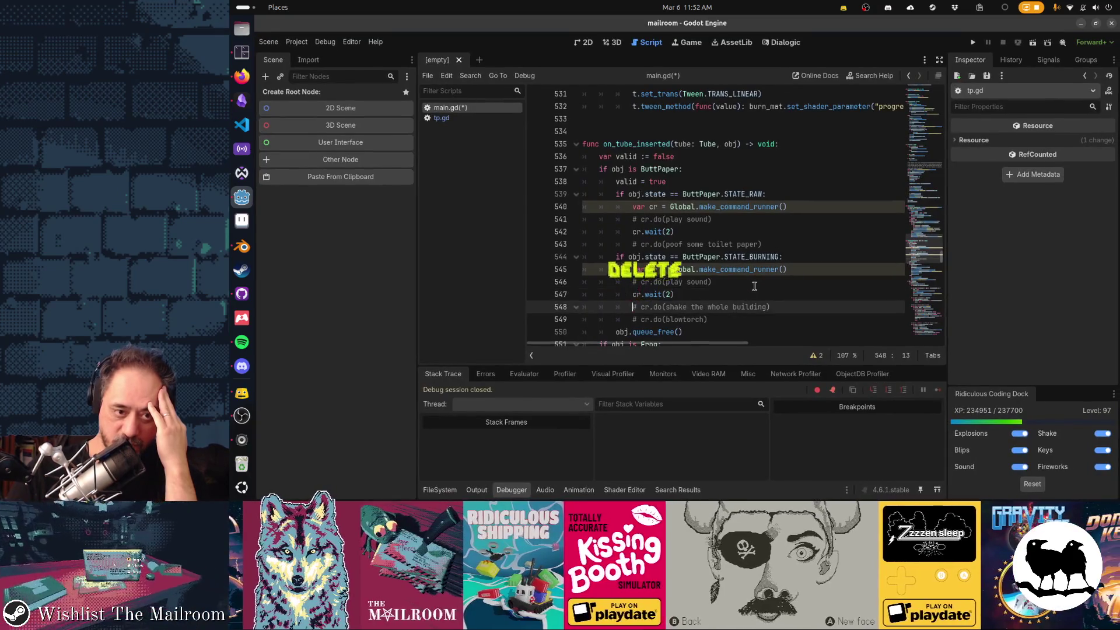
{"action": "key", "text": "Delete"}
{"action": "key", "text": "Delete"}
Replace the shake text with a Global.Player.shake(10, 3) call inside cr.do.
{"action": "key", "text": "ctrl+Right"}
{"action": "key", "text": "ctrl+Right"}
{"action": "key", "text": "ctrl+Right"}
{"action": "key", "text": "ctrl+shift+Right"}
{"action": "key", "text": "ctrl+shift+Right"}
{"action": "key", "text": "ctrl+shift+Right"}
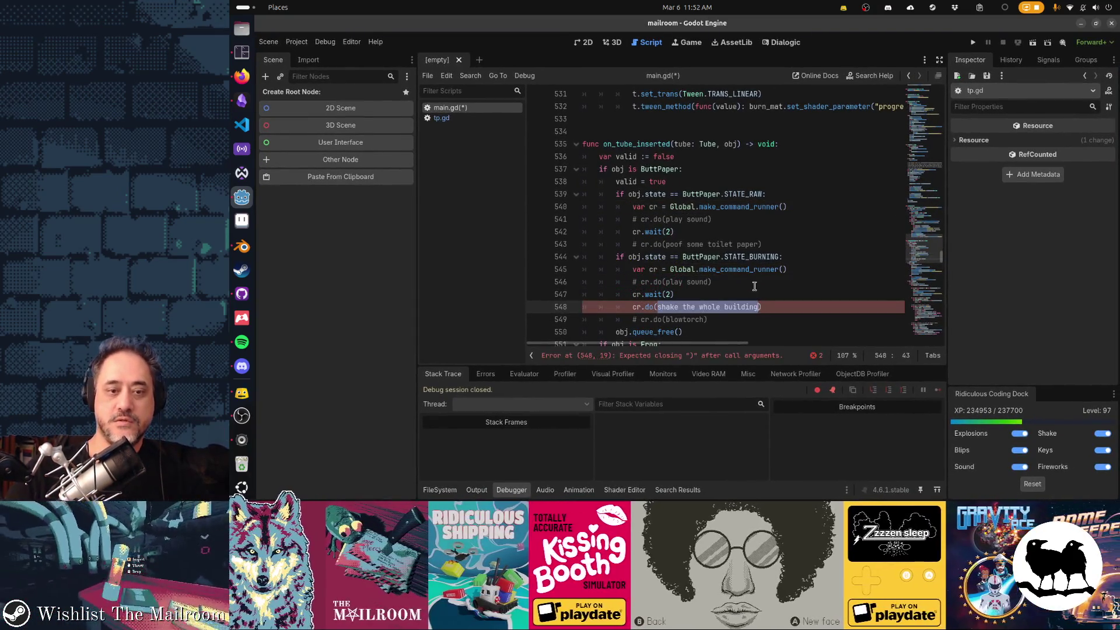
{"action": "type", "text": "Global.Player."}
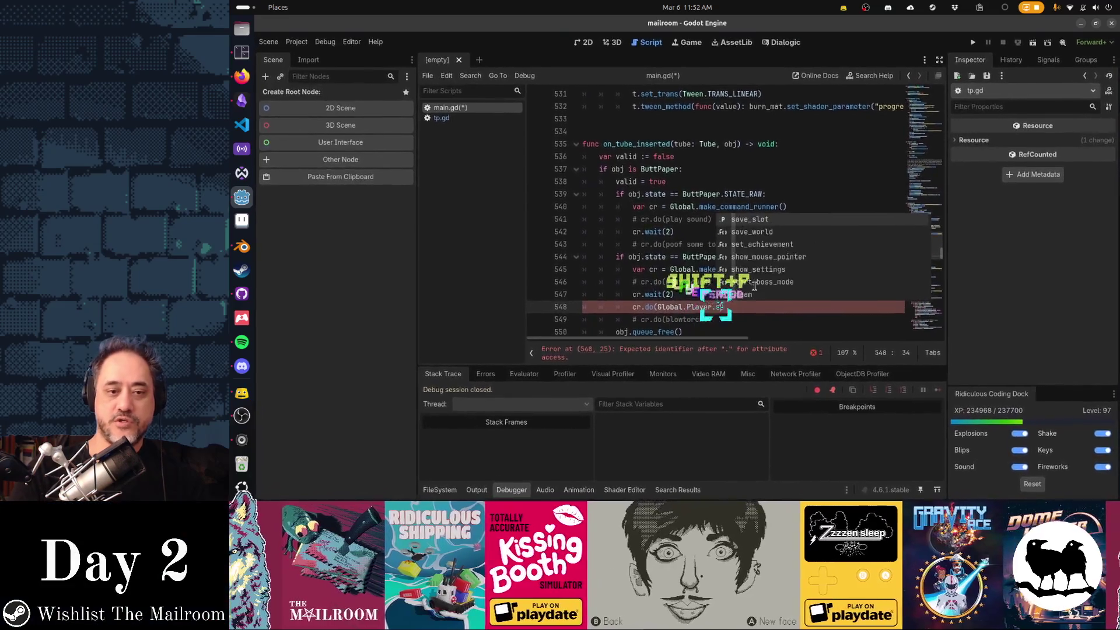
{"action": "key", "text": "Return"}
{"action": "type", "text": ".shake("}
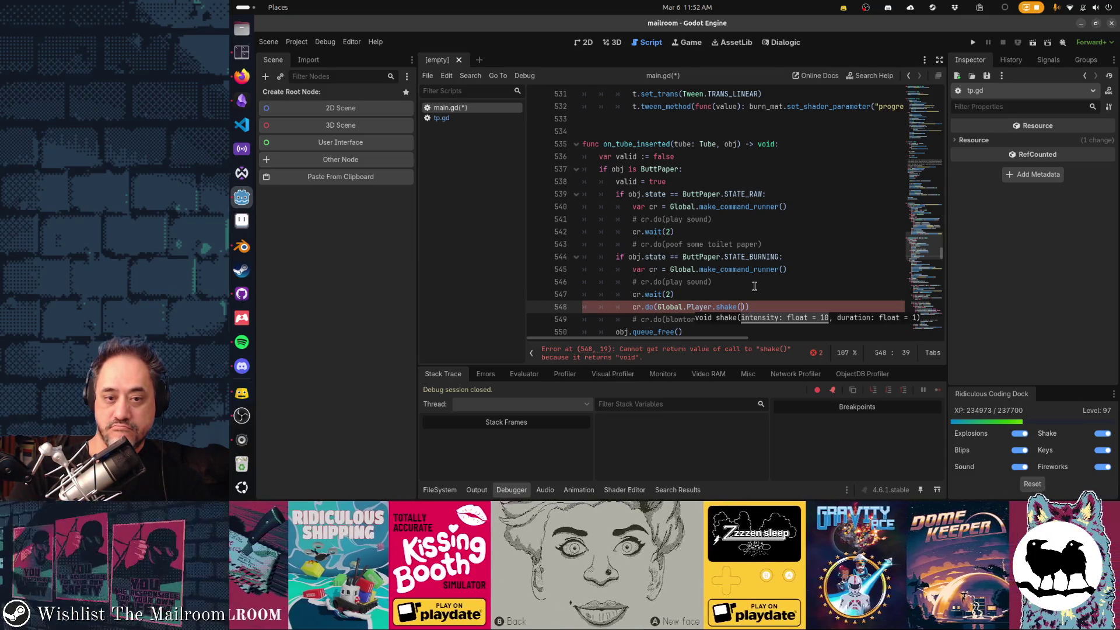
{"action": "type", "text": "10, 3)"}
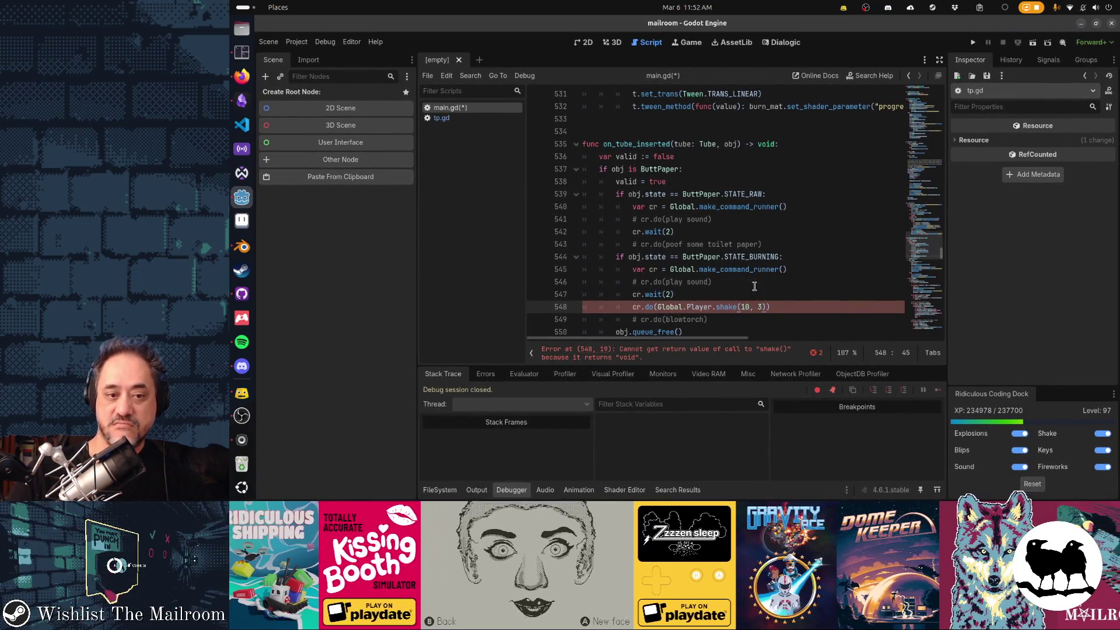
Add cr.wait(1) after the shake call and comment the blowtorch line back out.
{"action": "key", "text": "Down"}
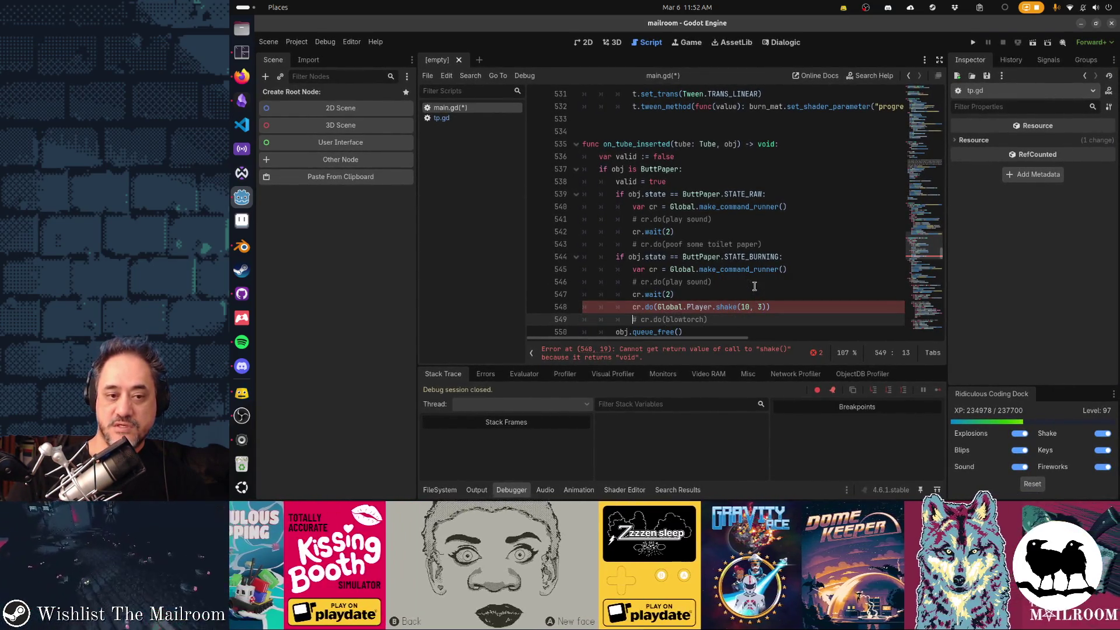
{"action": "key", "text": "Return"}
{"action": "type", "text": "cr.wait("}
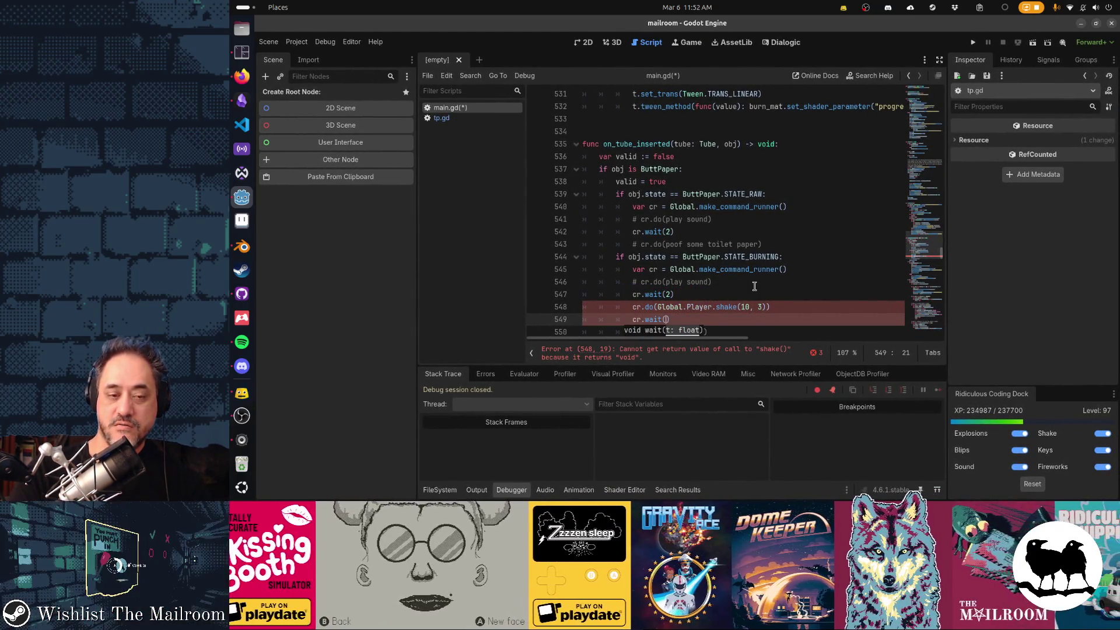
{"action": "type", "text": "1"}
{"action": "key", "text": "Down"}
{"action": "key", "text": "Delete"}
{"action": "scroll", "coordinate": [754, 287], "scroll_direction": "down", "scroll_amount": 1}
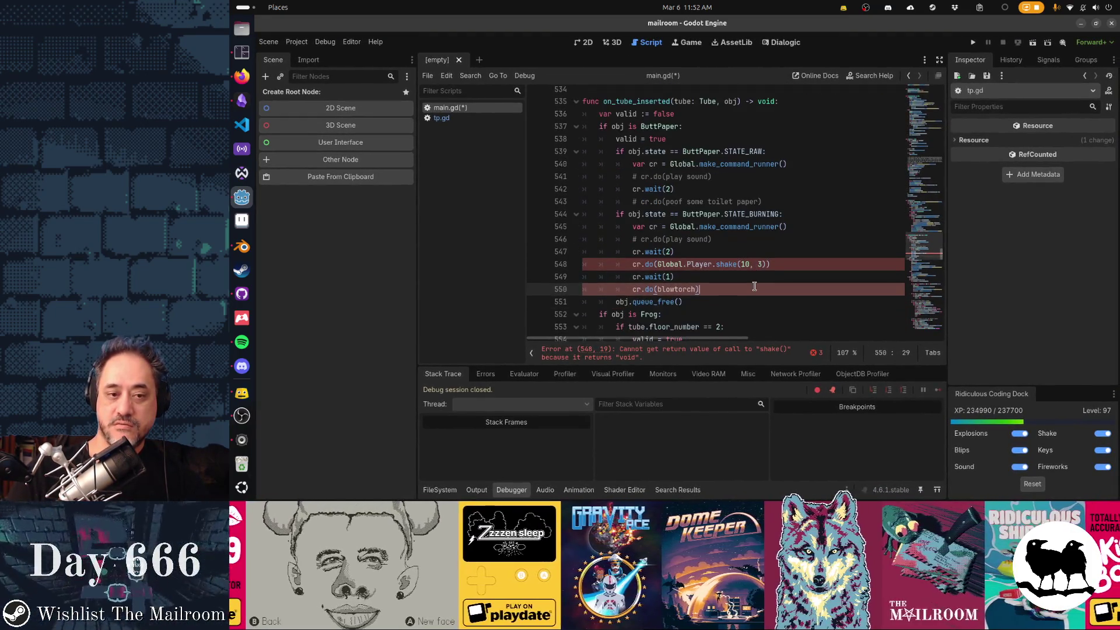
{"action": "type", "text": "#"}
Change the shake call to Global.Player.shake.bind(10, 3).
{"action": "key", "text": "Up"}
{"action": "key", "text": "Up"}
{"action": "key", "text": "End"}
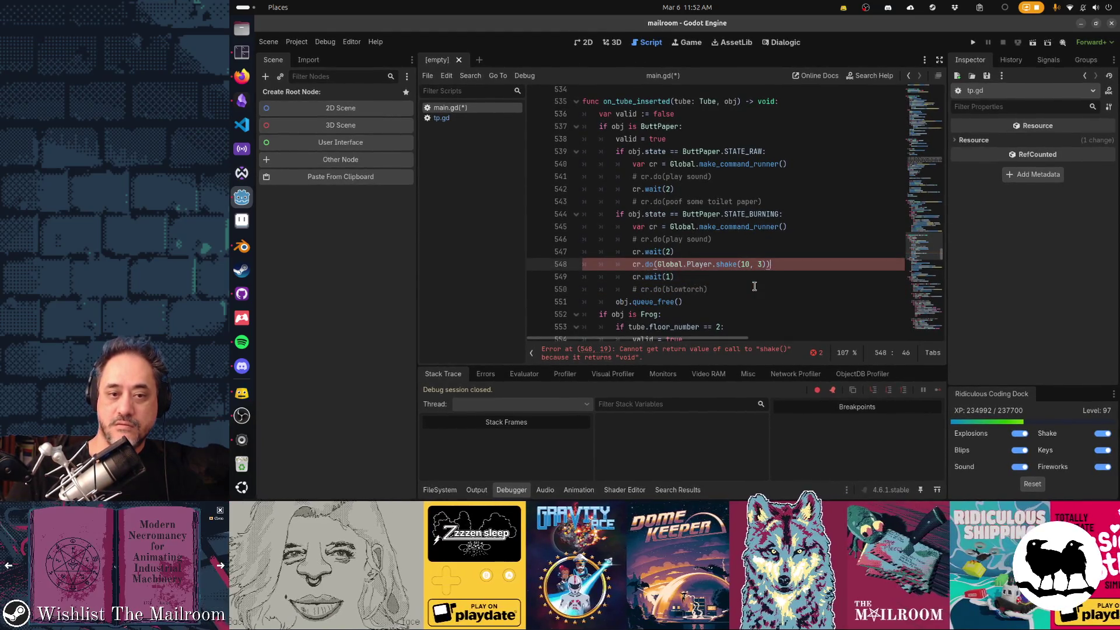
{"action": "key", "text": "Left"}
{"action": "type", "text": ".bind"}
{"action": "key", "text": "Home"}
{"action": "key", "text": "Up"}
{"action": "key", "text": "Up"}
{"action": "key", "text": "Up"}
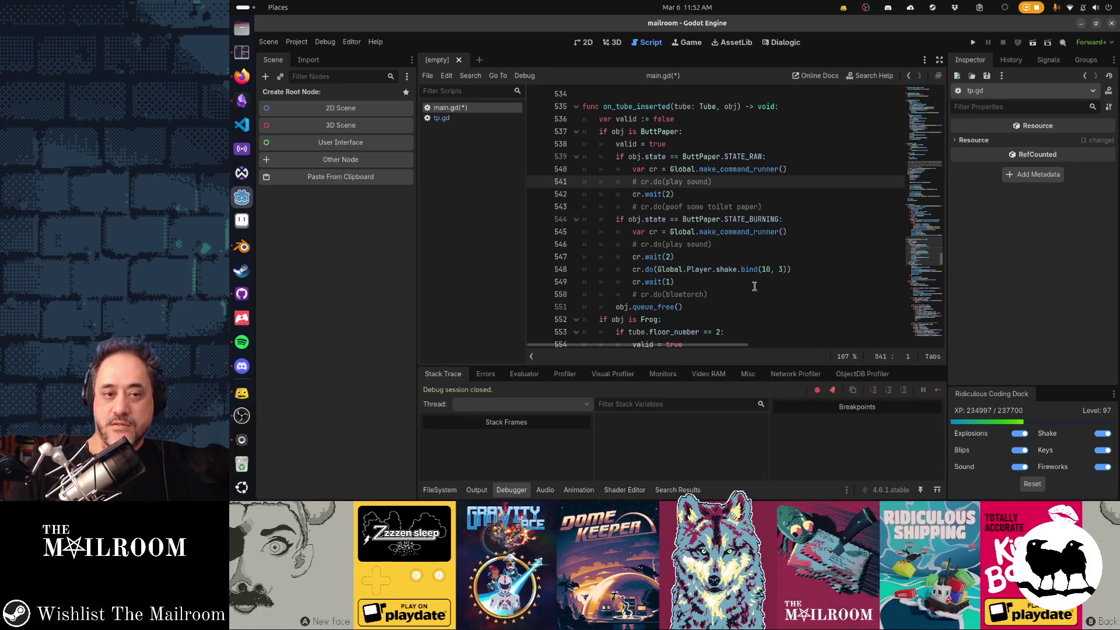
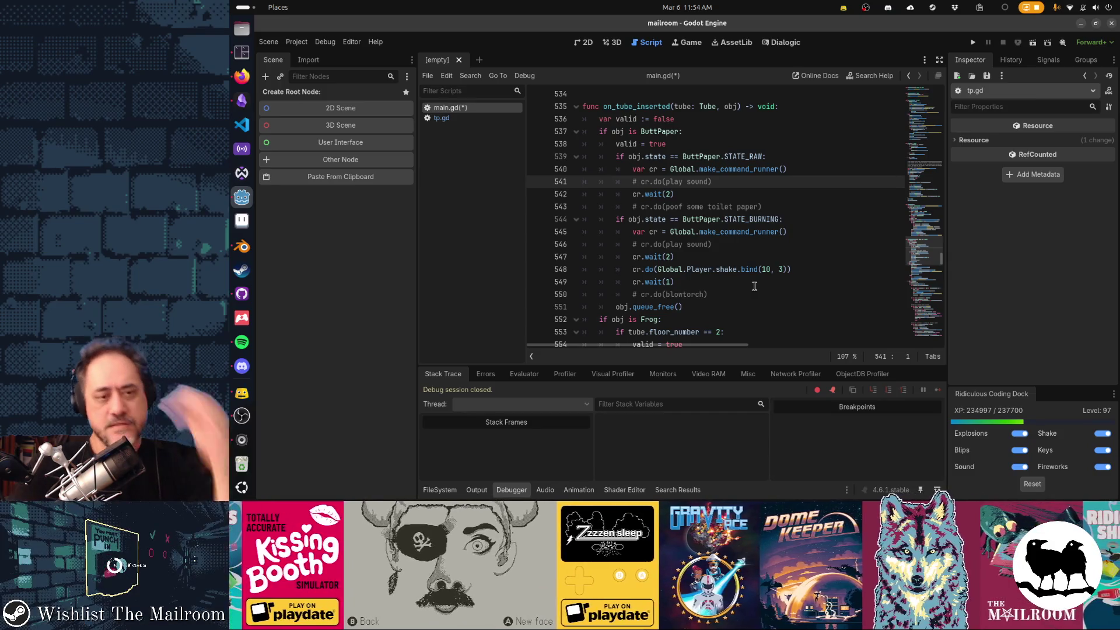
Below valid = true, add var fx = preload("res://props/buttpaper_tube_fx.tscn").instantiate().
{"action": "key", "text": "Up"}
{"action": "key", "text": "Up"}
{"action": "key", "text": "Up"}
{"action": "key", "text": "End"}
{"action": "key", "text": "Return"}
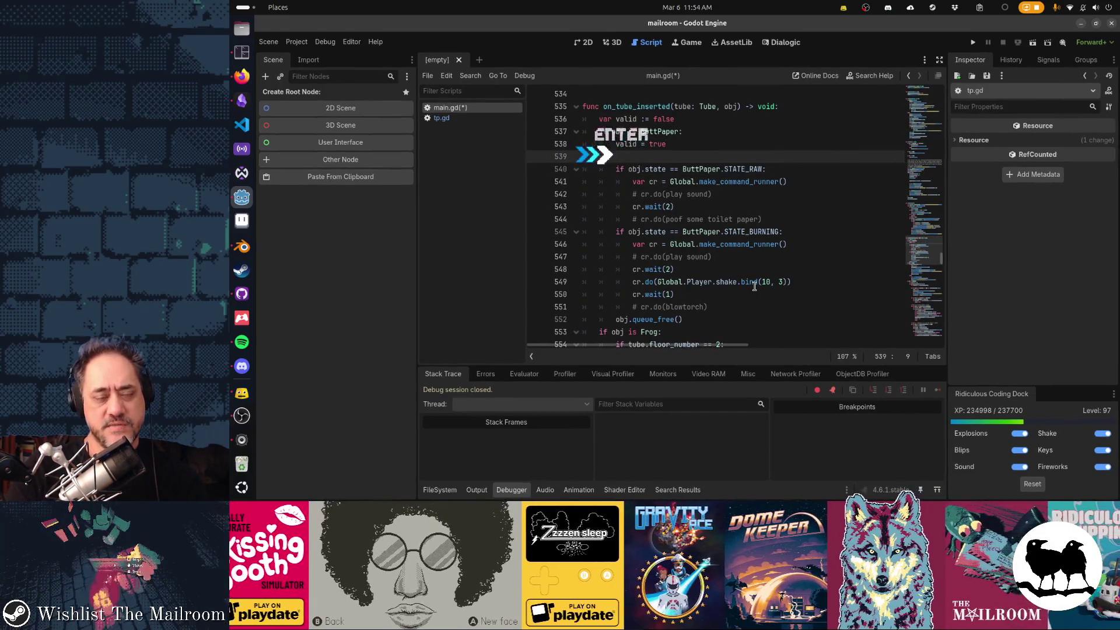
{"action": "type", "text": "pvar fx = "}
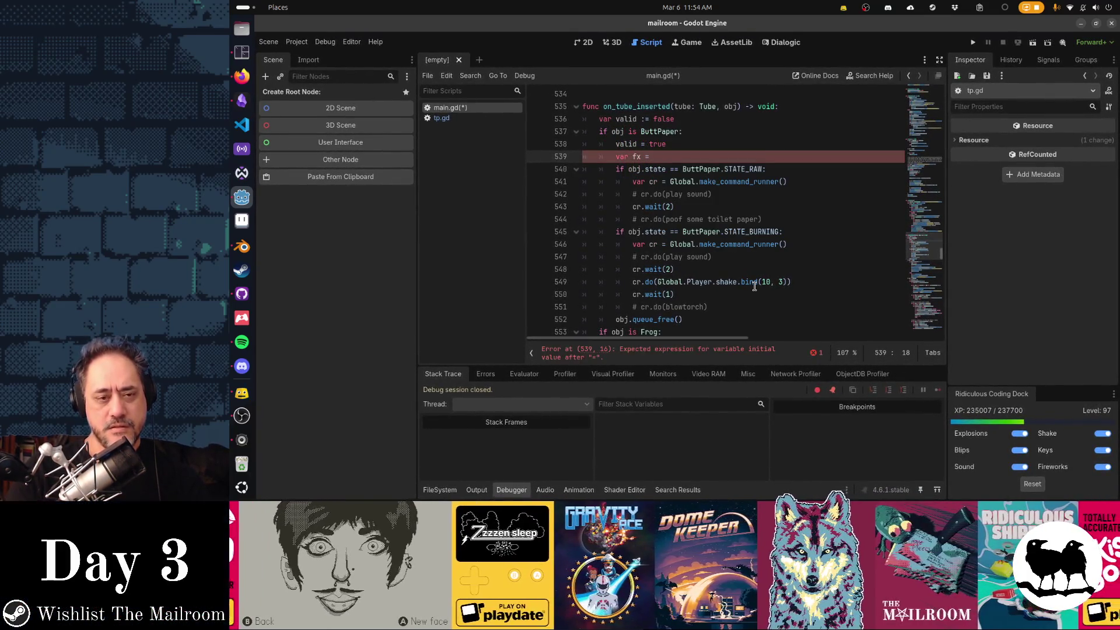
{"action": "type", "text": "preload"}
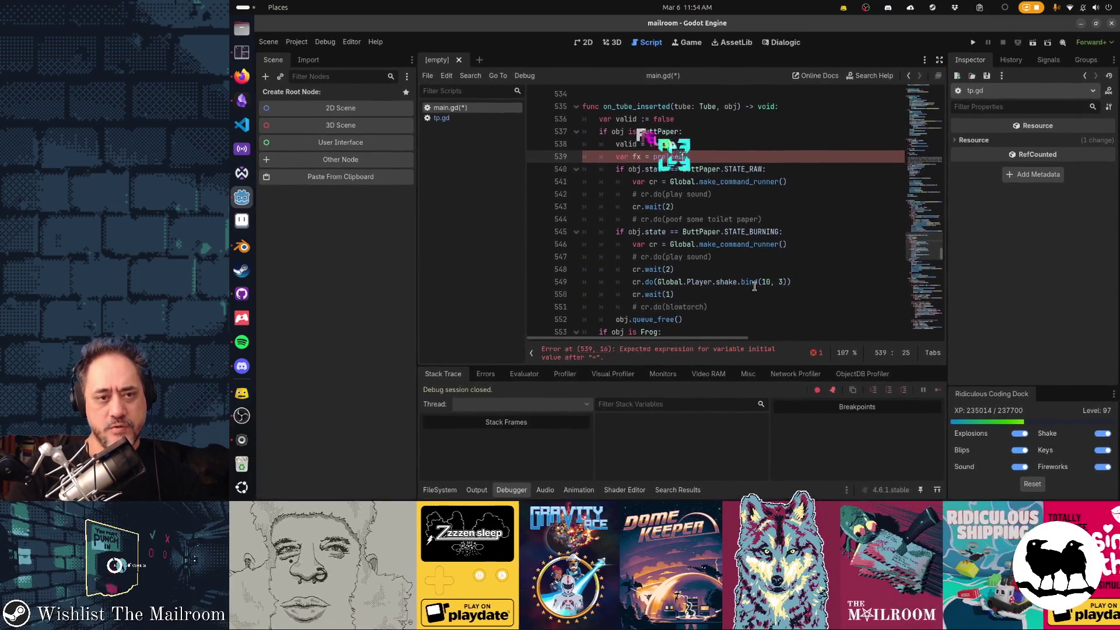
{"action": "type", "text": "(\"res://pro"}
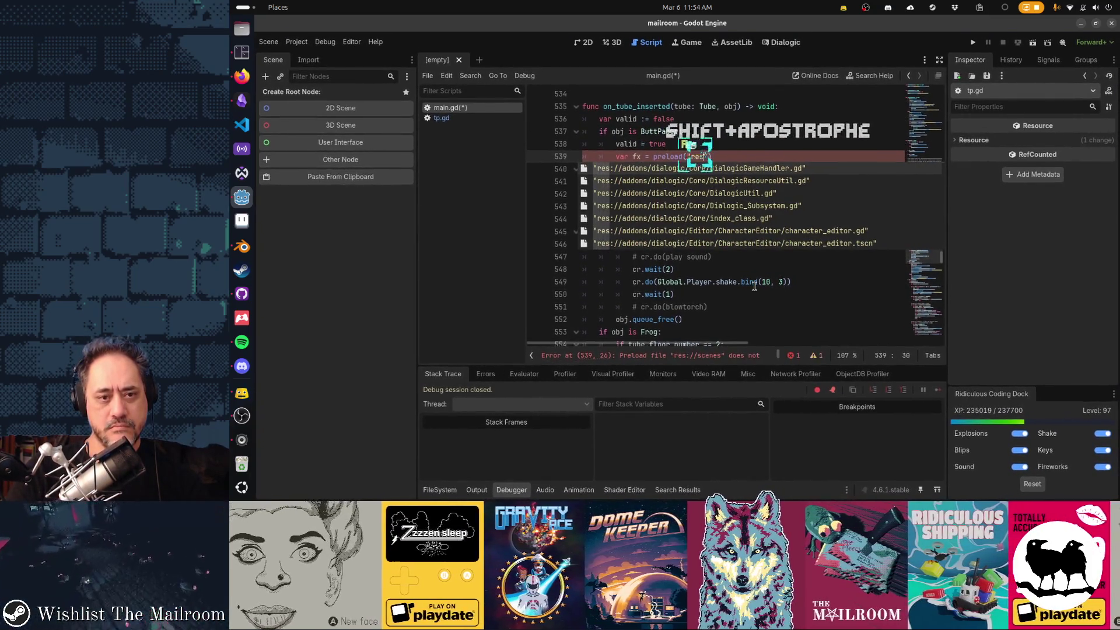
{"action": "type", "text": "ps/buttpap"}
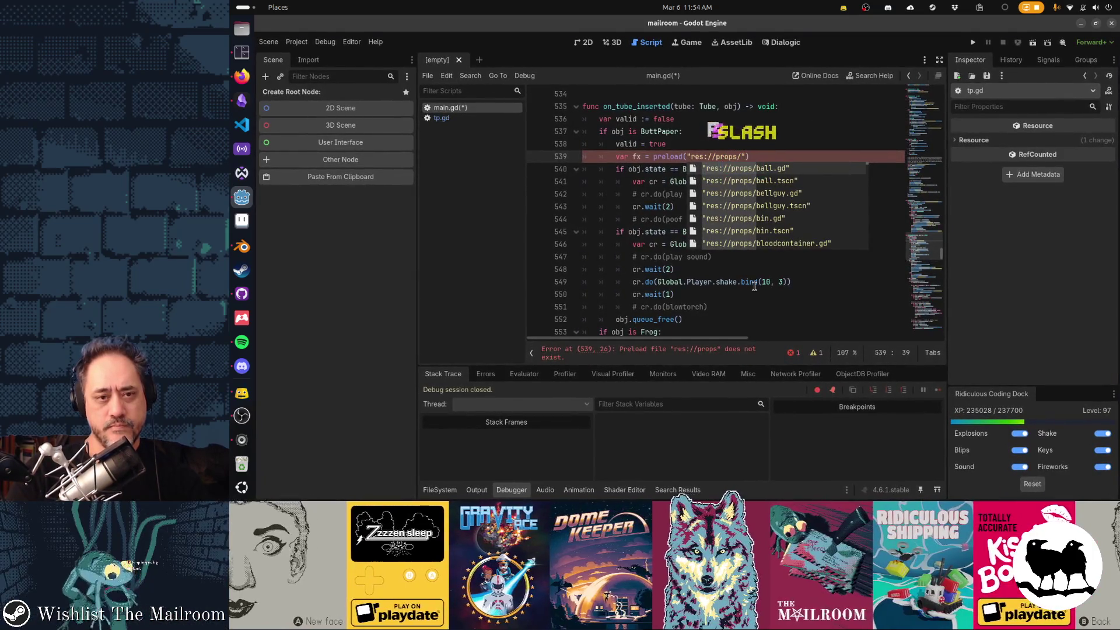
{"action": "type", "text": "er_tu"}
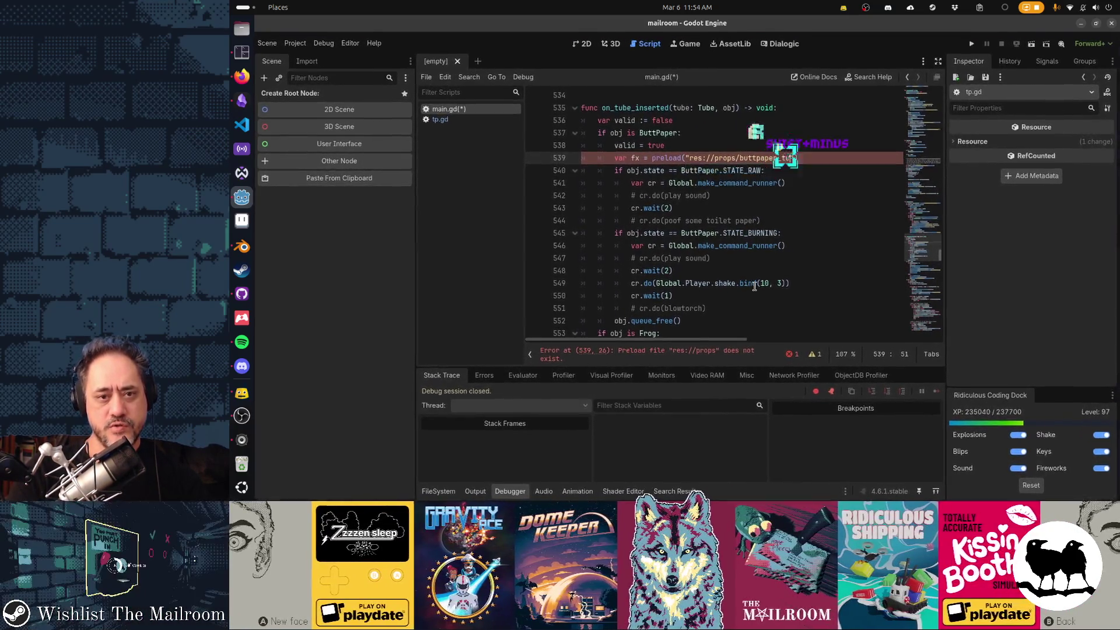
{"action": "type", "text": "be_fx\".tscn"}
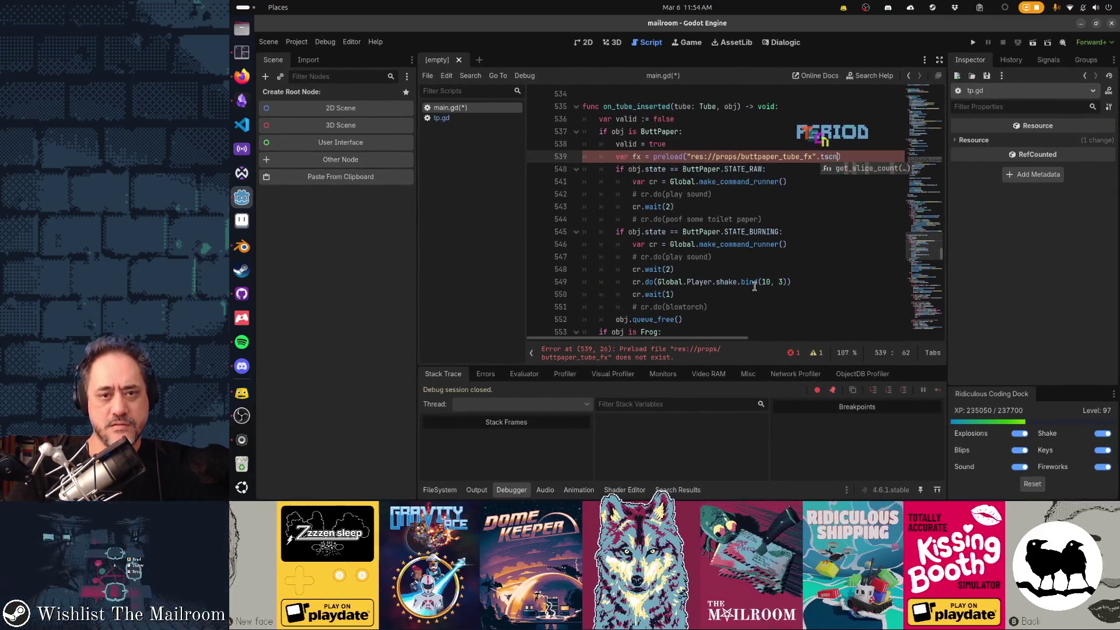
{"action": "key", "text": "ctrl+x"}
{"action": "key", "text": "ctrl+v"}
{"action": "key", "text": "End"}
{"action": "type", "text": ".instantiate()"}
Cut the old raw and burning state branches out of the ButtPaper branch.
{"action": "key", "text": "Home"}
{"action": "key", "text": "shift+Home"}
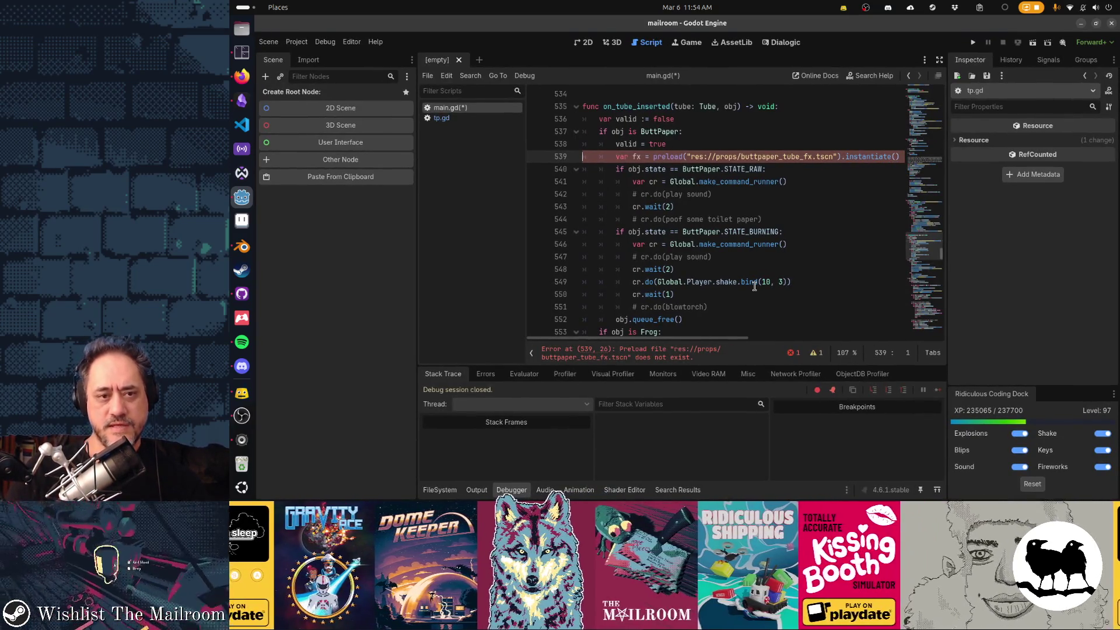
{"action": "key", "text": "shift+Down"}
{"action": "key", "text": "shift+Down"}
{"action": "key", "text": "shift+Down"}
{"action": "key", "text": "shift+Down"}
{"action": "key", "text": "shift+Down"}
{"action": "key", "text": "shift+Down"}
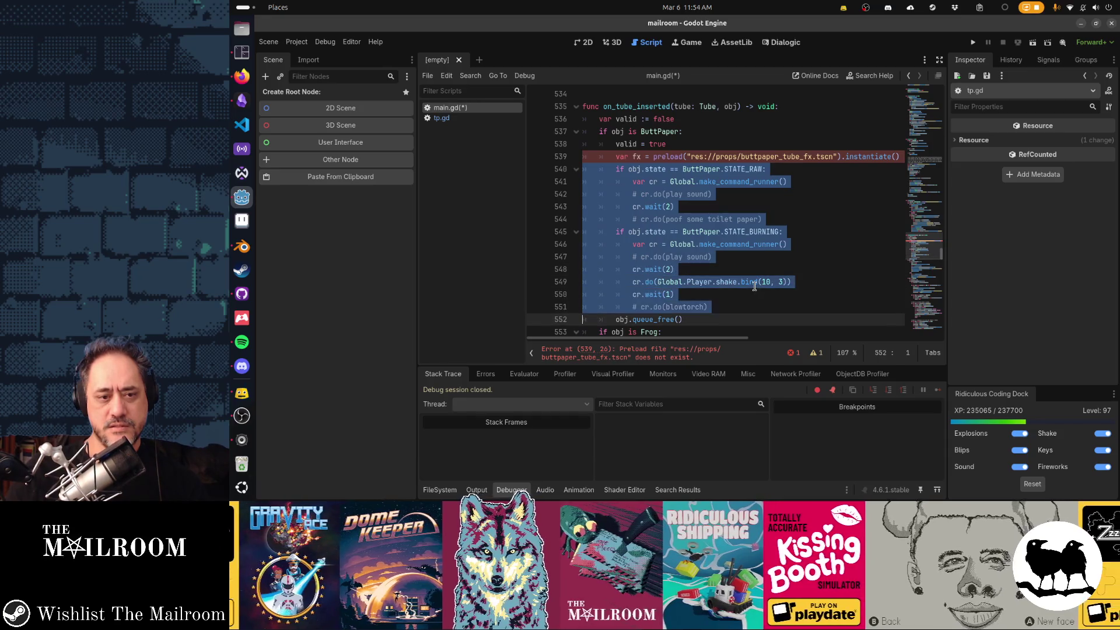
{"action": "key", "text": "ctrl+x"}
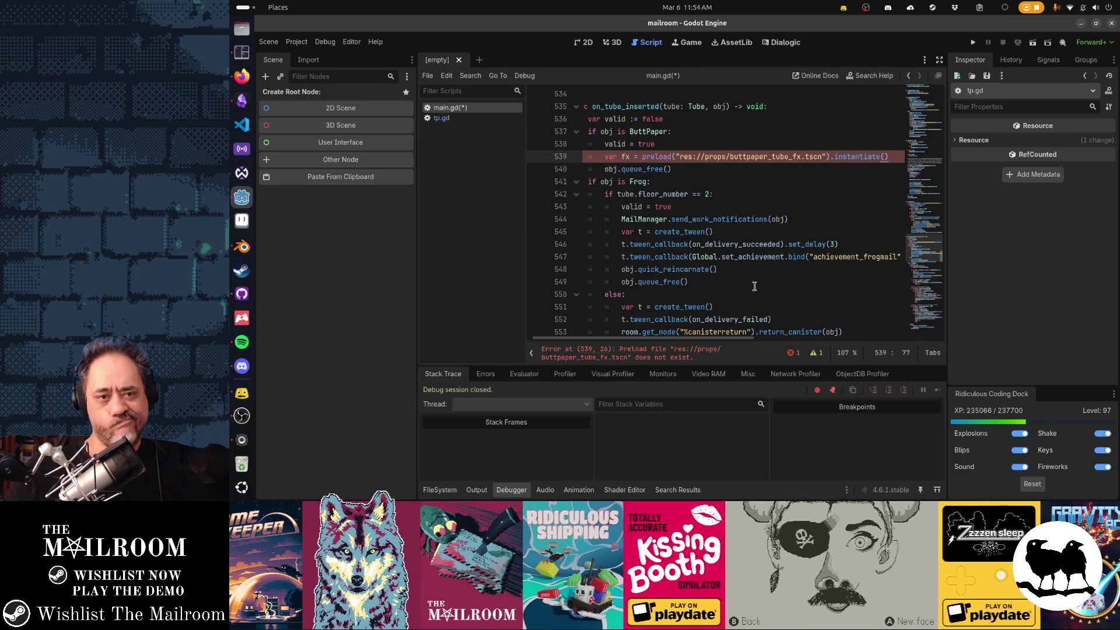
Add var xform = Transform3D(Basis(), obj.global_position) and Global.add(fx, xform), save, and start a new scene.
{"action": "key", "text": "Return"}
{"action": "type", "text": "G"}
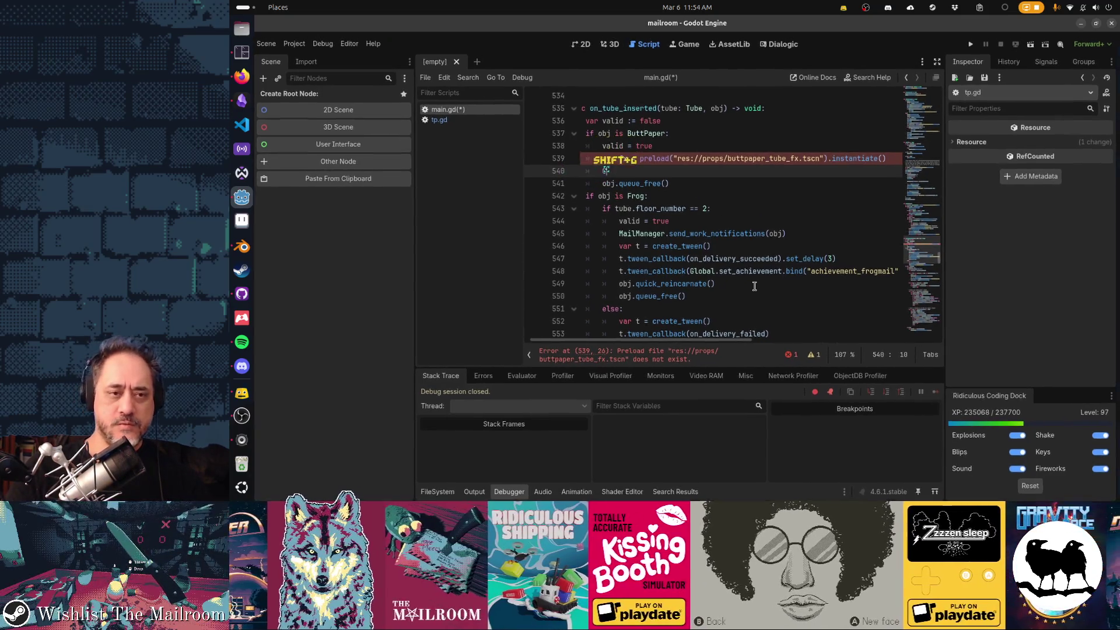
{"action": "type", "text": "lobal.add(fx)"}
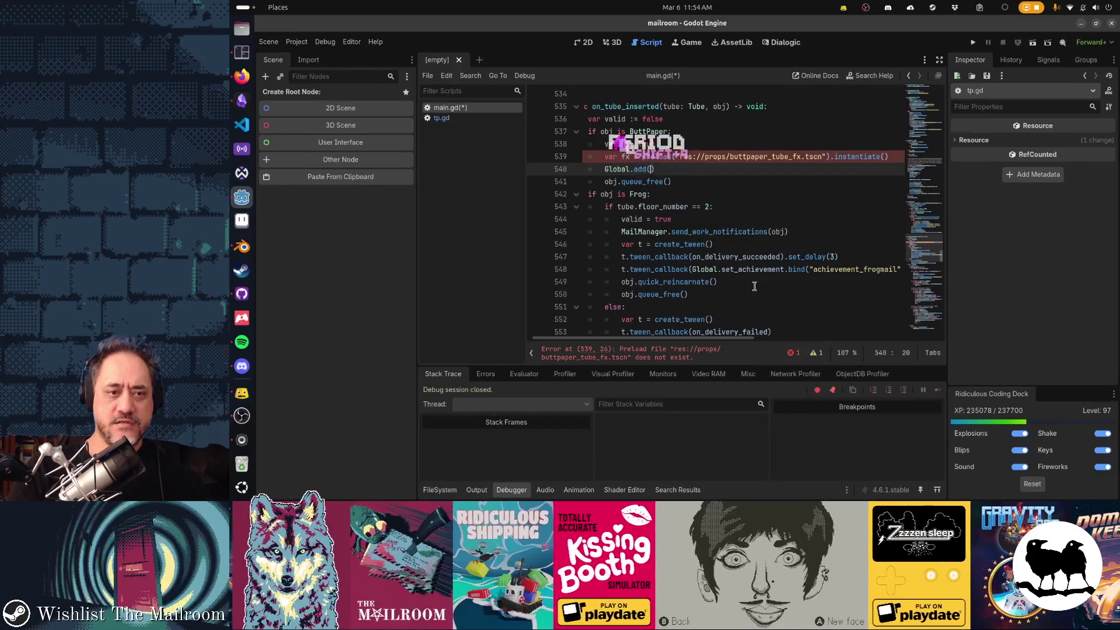
{"action": "type", "text": "xform)"}
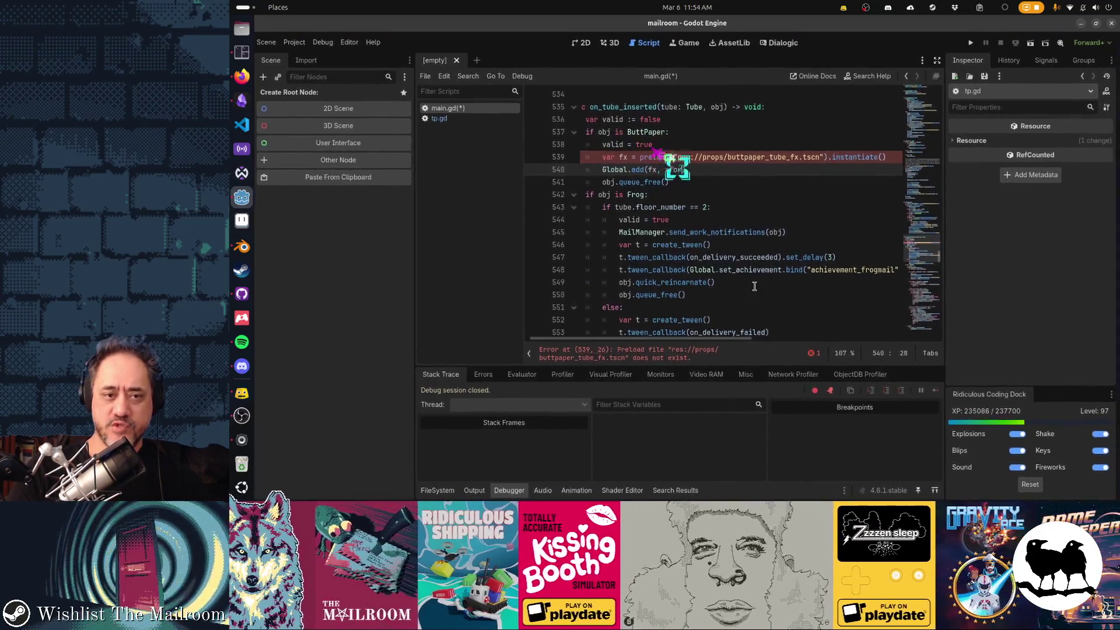
{"action": "key", "text": "ctrl+shift+Return"}
{"action": "type", "text": "xf"}
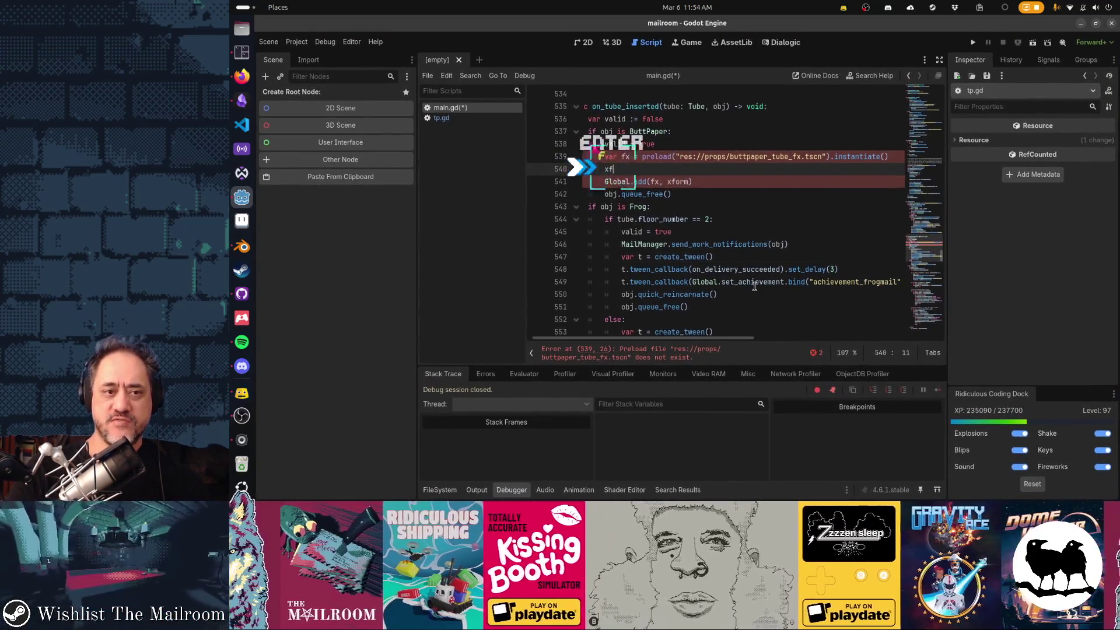
{"action": "type", "text": "r xform"}
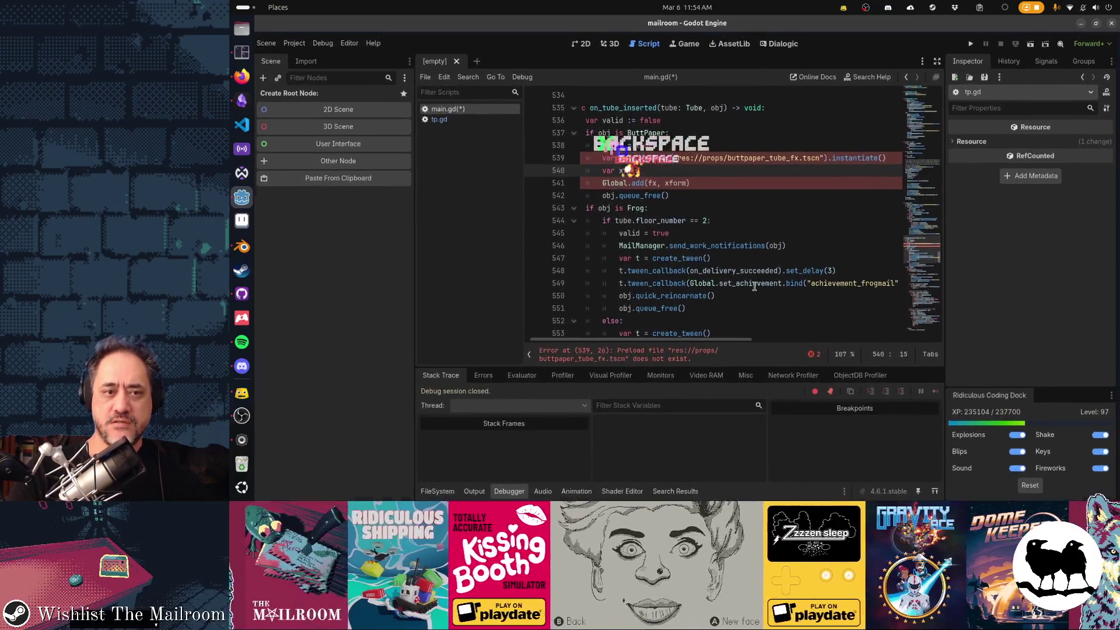
{"action": "type", "text": " = Transf"}
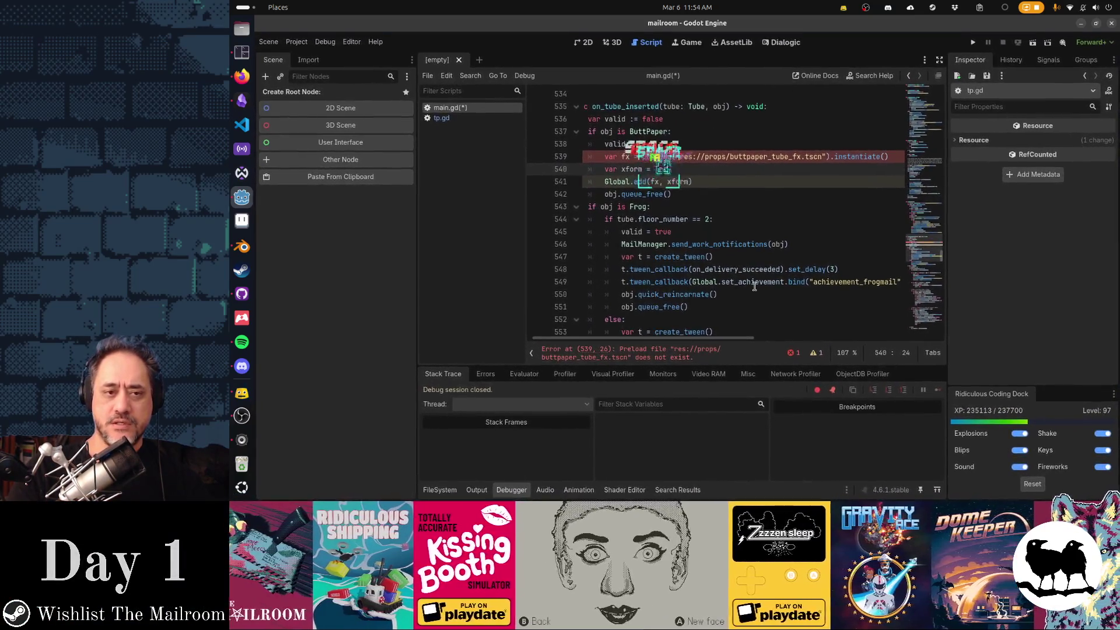
{"action": "type", "text": "orm3D(B"}
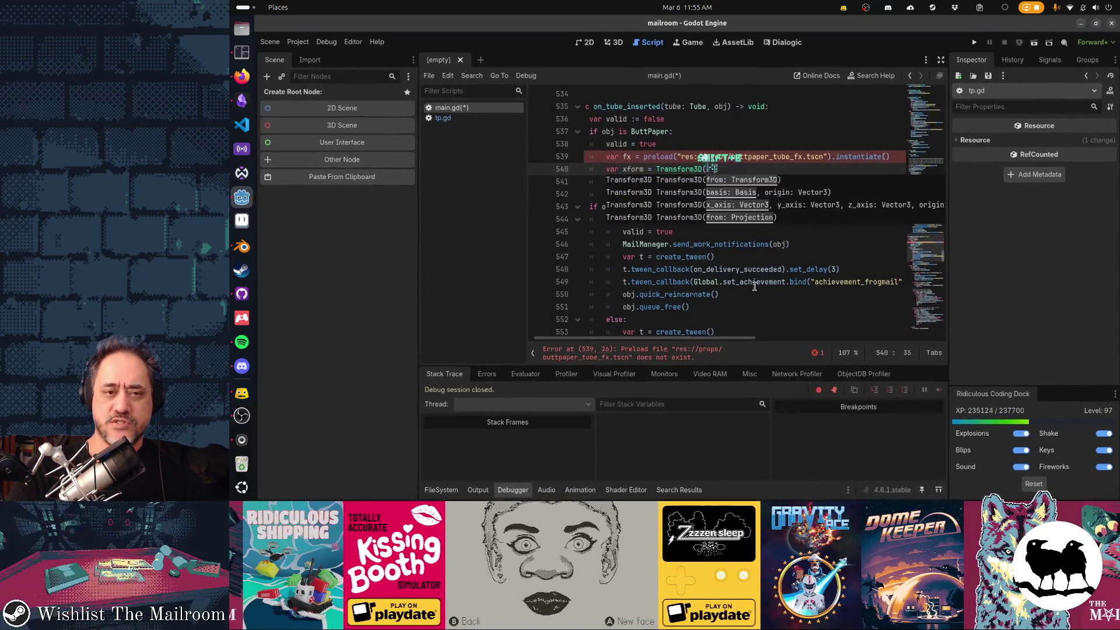
{"action": "type", "text": "asis()"}
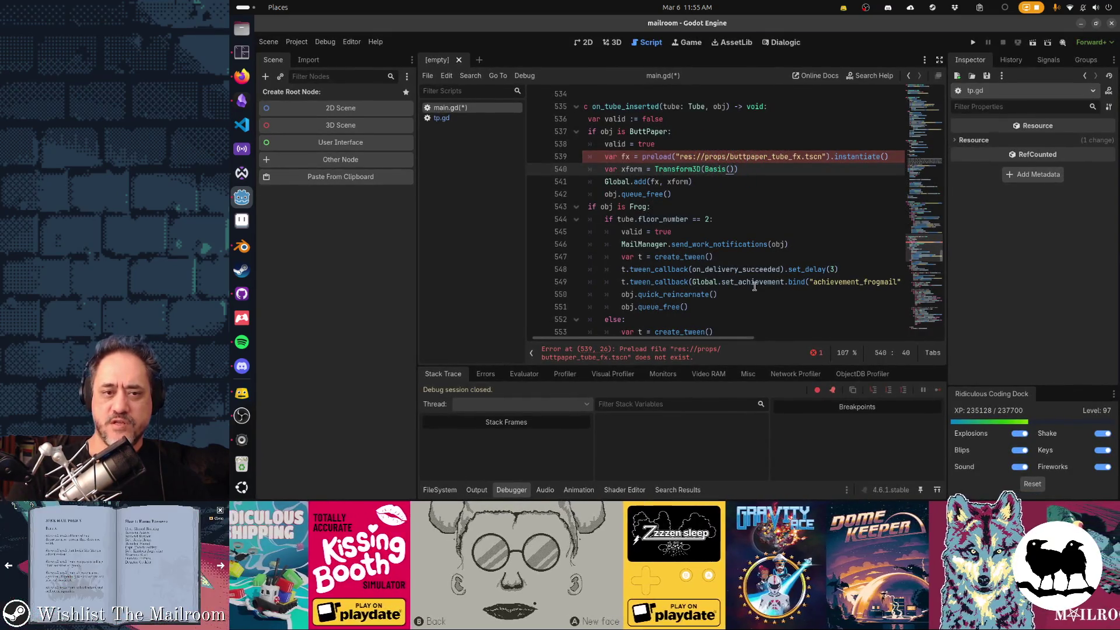
{"action": "type", "text": ", "}
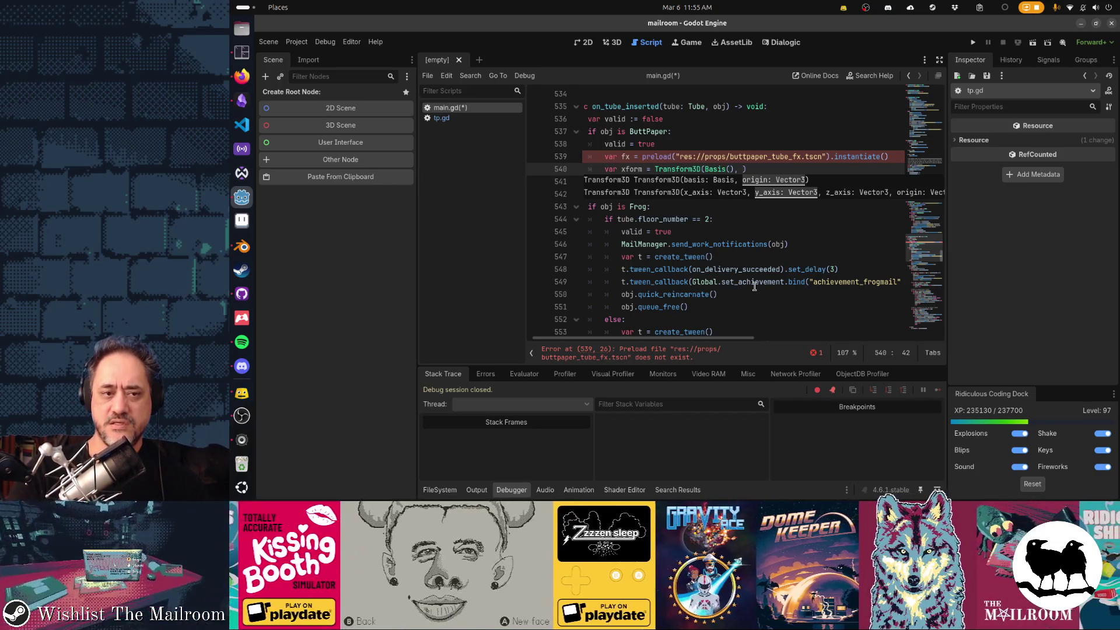
{"action": "type", "text": "obj.global_posit"}
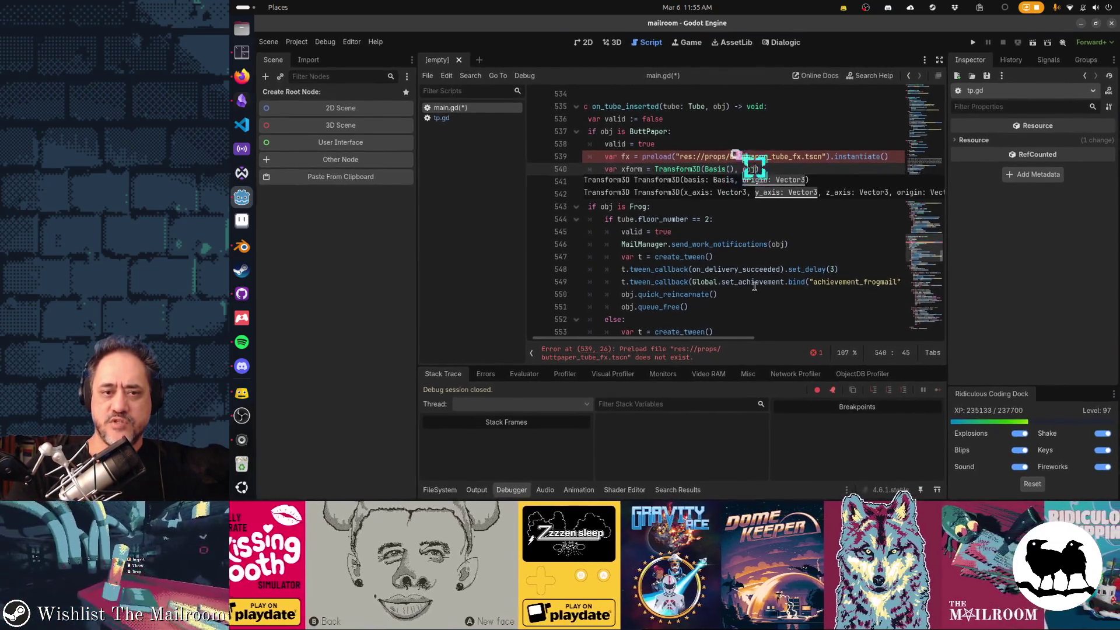
{"action": "key", "text": "Return"}
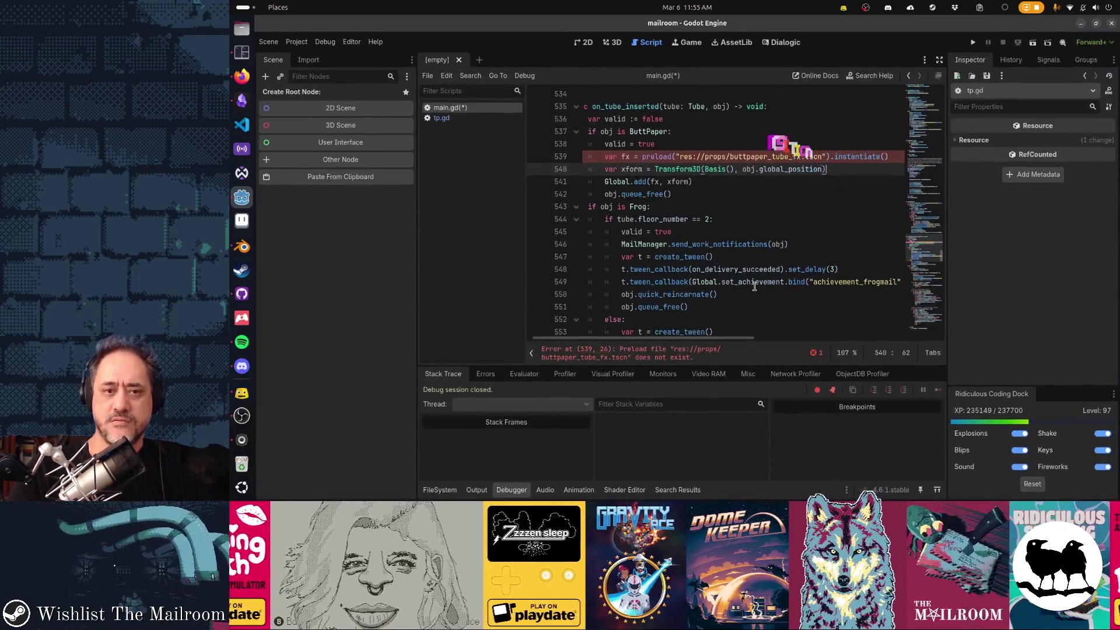
{"action": "key", "text": "Home"}
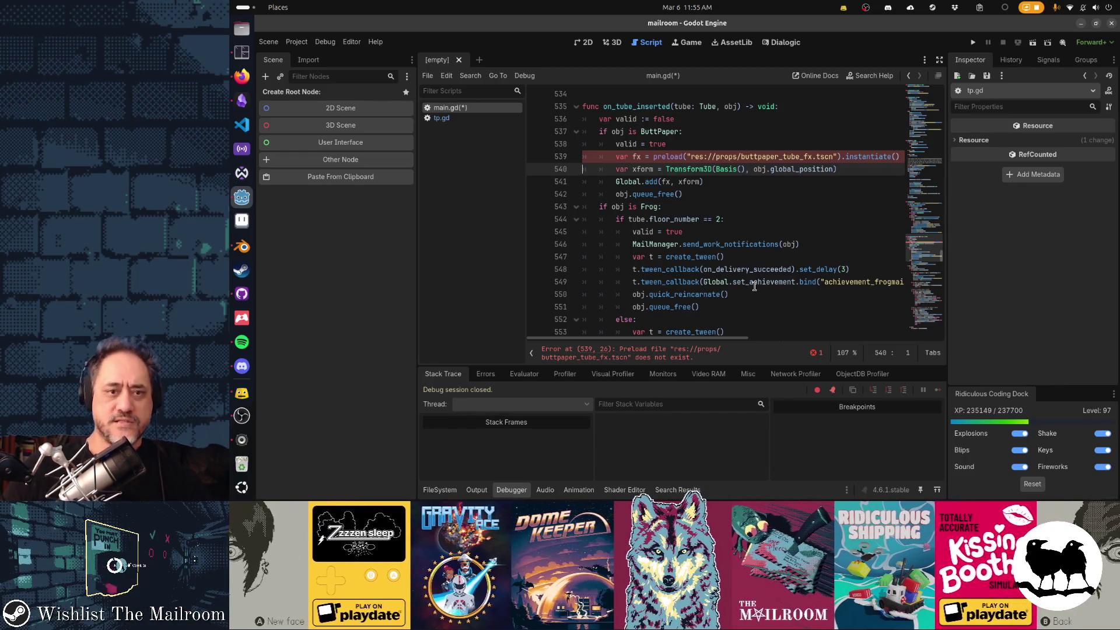
{"action": "key", "text": "ctrl+s"}
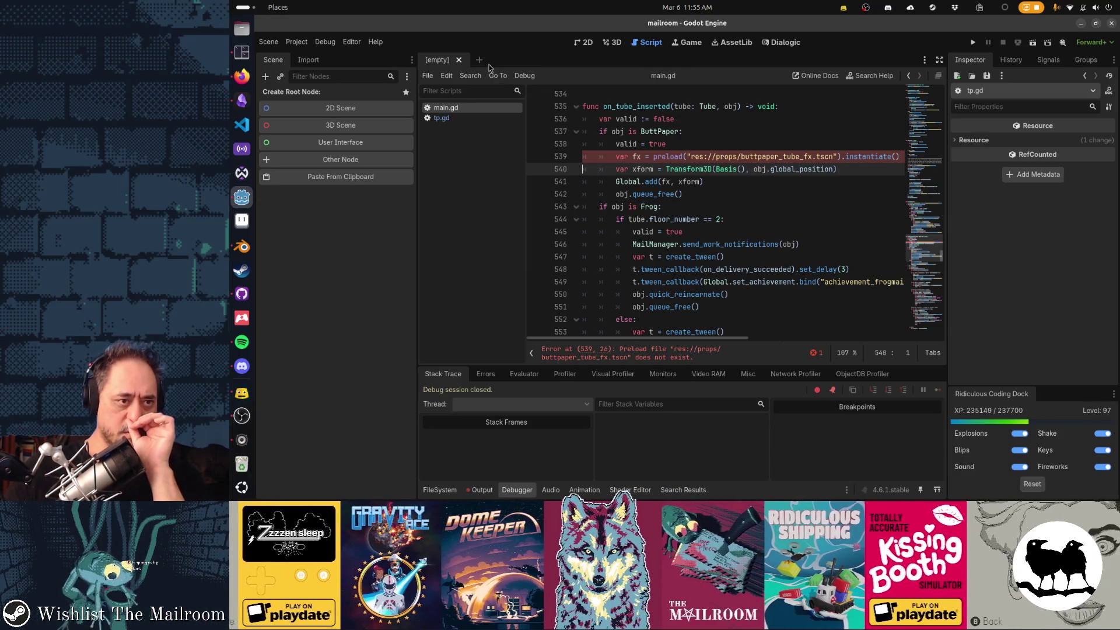
{"action": "left_click", "coordinate": [479, 60]}
Create a 3D scene root node and name it ButtpaperTubeFx.
{"action": "left_click", "coordinate": [344, 129]}
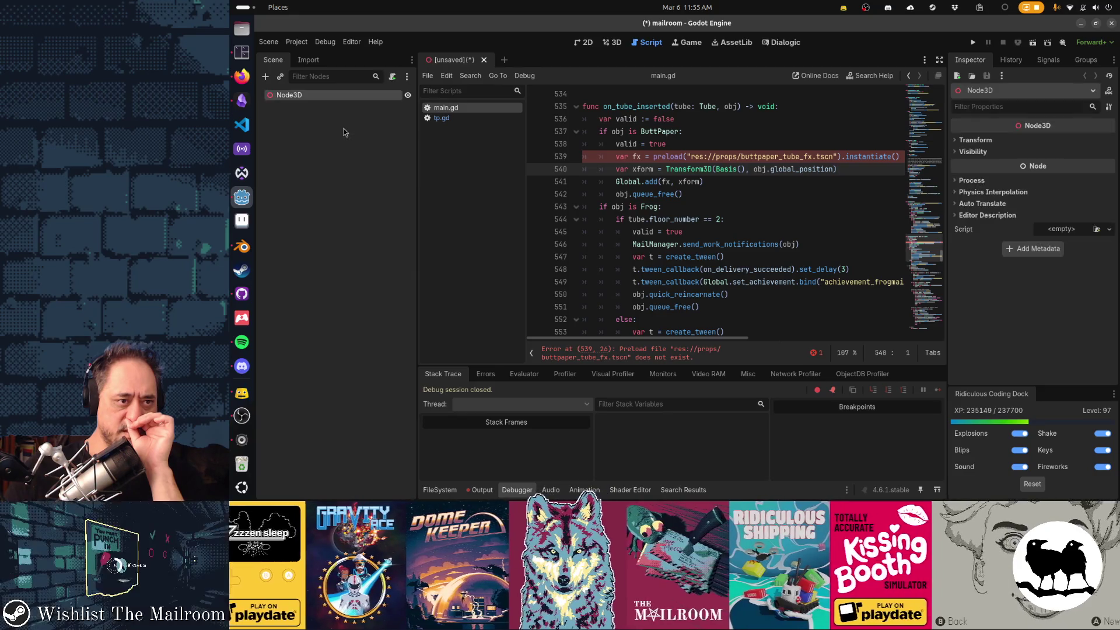
{"action": "double_click", "coordinate": [321, 93]}
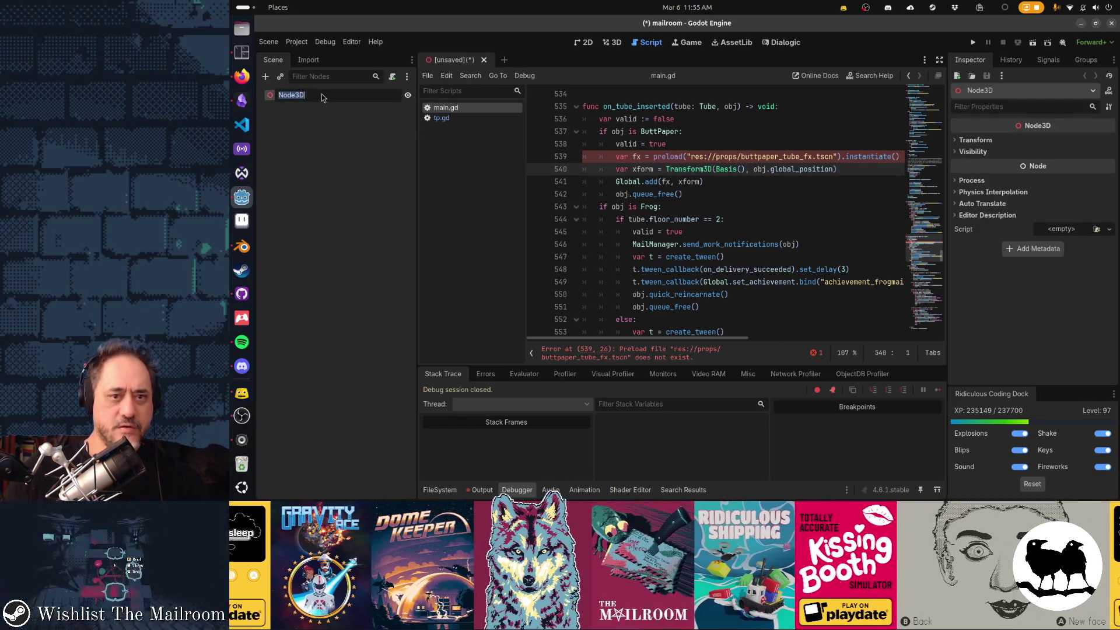
{"action": "type", "text": "Buttpaper"}
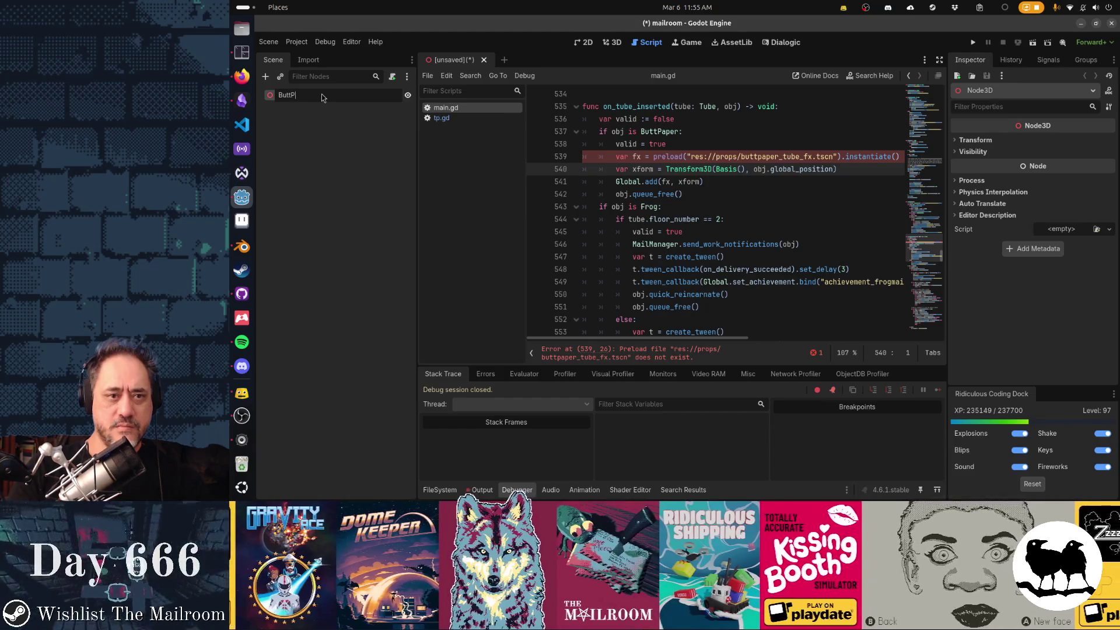
{"action": "key", "text": "Return"}
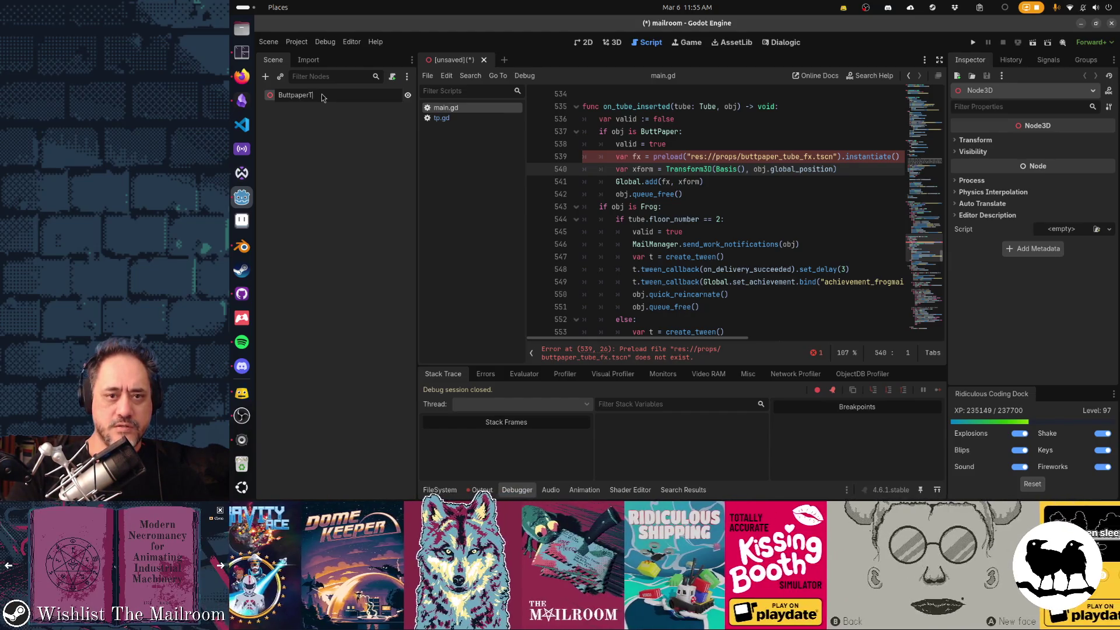
{"action": "type", "text": "ubeFx"}
{"action": "key", "text": "Return"}
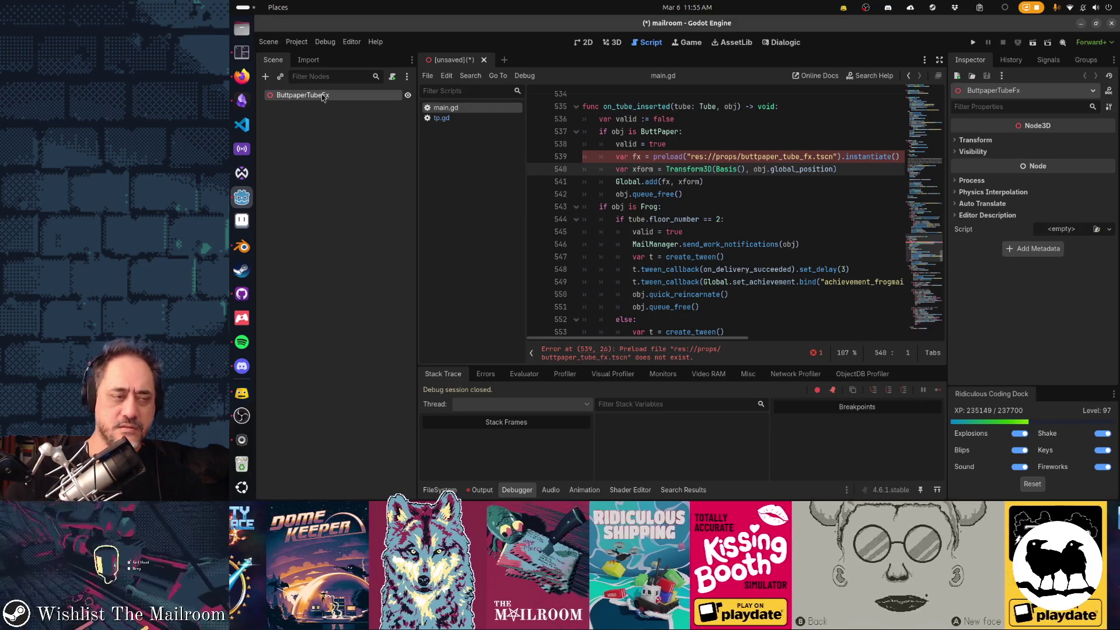
{"action": "key", "text": "ctrl+s"}
Save the scene as buttpaper_tube_fx.tscn in the props folder and recheck main.gd's preload path.
{"action": "double_click", "coordinate": [875, 160]}
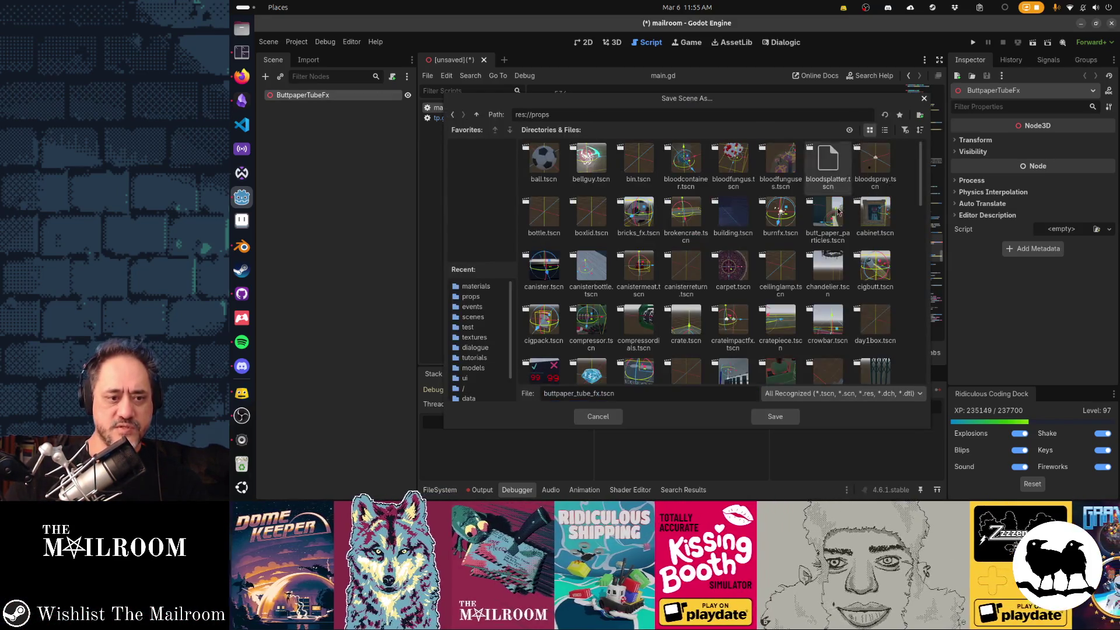
{"action": "left_click", "coordinate": [767, 419]}
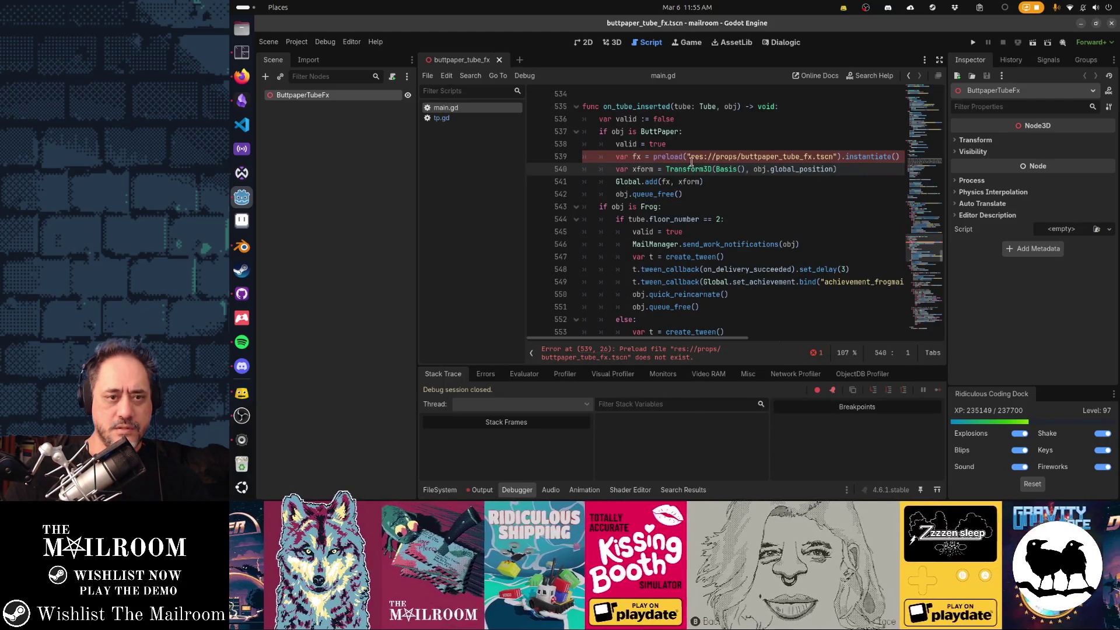
{"action": "left_click", "coordinate": [691, 158]}
{"action": "type", "text": "r"}
{"action": "key", "text": "BackSpace"}
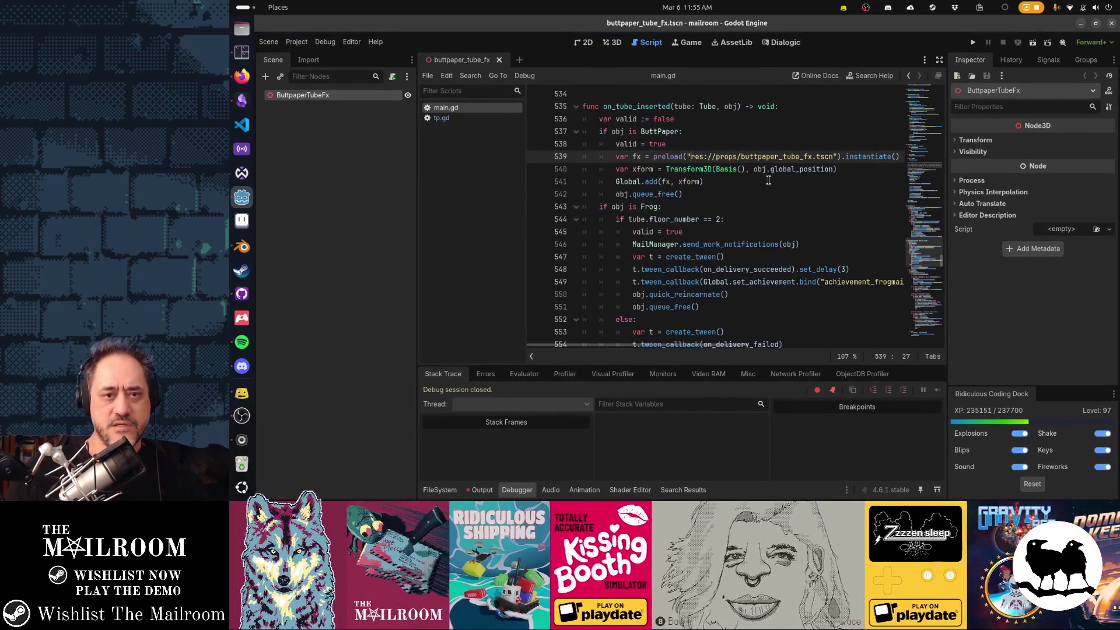
Attach a new non-built-in, template-free script buttpaper_tube_fx.gd to ButtpaperTubeFx.
{"action": "left_click", "coordinate": [392, 77]}
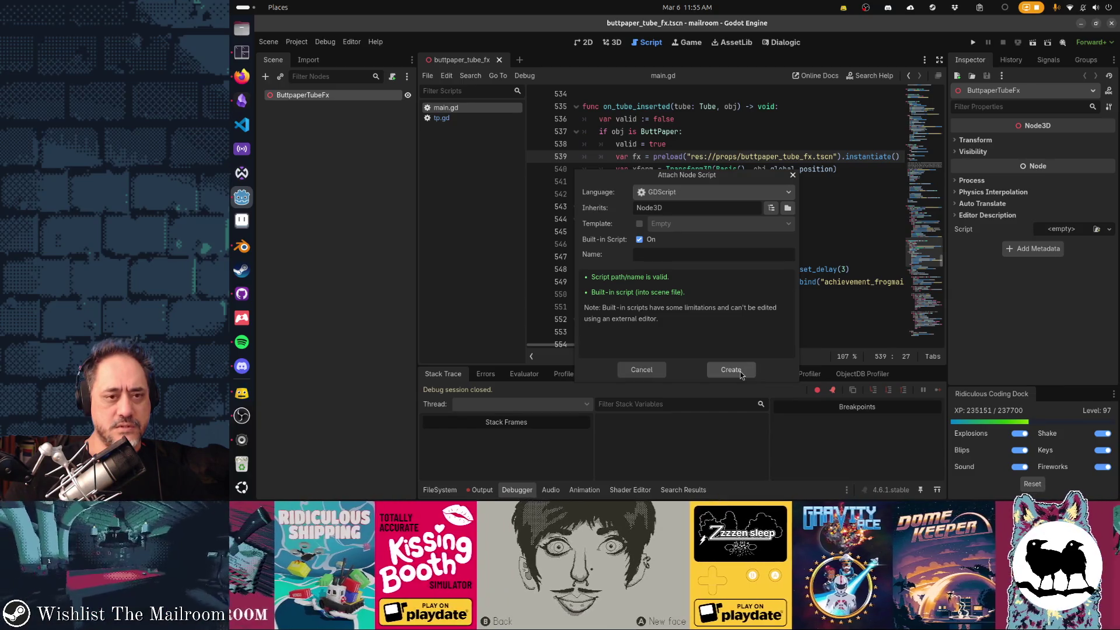
{"action": "key", "text": "Escape"}
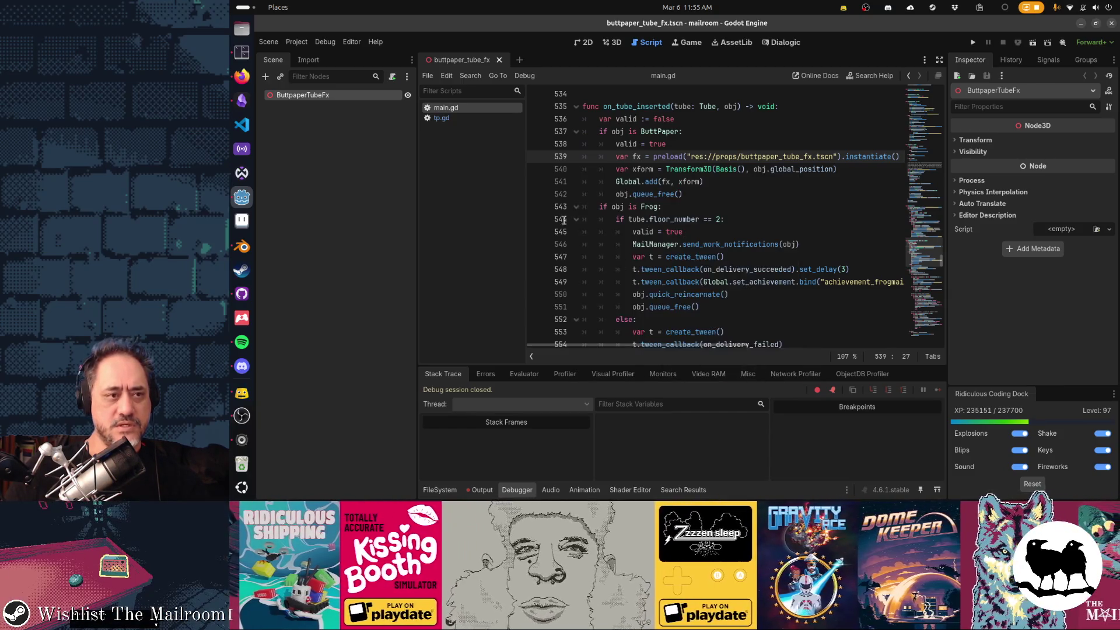
{"action": "left_click", "coordinate": [392, 76]}
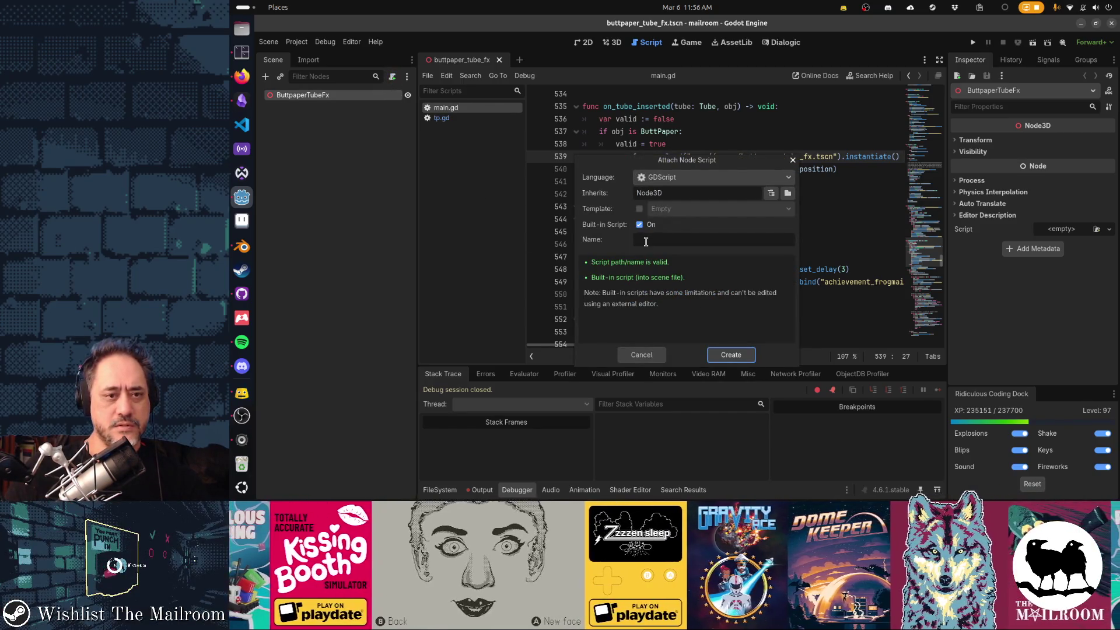
{"action": "left_click", "coordinate": [720, 243]}
{"action": "left_click", "coordinate": [660, 357]}
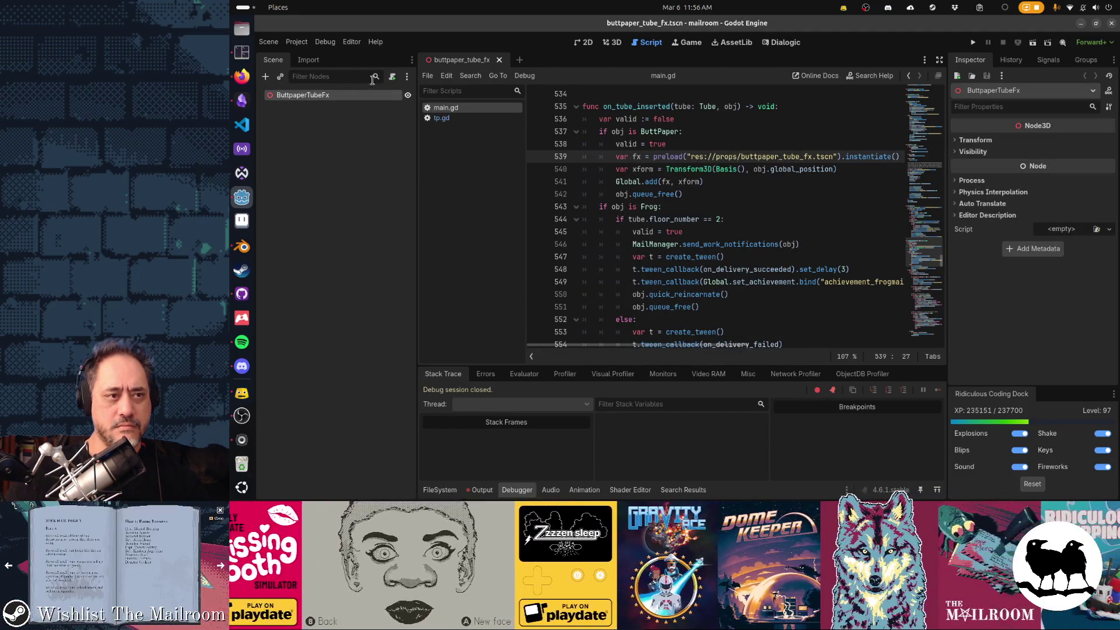
{"action": "left_click", "coordinate": [392, 76]}
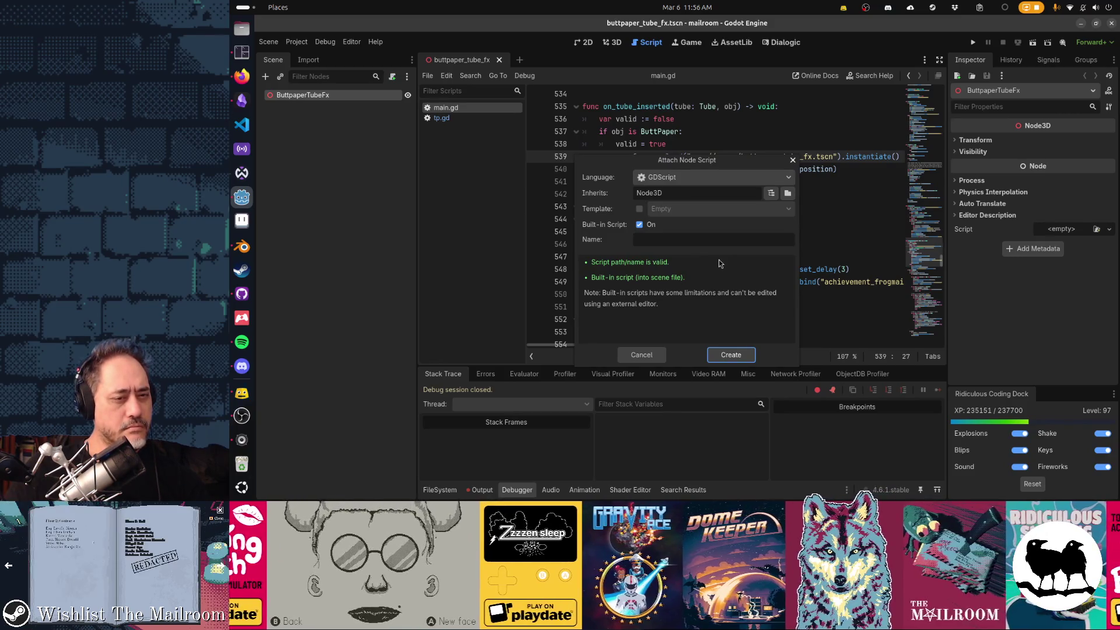
{"action": "left_click", "coordinate": [639, 225]}
{"action": "left_click", "coordinate": [639, 209]}
{"action": "left_click", "coordinate": [640, 209]}
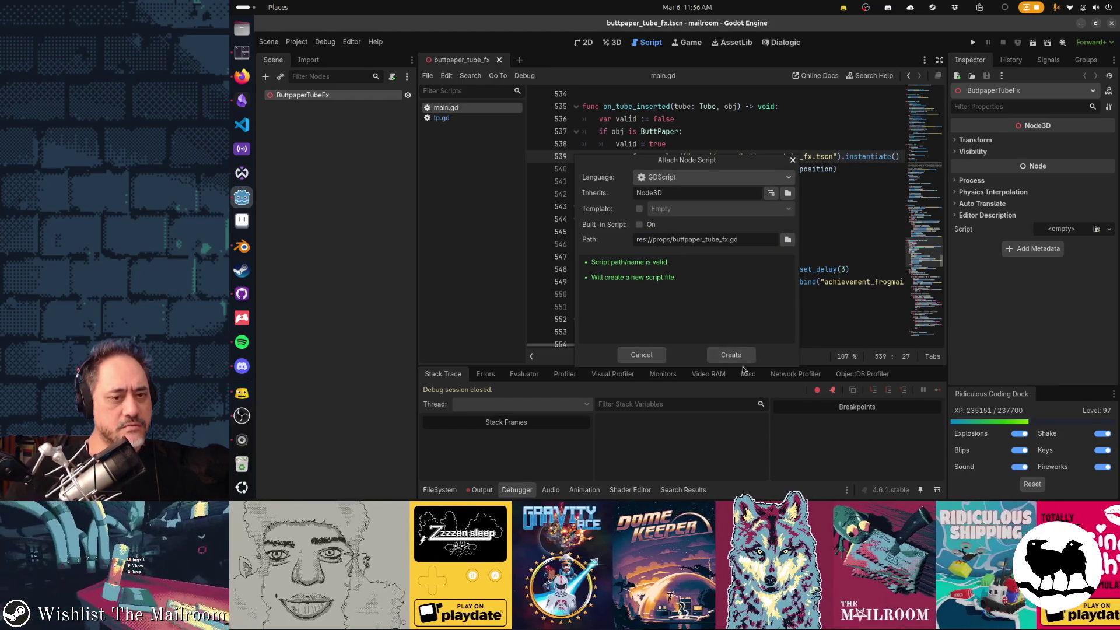
{"action": "left_click", "coordinate": [738, 357]}
{"action": "key", "text": "Down"}
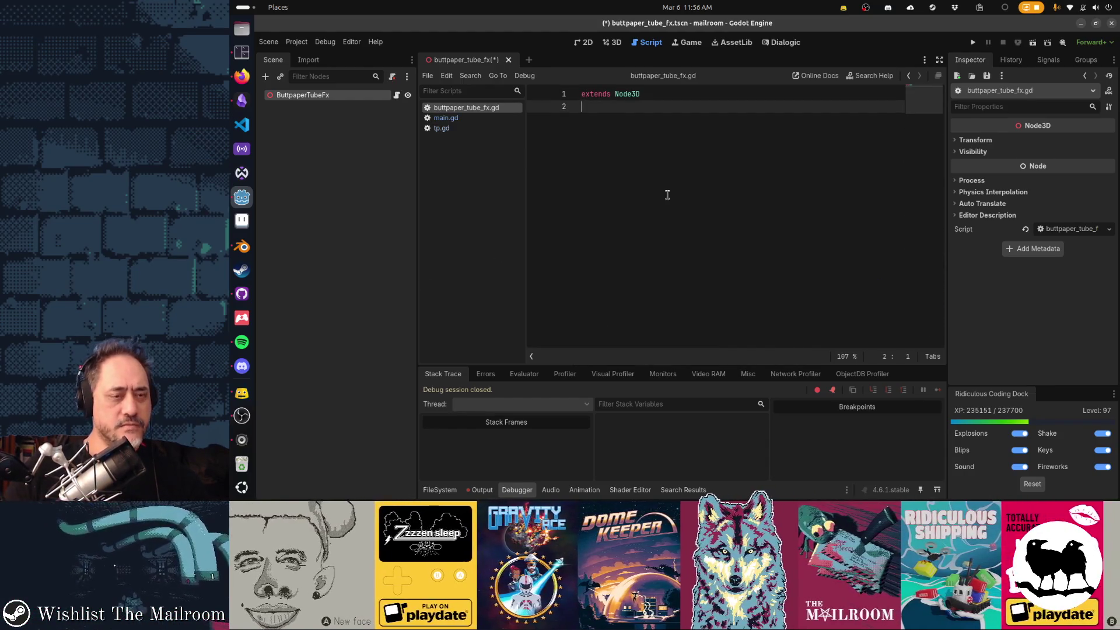
In buttpaper_tube_fx.gd, add func _ready() holding the pasted raw and burning state code, dedented one level.
{"action": "key", "text": "Return"}
{"action": "key", "text": "Return"}
{"action": "type", "text": "unc _r"}
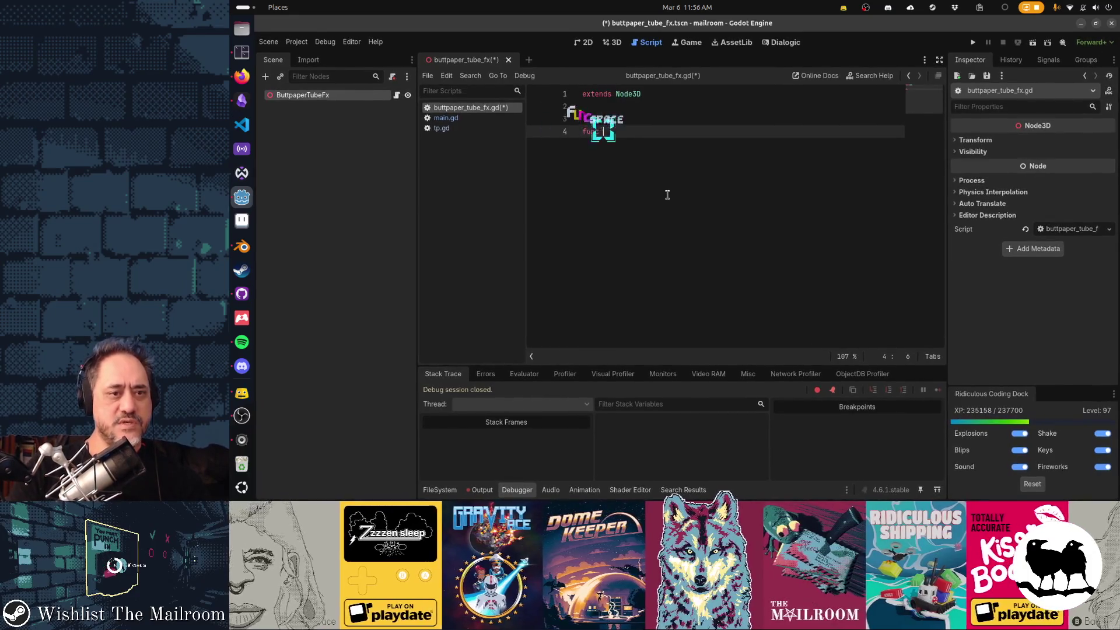
{"action": "key", "text": "Tab"}
{"action": "key", "text": "ctrl+v"}
{"action": "key", "text": "BackSpace"}
{"action": "key", "text": "shift+Up"}
{"action": "key", "text": "shift+Up"}
{"action": "key", "text": "shift+Up"}
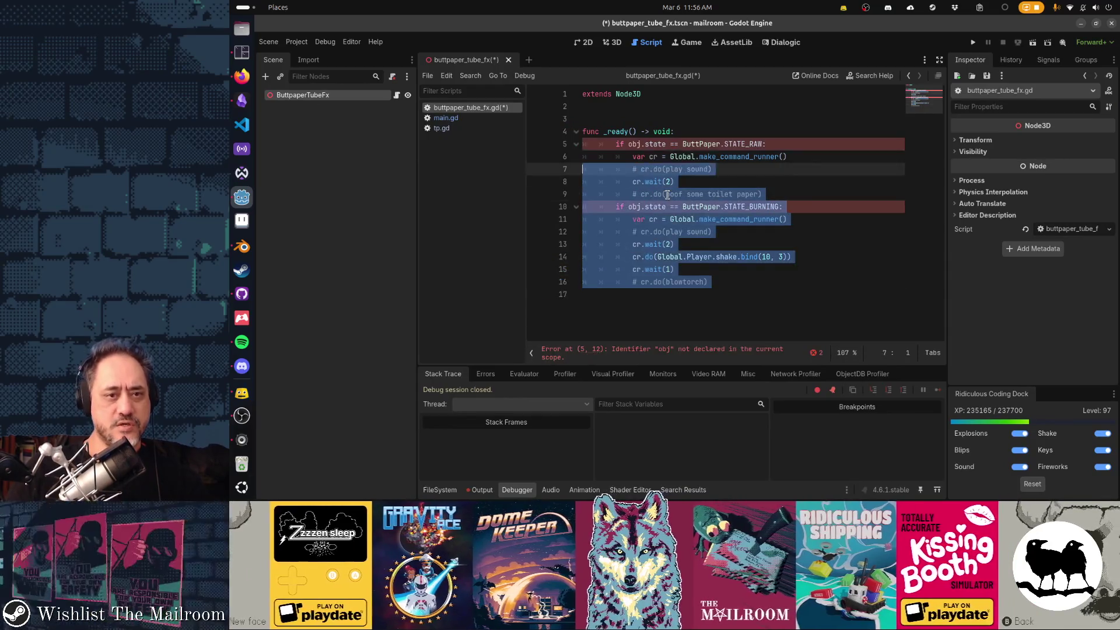
{"action": "key", "text": "shift+Tab"}
{"action": "key", "text": "Up"}
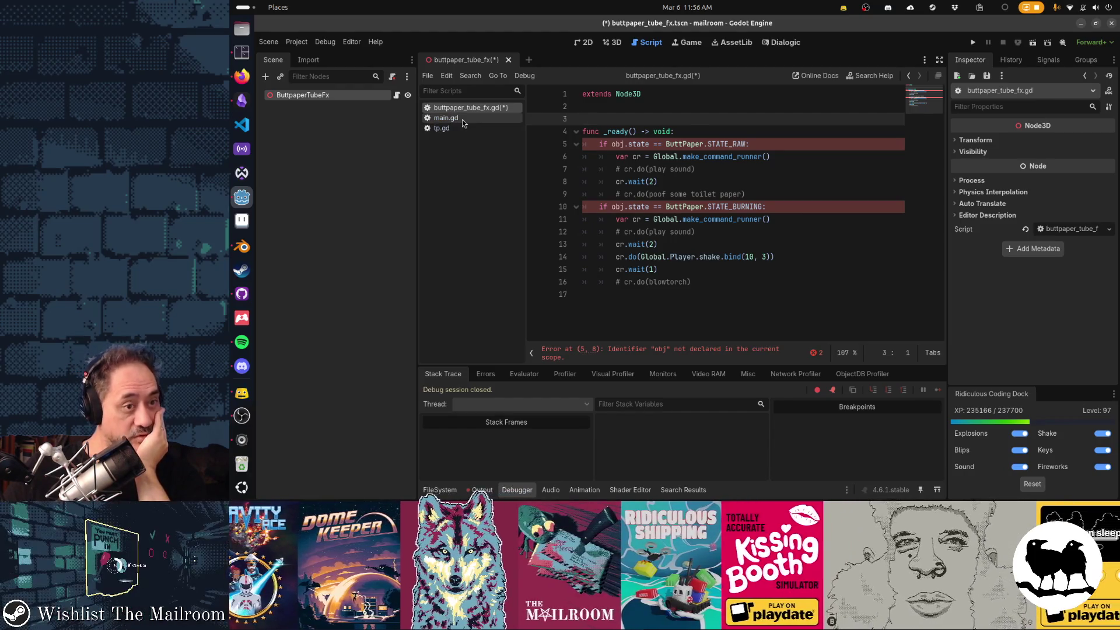
In main.gd, add fx.buttpaper = obj right after the preload line.
{"action": "left_click", "coordinate": [462, 120]}
{"action": "left_click", "coordinate": [714, 168]}
{"action": "mouse_move", "coordinate": [714, 169]}
{"action": "key", "text": "Up"}
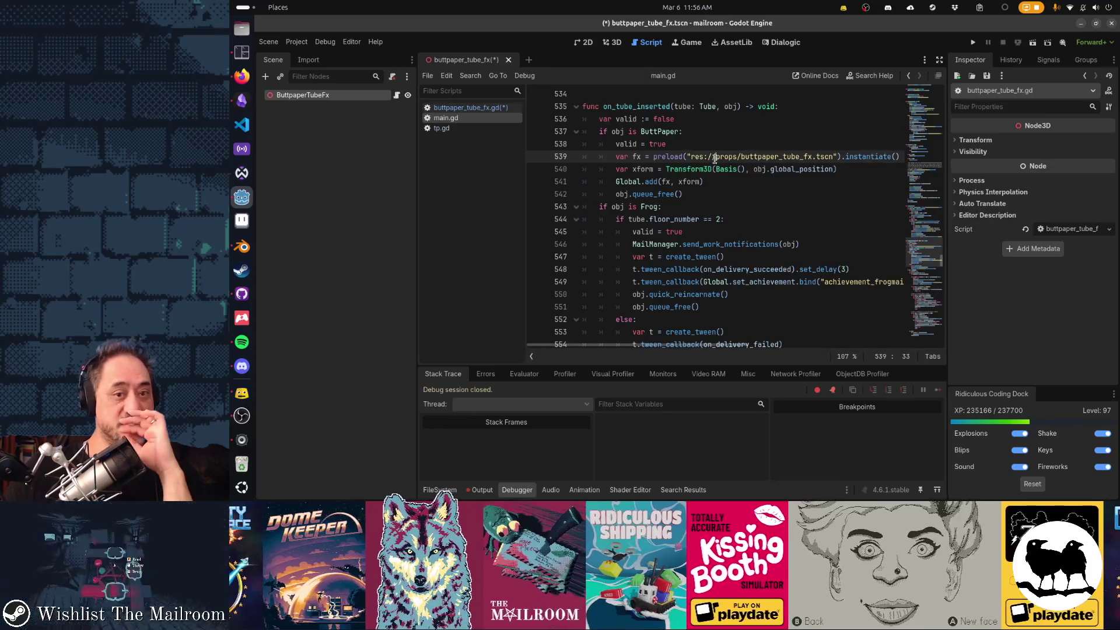
{"action": "mouse_move", "coordinate": [679, 162]}
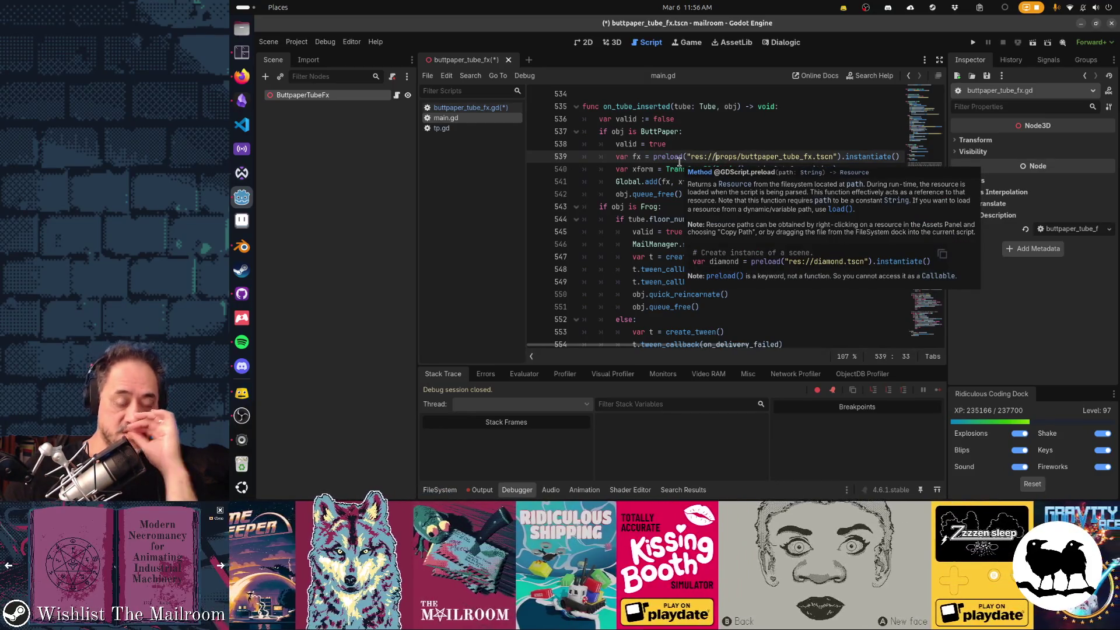
{"action": "key", "text": "End"}
{"action": "key", "text": "Return"}
{"action": "type", "text": "fx."}
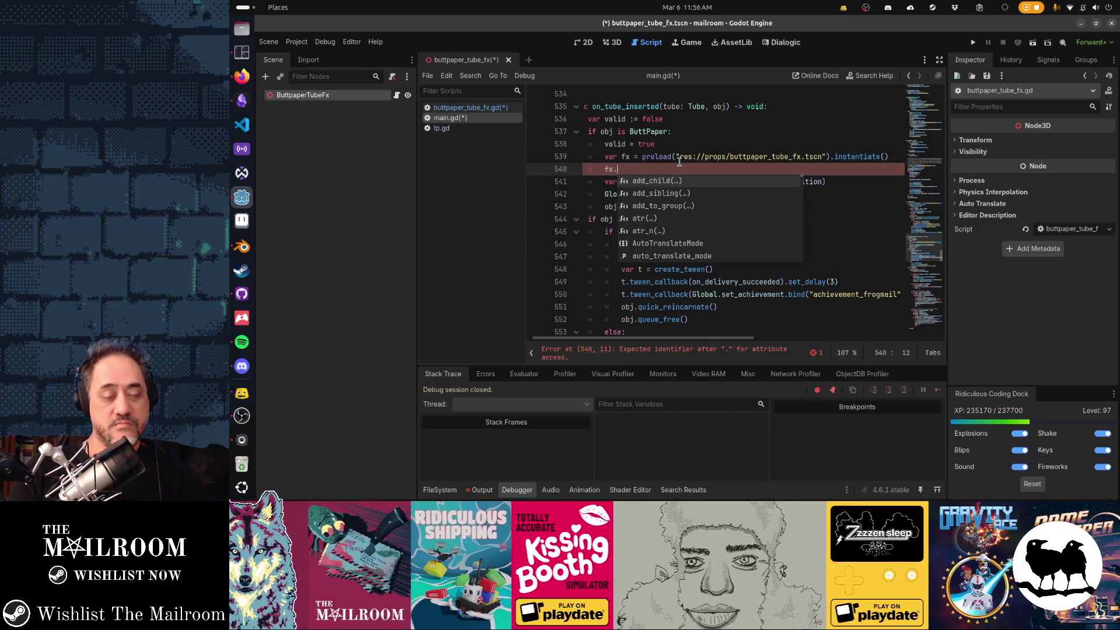
{"action": "type", "text": "buttpaper = obj"}
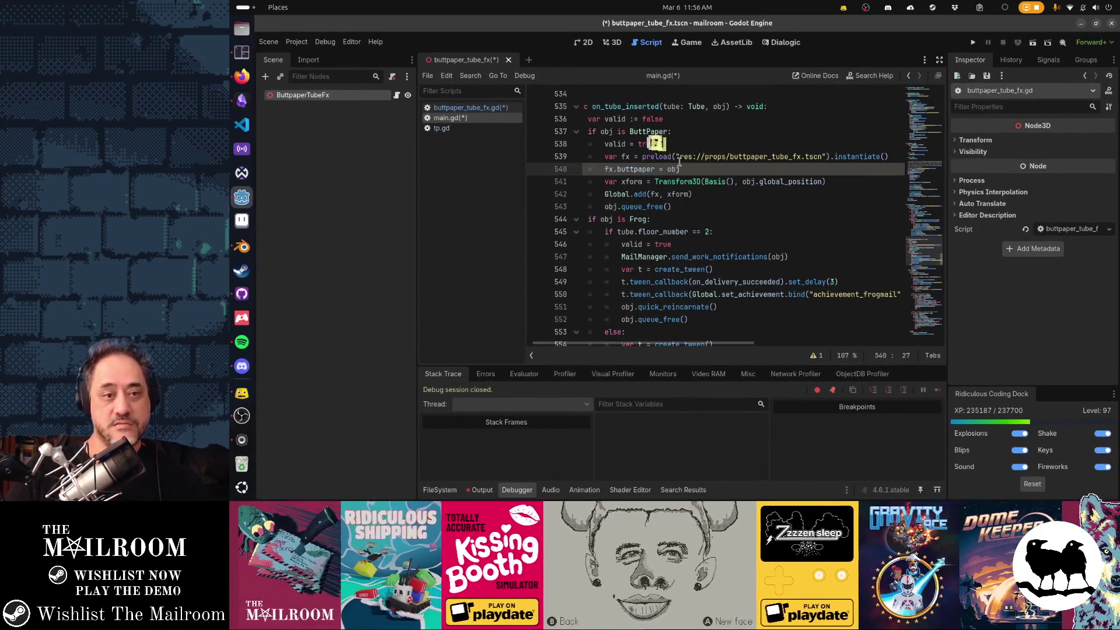
{"action": "key", "text": "Return"}
Add fx.start() and move the xform line above the fx lines.
{"action": "type", "text": "fx.start()"}
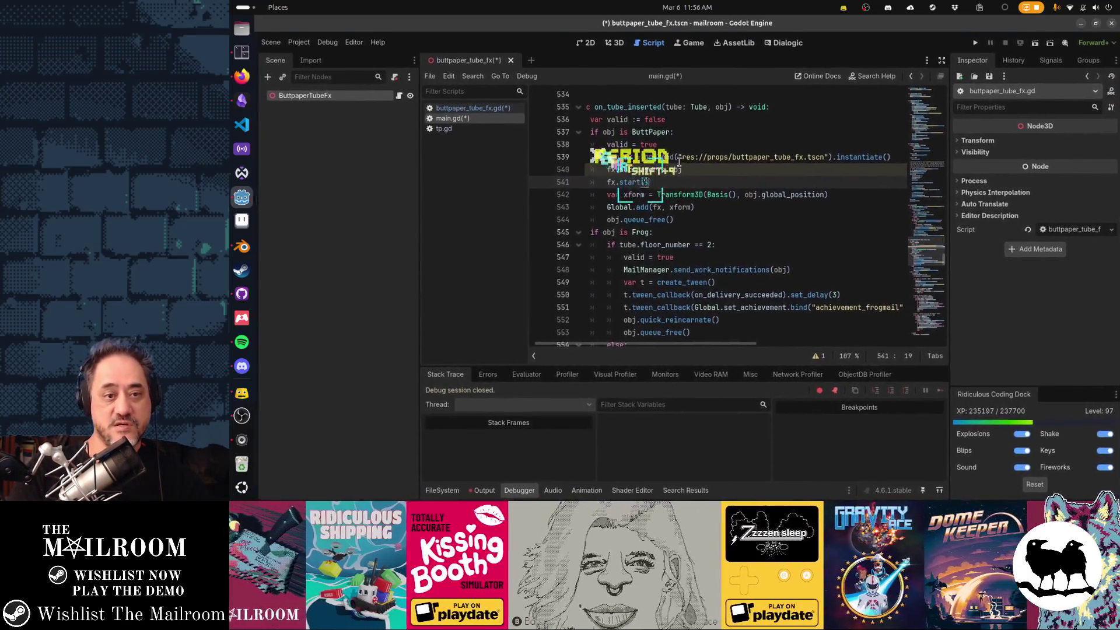
{"action": "key", "text": "Down"}
{"action": "key", "text": "Home"}
{"action": "key", "text": "shift+Up"}
{"action": "key", "text": "shift+Up"}
{"action": "key", "text": "ctrl+x"}
{"action": "key", "text": "Down"}
{"action": "key", "text": "ctrl+v"}
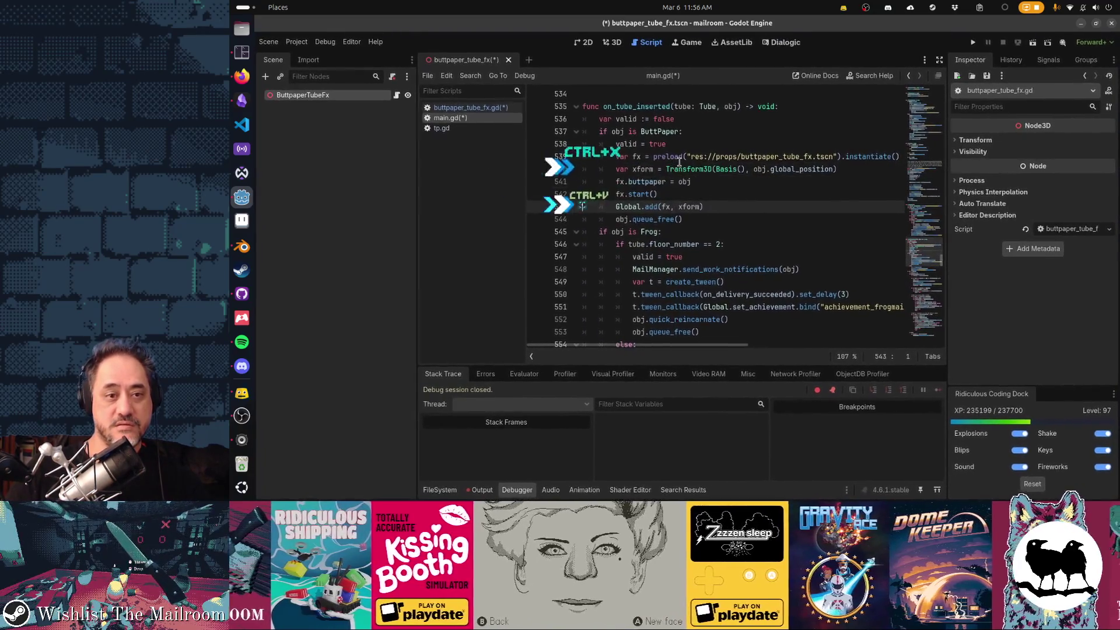
Move the fx lines below Global.add and save.
{"action": "key", "text": "shift+Up"}
{"action": "key", "text": "shift+Up"}
{"action": "key", "text": "ctrl+x"}
{"action": "key", "text": "Down"}
{"action": "key", "text": "ctrl+v"}
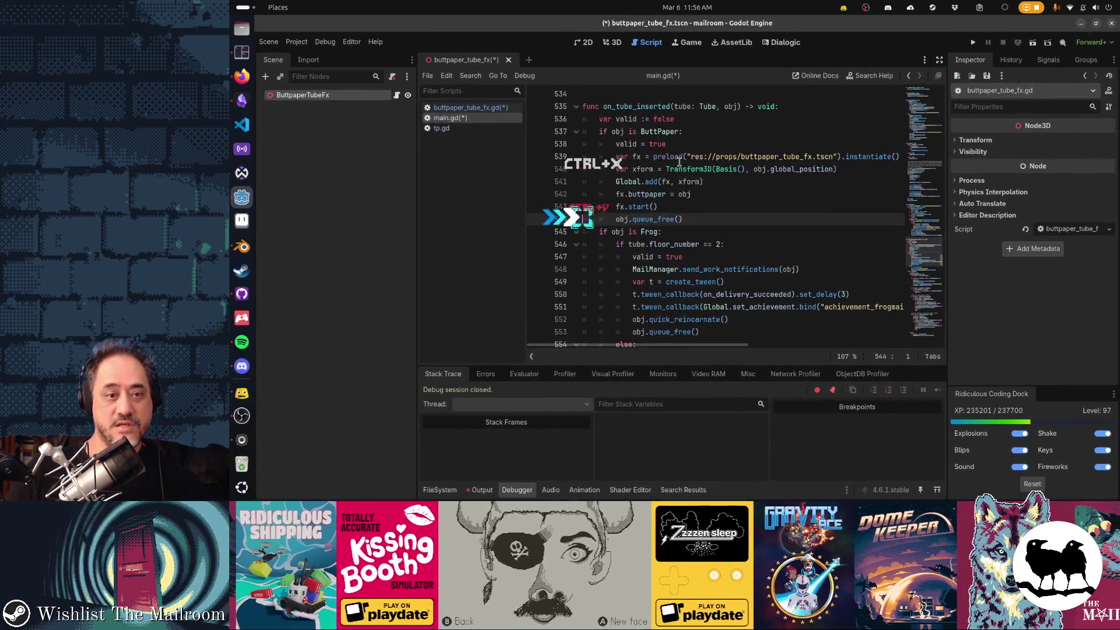
{"action": "left_click", "coordinate": [616, 194]}
{"action": "key", "text": "ctrl+s"}
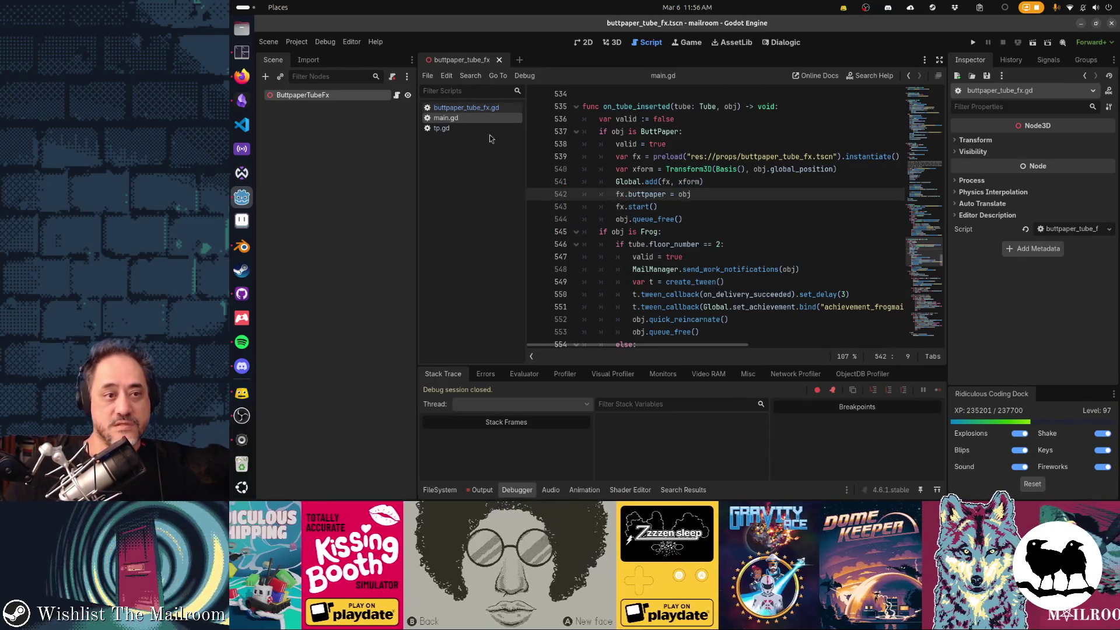
In buttpaper_tube_fx.gd, rename _ready to start(obj), rename obj to buttpaper, and save.
{"action": "left_click", "coordinate": [462, 110]}
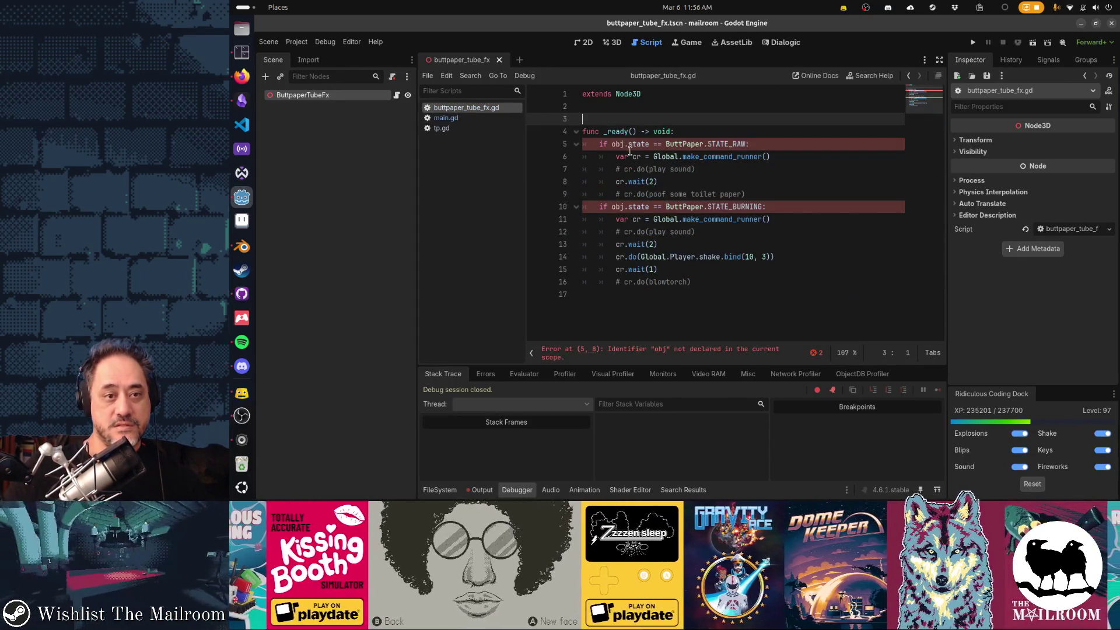
{"action": "left_click", "coordinate": [618, 131]}
{"action": "double_click", "coordinate": [617, 131]}
{"action": "type", "text": "start("}
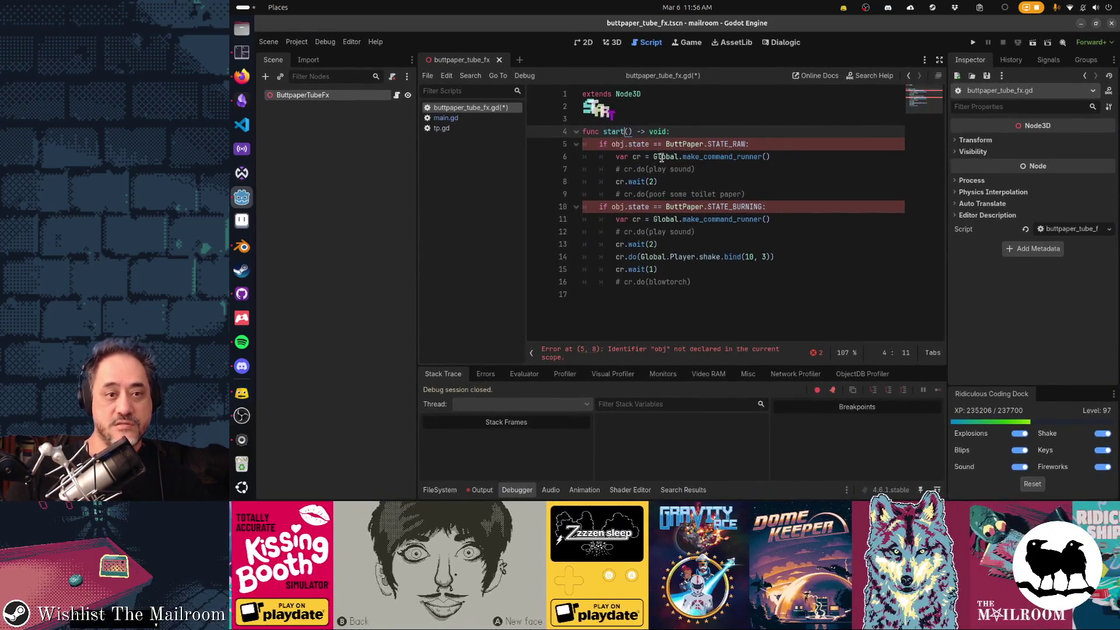
{"action": "type", "text": "obj"}
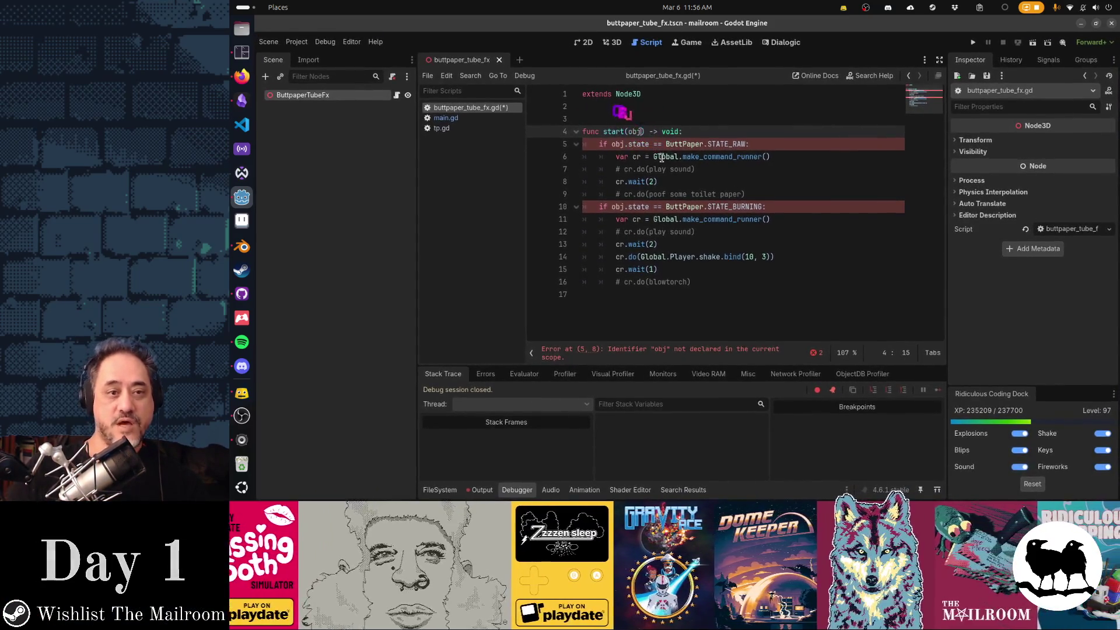
{"action": "key", "text": "ctrl+s"}
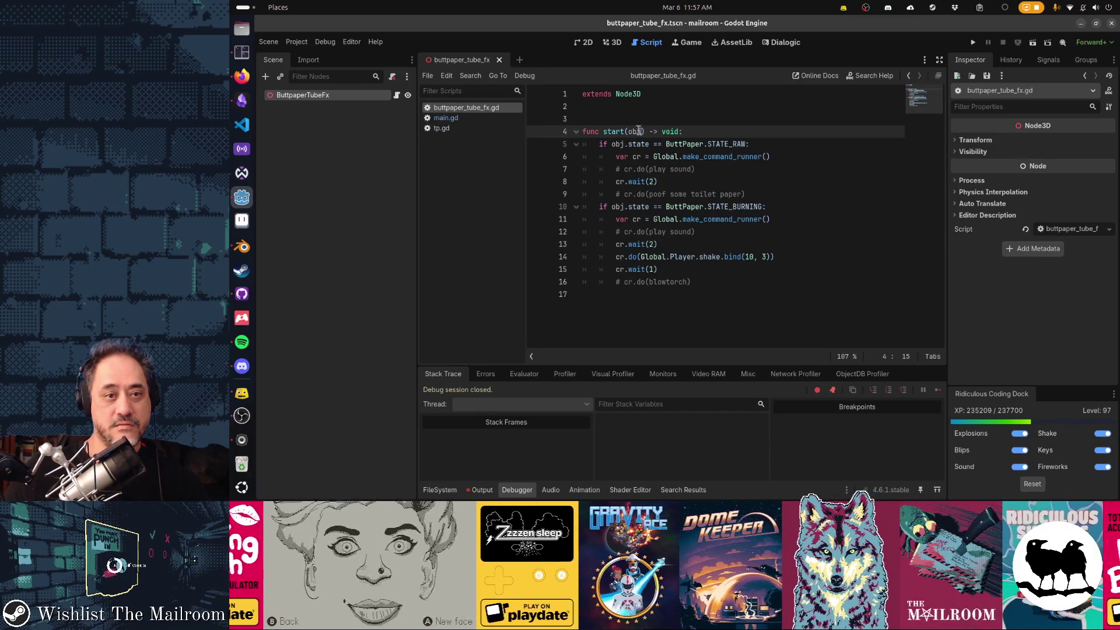
{"action": "key", "text": "ctrl+shift+Right"}
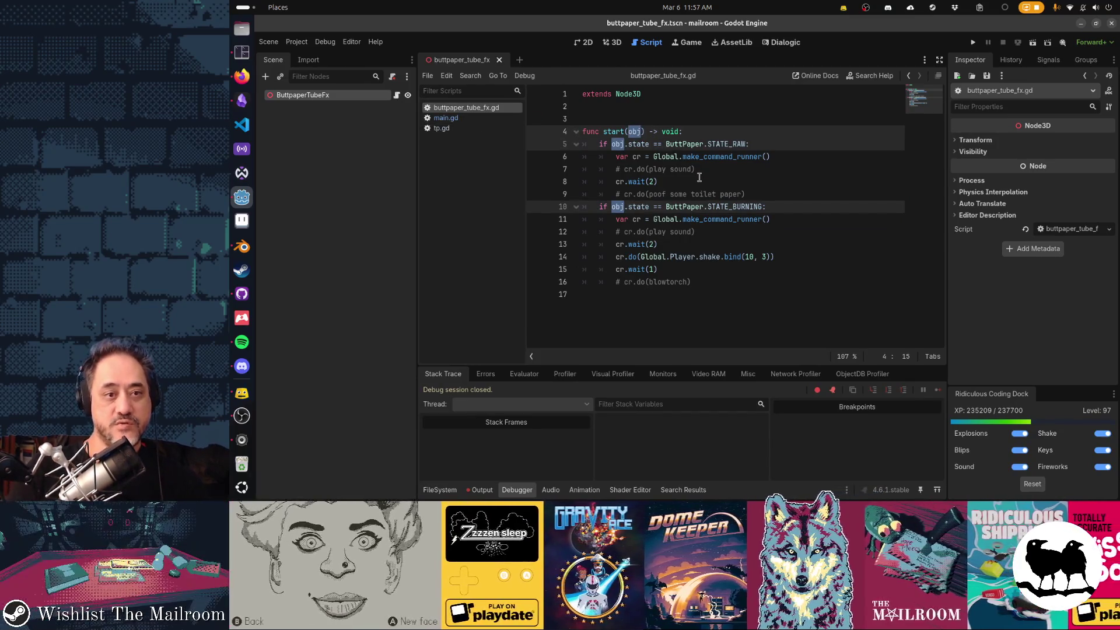
{"action": "key", "text": "ctrl+d"}
{"action": "key", "text": "ctrl+d"}
{"action": "type", "text": "buttpaper"}
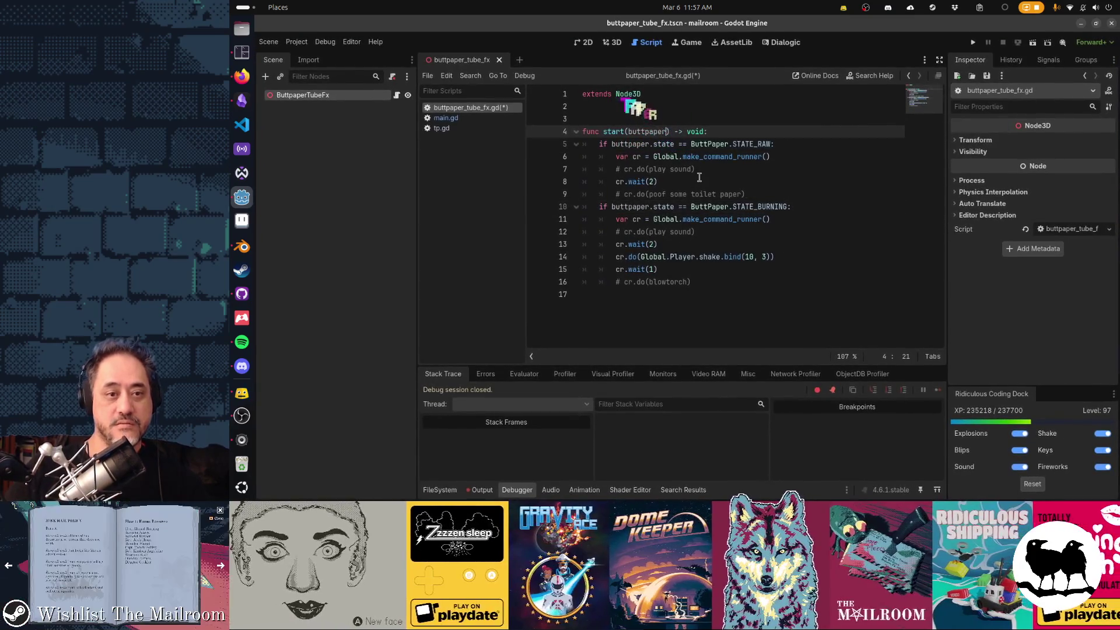
{"action": "key", "text": "ctrl+s"}
In main.gd, drop the fx.buttpaper line, call fx.start(obj), and save.
{"action": "left_click", "coordinate": [479, 120]}
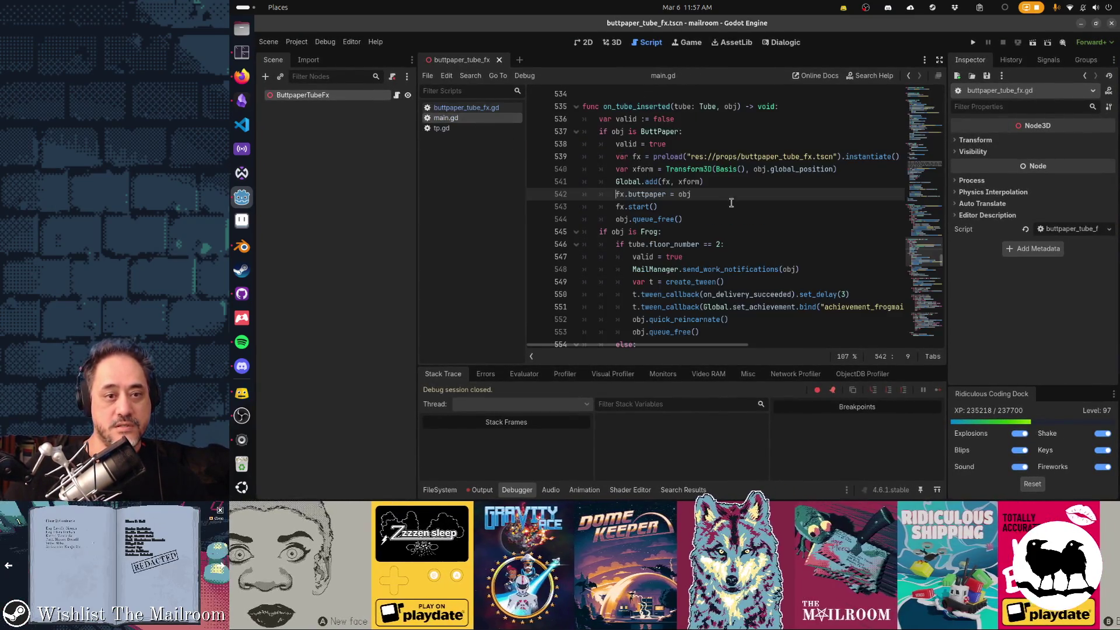
{"action": "key", "text": "ctrl+x"}
{"action": "type", "text": "obj"}
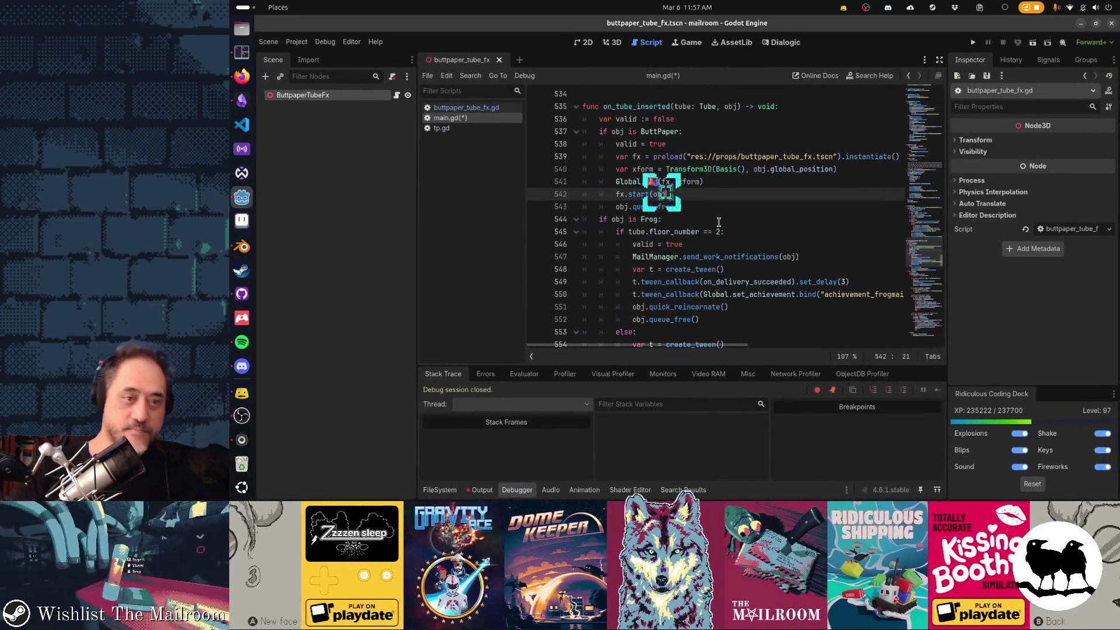
{"action": "key", "text": "ctrl+s"}
{"action": "key", "text": "Home"}
{"action": "key", "text": "Home"}
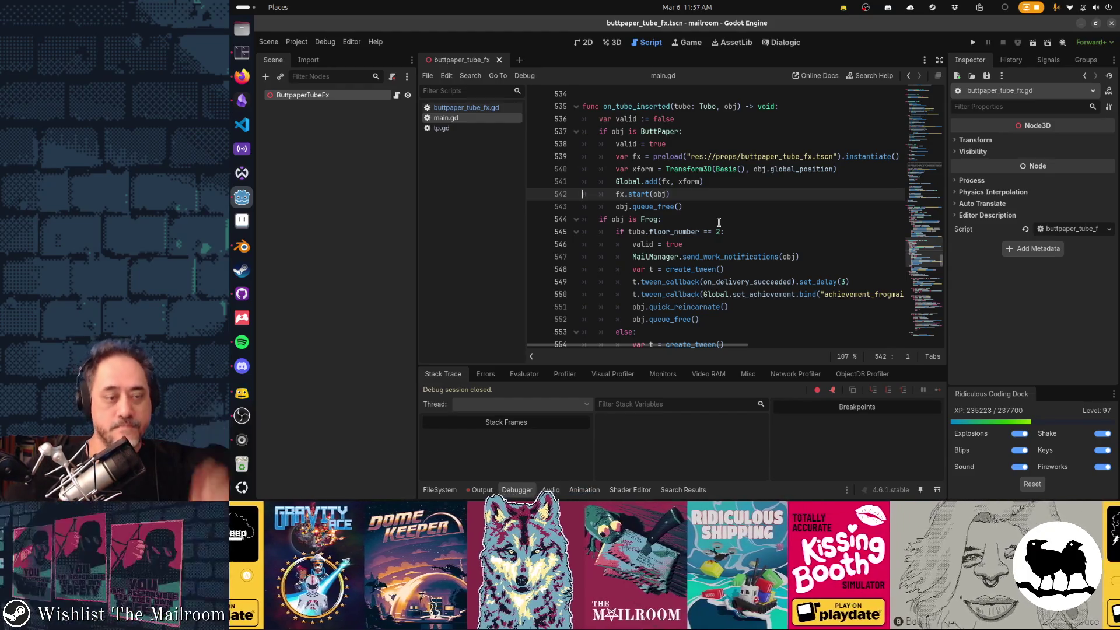
{"action": "left_click", "coordinate": [507, 107]}
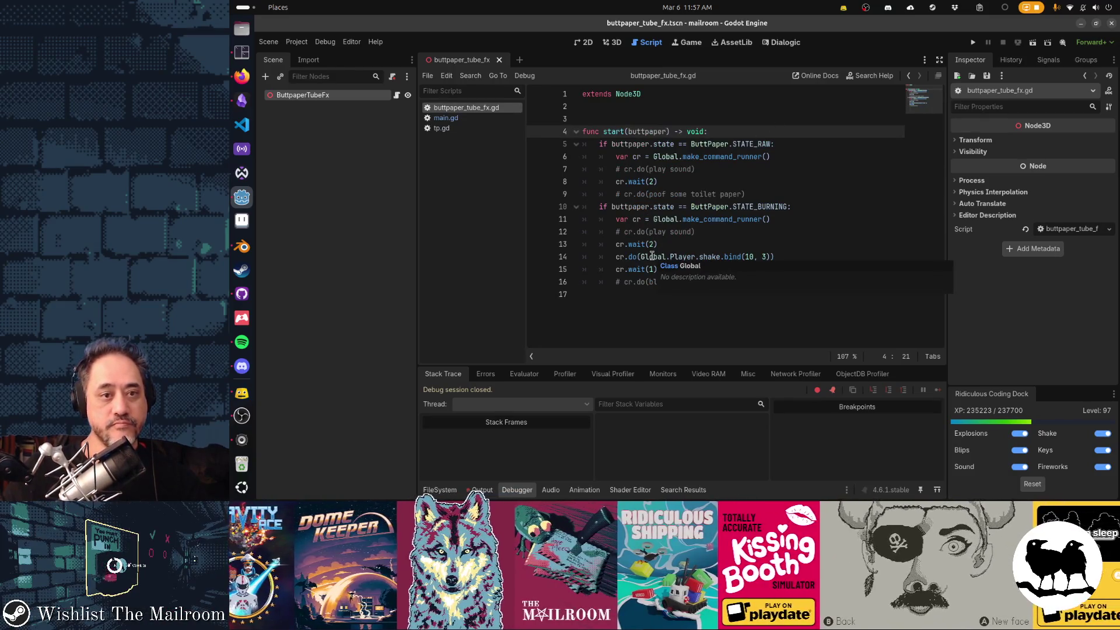
{"action": "left_click", "coordinate": [269, 77]}
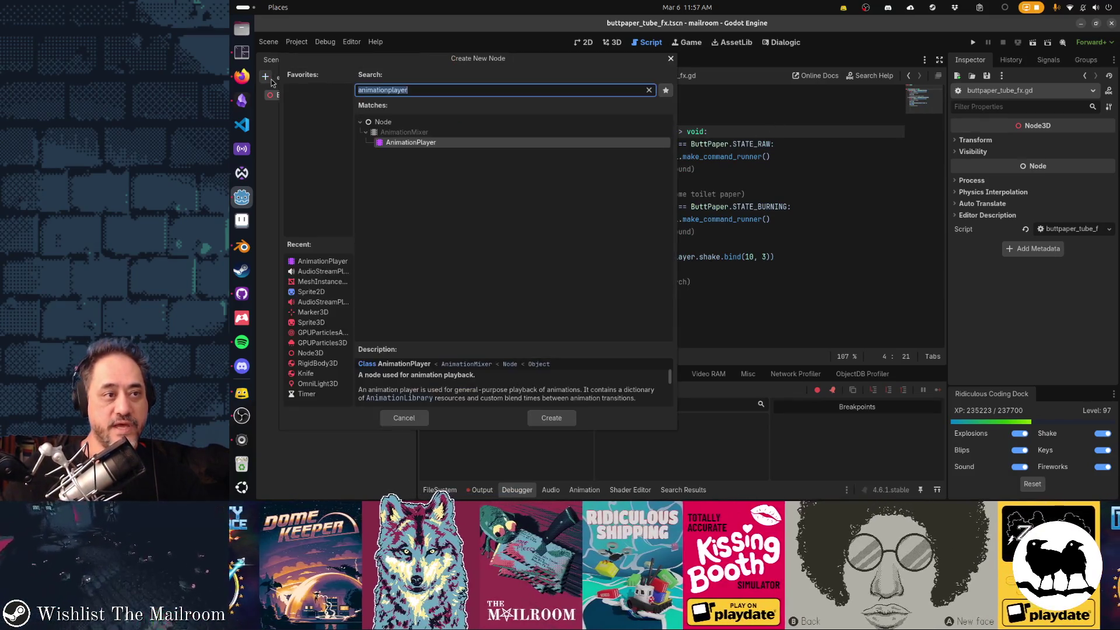
Add an AudioStreamPlayer child named ButtPaperTubeSound.
{"action": "type", "text": "audio"}
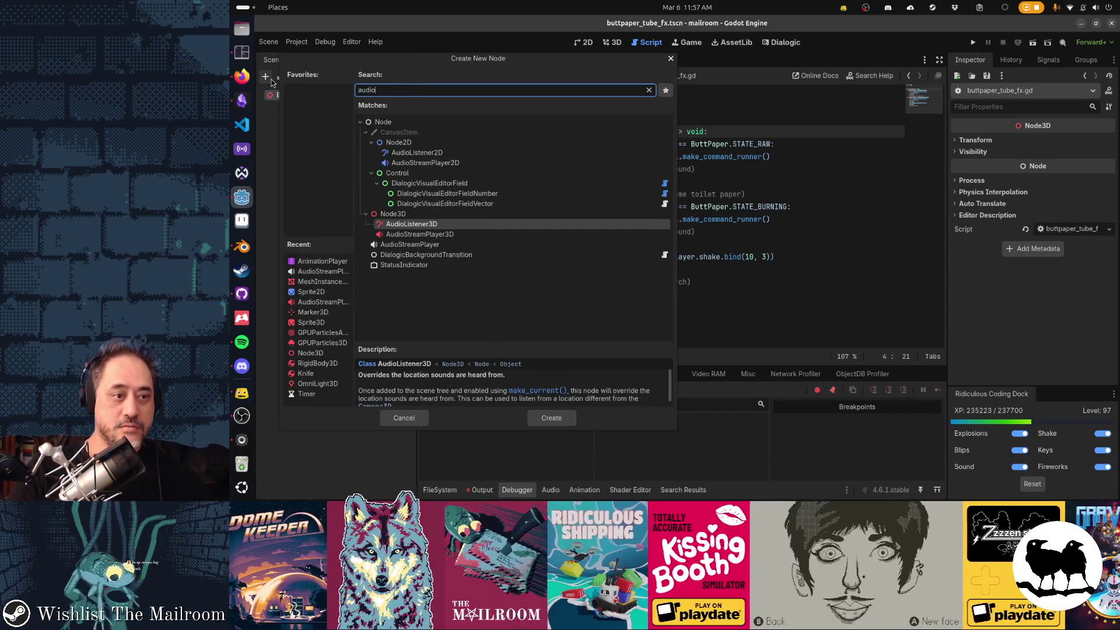
{"action": "key", "text": "Down"}
{"action": "key", "text": "Down"}
{"action": "key", "text": "Return"}
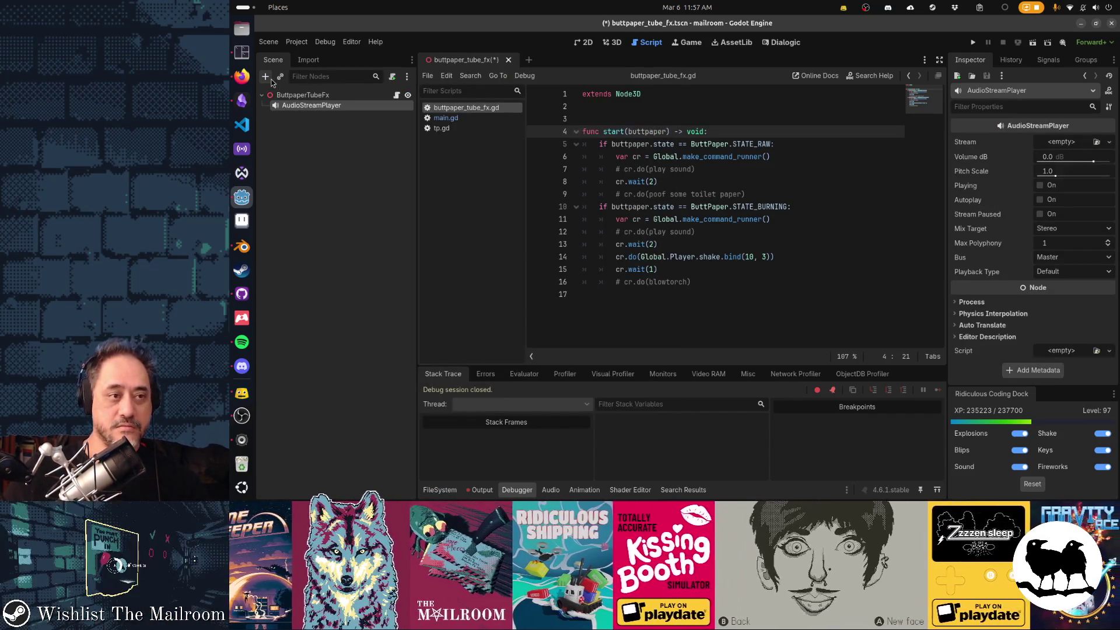
{"action": "key", "text": "F2"}
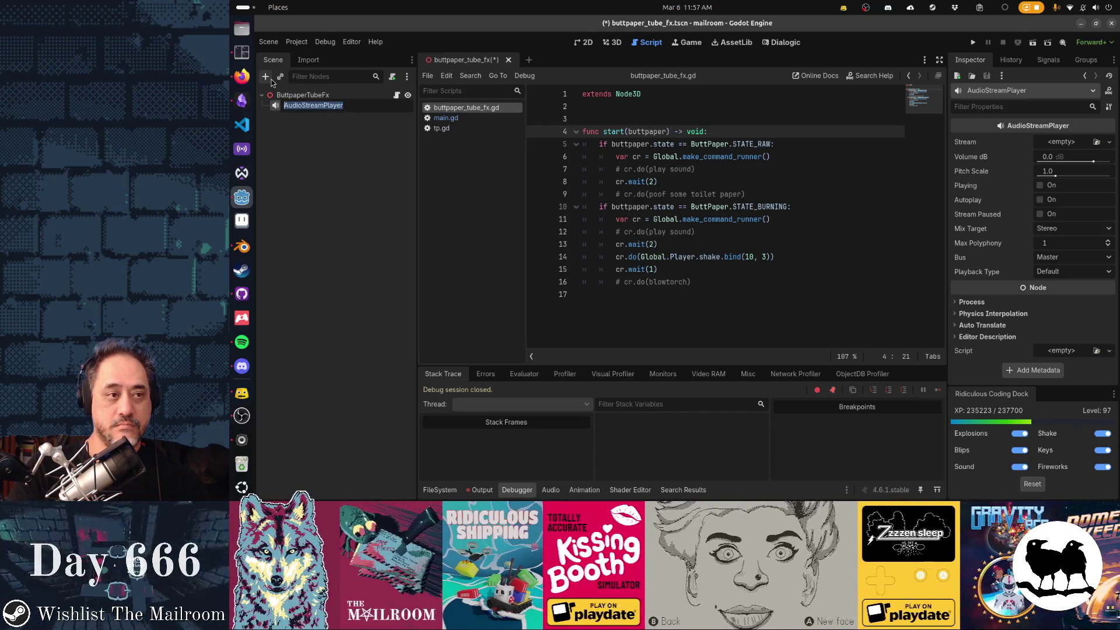
{"action": "type", "text": "ButtPaper"}
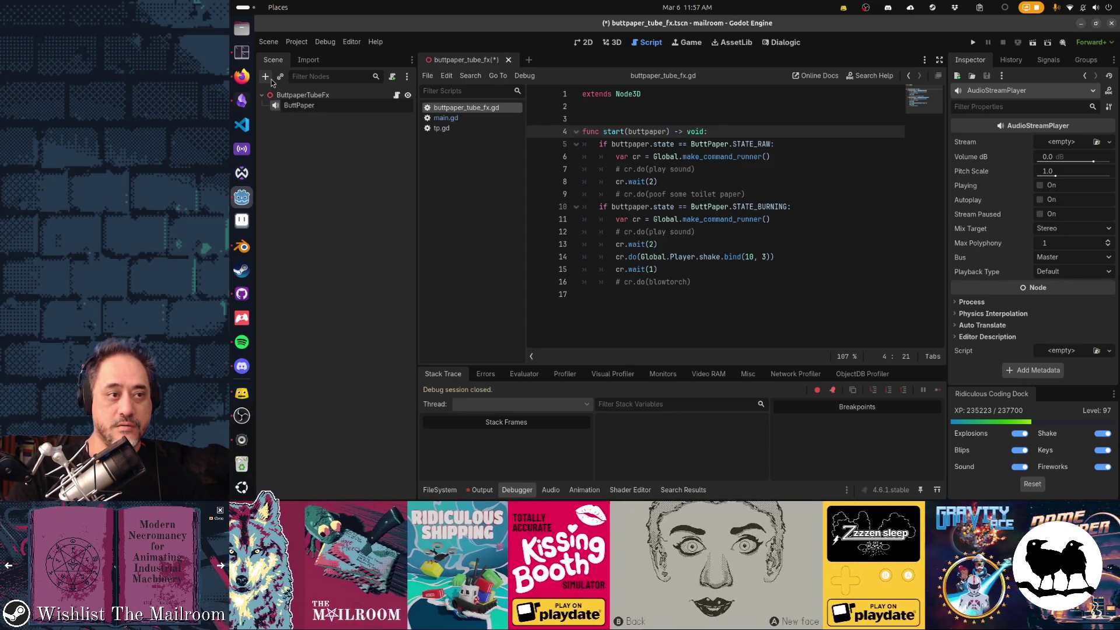
{"action": "type", "text": "TubeSound"}
{"action": "key", "text": "Return"}
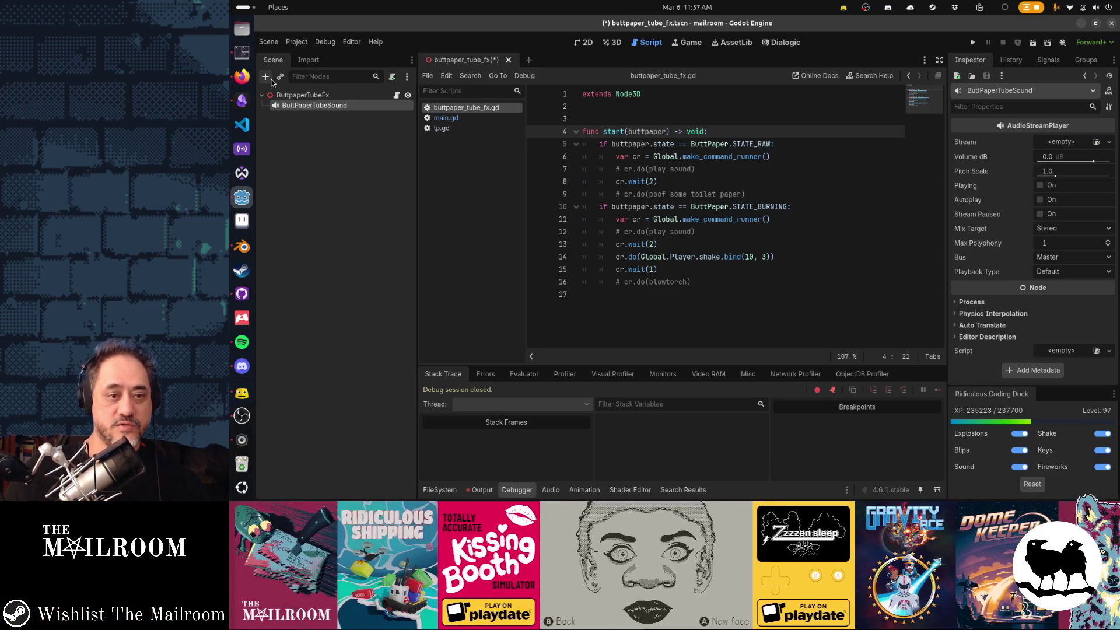
Duplicate it as ButtPaperFireSound and select both sound nodes.
{"action": "key", "text": "ctrl+d"}
{"action": "key", "text": "F2"}
{"action": "type", "text": "ButtPaperFireSou"}
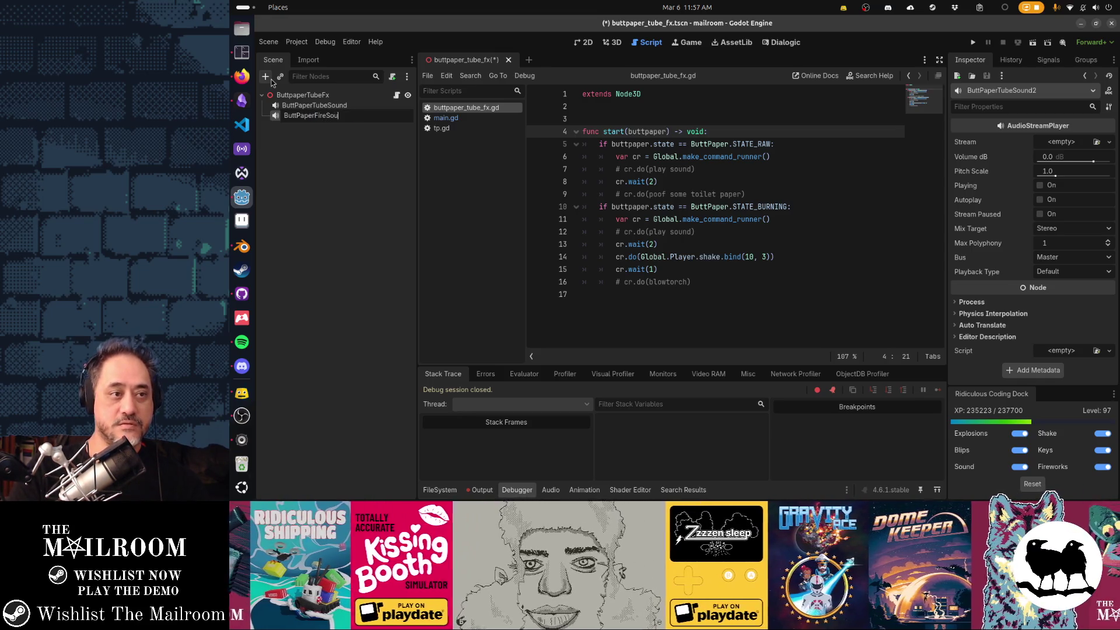
{"action": "type", "text": "nd"}
{"action": "key", "text": "Return"}
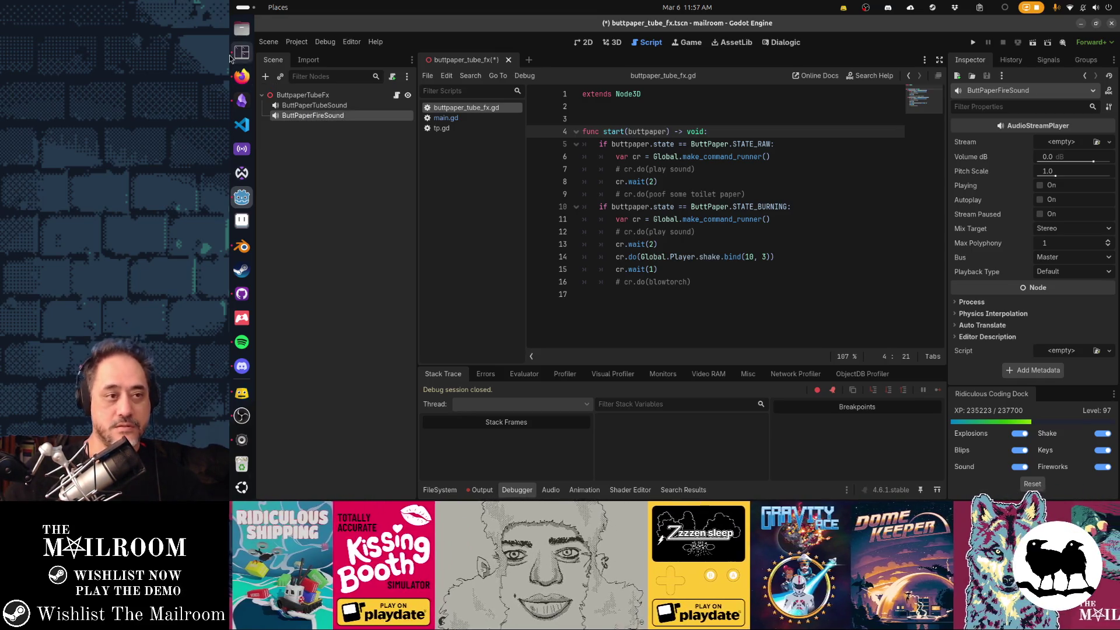
{"action": "left_click", "coordinate": [350, 106], "text": "ctrl"}
{"action": "right_click", "coordinate": [362, 108]}
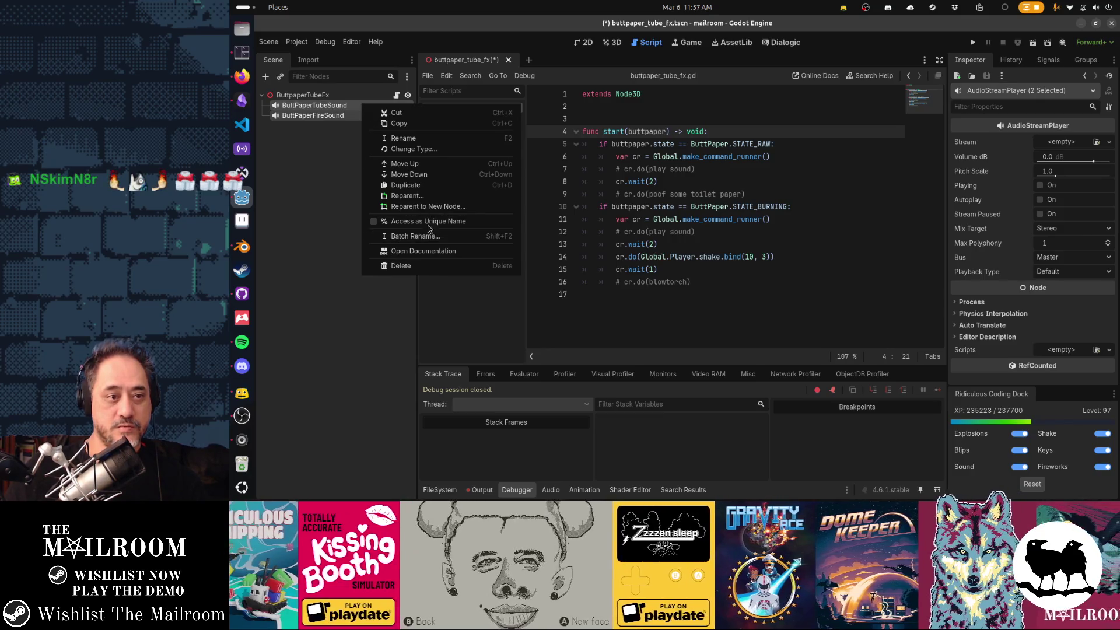
Make both sound nodes unique-name accessible and set the raw branch to call %ButtPaperTubeSound.play.
{"action": "left_click", "coordinate": [430, 221]}
{"action": "double_click", "coordinate": [675, 171]}
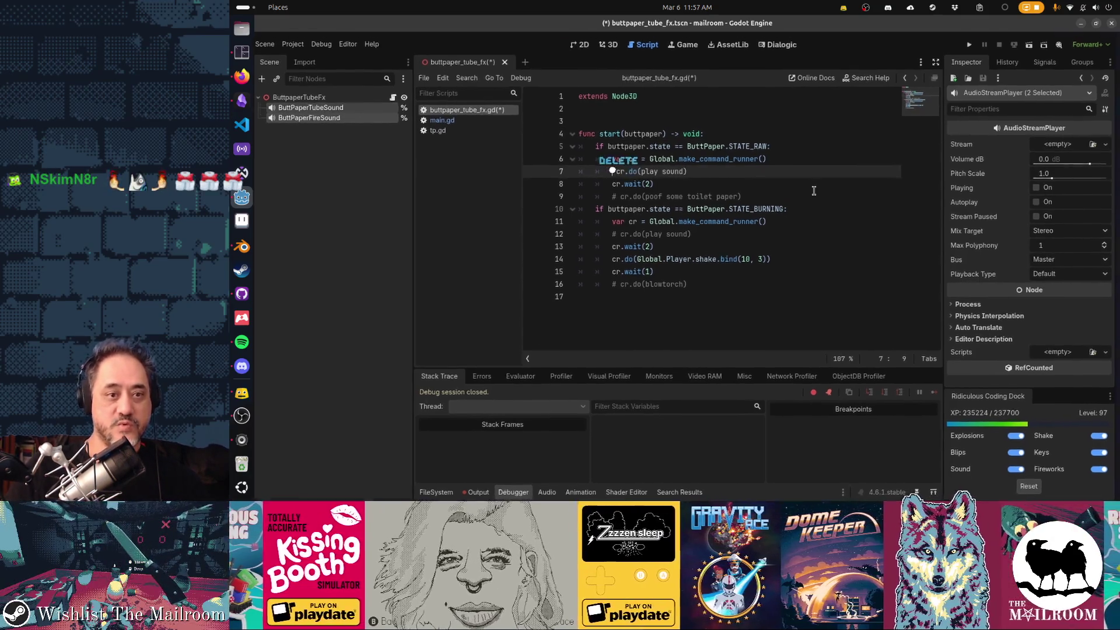
{"action": "key", "text": "ctrl+k"}
{"action": "key", "text": "shift+ctrl+Left"}
{"action": "type", "text": "%"}
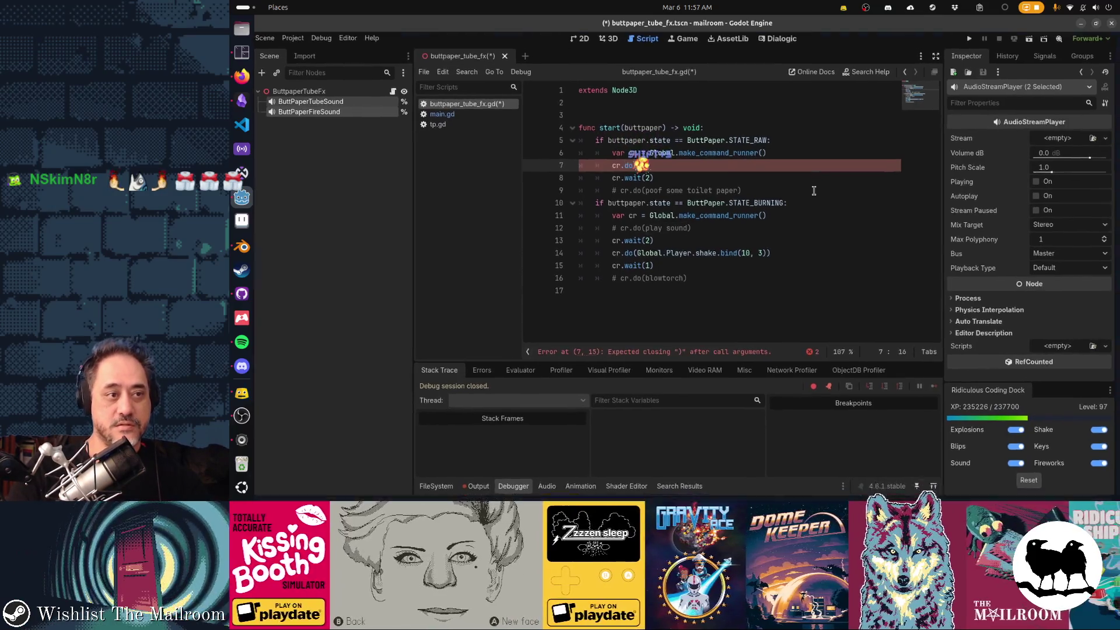
{"action": "type", "text": "ButtPaperT"}
{"action": "key", "text": "Return"}
{"action": "type", "text": ".play"}
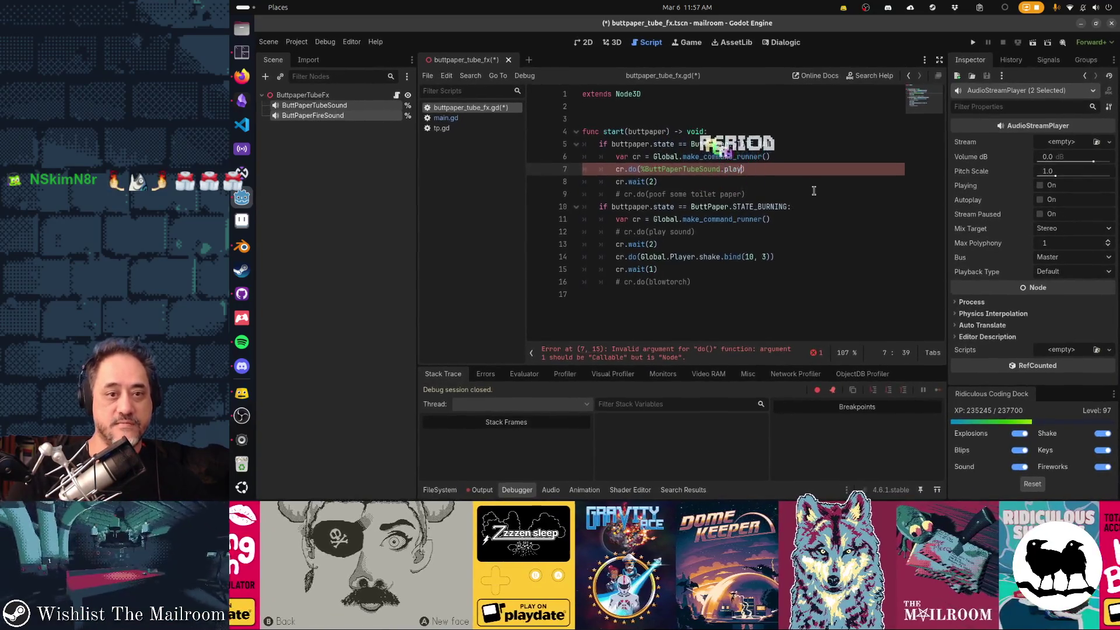
Replace the burning branch's sound placeholder with %ButtPaperFireSound.play.
{"action": "key", "text": "Down"}
{"action": "key", "text": "Down"}
{"action": "key", "text": "Home"}
{"action": "key", "text": "Down"}
{"action": "key", "text": "Down"}
{"action": "key", "text": "Down"}
{"action": "key", "text": "shift+End"}
{"action": "key", "text": "ctrl+v"}
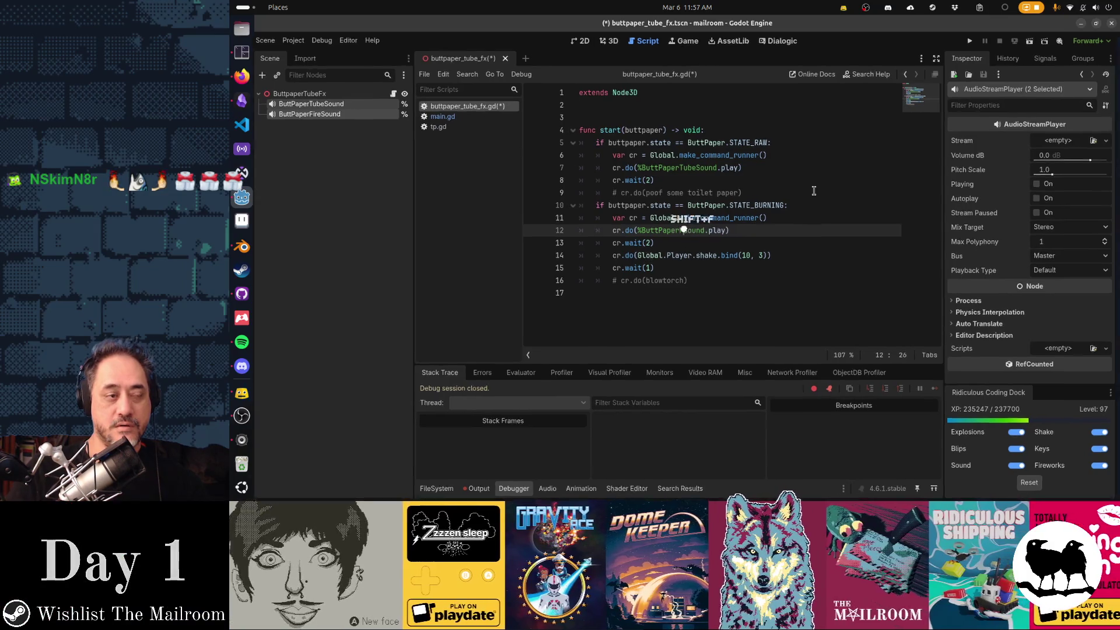
{"action": "type", "text": "Fire"}
{"action": "key", "text": "End"}
Review the toilet paper and blowtorch comments, then save the script.
{"action": "key", "text": "Down"}
{"action": "key", "text": "Down"}
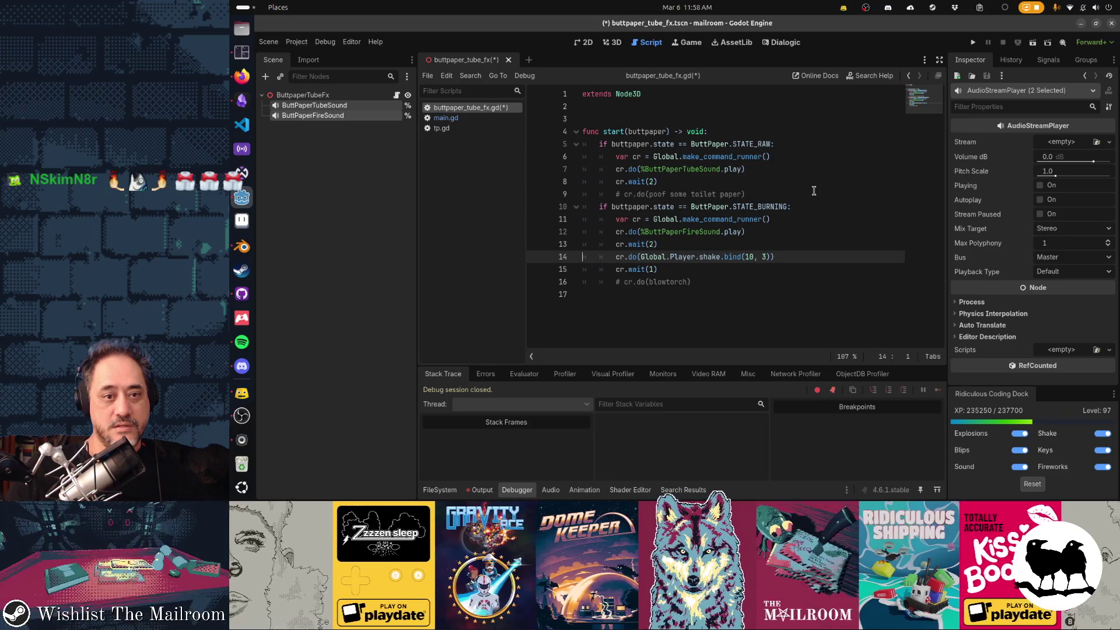
{"action": "key", "text": "Up"}
{"action": "key", "text": "Up"}
{"action": "key", "text": "Up"}
{"action": "key", "text": "End"}
{"action": "key", "text": "shift+Home"}
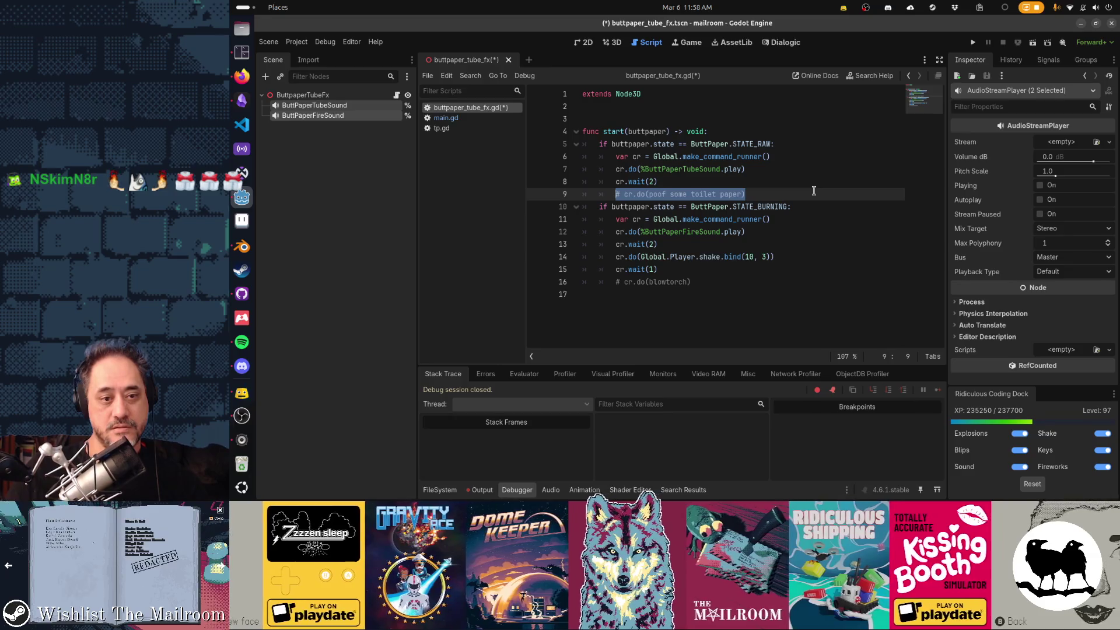
{"action": "key", "text": "Down"}
{"action": "key", "text": "Down"}
{"action": "key", "text": "Down"}
{"action": "key", "text": "shift+End"}
{"action": "key", "text": "Up"}
{"action": "key", "text": "Up"}
{"action": "key", "text": "Up"}
{"action": "key", "text": "Up"}
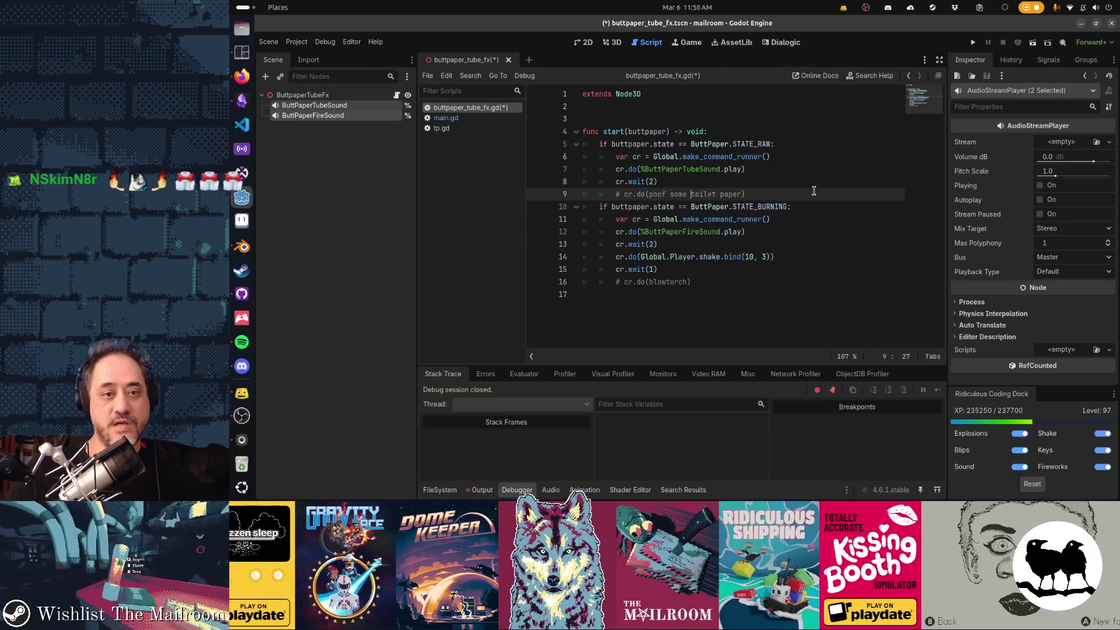
{"action": "key", "text": "End"}
{"action": "key", "text": "shift+Home"}
{"action": "key", "text": "Down"}
{"action": "key", "text": "Down"}
{"action": "key", "text": "Down"}
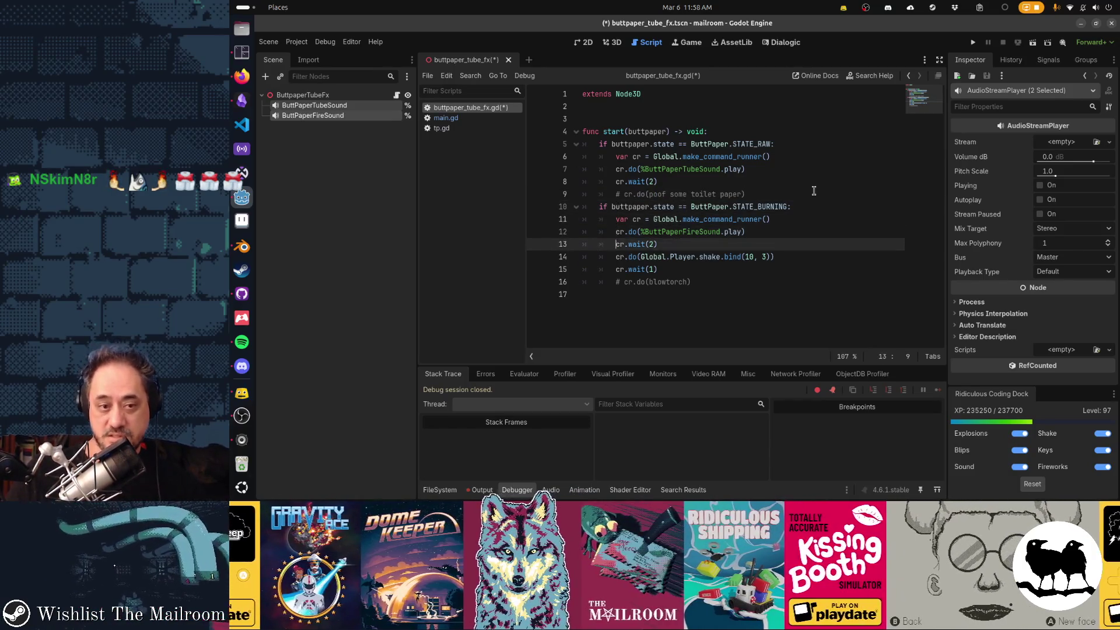
{"action": "key", "text": "shift+End"}
{"action": "key", "text": "Home"}
{"action": "key", "text": "ctrl+s"}
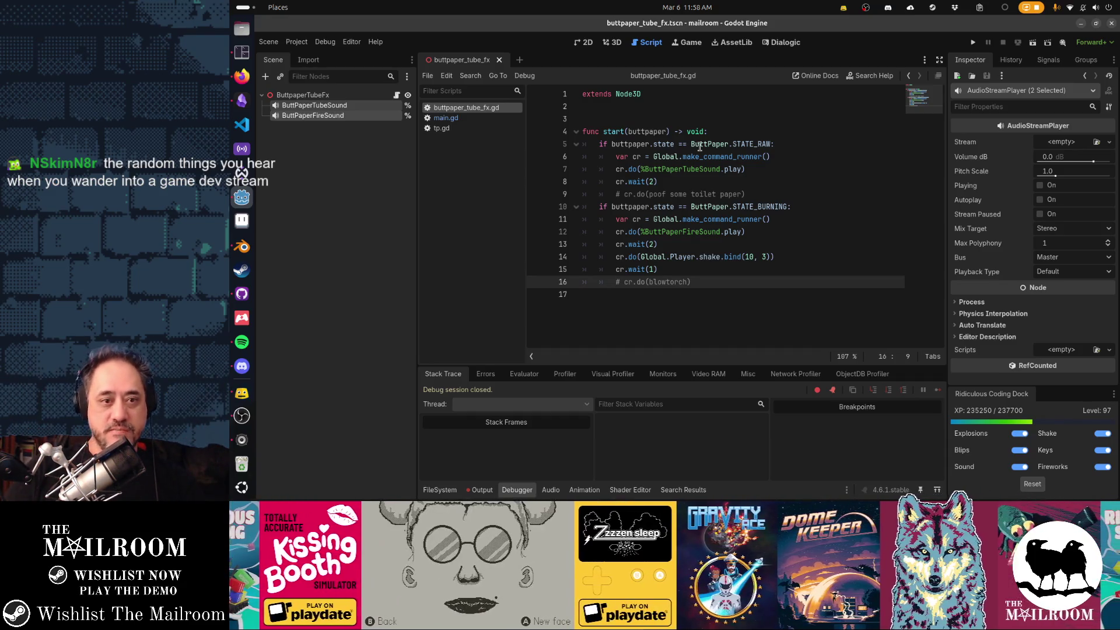
Rename the start parameter buttpaper to tp everywhere and save.
{"action": "double_click", "coordinate": [646, 131]}
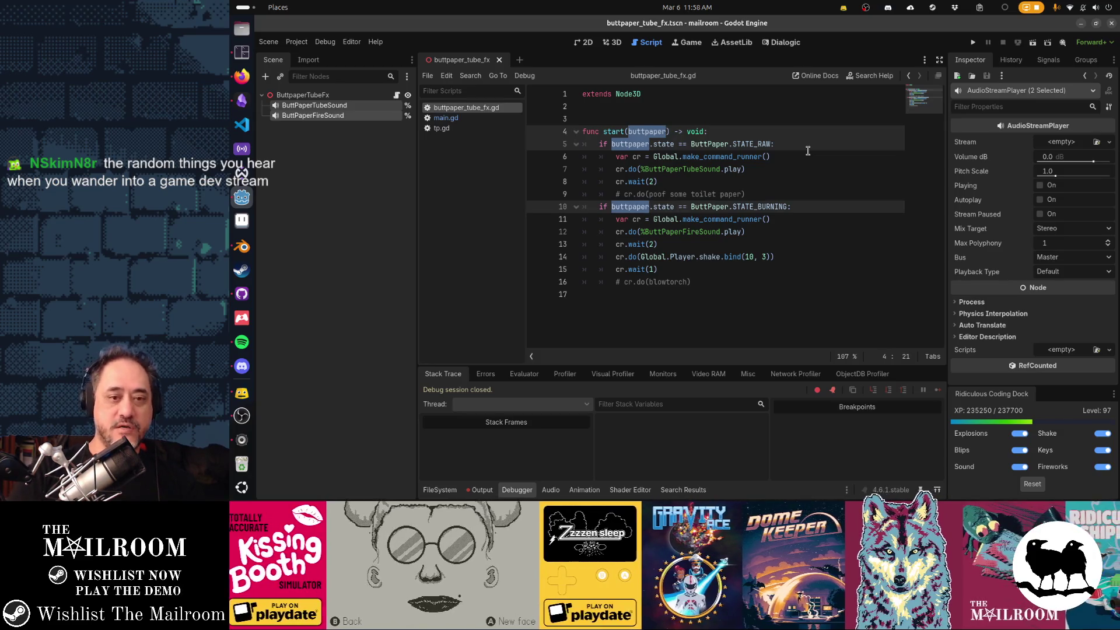
{"action": "type", "text": "tp"}
{"action": "key", "text": "ctrl+End"}
{"action": "key", "text": "ctrl+s"}
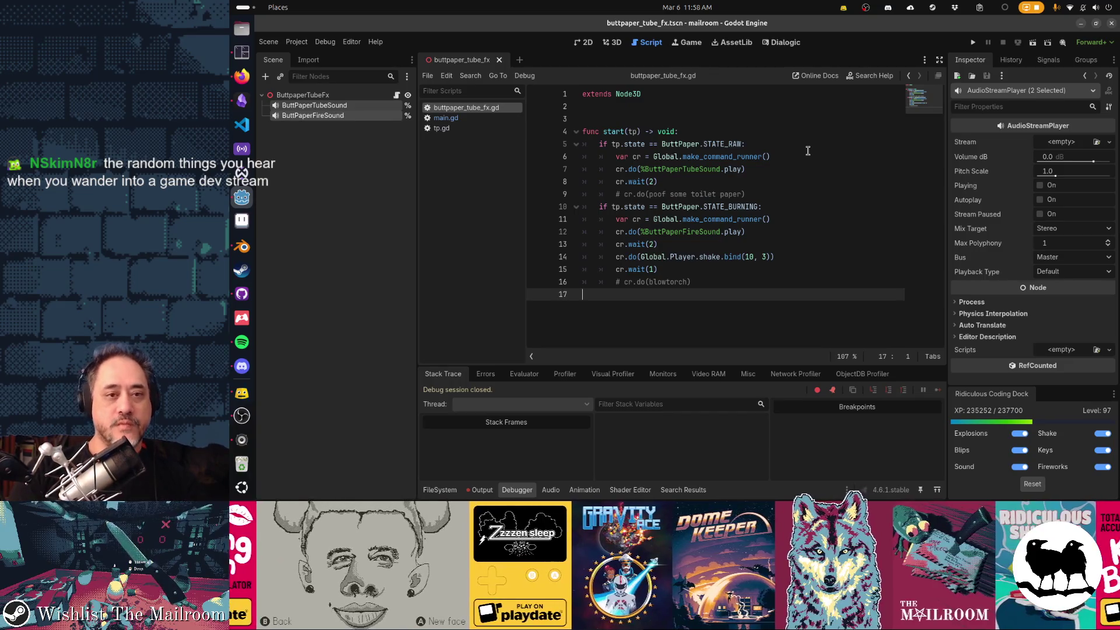
Type the tp parameter as ButtPaper and save the script.
{"action": "key", "text": "Up"}
{"action": "key", "text": "Up"}
{"action": "key", "text": "Up"}
{"action": "key", "text": "Right"}
{"action": "key", "text": "Right"}
{"action": "key", "text": "Right"}
{"action": "key", "text": "Right"}
{"action": "key", "text": "Right"}
{"action": "key", "text": "Right"}
{"action": "type", "text": ": ButtPaper"}
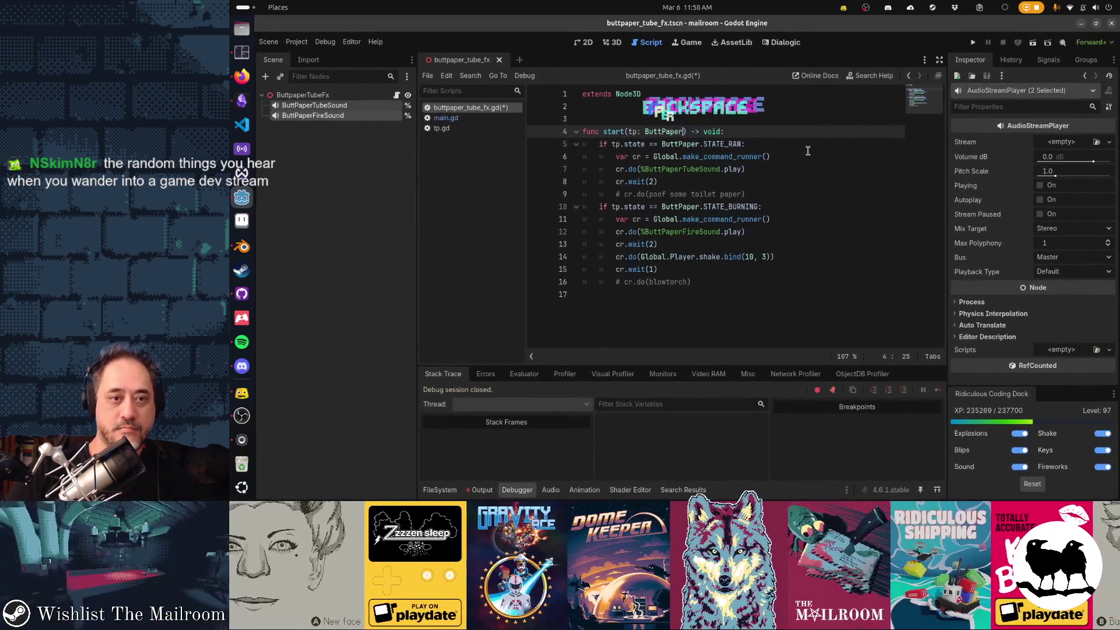
{"action": "key", "text": "Down"}
{"action": "key", "text": "Down"}
{"action": "key", "text": "Down"}
{"action": "key", "text": "ctrl+s"}
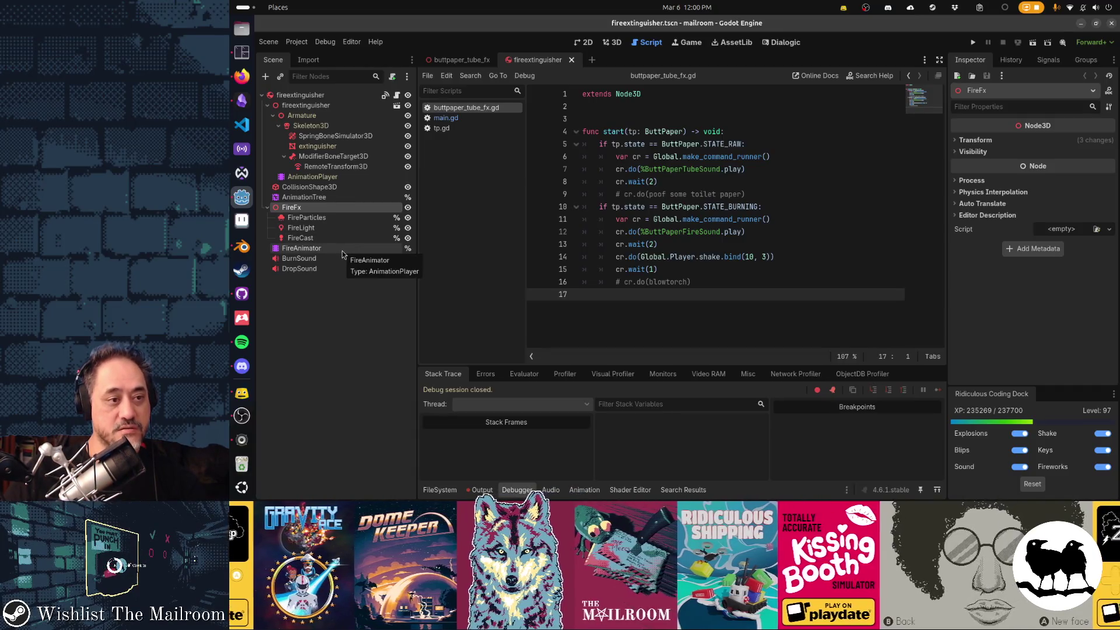
Paste the FireFx branch through FireAnimator under ButtpaperTubeFx in the buttpaper_tube_fx scene.
{"action": "left_click", "coordinate": [342, 251], "text": "shift"}
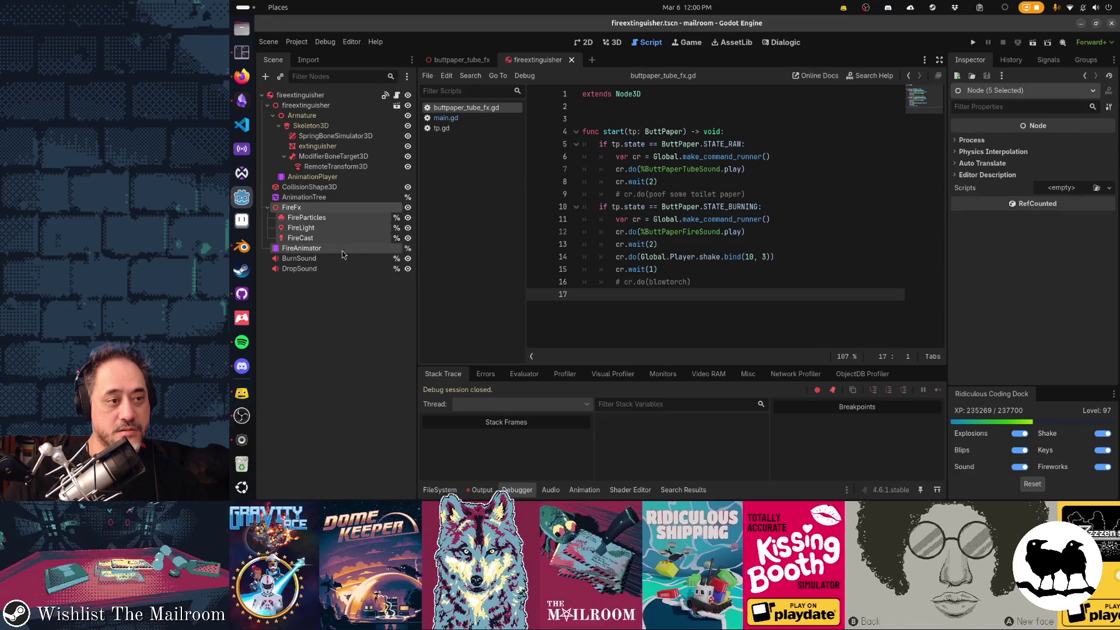
{"action": "left_click", "coordinate": [461, 60]}
{"action": "left_click", "coordinate": [343, 95]}
{"action": "key", "text": "ctrl+v"}
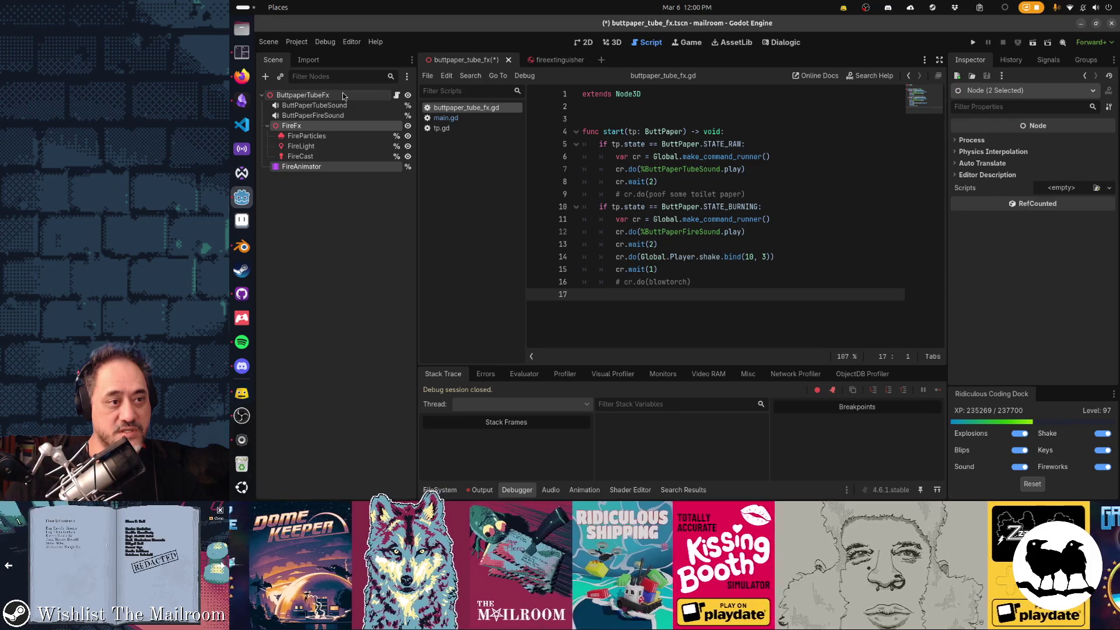
With FireAnimator selected, switch the 3D viewport to Perspective view.
{"action": "left_click", "coordinate": [352, 168]}
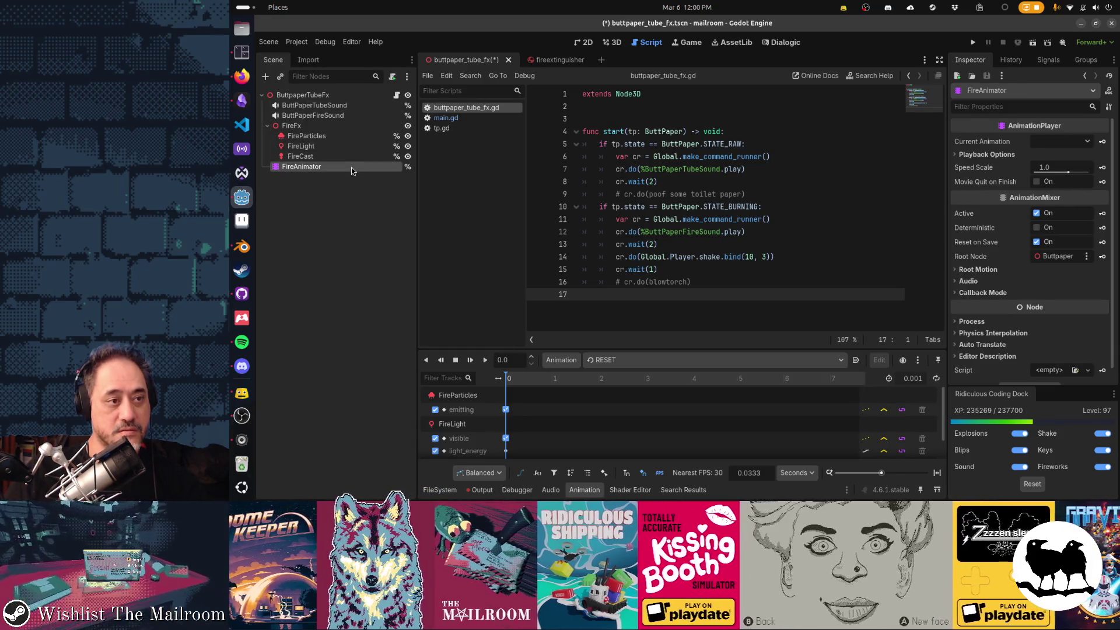
{"action": "key", "text": "ctrl+F2"}
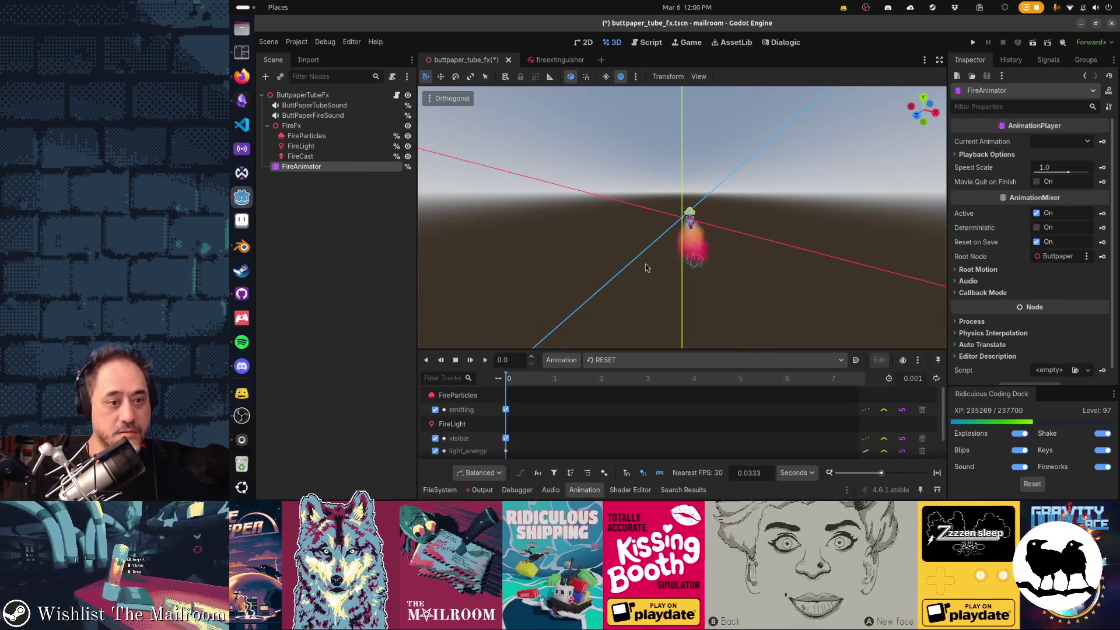
{"action": "left_click", "coordinate": [451, 98]}
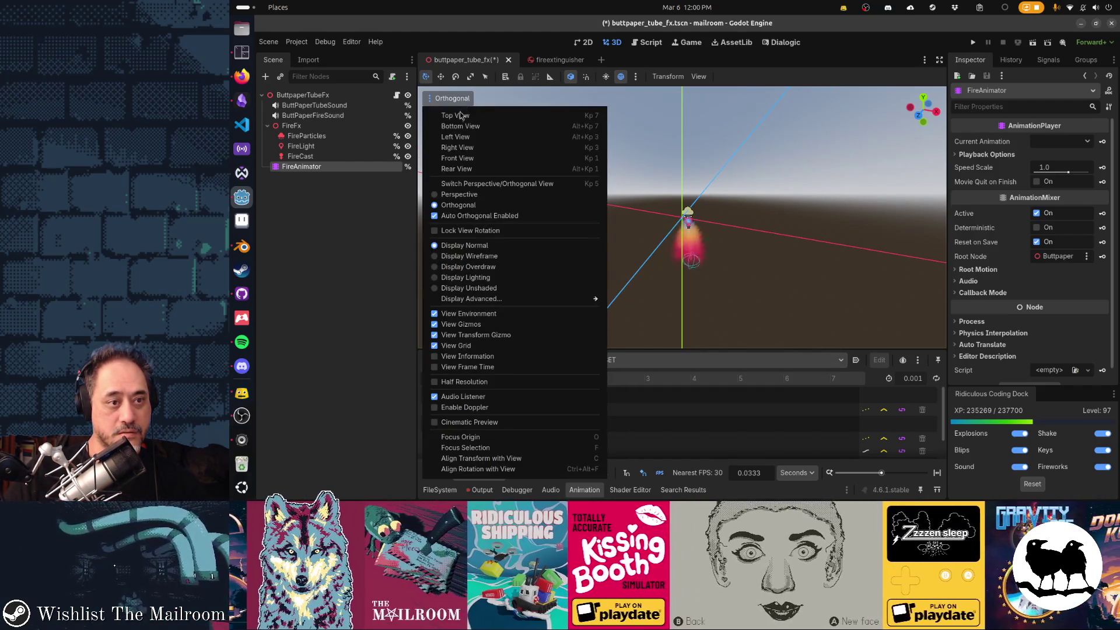
{"action": "left_click", "coordinate": [479, 195]}
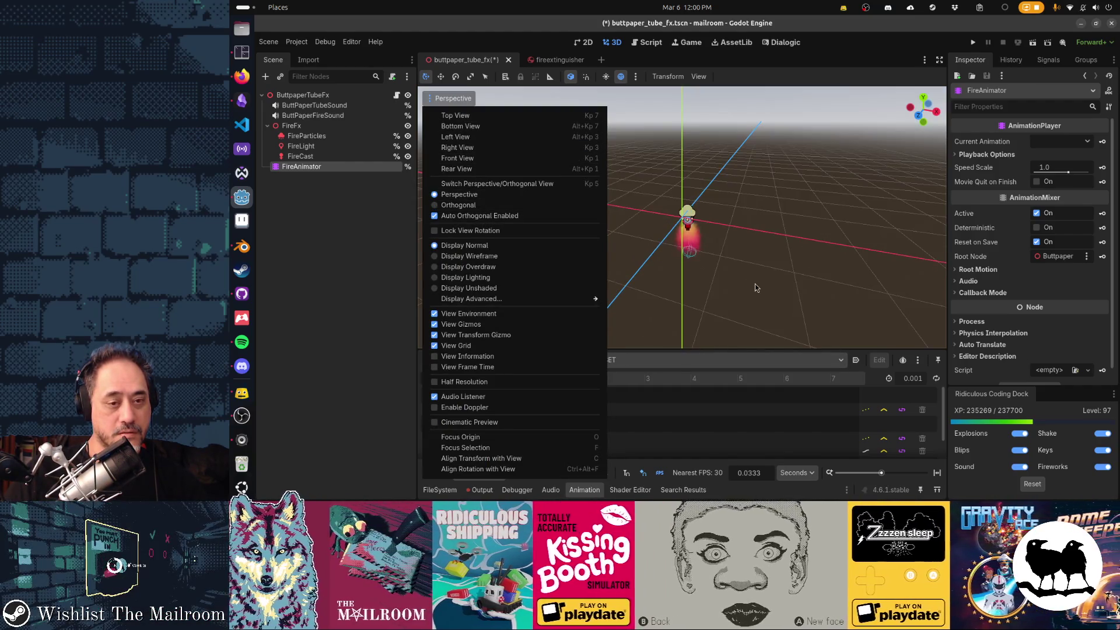
{"action": "left_click", "coordinate": [761, 287]}
{"action": "scroll", "coordinate": [741, 280], "scroll_direction": "up", "scroll_amount": 5}
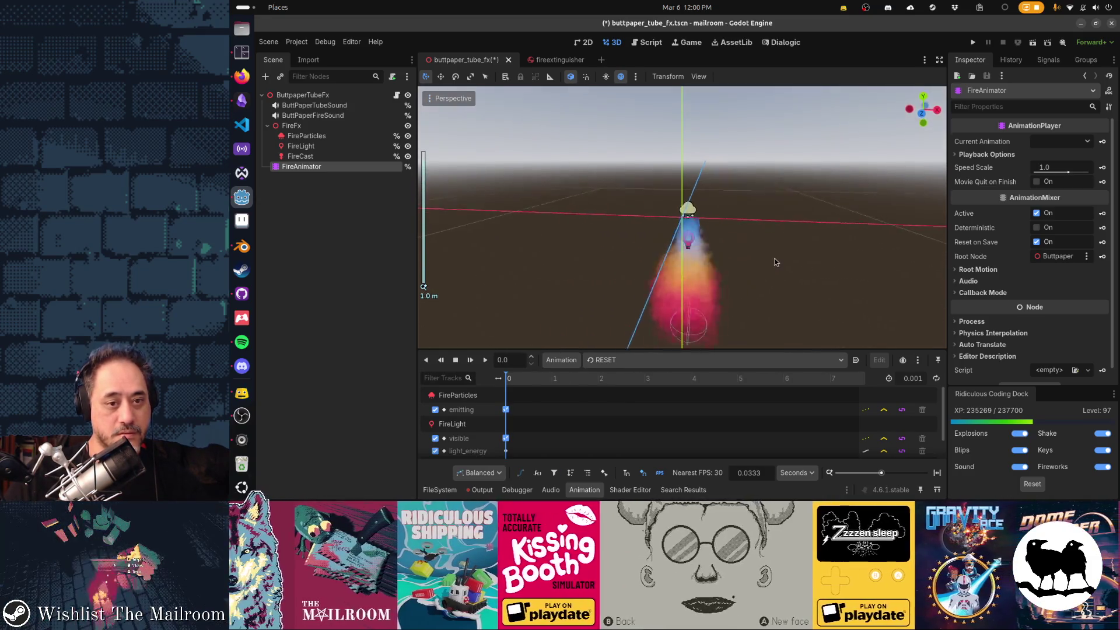
Preview the stop_burn animation, then load burn again and play it from the start.
{"action": "left_click", "coordinate": [613, 360]}
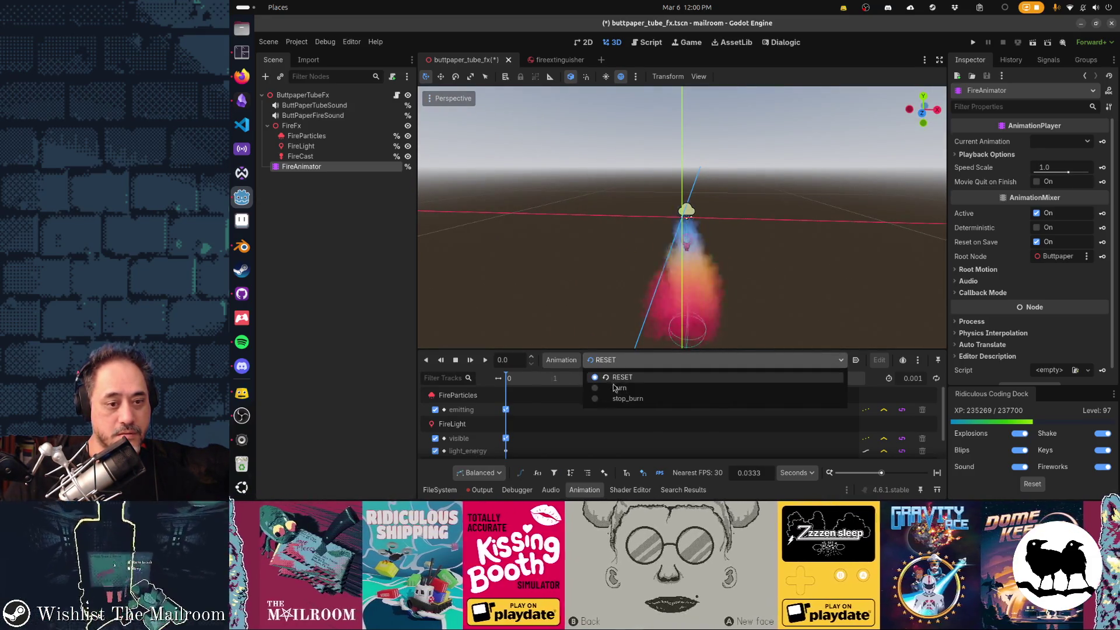
{"action": "left_click", "coordinate": [617, 389]}
{"action": "left_click", "coordinate": [621, 360]}
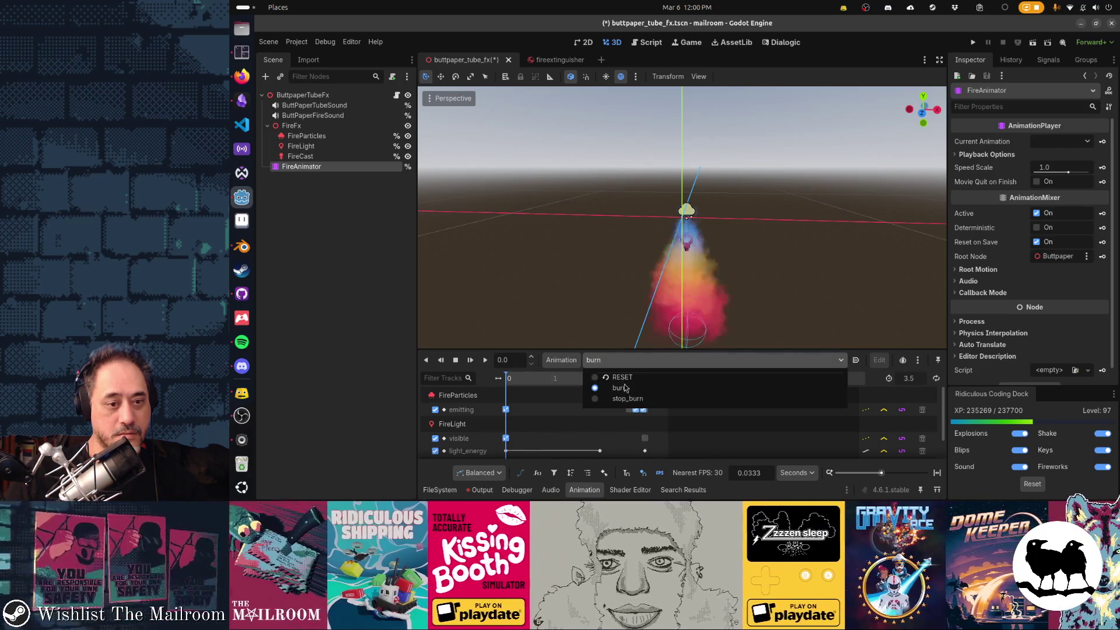
{"action": "left_click", "coordinate": [627, 398]}
{"action": "left_click", "coordinate": [470, 362]}
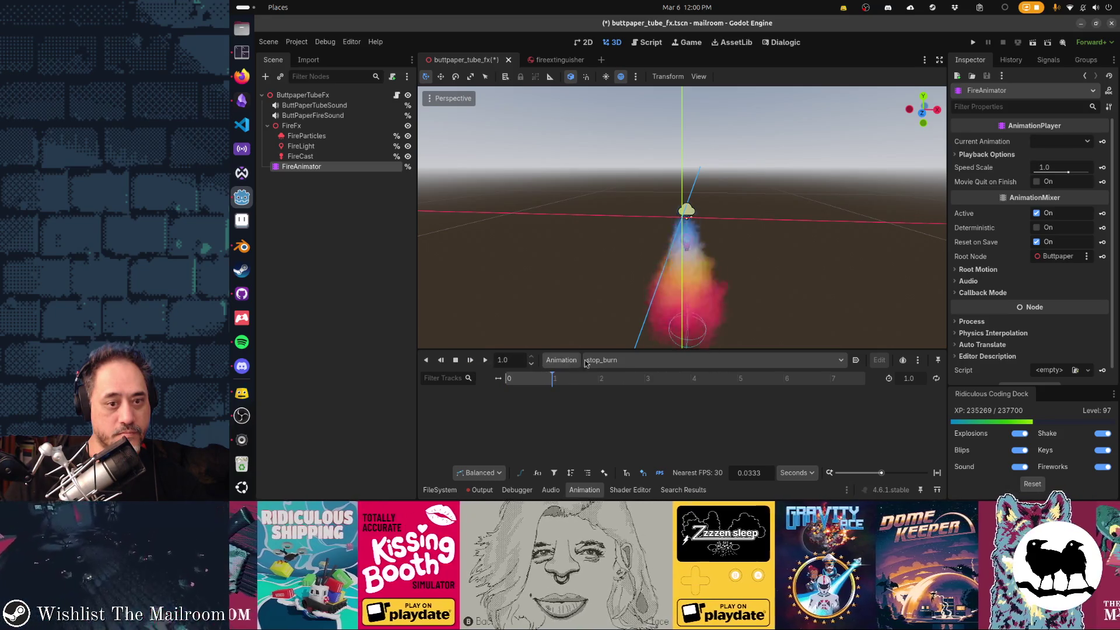
{"action": "left_click", "coordinate": [651, 360]}
{"action": "left_click", "coordinate": [616, 389]}
{"action": "left_click", "coordinate": [470, 360]}
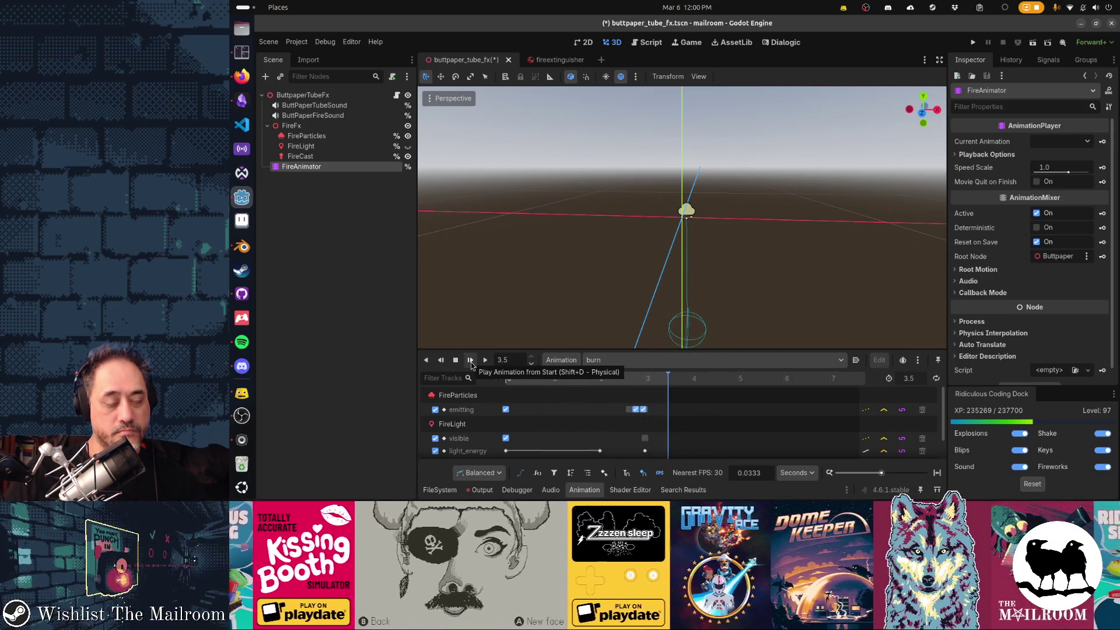
Replay burn, then load stop_burn and play it from the start.
{"action": "left_click", "coordinate": [470, 360]}
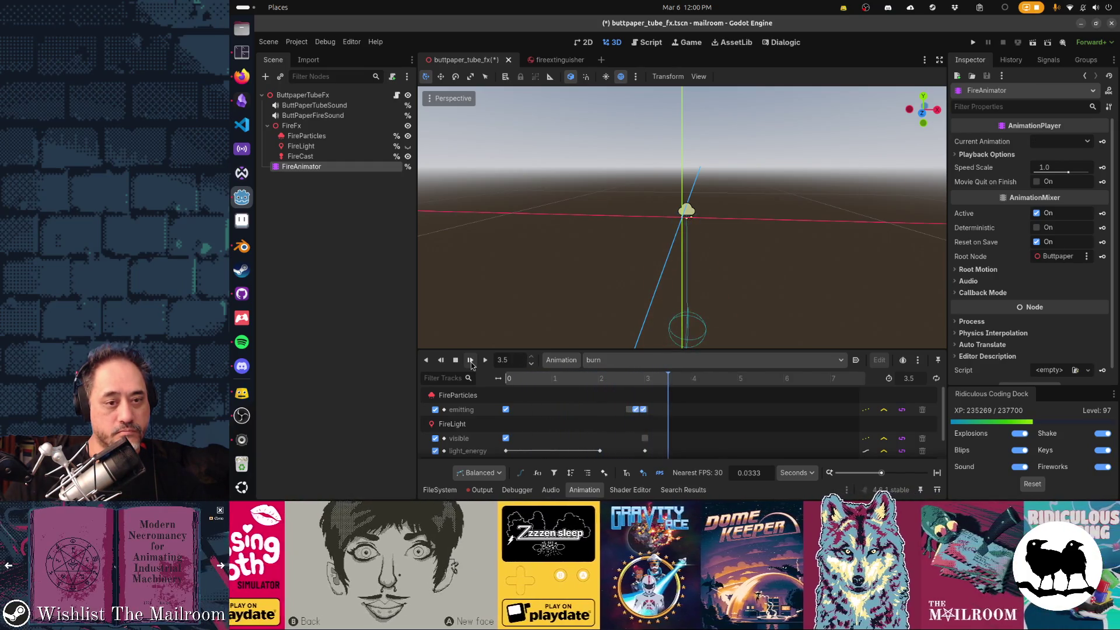
{"action": "left_click", "coordinate": [587, 360]}
{"action": "left_click", "coordinate": [606, 400]}
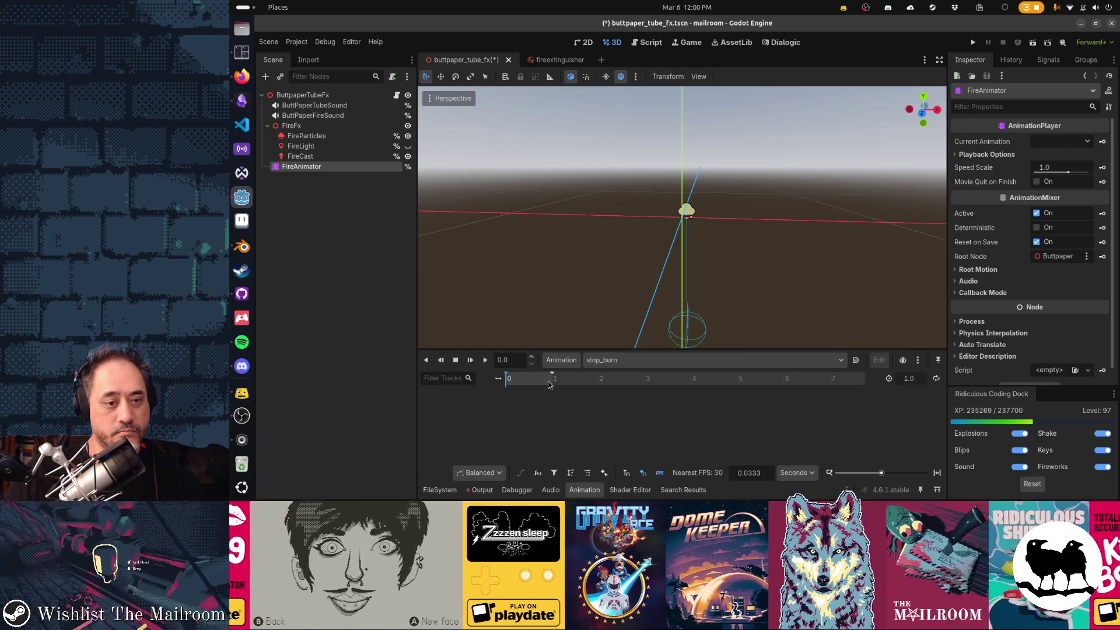
{"action": "left_click", "coordinate": [472, 361]}
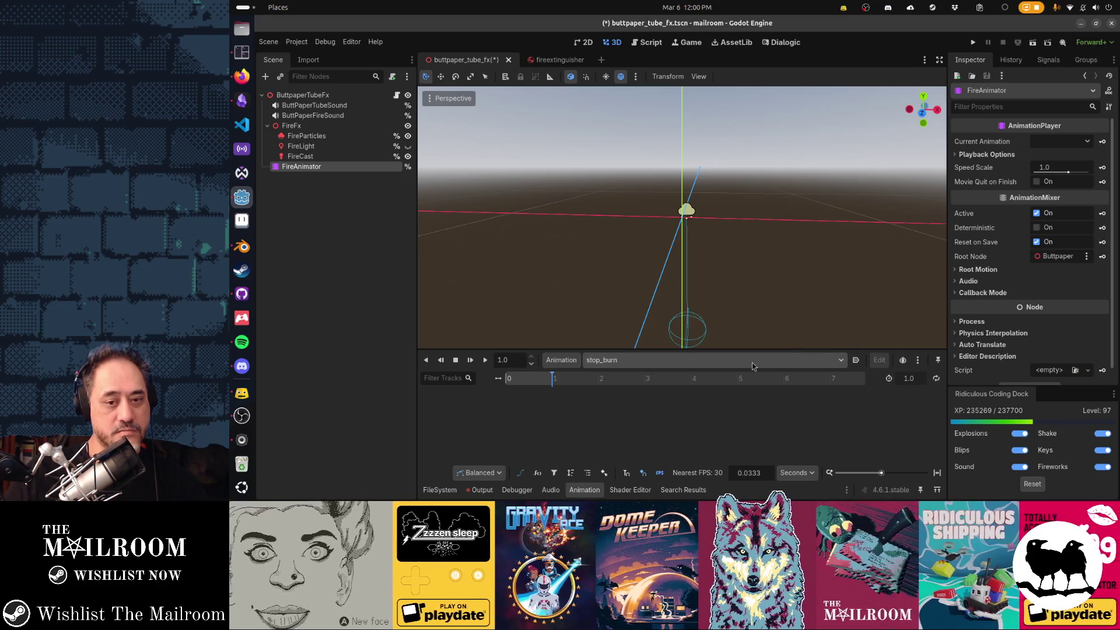
Remove the stop_burn animation via Animation > Remove and confirm with OK.
{"action": "left_click", "coordinate": [563, 361]}
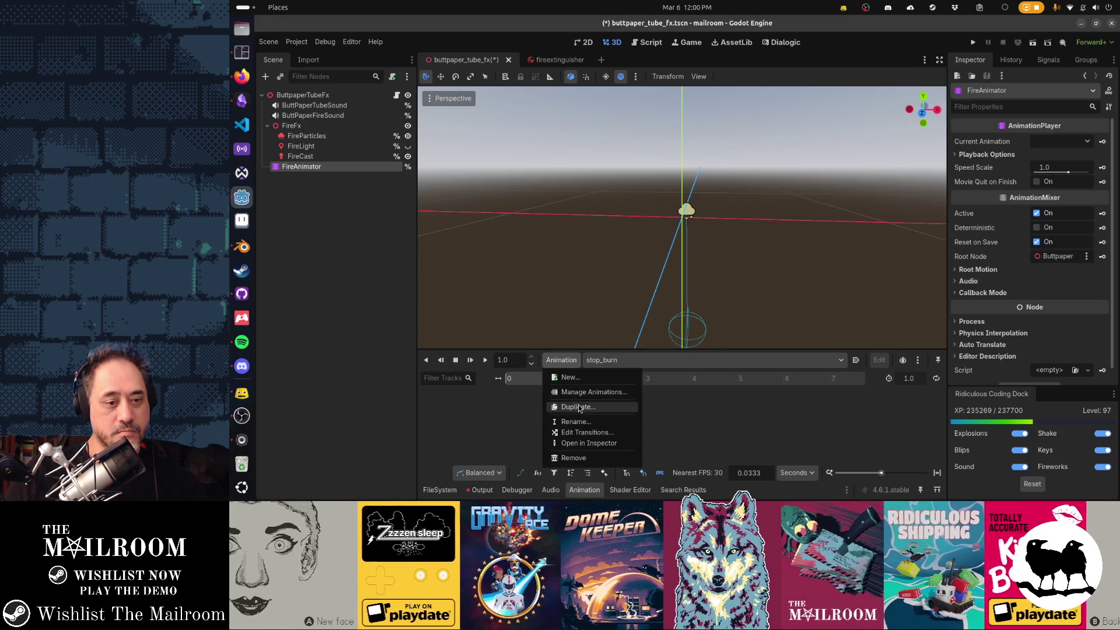
{"action": "left_click", "coordinate": [584, 458]}
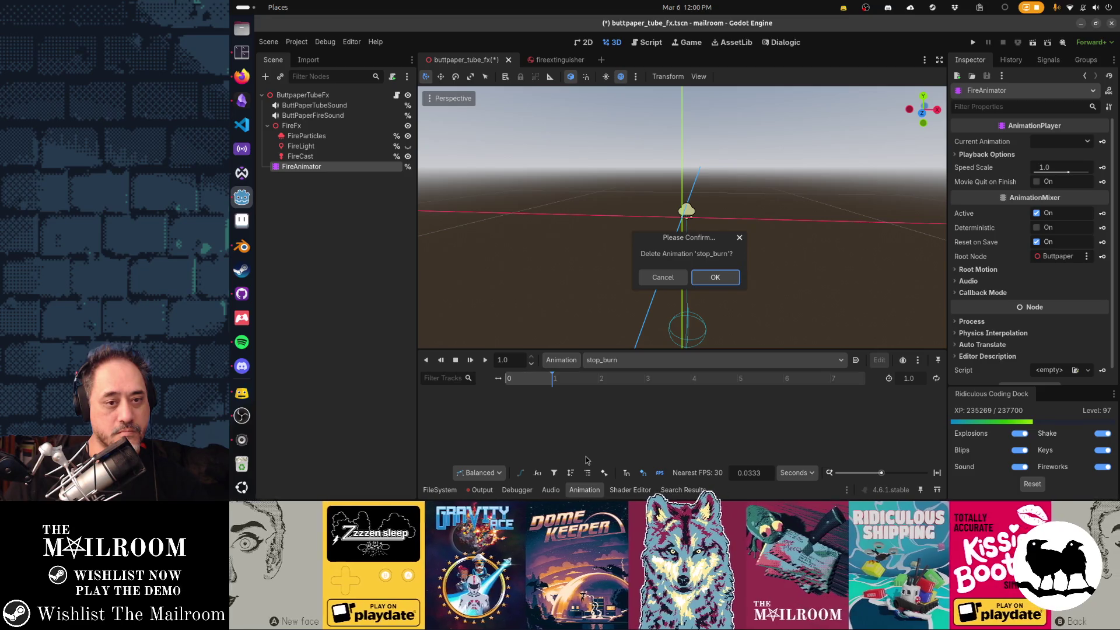
{"action": "left_click", "coordinate": [713, 279]}
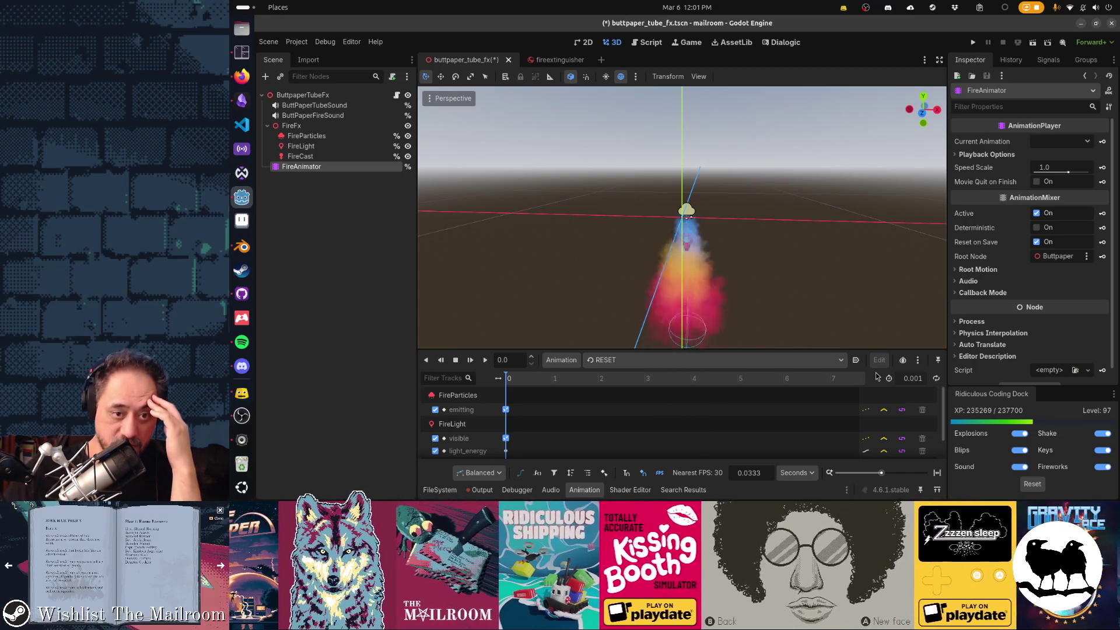
{"action": "left_click", "coordinate": [561, 359]}
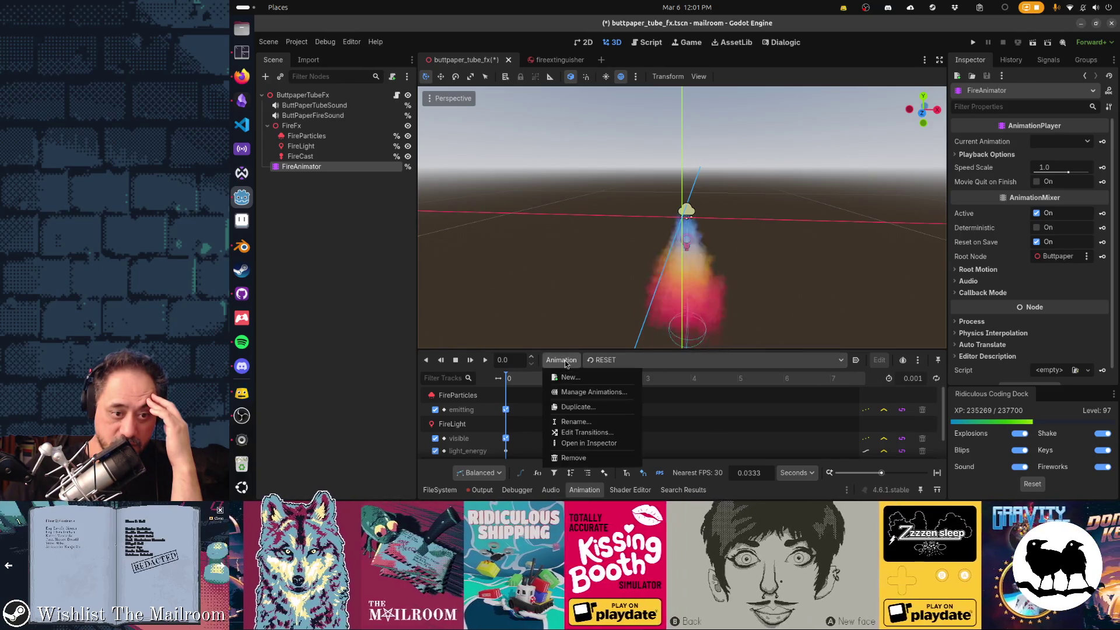
{"action": "left_click", "coordinate": [584, 394]}
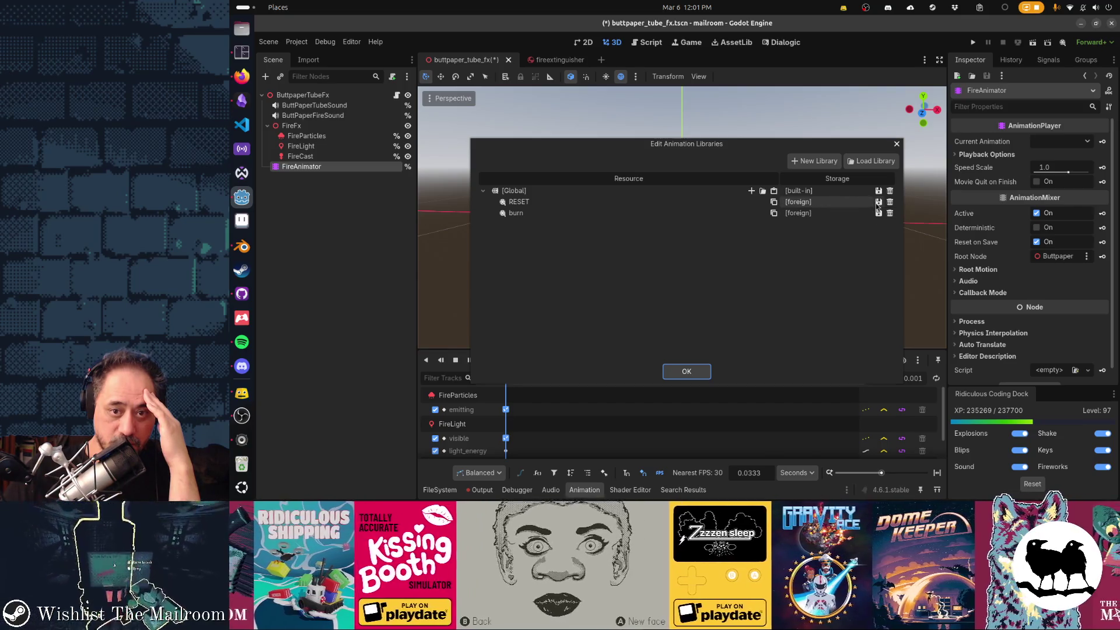
{"action": "left_click", "coordinate": [709, 372]}
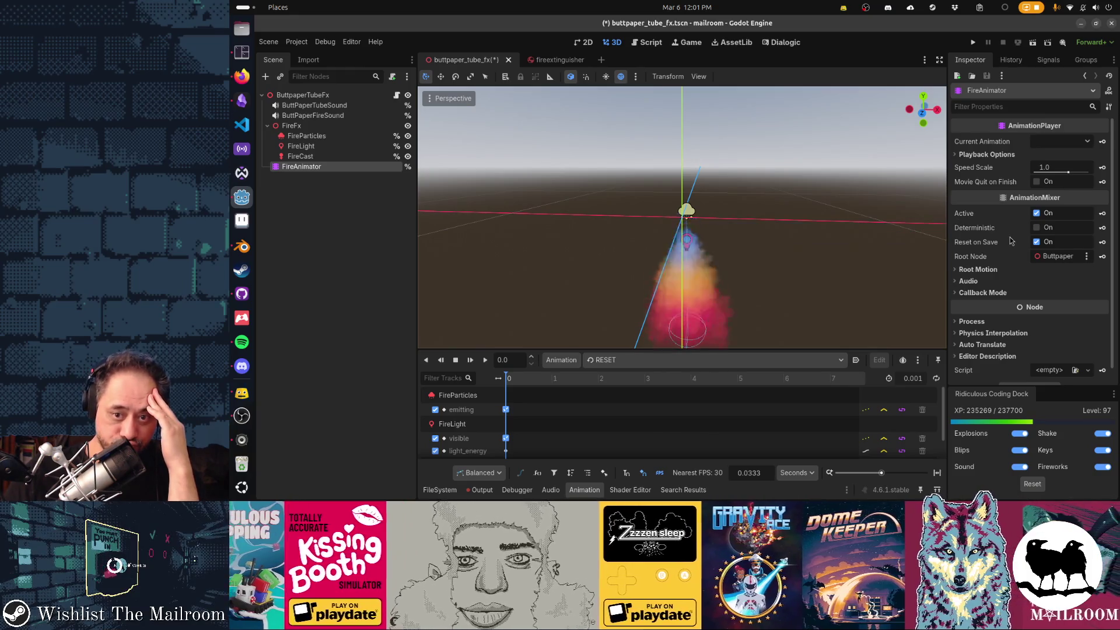
{"action": "scroll", "coordinate": [1011, 240], "scroll_direction": "down", "scroll_amount": 1}
{"action": "scroll", "coordinate": [1011, 240], "scroll_direction": "up", "scroll_amount": 1}
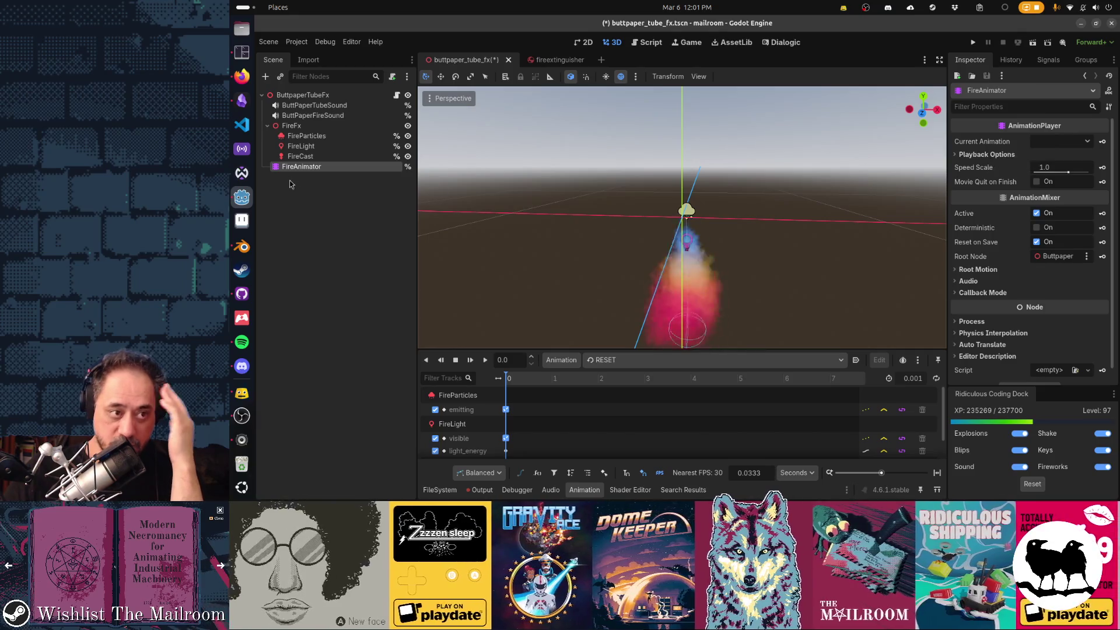
{"action": "scroll", "coordinate": [1015, 327], "scroll_direction": "down", "scroll_amount": 1}
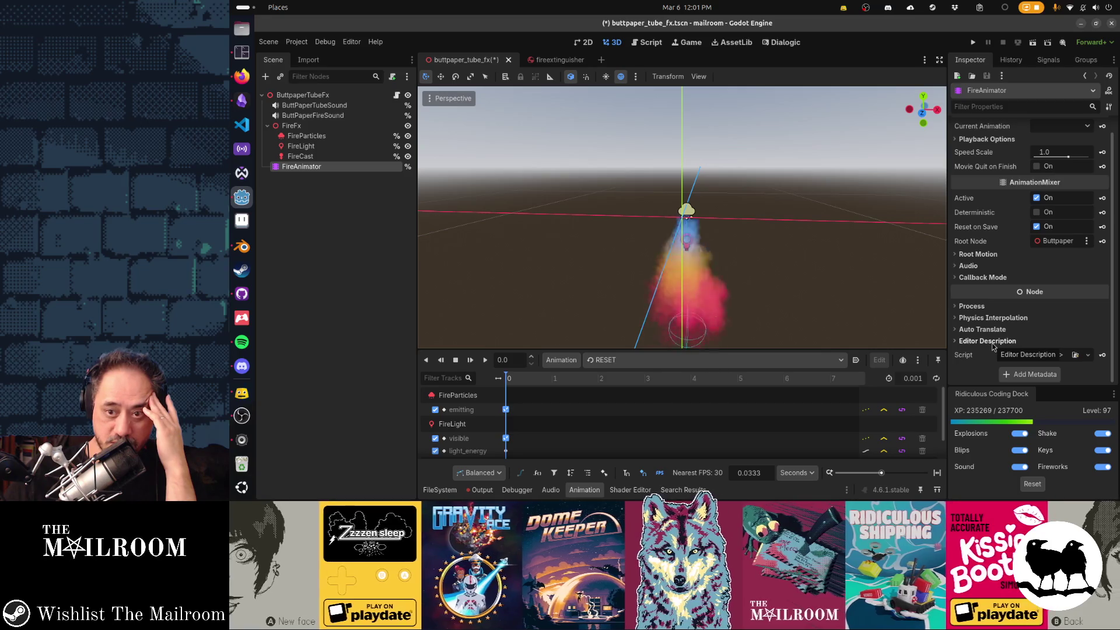
{"action": "scroll", "coordinate": [993, 347], "scroll_direction": "up", "scroll_amount": 1}
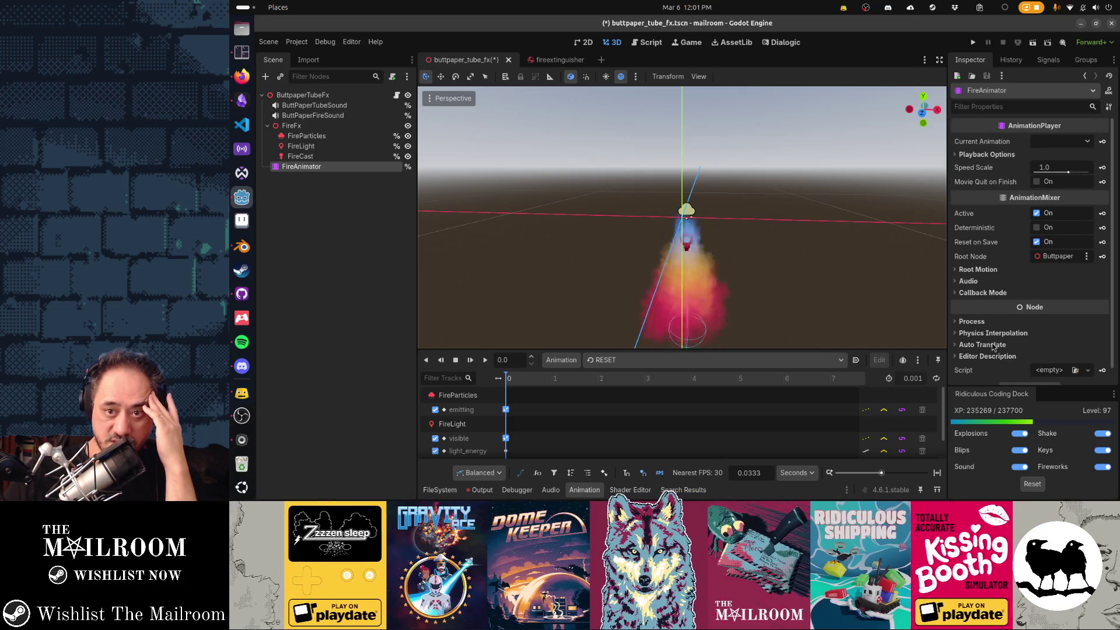
{"action": "left_click", "coordinate": [988, 155]}
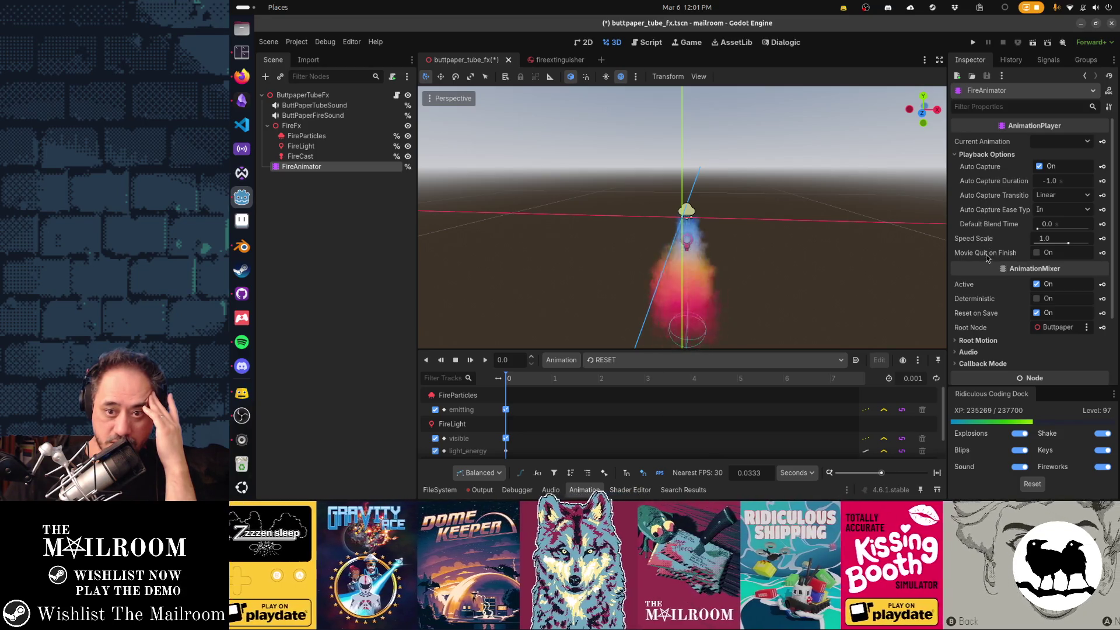
{"action": "left_click", "coordinate": [970, 154]}
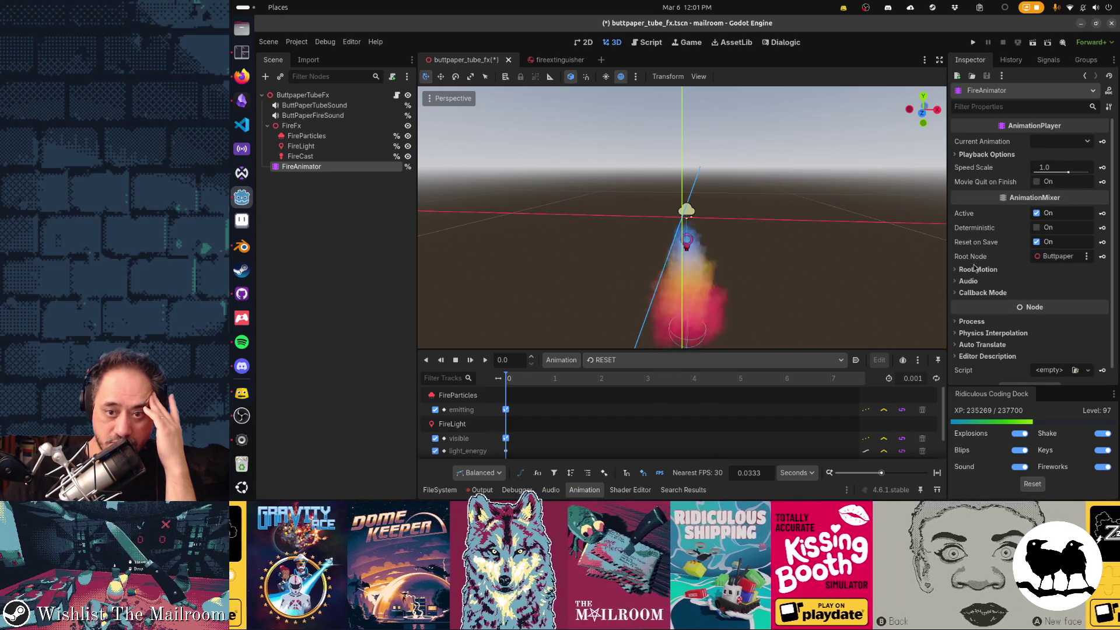
{"action": "left_click", "coordinate": [977, 293]}
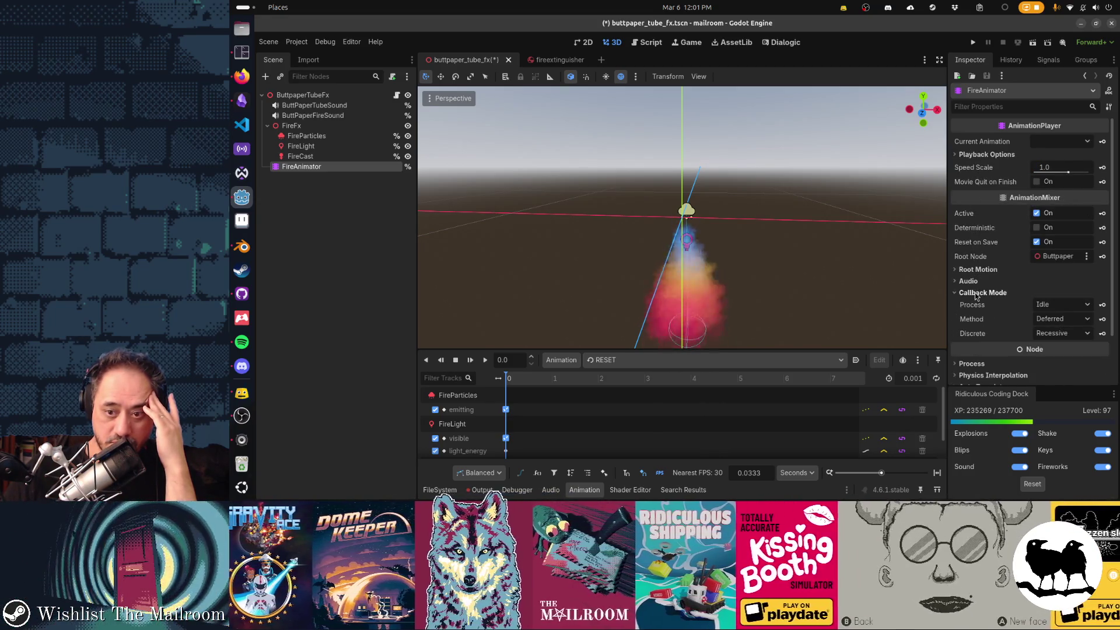
{"action": "left_click", "coordinate": [977, 293]}
{"action": "left_click", "coordinate": [562, 360]}
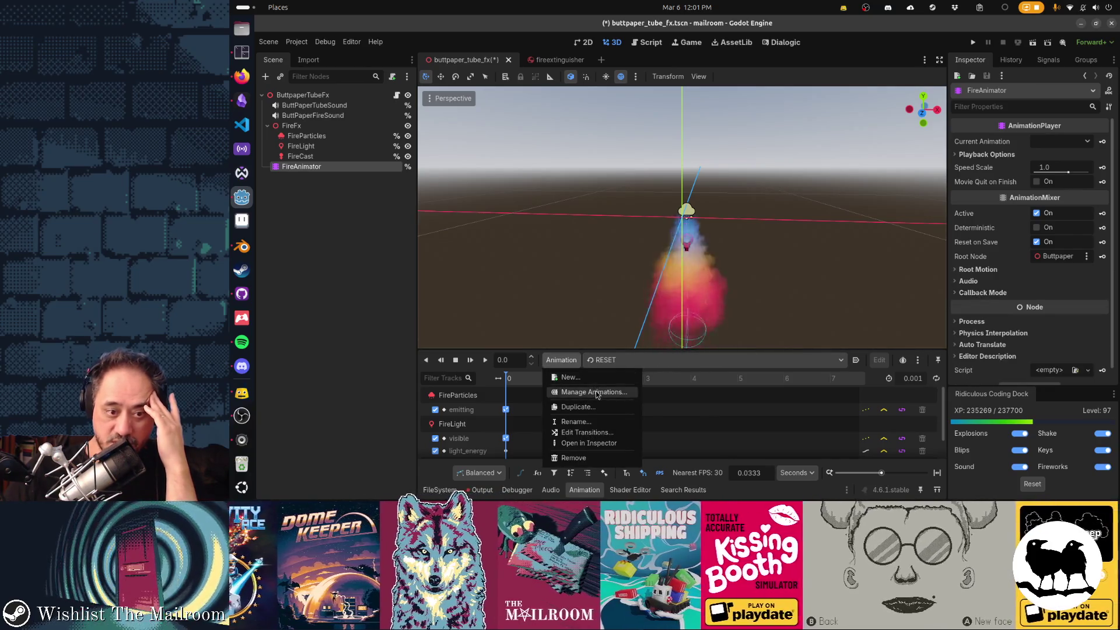
In the animation libraries overview, make the RESET and burn animations built-in to the scene.
{"action": "left_click", "coordinate": [595, 392]}
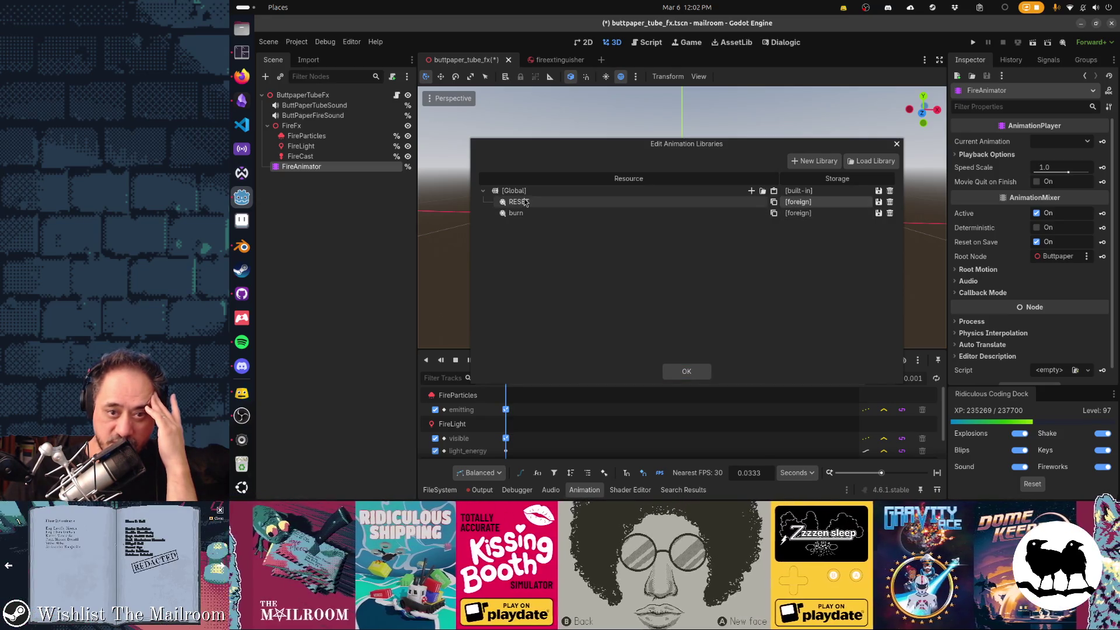
{"action": "left_click", "coordinate": [879, 203]}
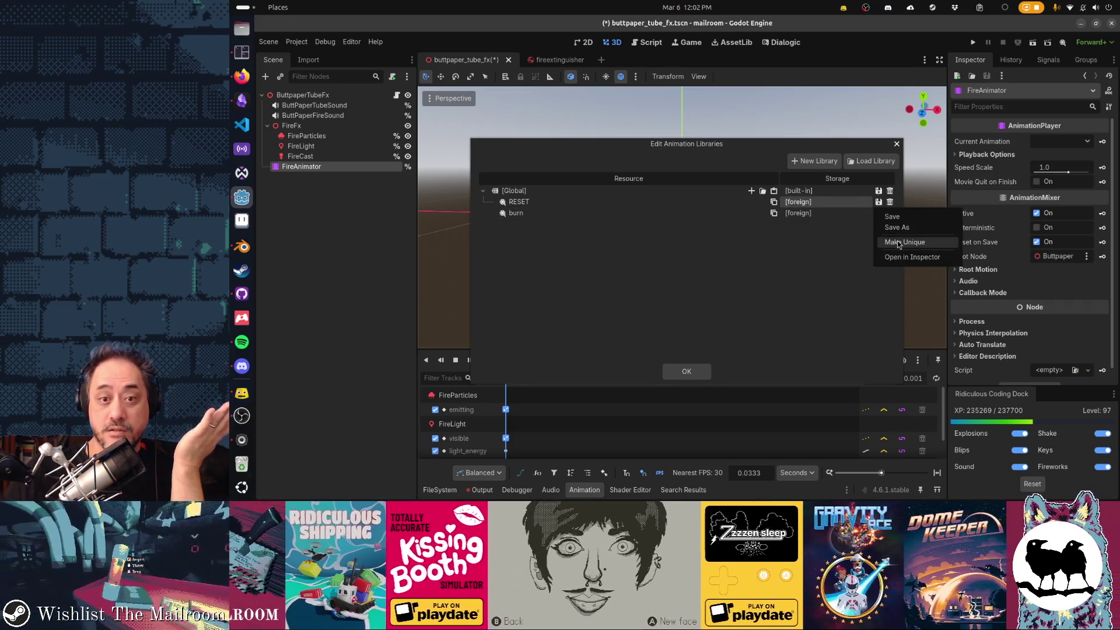
{"action": "left_click", "coordinate": [899, 243]}
{"action": "left_click", "coordinate": [880, 214]}
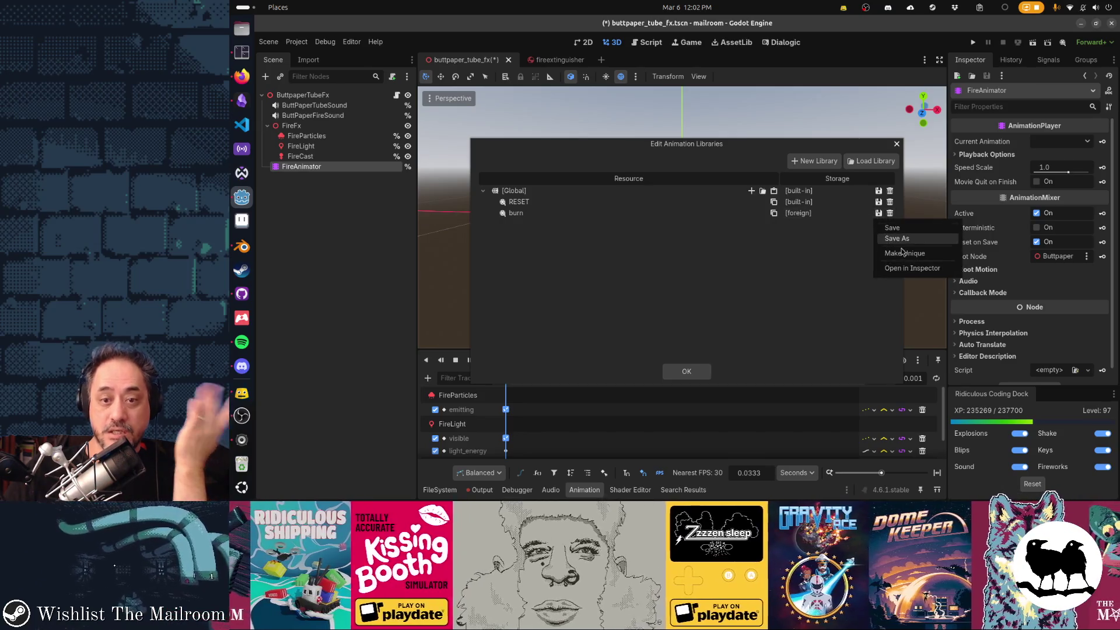
{"action": "left_click", "coordinate": [902, 253]}
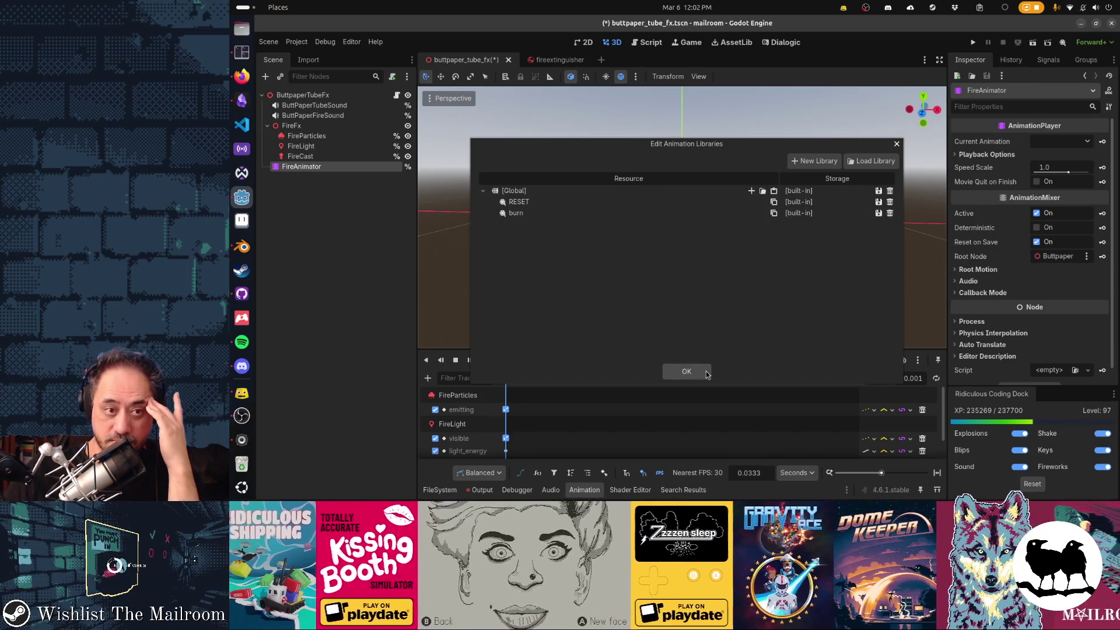
{"action": "left_click", "coordinate": [705, 372]}
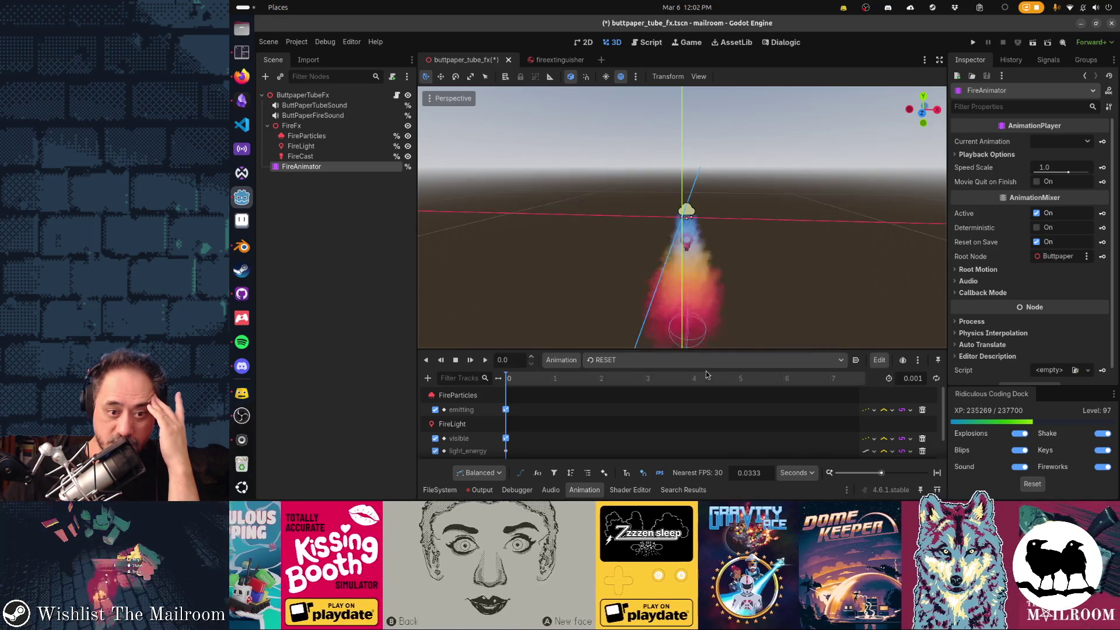
Load the burn animation and play it from the start several times.
{"action": "left_click", "coordinate": [684, 362]}
{"action": "left_click", "coordinate": [659, 388]}
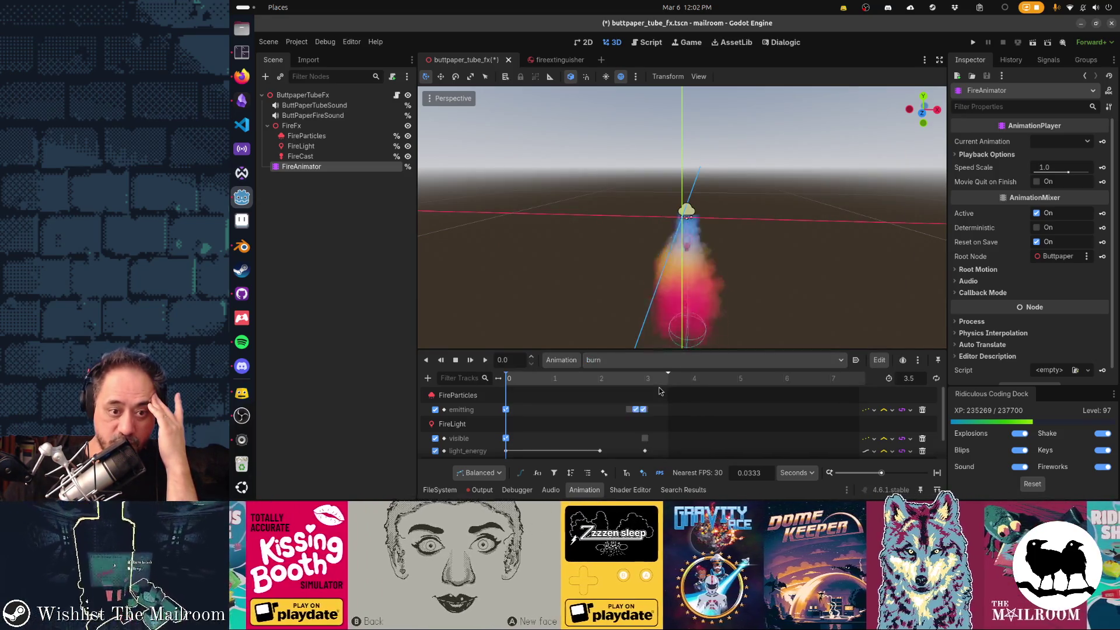
{"action": "left_click", "coordinate": [469, 361]}
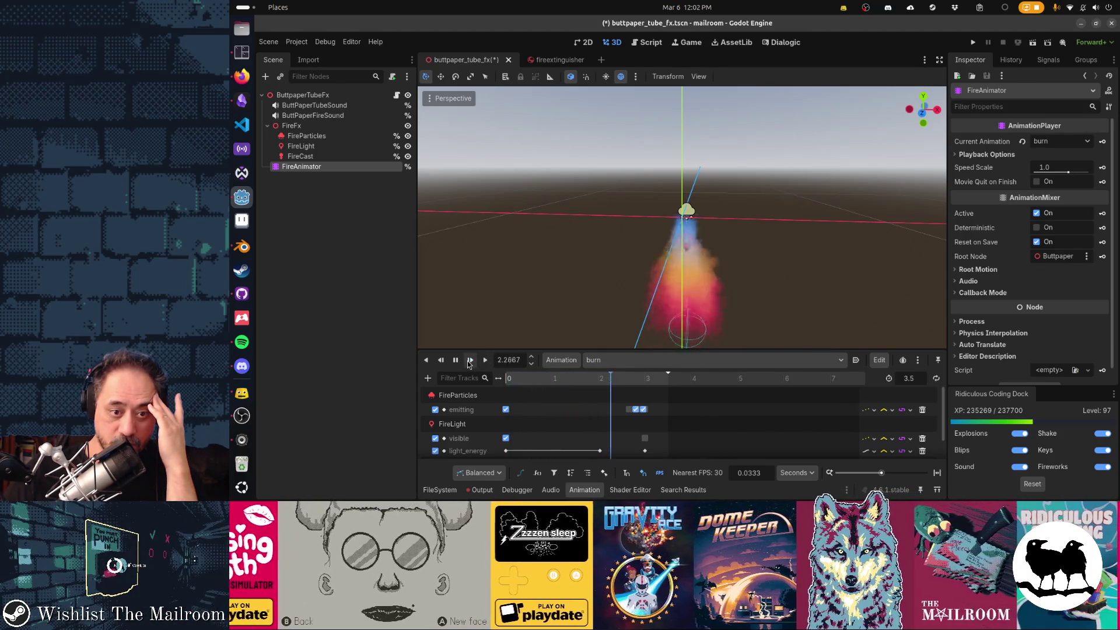
{"action": "left_click", "coordinate": [468, 361]}
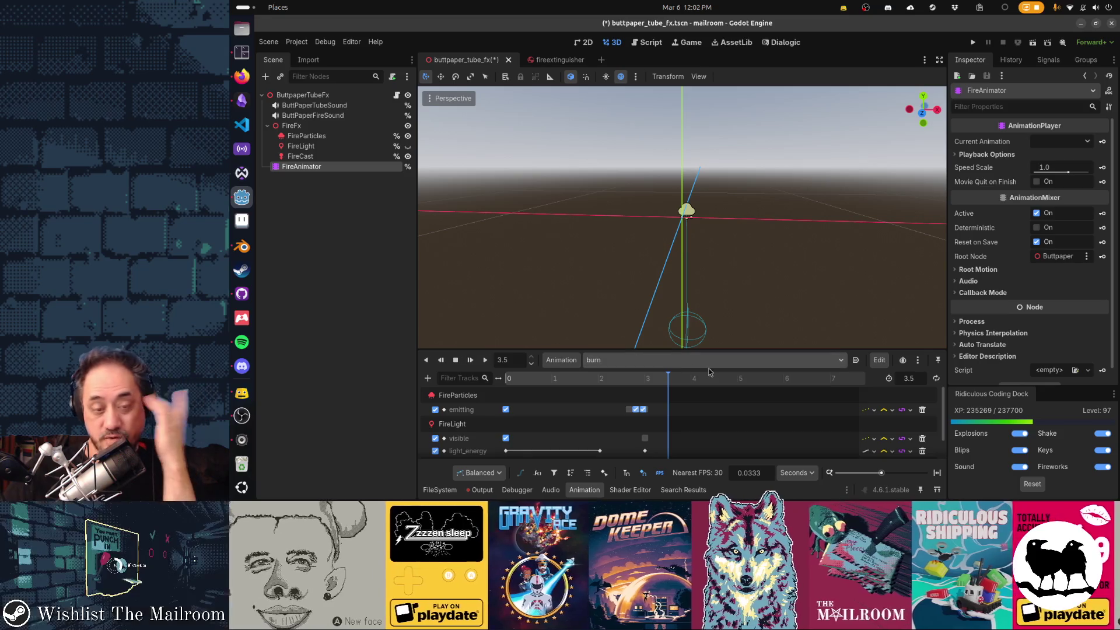
{"action": "left_click", "coordinate": [470, 361]}
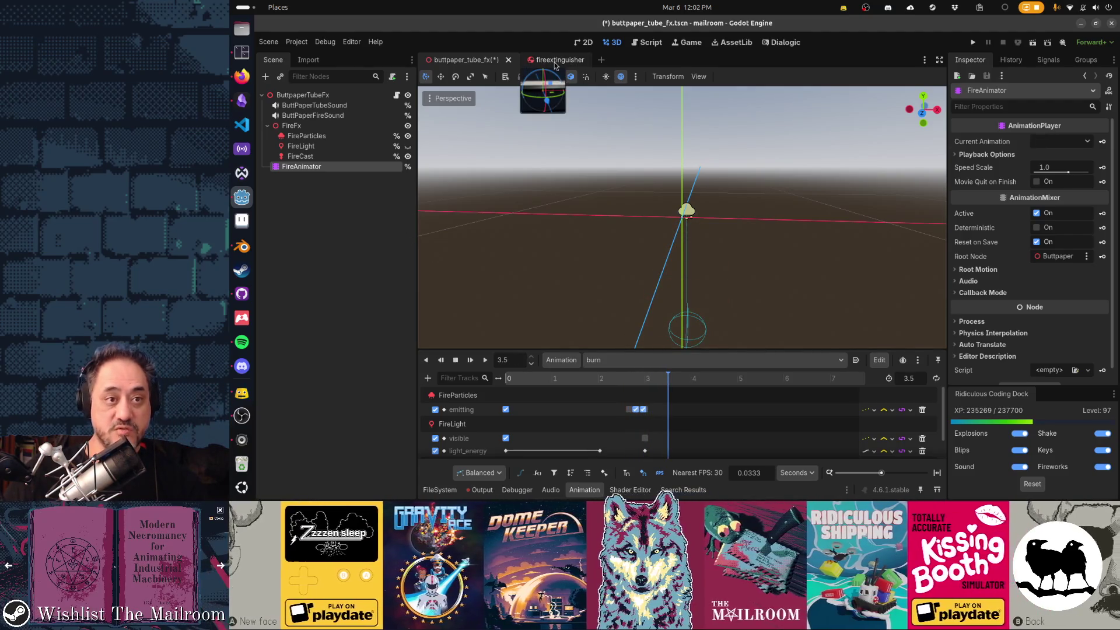
{"action": "left_click", "coordinate": [554, 62]}
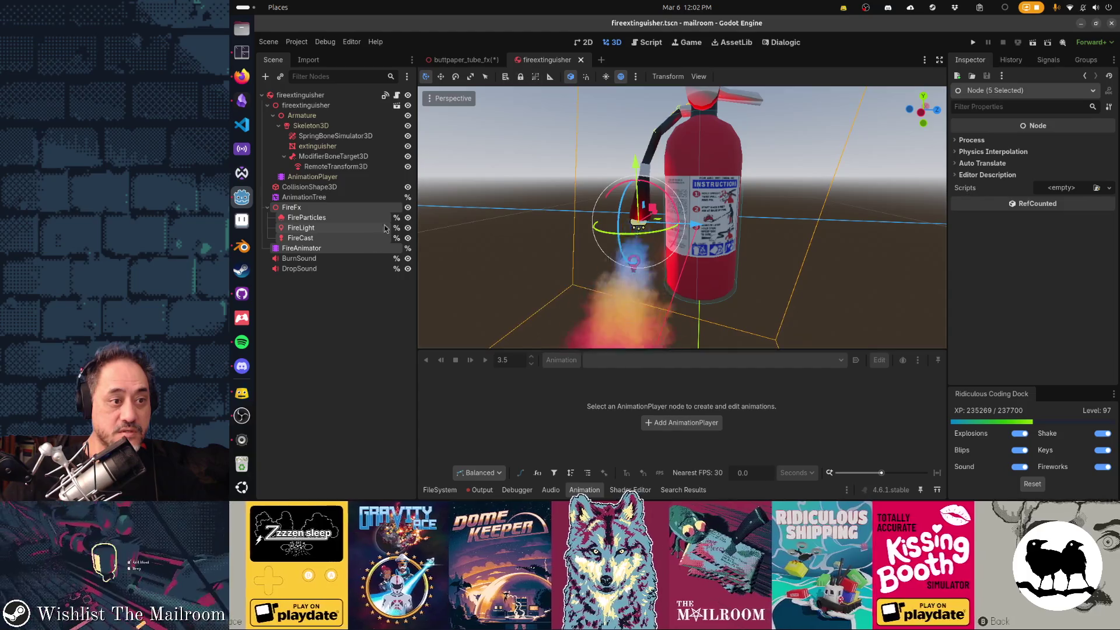
{"action": "left_click", "coordinate": [344, 259]}
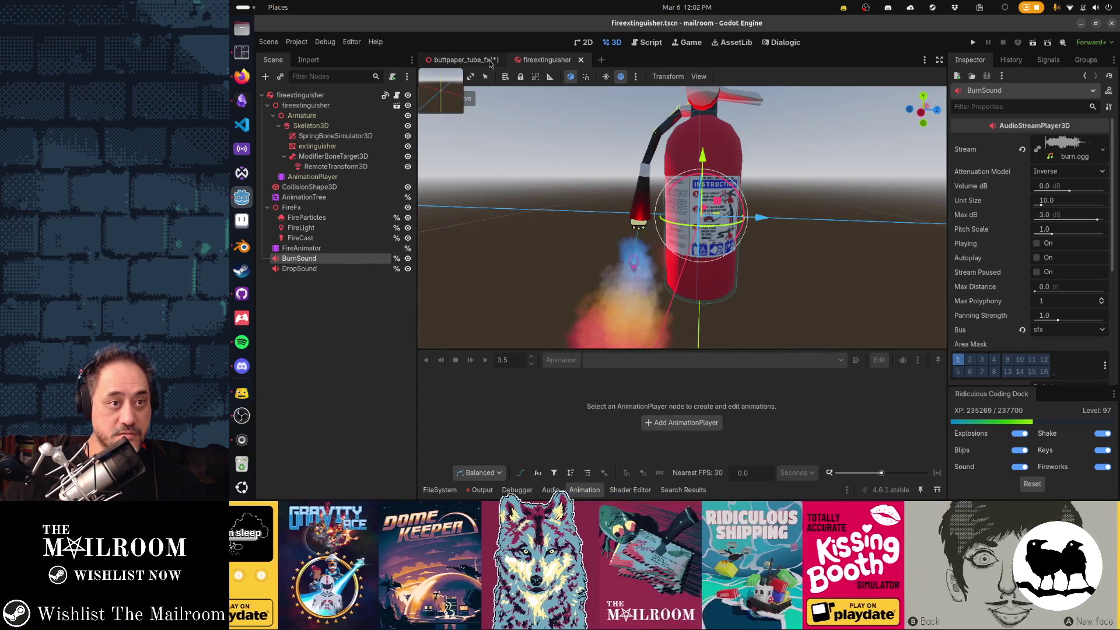
{"action": "key", "text": "ctrl+Tab"}
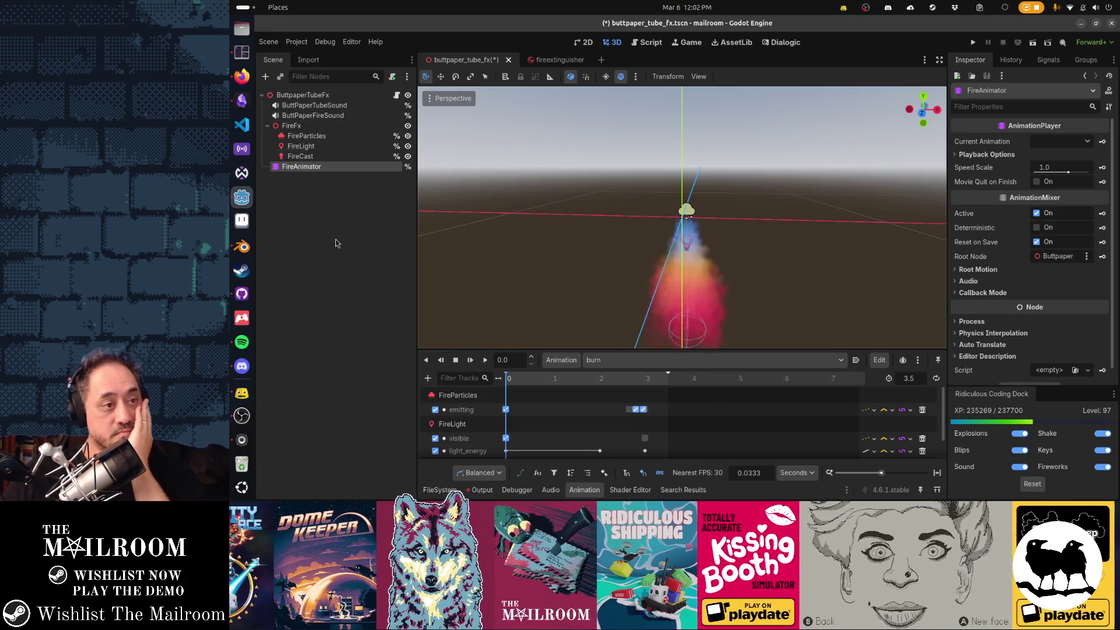
Switch to the RESET animation and inspect its starting emitting and visible keys.
{"action": "left_click", "coordinate": [335, 239]}
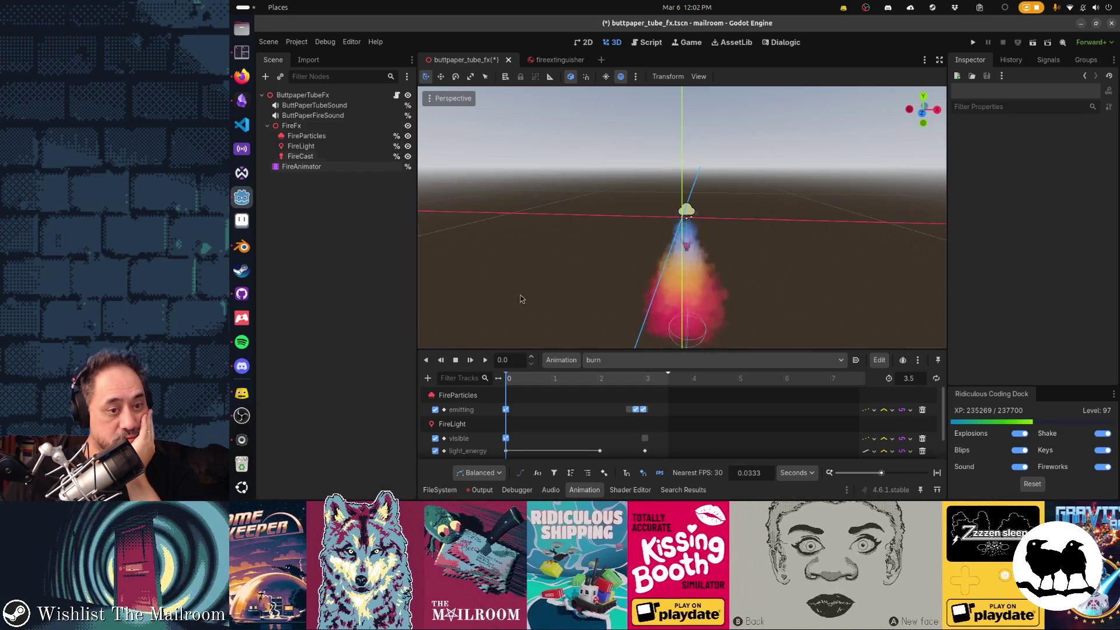
{"action": "left_click", "coordinate": [607, 359]}
{"action": "left_click", "coordinate": [609, 373]}
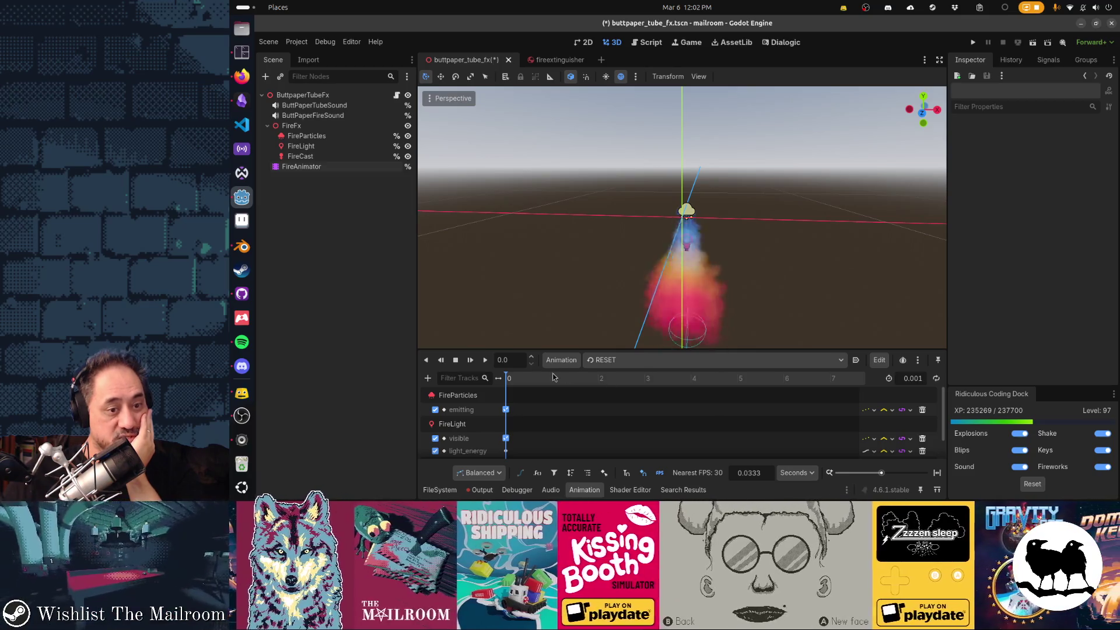
{"action": "left_click", "coordinate": [506, 409]}
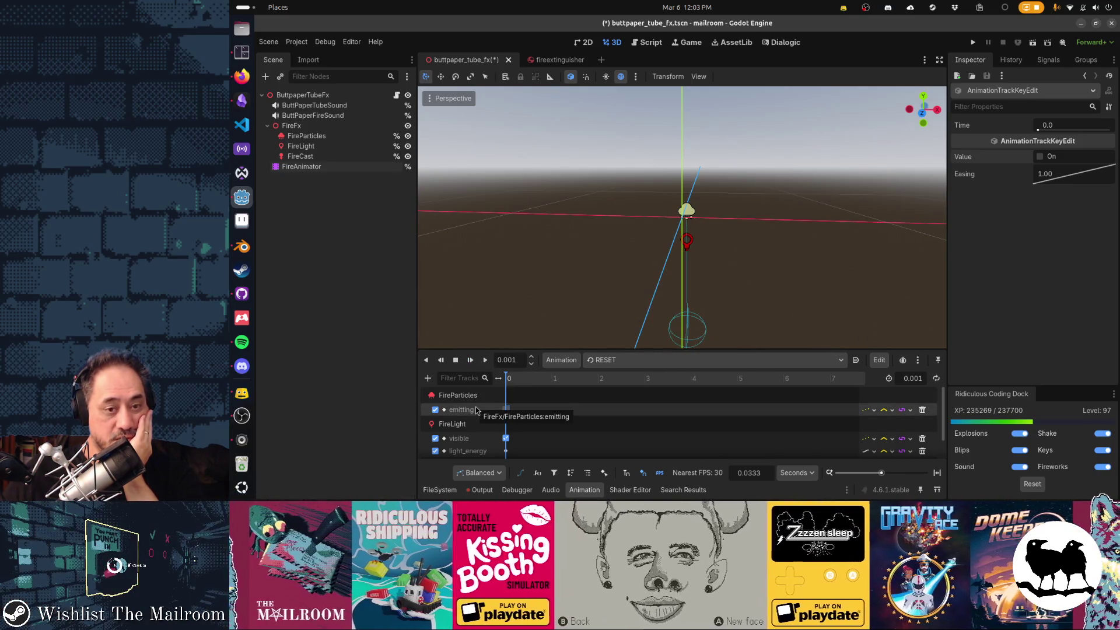
{"action": "left_click", "coordinate": [506, 440]}
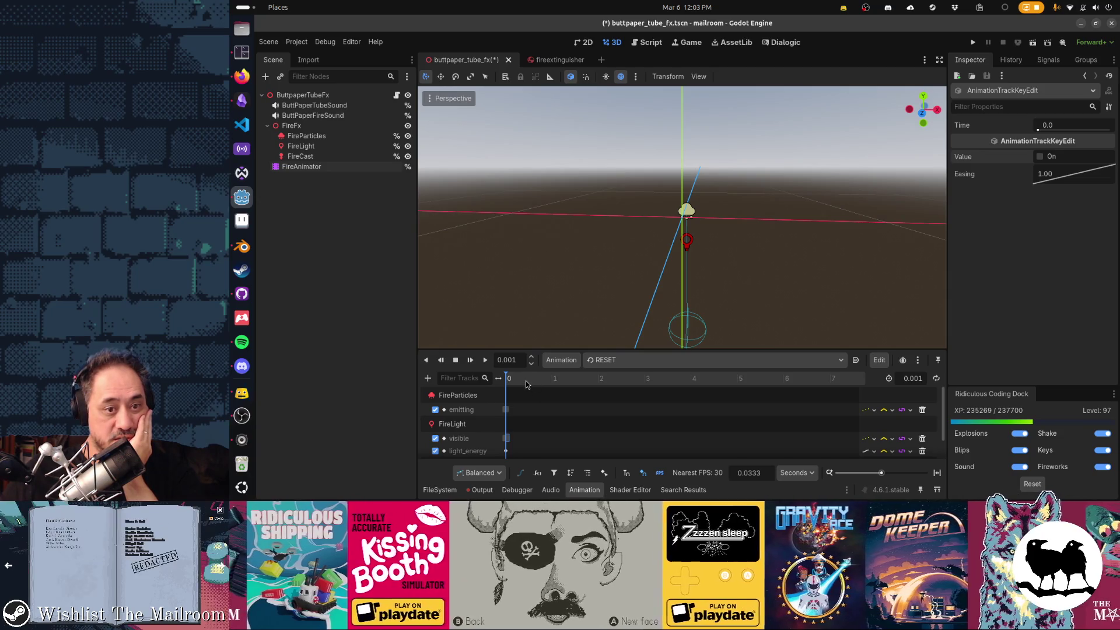
Compare burn against RESET, then open buttpaper_tube_fx.gd at the end of line 16.
{"action": "left_click", "coordinate": [595, 360]}
{"action": "left_click", "coordinate": [616, 390]}
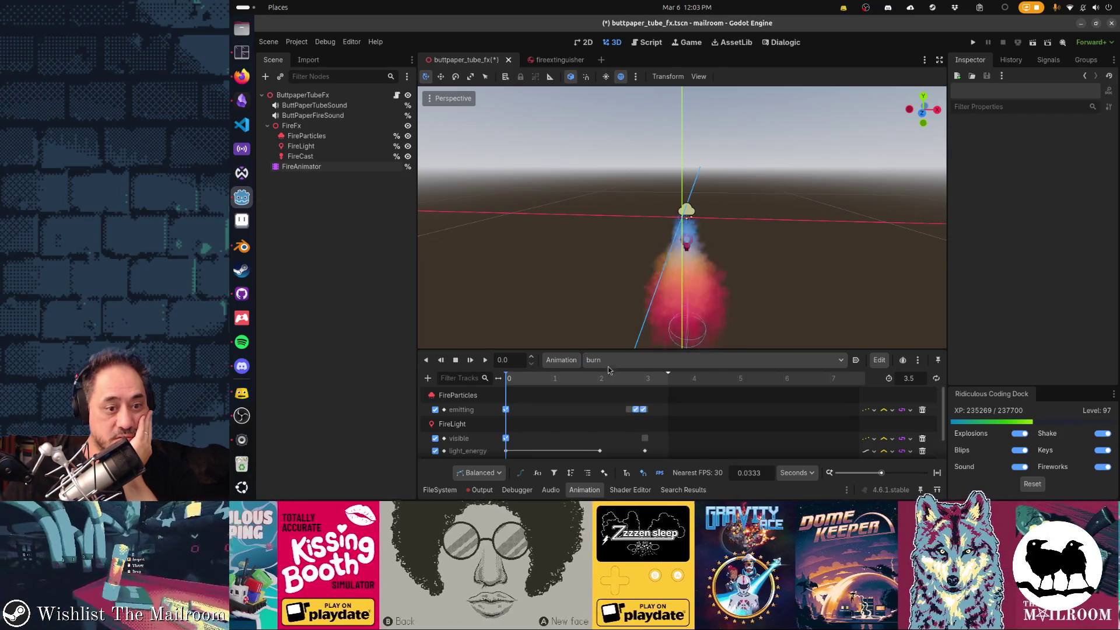
{"action": "left_click", "coordinate": [609, 361]}
{"action": "left_click", "coordinate": [670, 378]}
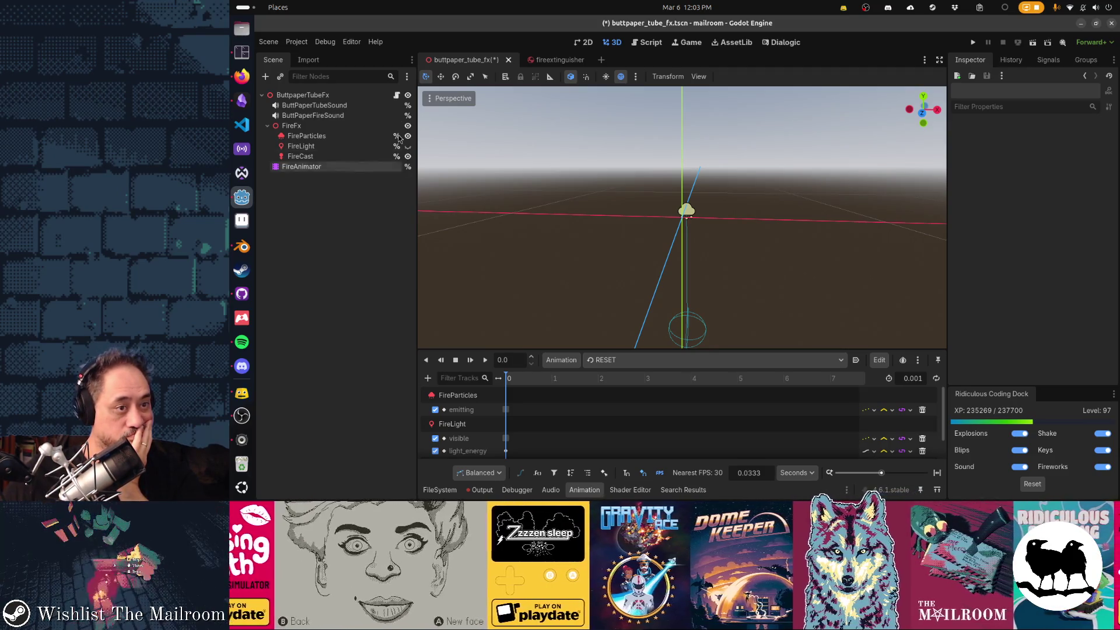
{"action": "left_click", "coordinate": [397, 95]}
{"action": "left_click", "coordinate": [725, 281]}
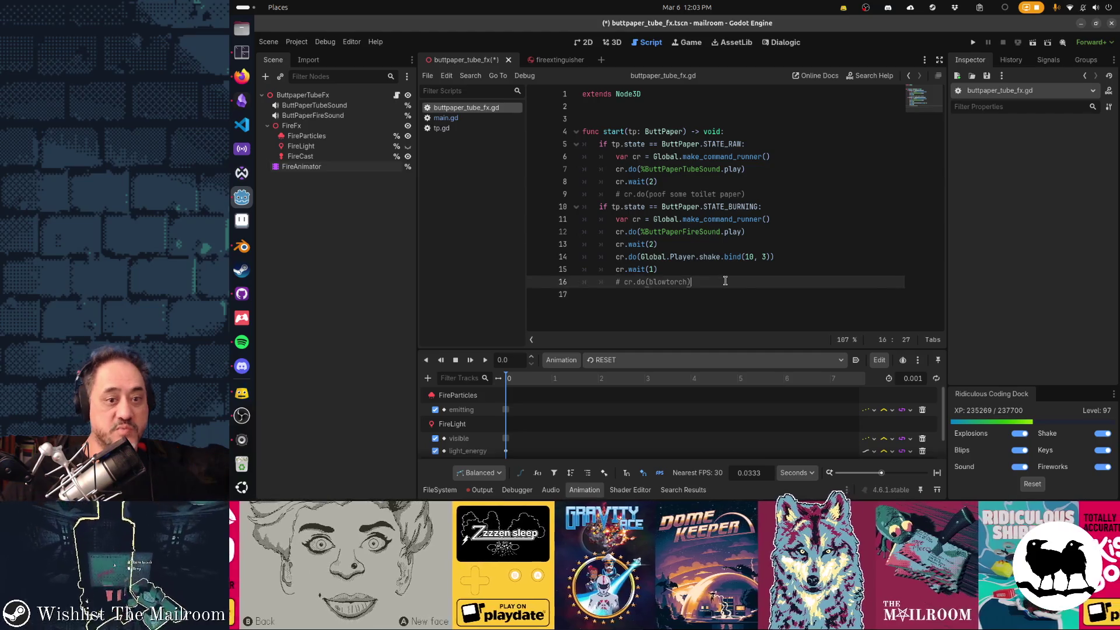
On line 16, replace '# cr.do(blowtorch)' with cr.do(%FireAnimator.play.bind("burn")).
{"action": "key", "text": "Delete"}
{"action": "key", "text": "Delete"}
{"action": "key", "text": "ctrl+Right"}
{"action": "key", "text": "ctrl+Right"}
{"action": "key", "text": "ctrl+Right"}
{"action": "key", "text": "ctrl+shift+Right"}
{"action": "type", "text": "%Fire"}
{"action": "key", "text": "Return"}
{"action": "type", "text": ".pla"}
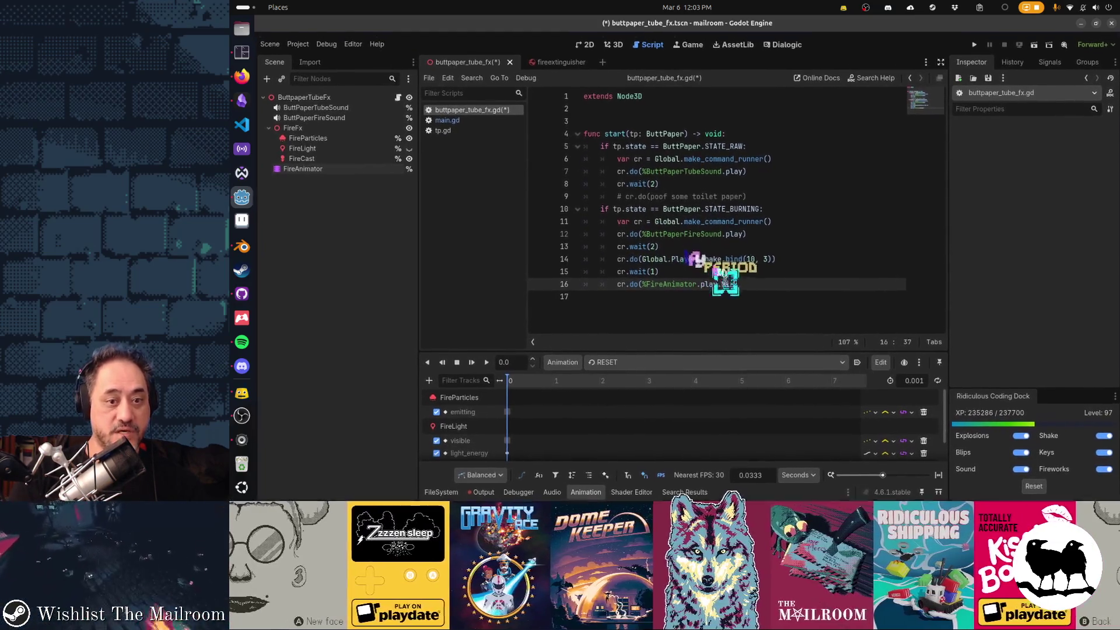
{"action": "type", "text": "y.bind(\"burn"}
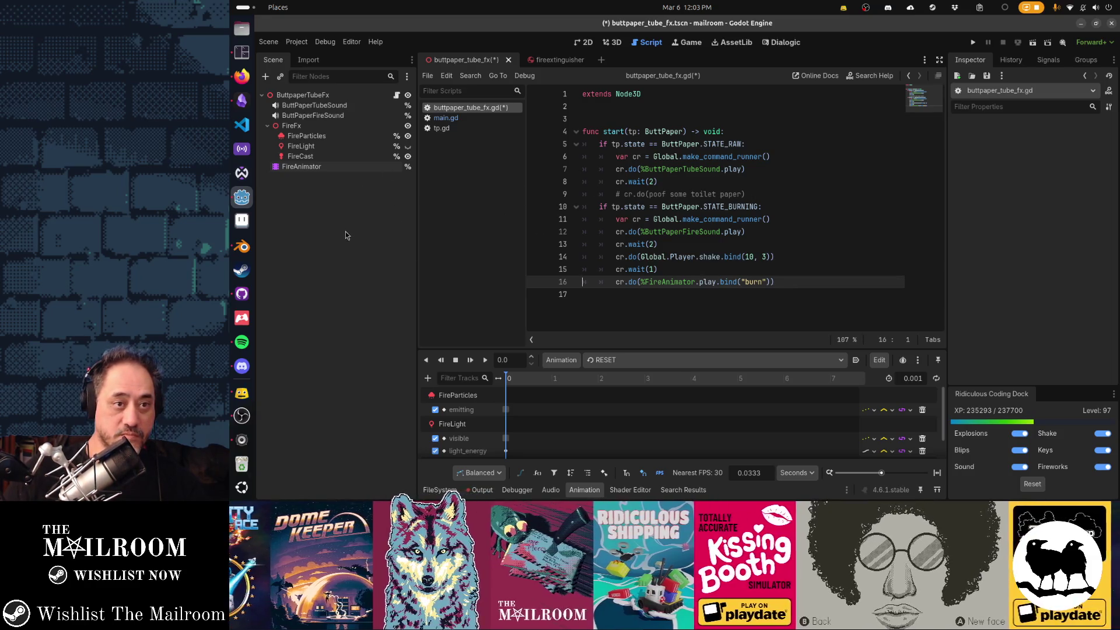
{"action": "left_click", "coordinate": [600, 59]}
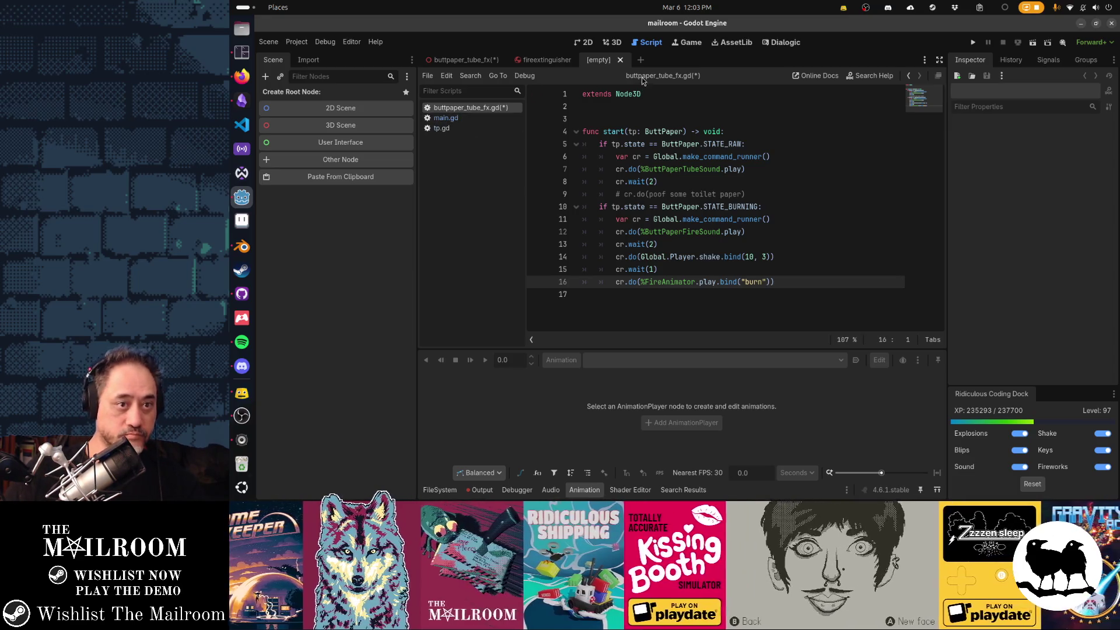
Close the empty tab and instance butt_paper_particles.tscn under the ButtpaperTubeFx root.
{"action": "middle_click", "coordinate": [601, 61]}
{"action": "left_click", "coordinate": [462, 57]}
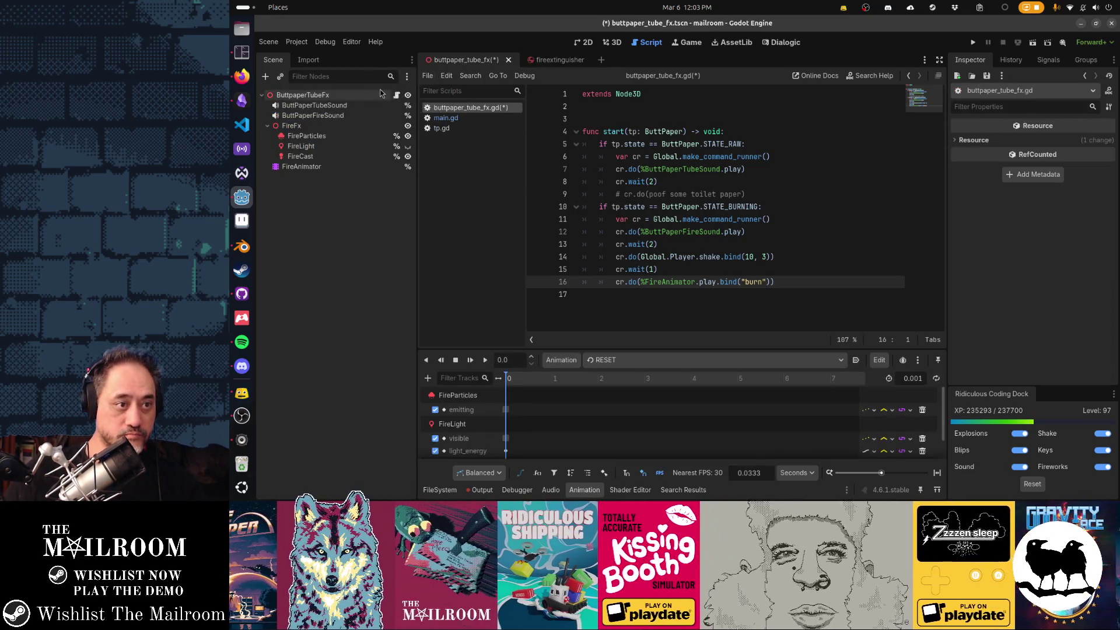
{"action": "left_click", "coordinate": [338, 93]}
{"action": "left_click", "coordinate": [278, 78]}
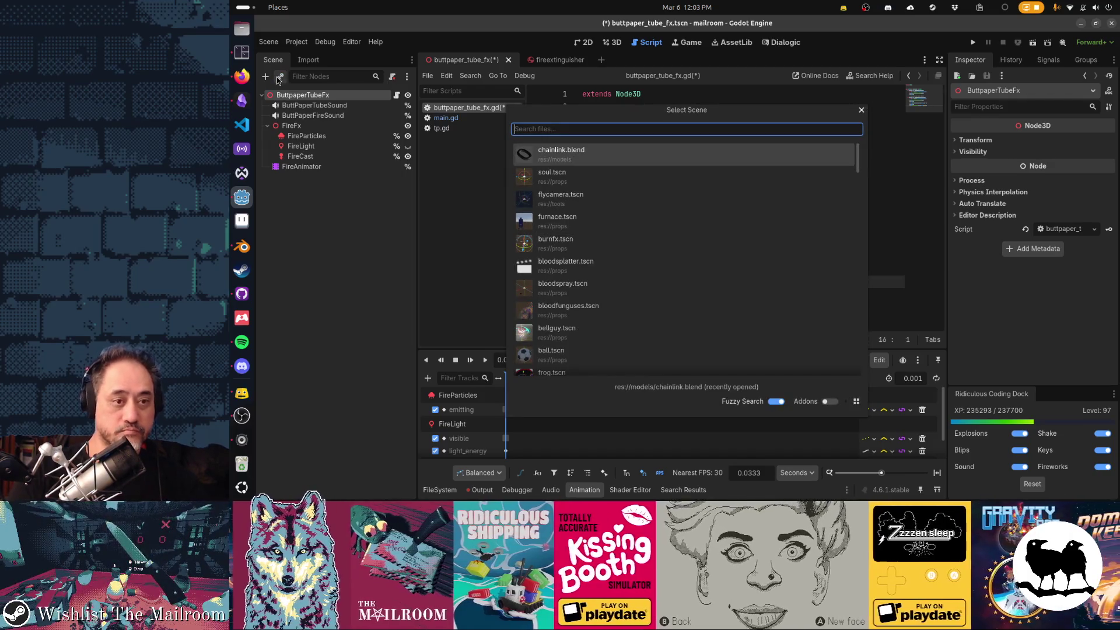
{"action": "type", "text": "tppar"}
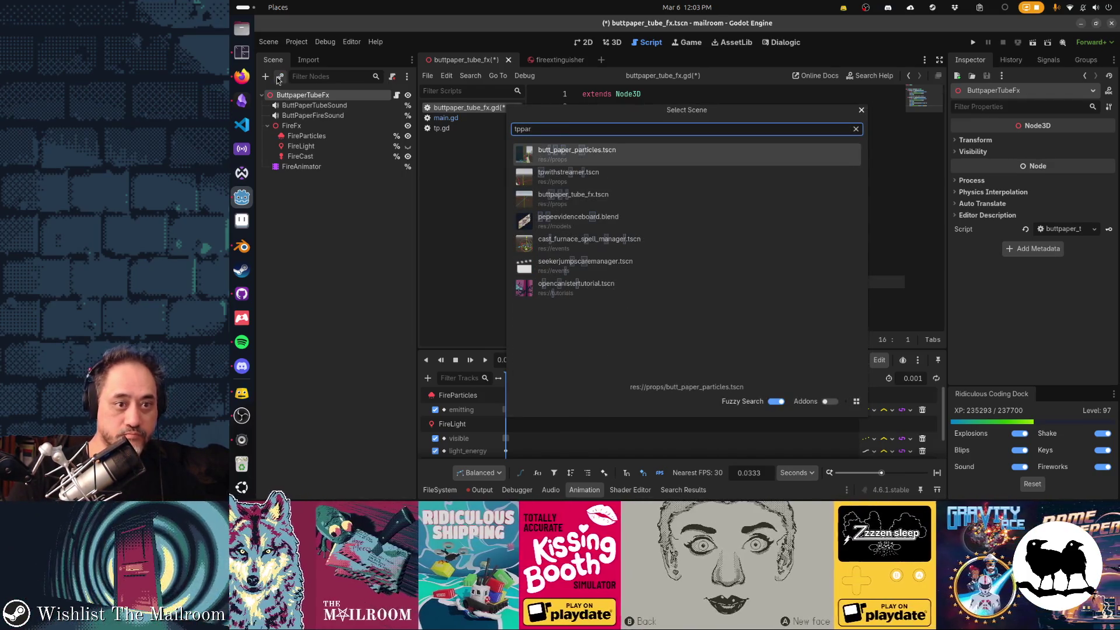
{"action": "key", "text": "Return"}
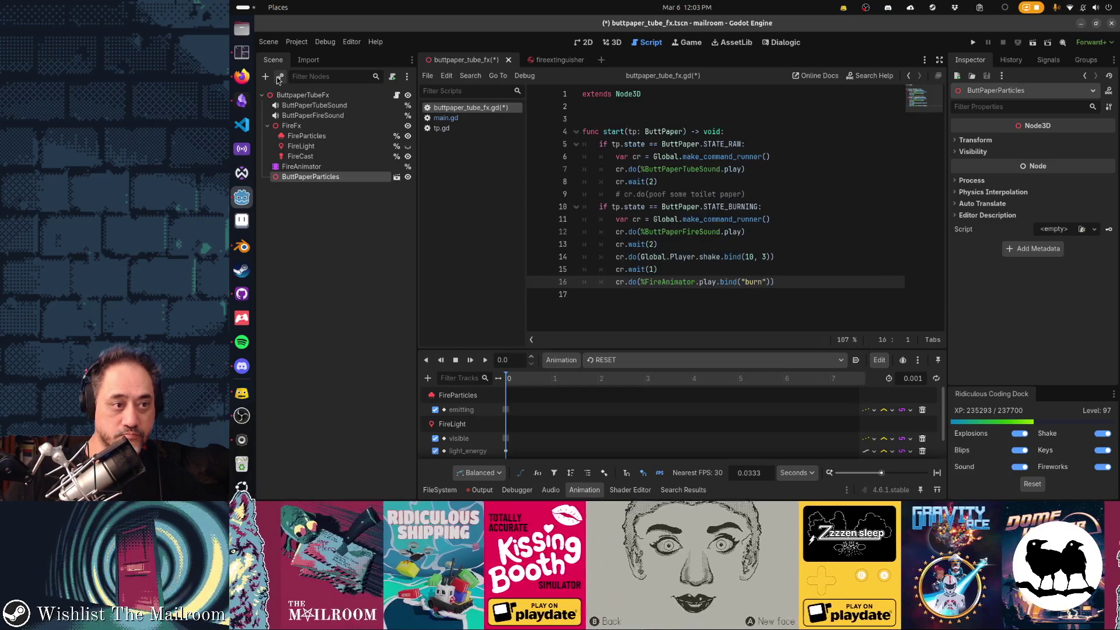
Replace FireAnimator with a copy from the fire extinguisher scene, placing ButtPaperParticles below it.
{"action": "left_click", "coordinate": [306, 168]}
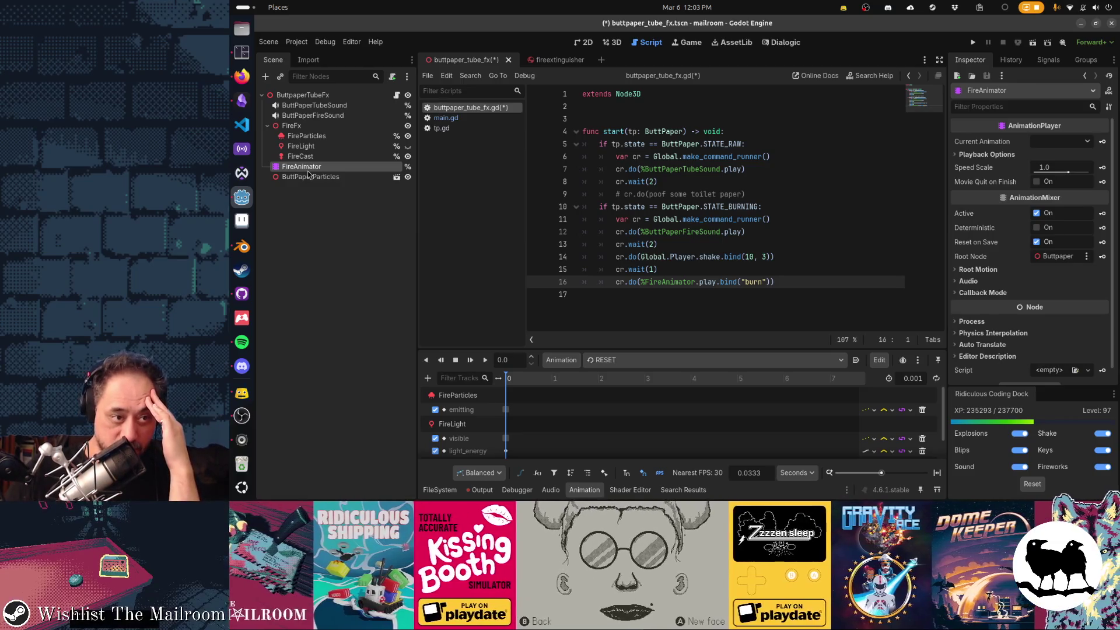
{"action": "key", "text": "Delete"}
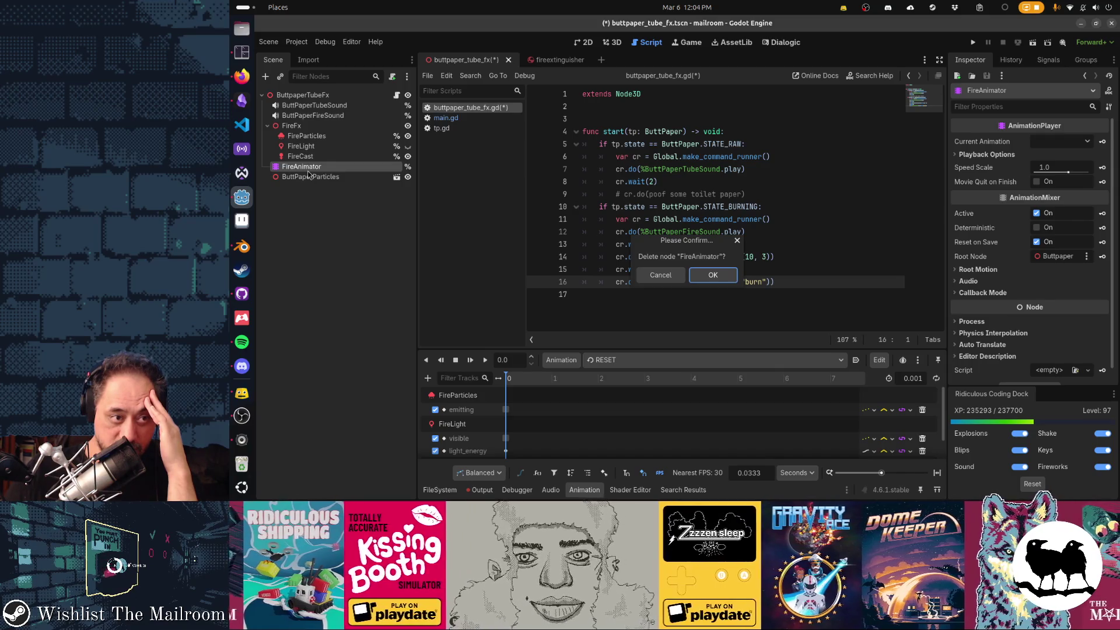
{"action": "key", "text": "Return"}
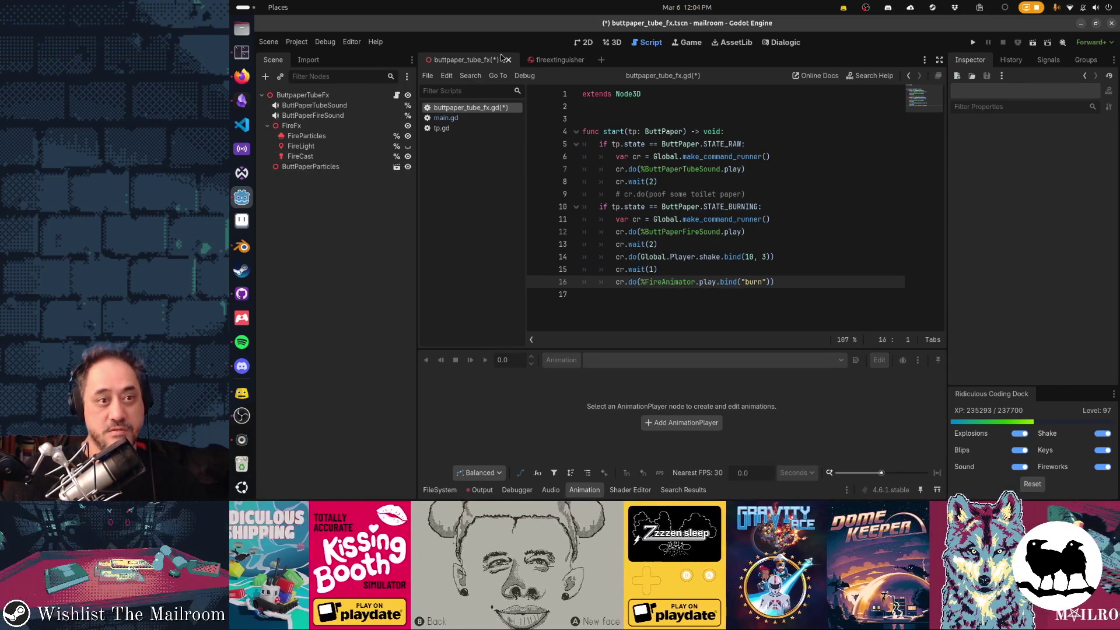
{"action": "left_click", "coordinate": [560, 60]}
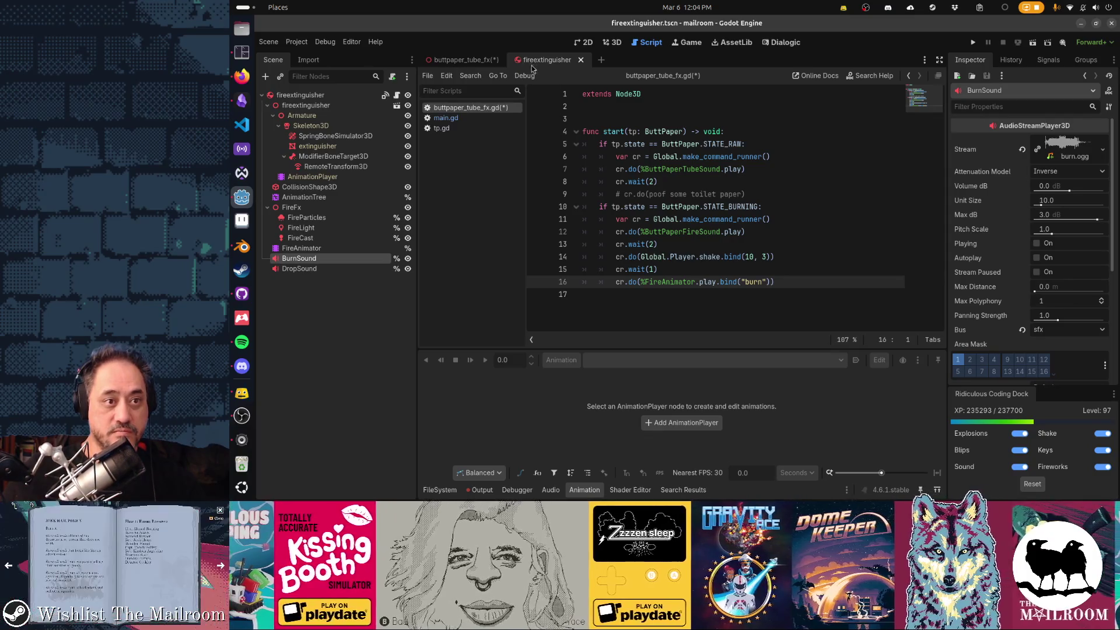
{"action": "left_click", "coordinate": [337, 249]}
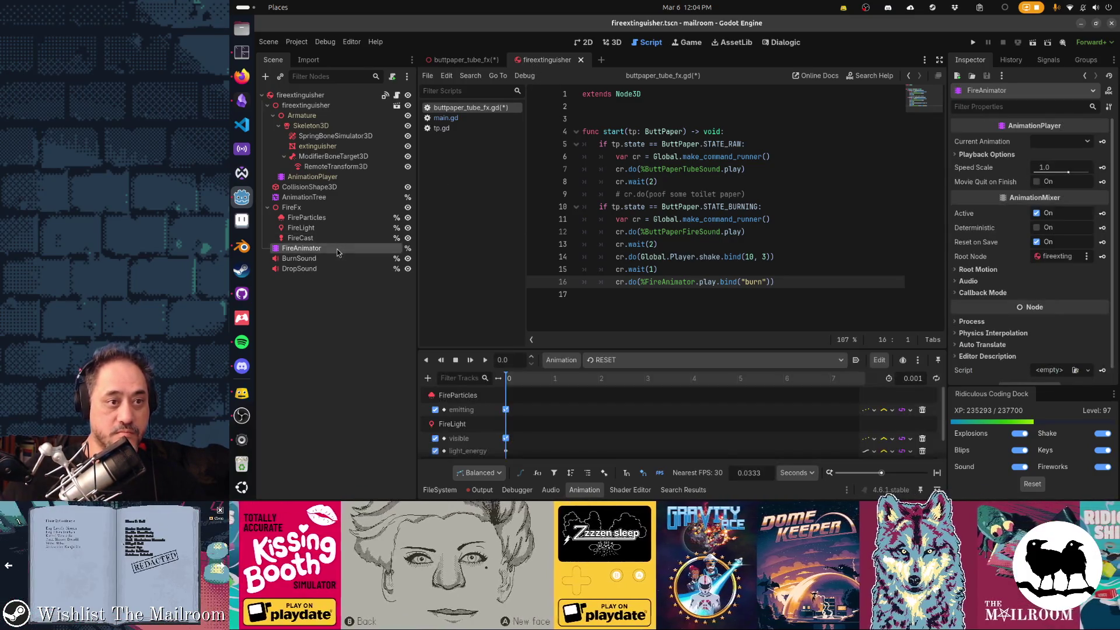
{"action": "left_click", "coordinate": [467, 61]}
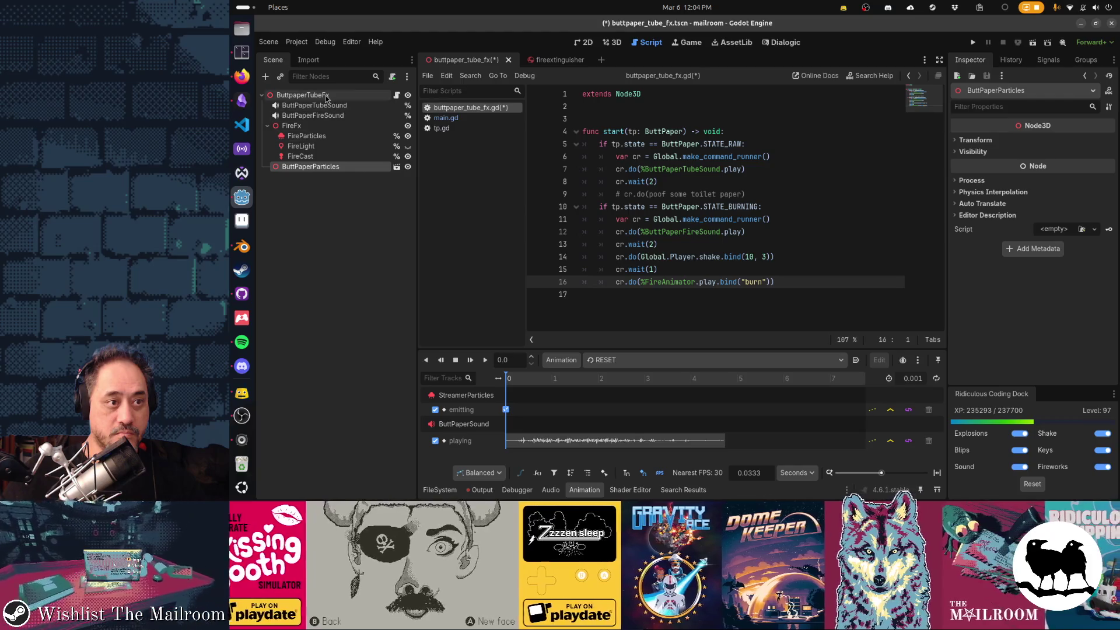
{"action": "left_click", "coordinate": [326, 96]}
{"action": "key", "text": "ctrl+v"}
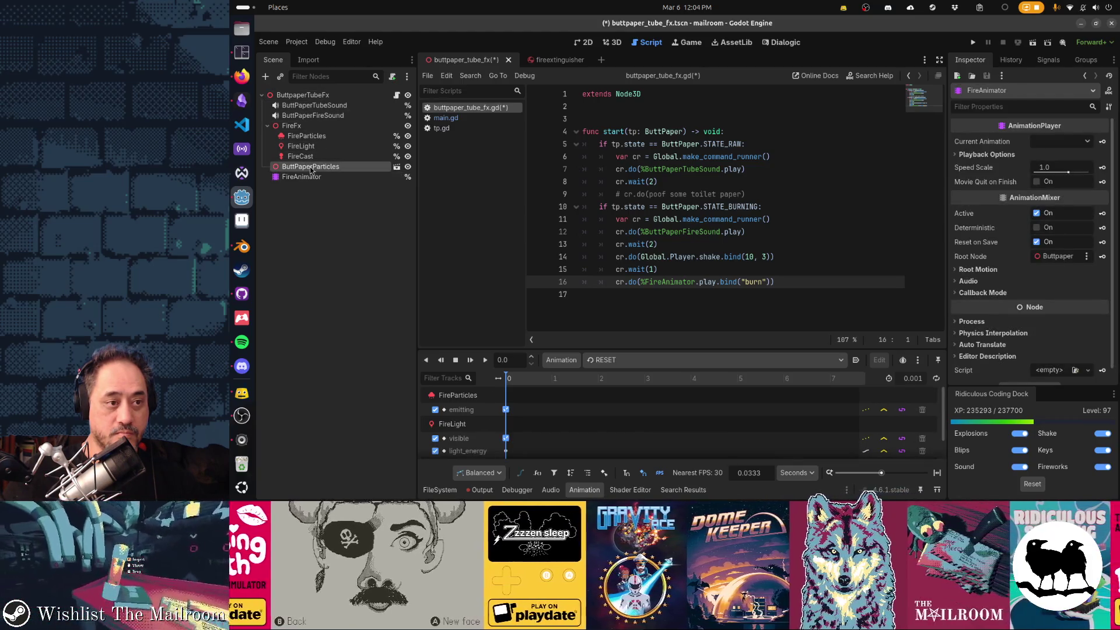
{"action": "left_click_drag", "start_coordinate": [314, 184], "coordinate": [314, 184]}
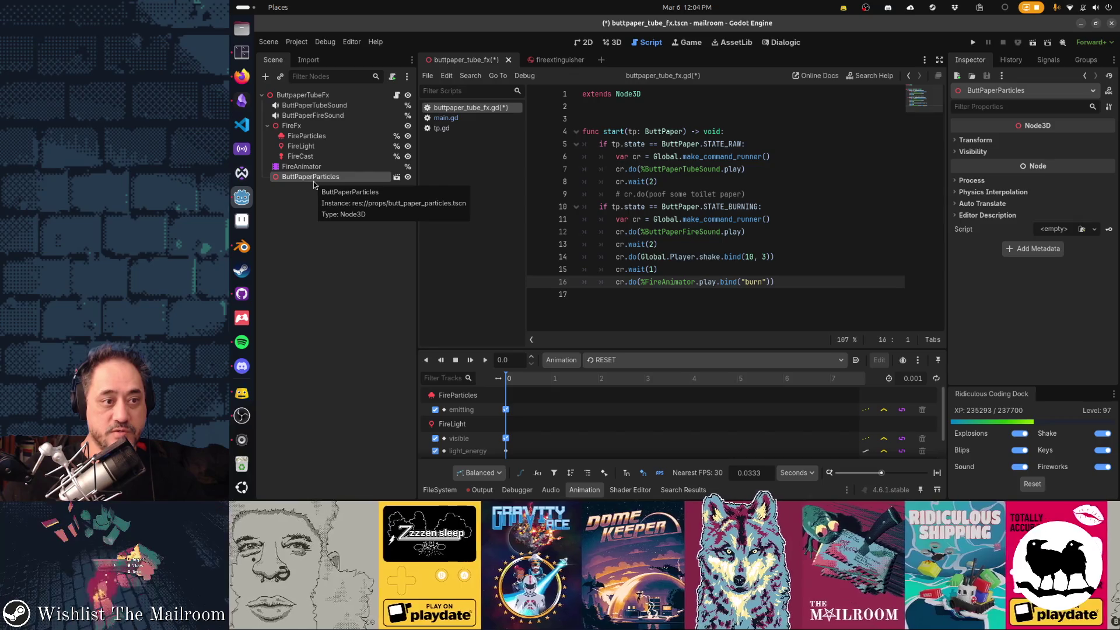
{"action": "key", "text": "shift+alt+o"}
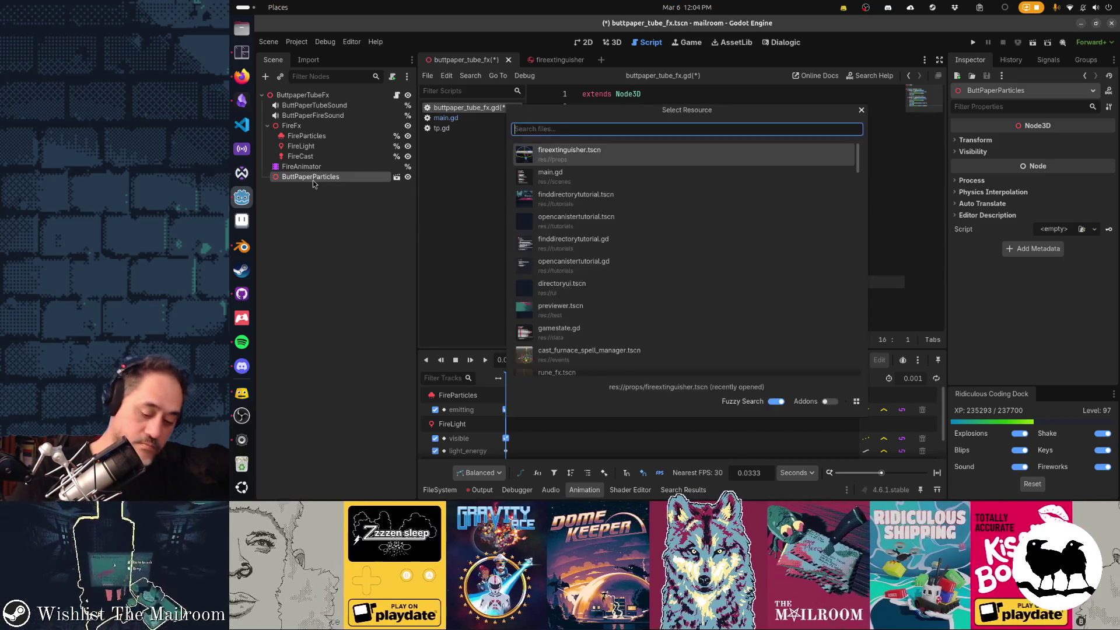
Open butt_paper_particles.tscn in its own tab via quick open search 'buttpap'.
{"action": "type", "text": "buttpap"}
{"action": "key", "text": "Down"}
{"action": "key", "text": "Down"}
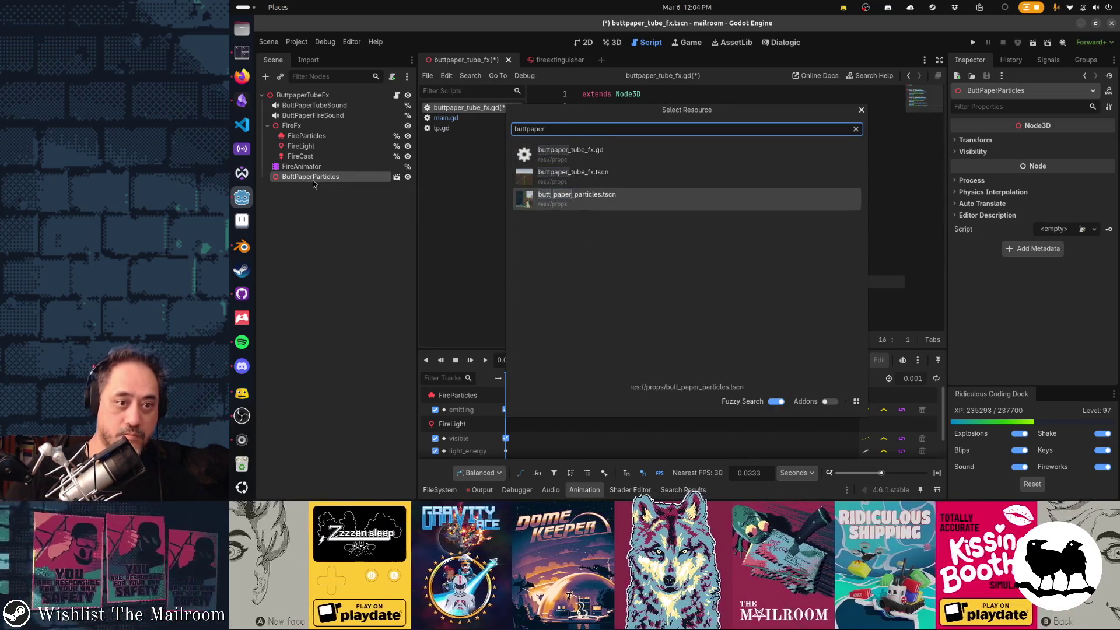
{"action": "key", "text": "Return"}
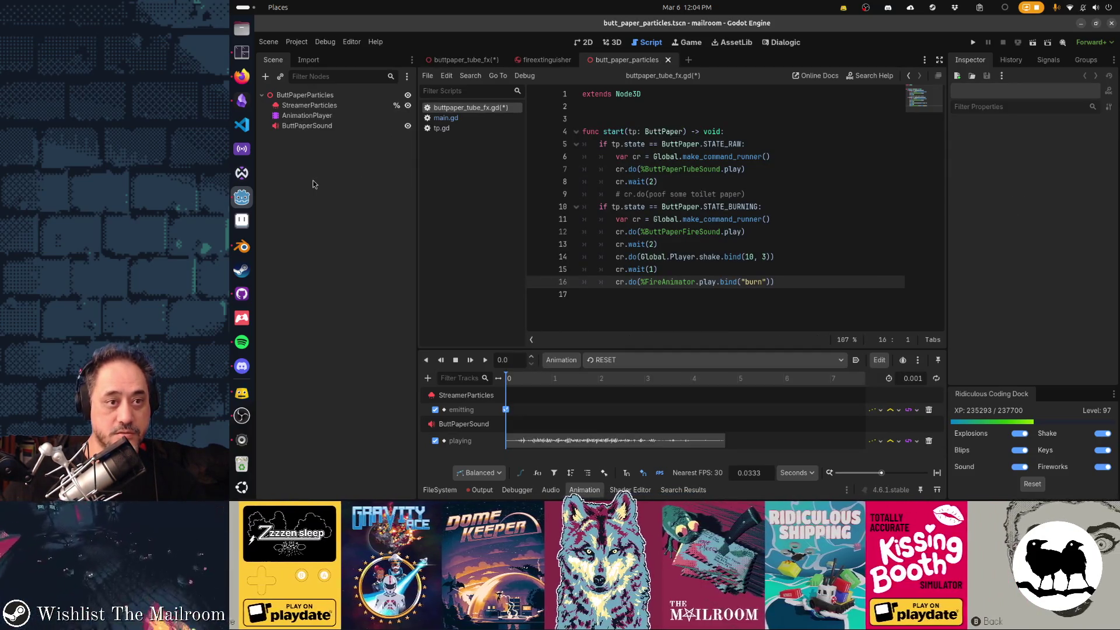
Return to the buttpaper_tube_fx scene in the 3D workspace.
{"action": "key", "text": "ctrl+F1"}
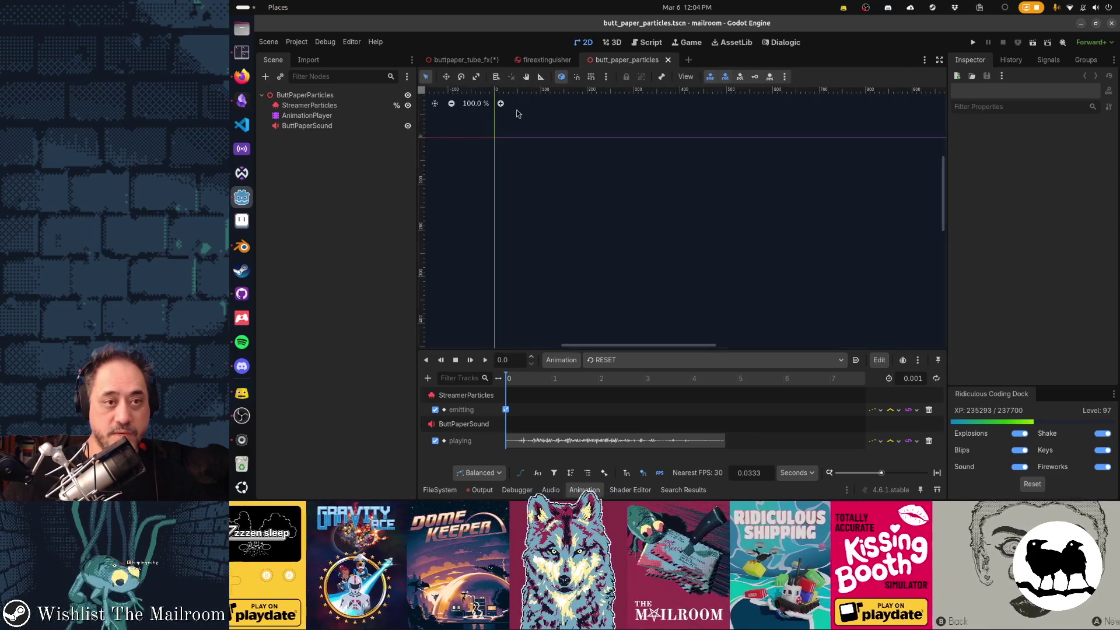
{"action": "key", "text": "ctrl+F2"}
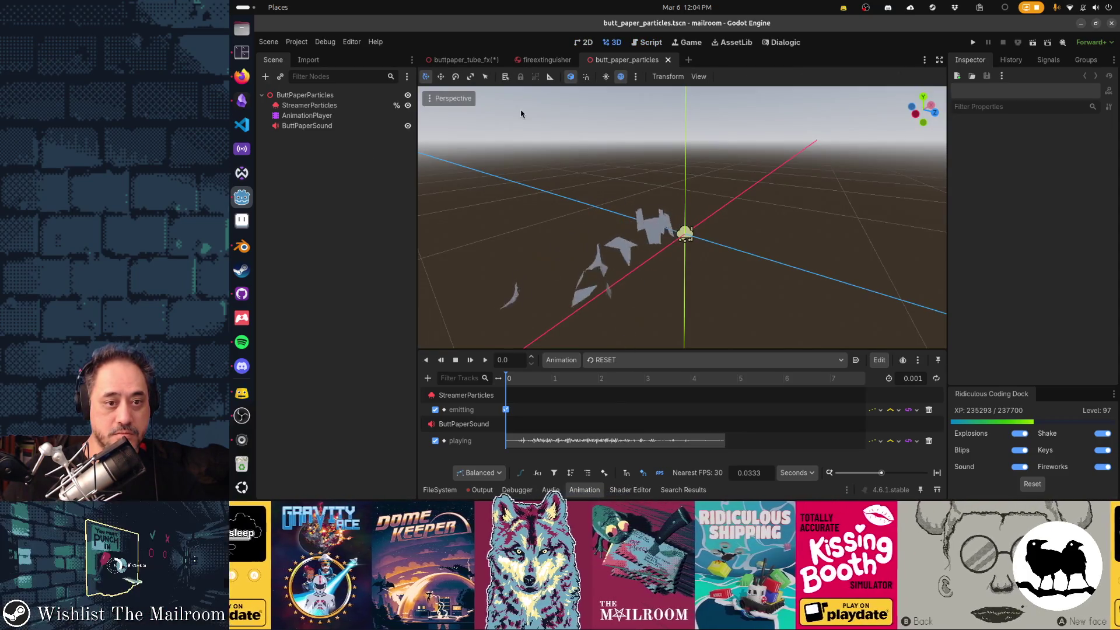
{"action": "key", "text": "ctrl+Tab"}
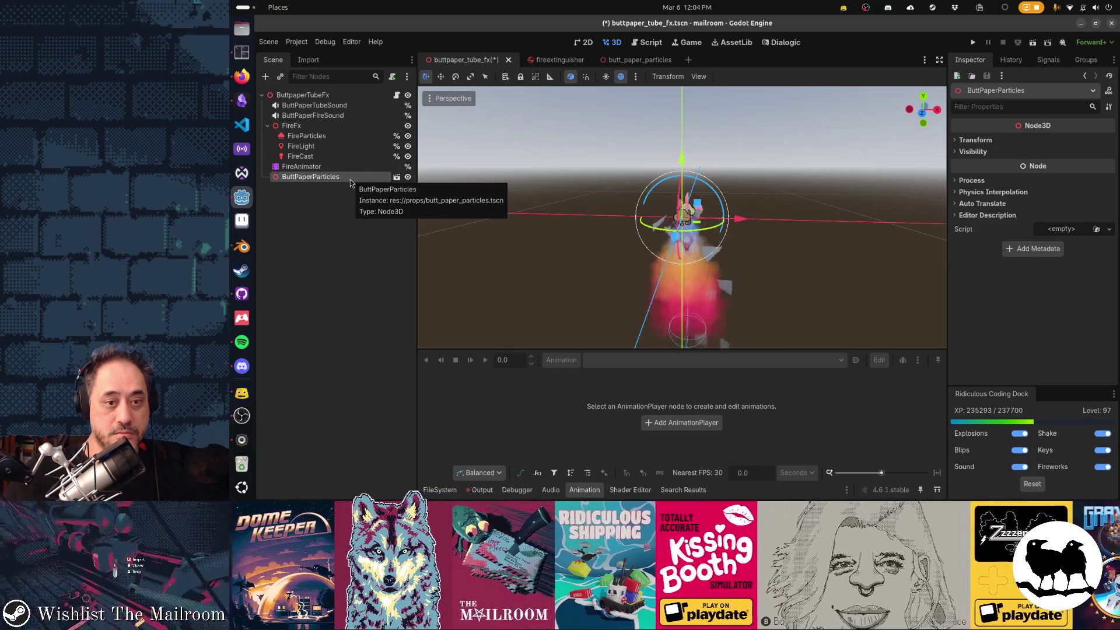
Reset FireFx's position to zero and set its X rotation to 0.
{"action": "mouse_move", "coordinate": [701, 236]}
{"action": "left_mouse_down"}
{"action": "mouse_move", "coordinate": [733, 268]}
{"action": "mouse_move", "coordinate": [687, 275]}
{"action": "left_mouse_up"}
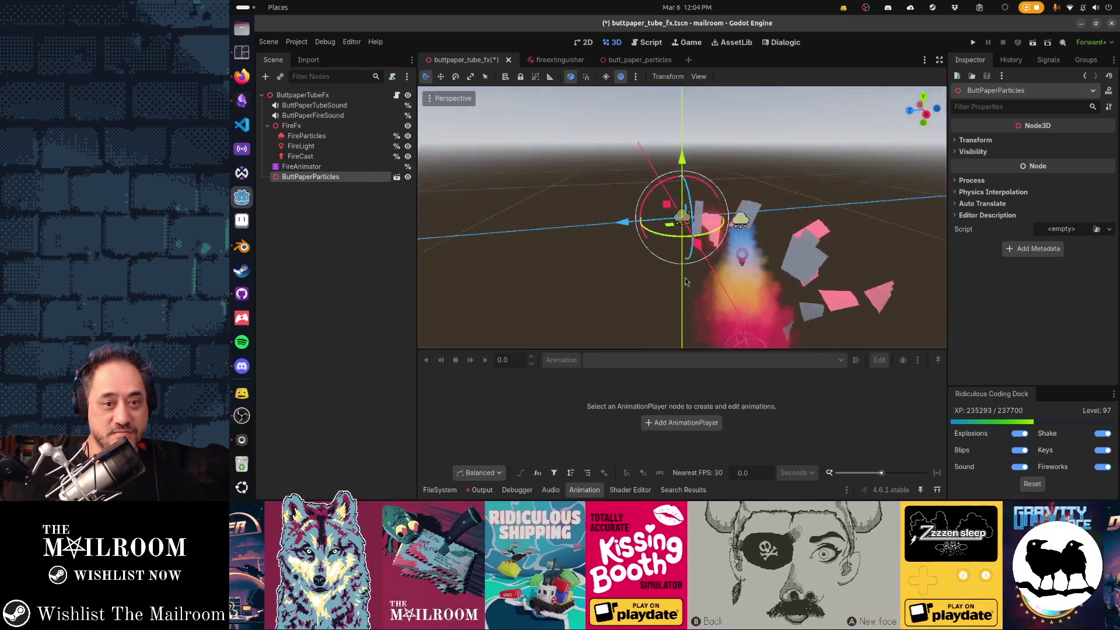
{"action": "scroll", "coordinate": [687, 276], "scroll_direction": "up", "scroll_amount": 3}
{"action": "left_click", "coordinate": [291, 125]}
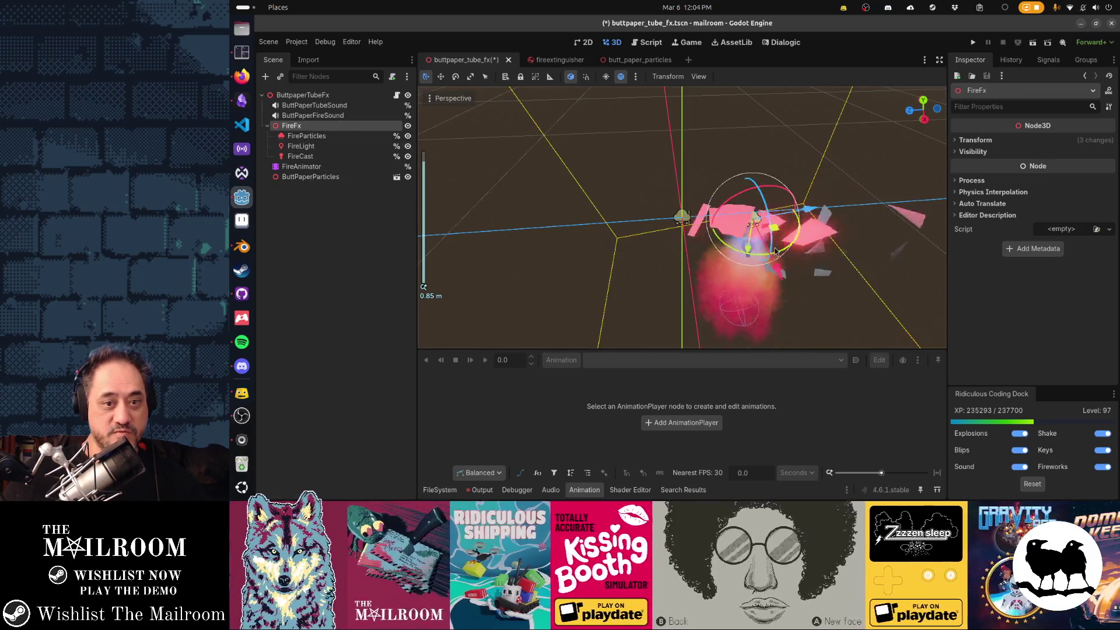
{"action": "left_click", "coordinate": [992, 142]}
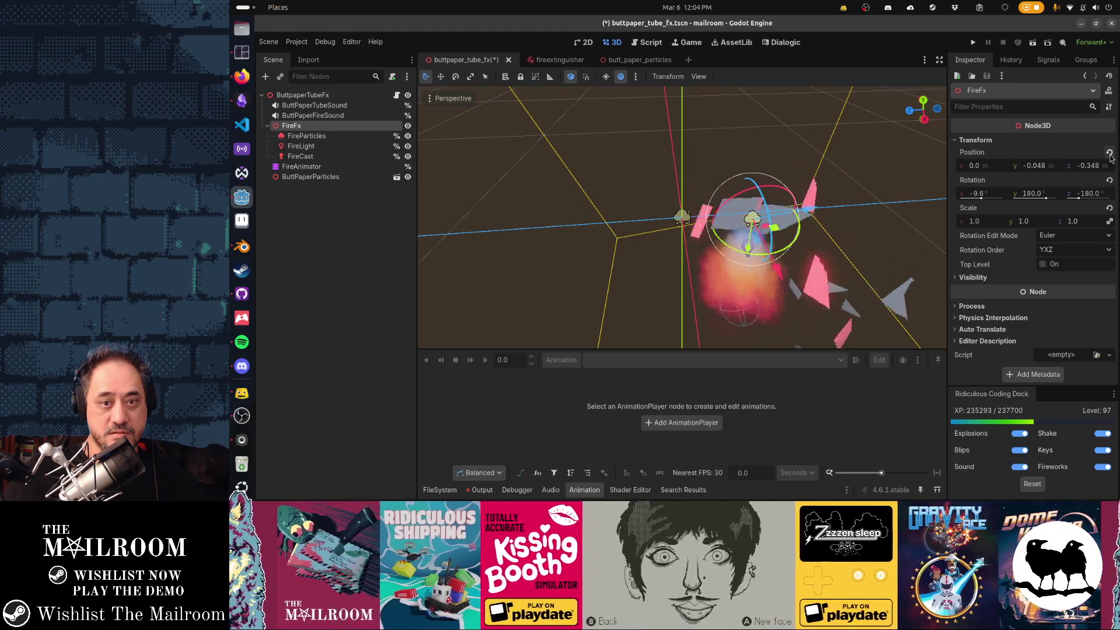
{"action": "left_click", "coordinate": [1109, 153]}
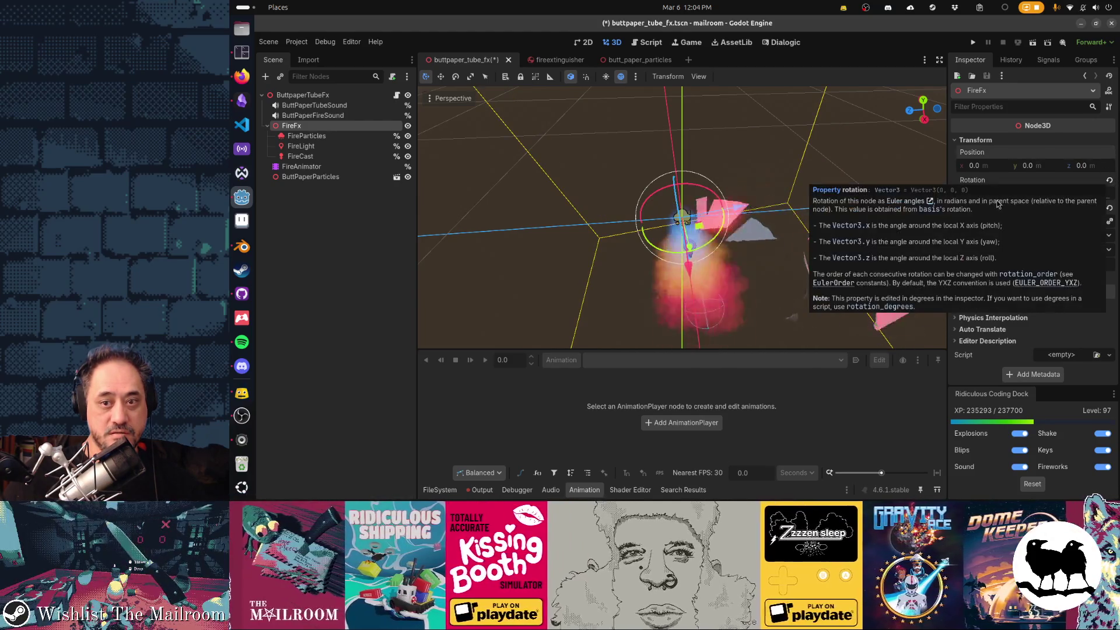
{"action": "left_click", "coordinate": [996, 193]}
{"action": "type", "text": "0"}
{"action": "key", "text": "Return"}
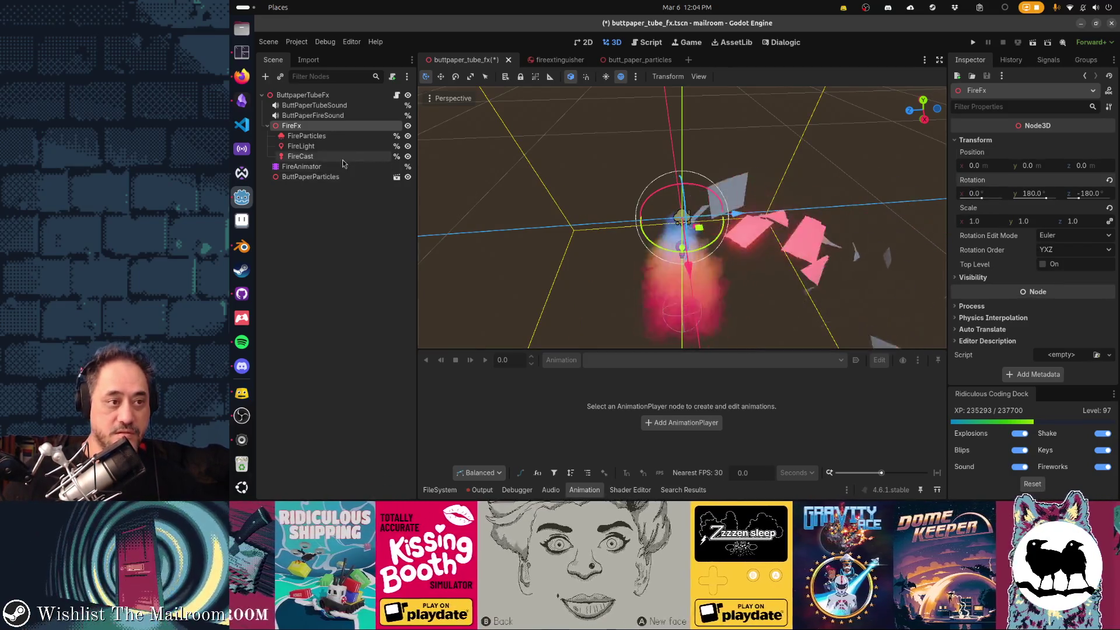
Rotate ButtPaperParticles by -90 degrees with the rotate gizmo.
{"action": "left_click", "coordinate": [310, 177]}
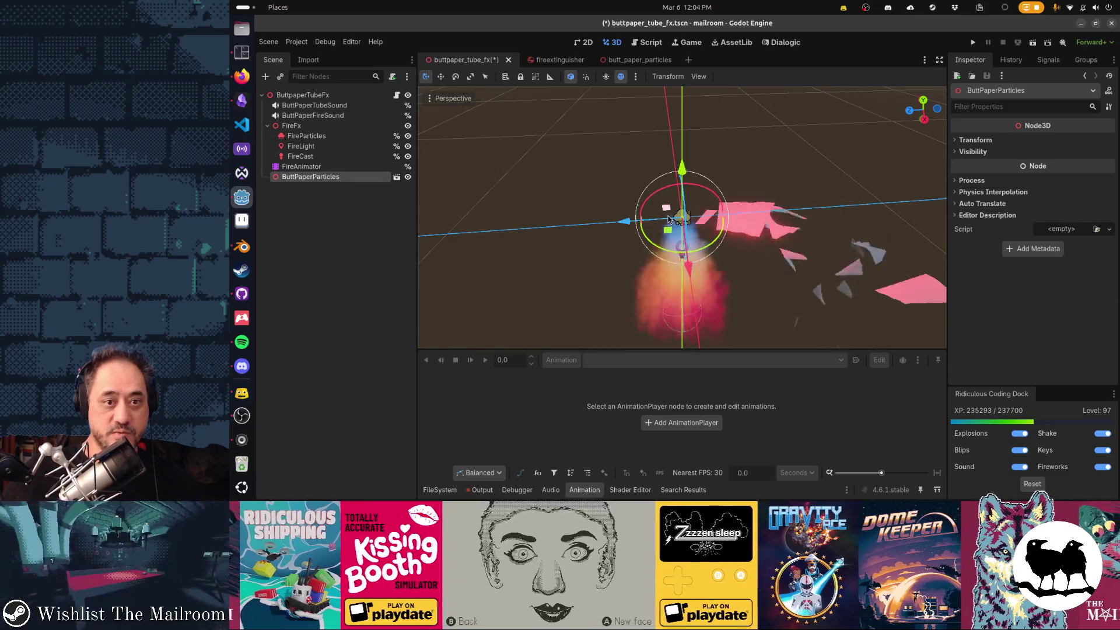
{"action": "left_click_drag", "start_coordinate": [657, 194], "coordinate": [724, 187]}
{"action": "key", "text": "KP_1"}
{"action": "scroll", "coordinate": [747, 169], "scroll_direction": "up", "scroll_amount": 2}
{"action": "scroll", "coordinate": [748, 173], "scroll_direction": "down", "scroll_amount": 6}
{"action": "mouse_move", "coordinate": [839, 195]}
{"action": "left_mouse_down"}
{"action": "mouse_move", "coordinate": [726, 237]}
{"action": "mouse_move", "coordinate": [621, 236]}
{"action": "mouse_move", "coordinate": [676, 238]}
{"action": "left_mouse_up"}
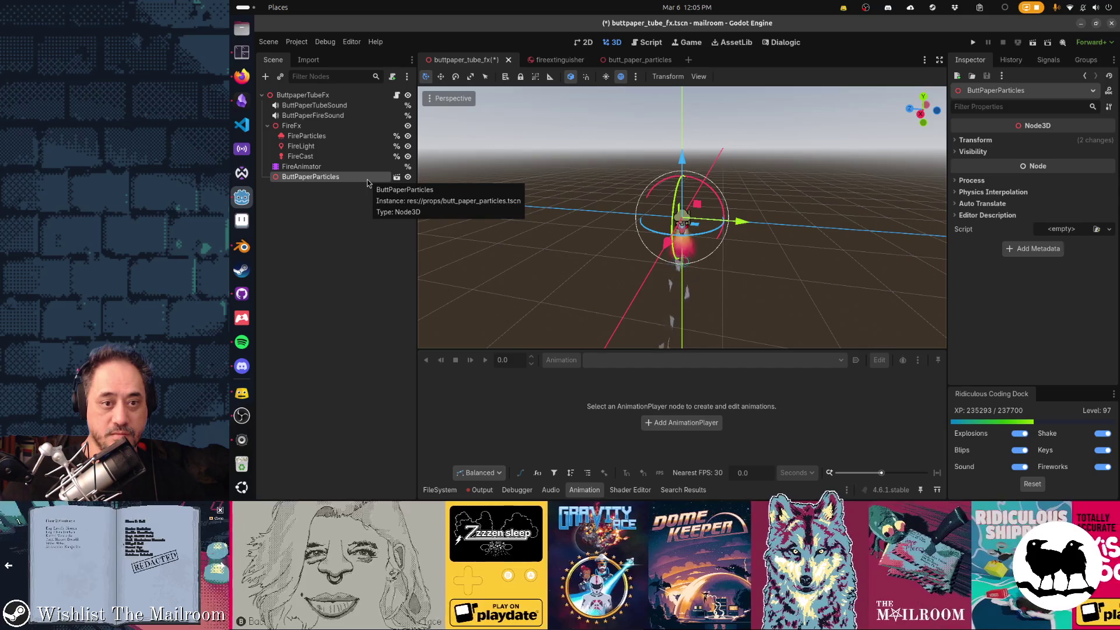
{"action": "left_click", "coordinate": [396, 177]}
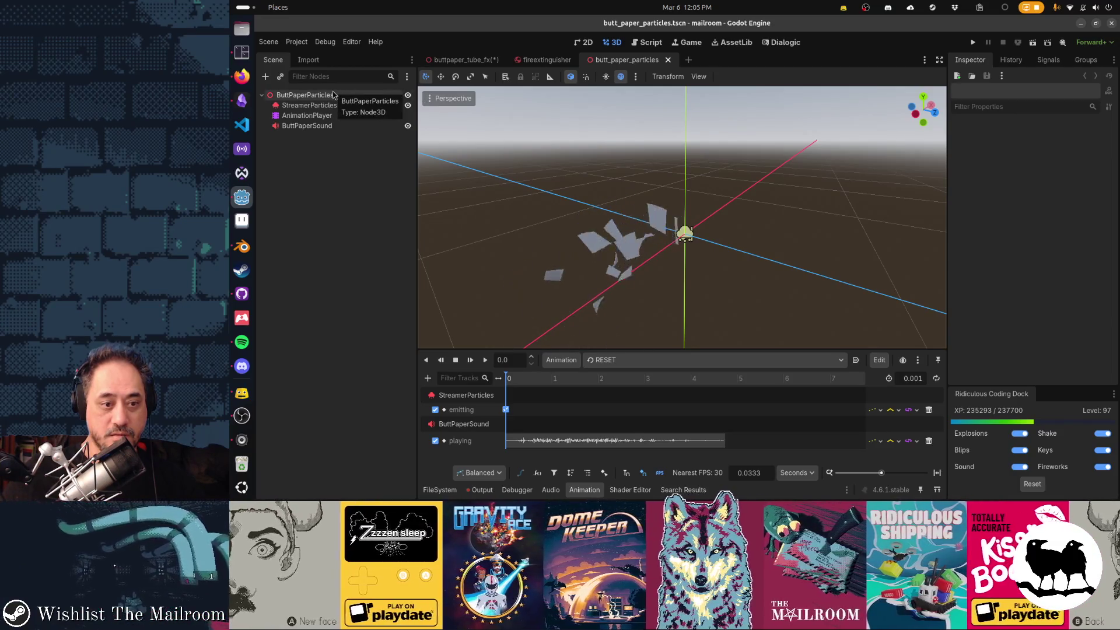
Uncheck the RESET animation's StreamerParticles emitting key value and save butt_paper_particles.tscn.
{"action": "left_click", "coordinate": [603, 361]}
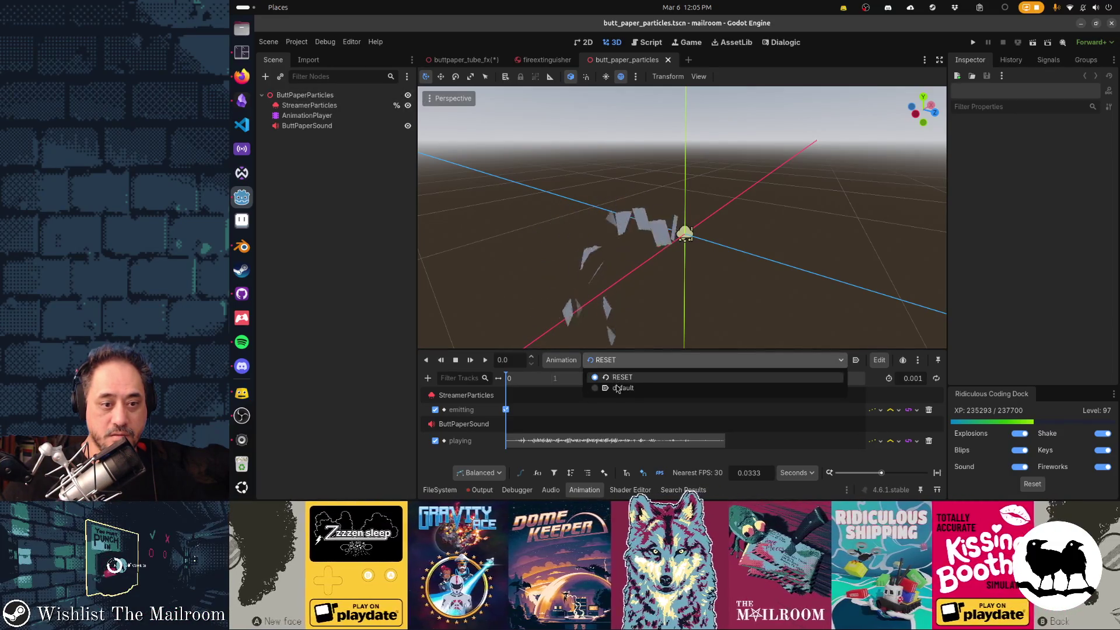
{"action": "left_click", "coordinate": [619, 389]}
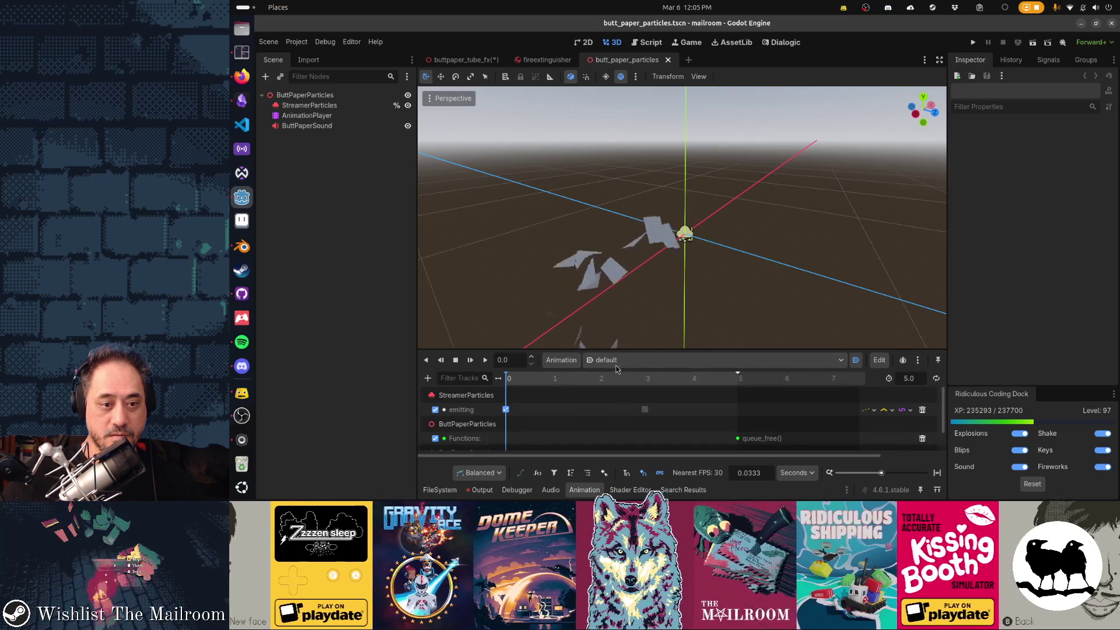
{"action": "left_click", "coordinate": [619, 360]}
{"action": "left_click", "coordinate": [618, 376]}
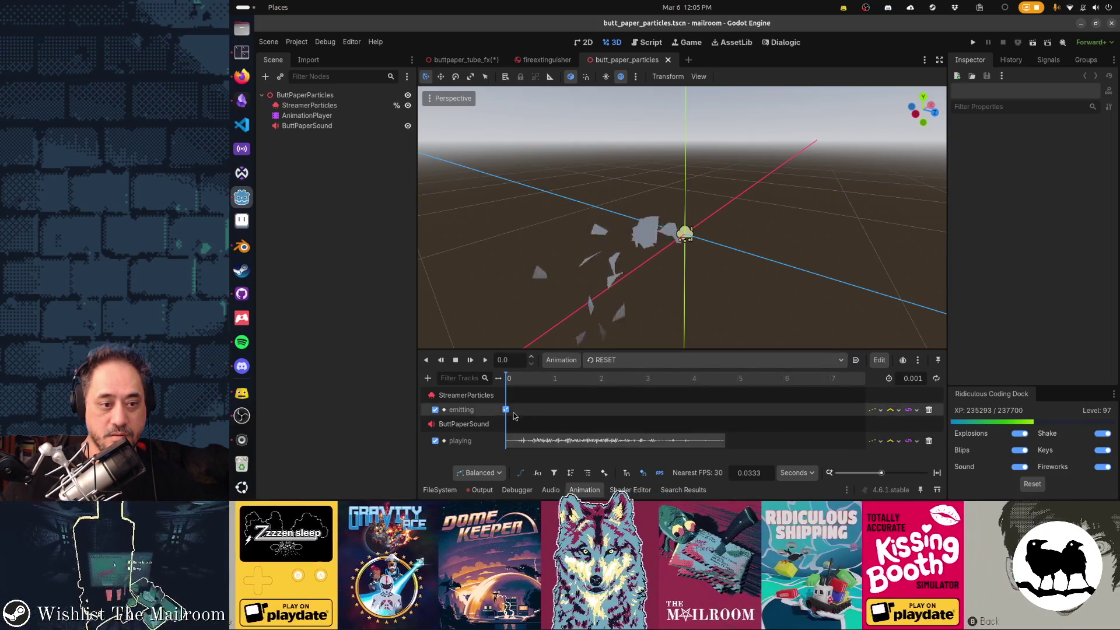
{"action": "left_click", "coordinate": [506, 409]}
{"action": "left_click", "coordinate": [1040, 157]}
{"action": "left_click", "coordinate": [1039, 156]}
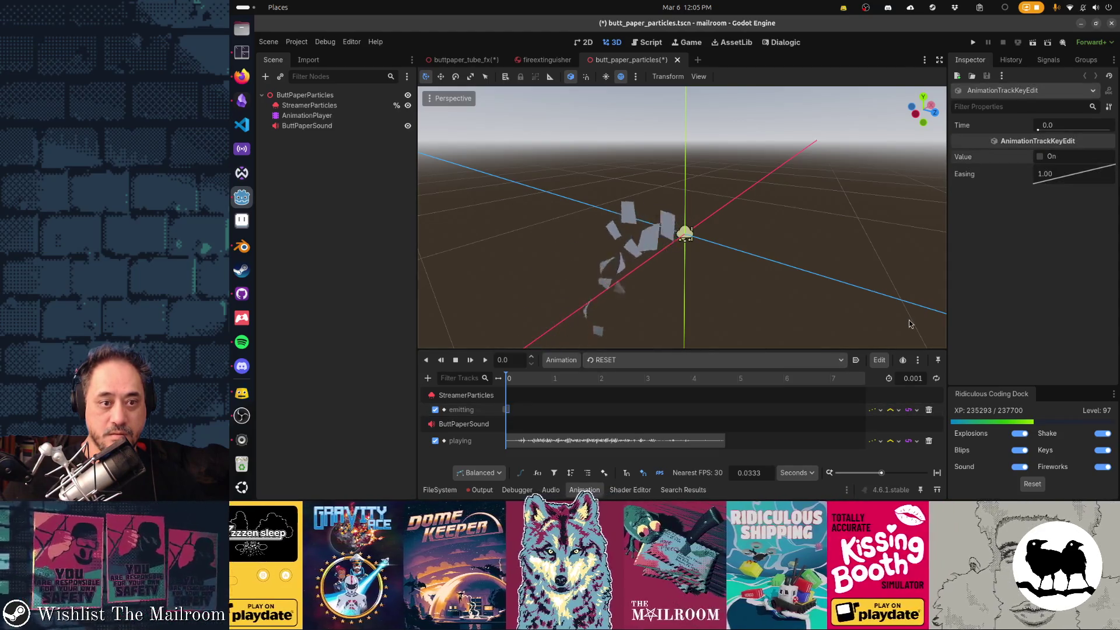
{"action": "key", "text": "ctrl+s"}
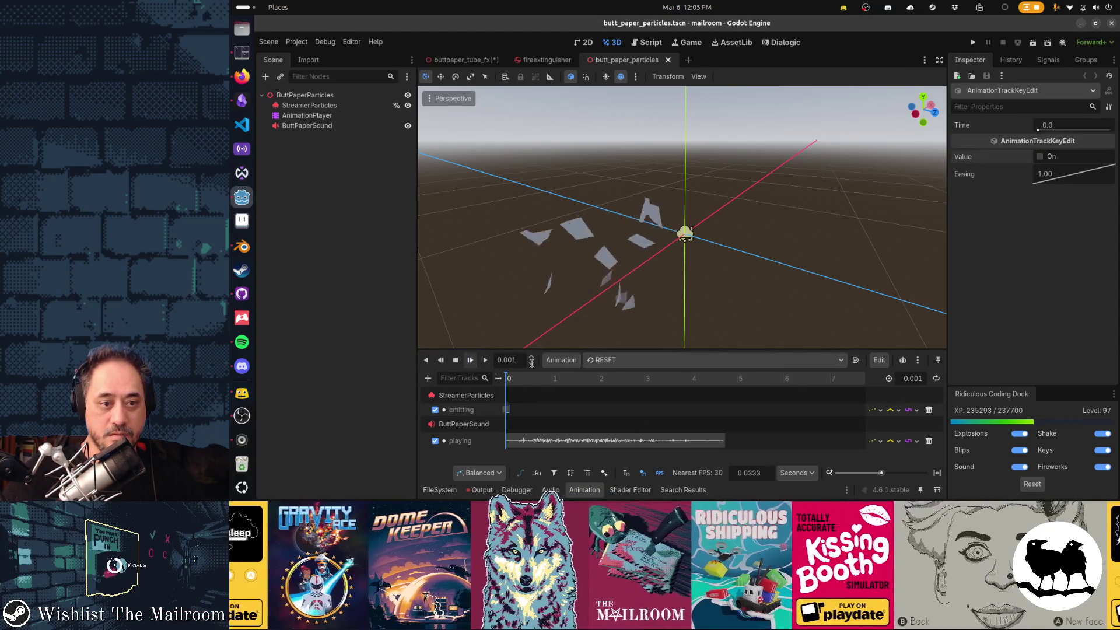
Preview the default animation from the start, then close butt_paper_particles.tscn.
{"action": "left_click", "coordinate": [607, 360]}
{"action": "left_click", "coordinate": [621, 389]}
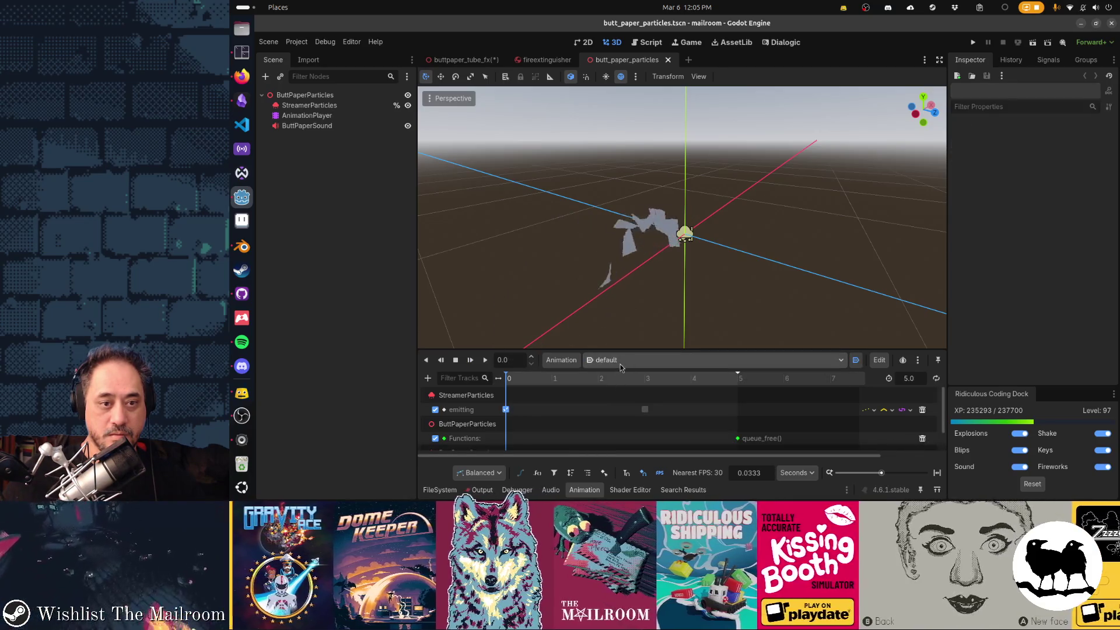
{"action": "left_click", "coordinate": [620, 365]}
{"action": "left_click", "coordinate": [622, 379]}
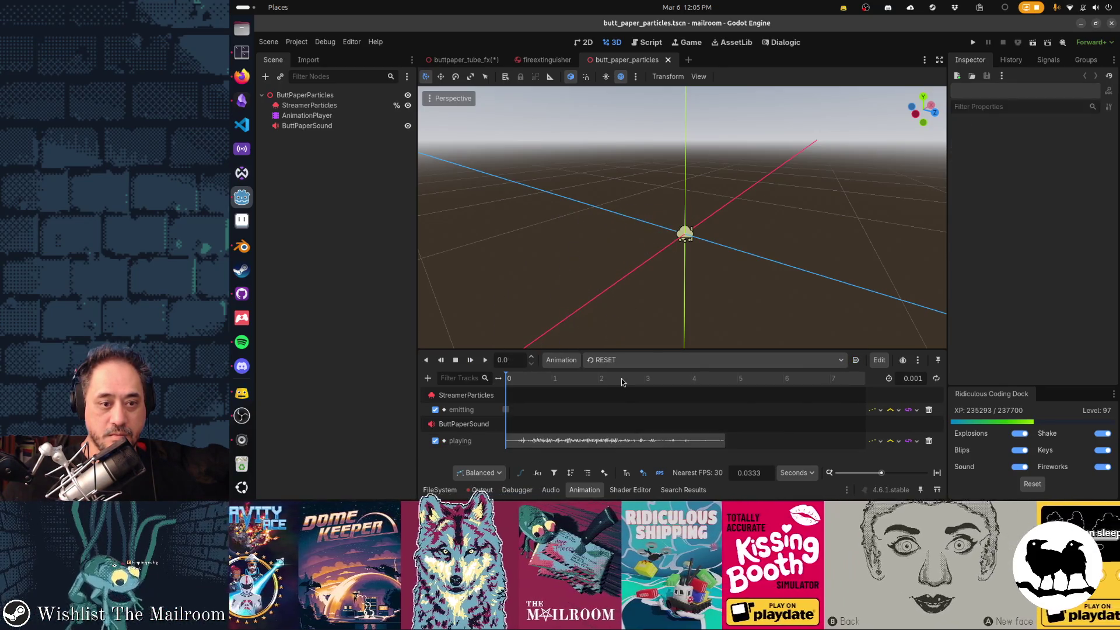
{"action": "left_click", "coordinate": [621, 360]}
{"action": "left_click", "coordinate": [601, 390]}
{"action": "left_click", "coordinate": [471, 362]}
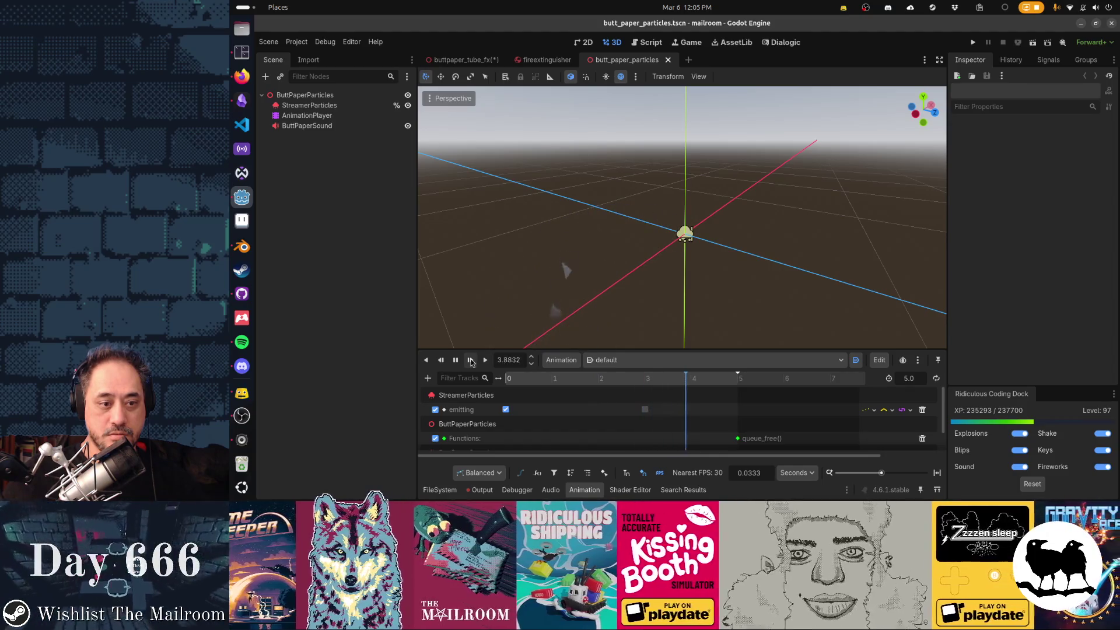
{"action": "left_click", "coordinate": [470, 361]}
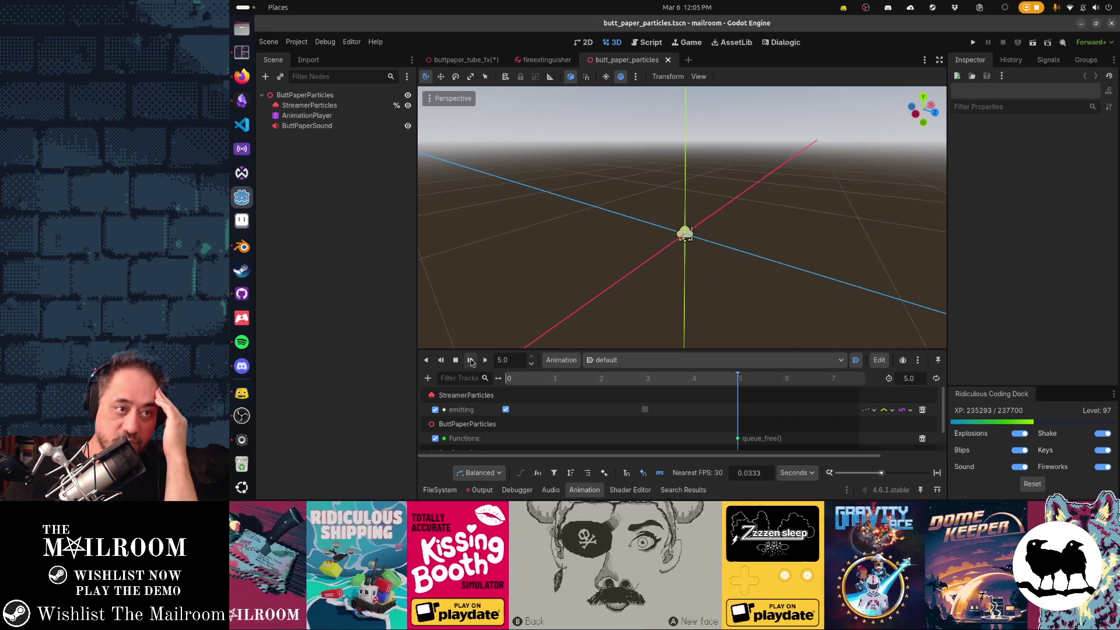
{"action": "left_click", "coordinate": [310, 105]}
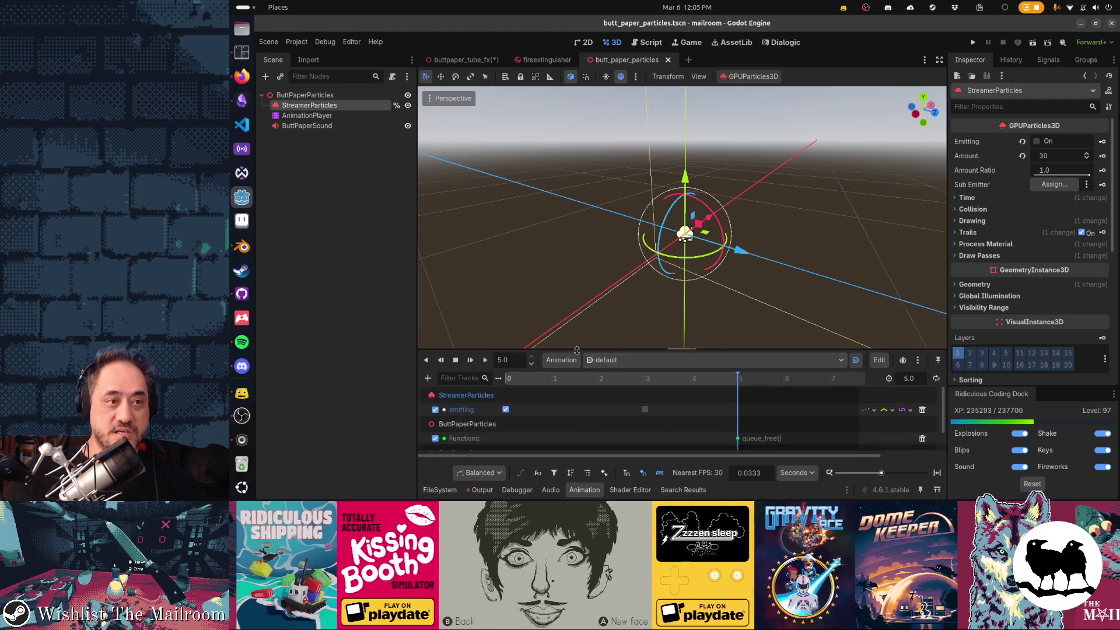
{"action": "middle_click", "coordinate": [628, 62]}
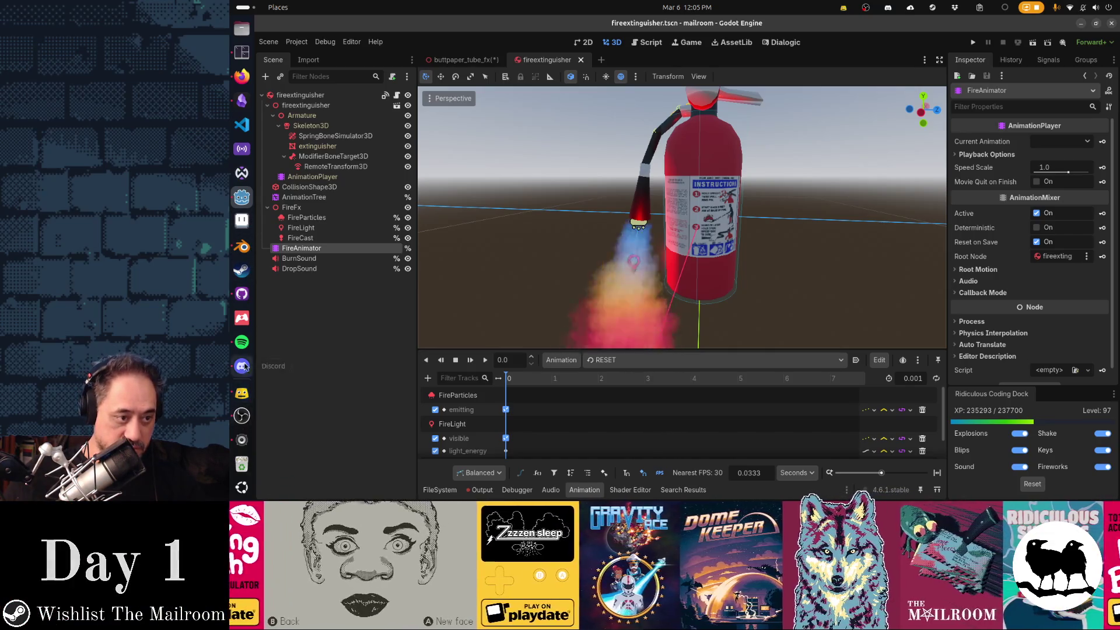
{"action": "left_click", "coordinate": [242, 294]}
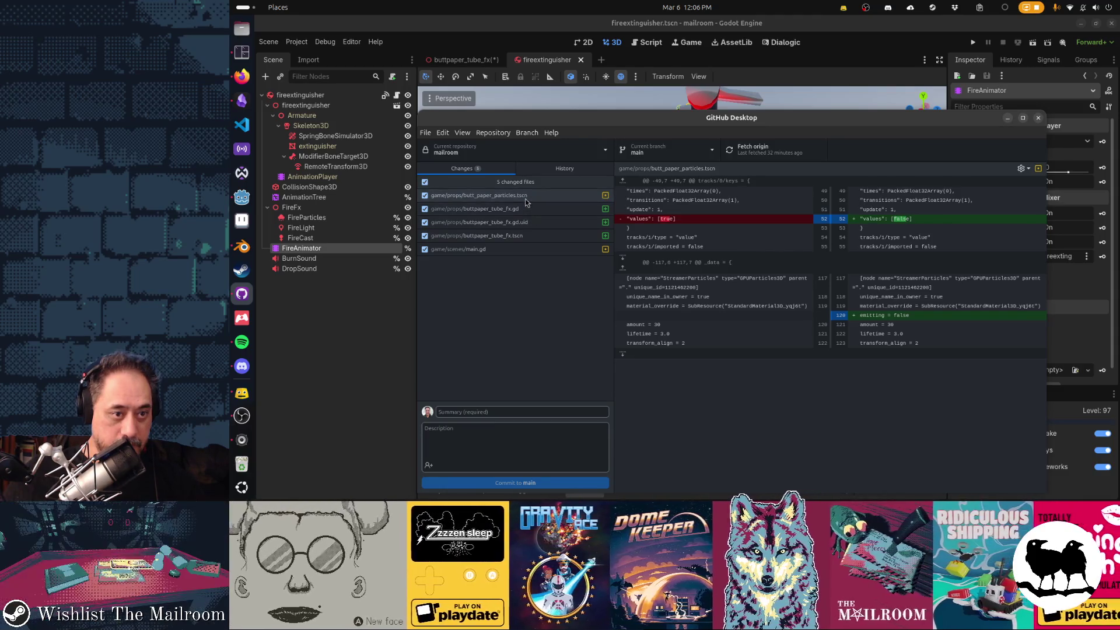
Discard butt_paper_particles.tscn's changes in GitHub Desktop, leaving four changed files, and return to Godot.
{"action": "right_click", "coordinate": [532, 199]}
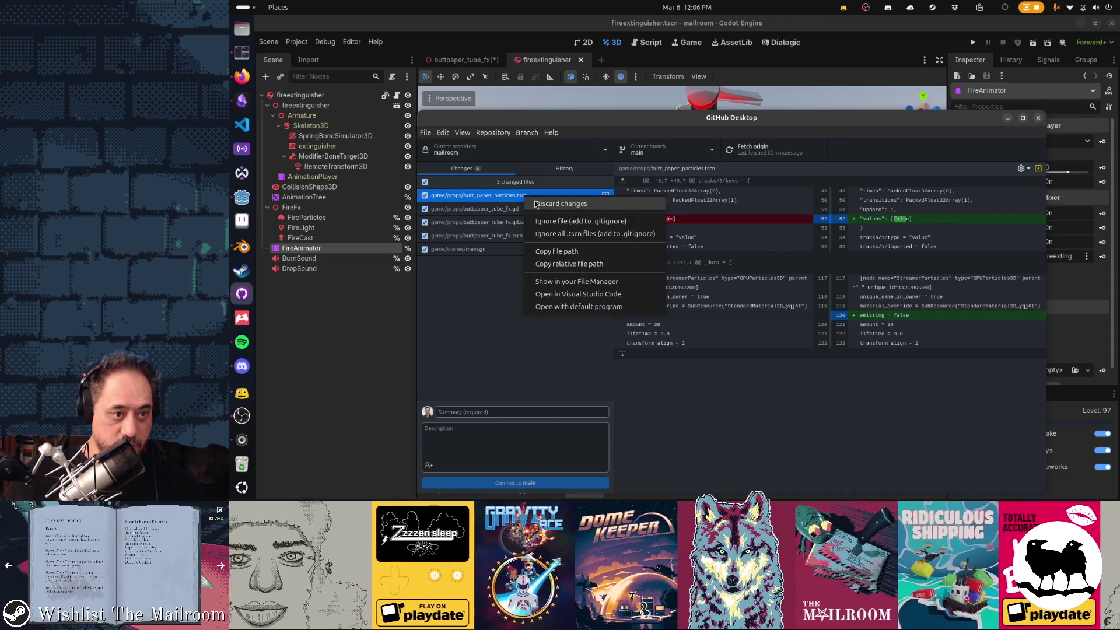
{"action": "left_click", "coordinate": [537, 203]}
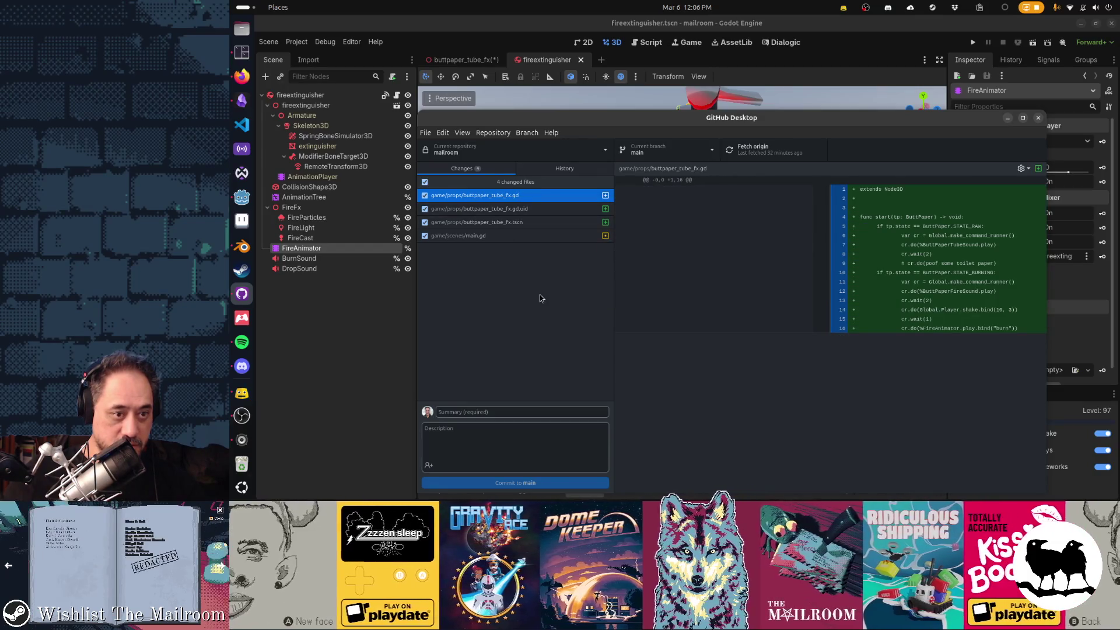
{"action": "left_click", "coordinate": [373, 327]}
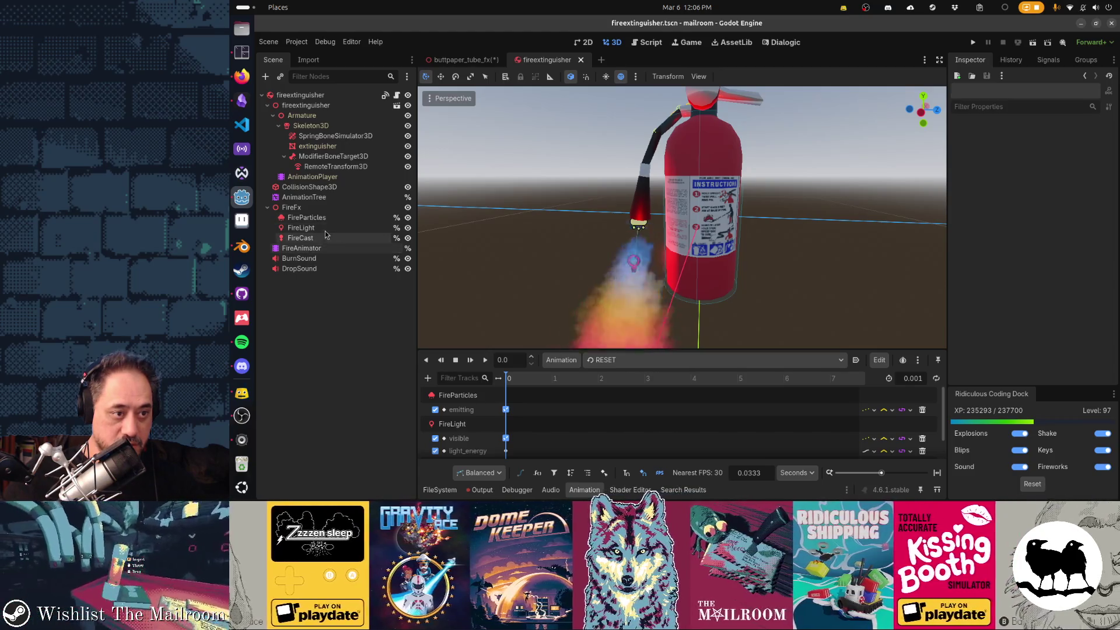
In buttpaper_tube_fx, delete the old ButtPaperParticles node and paste in StreamerParticles.
{"action": "left_click", "coordinate": [453, 60]}
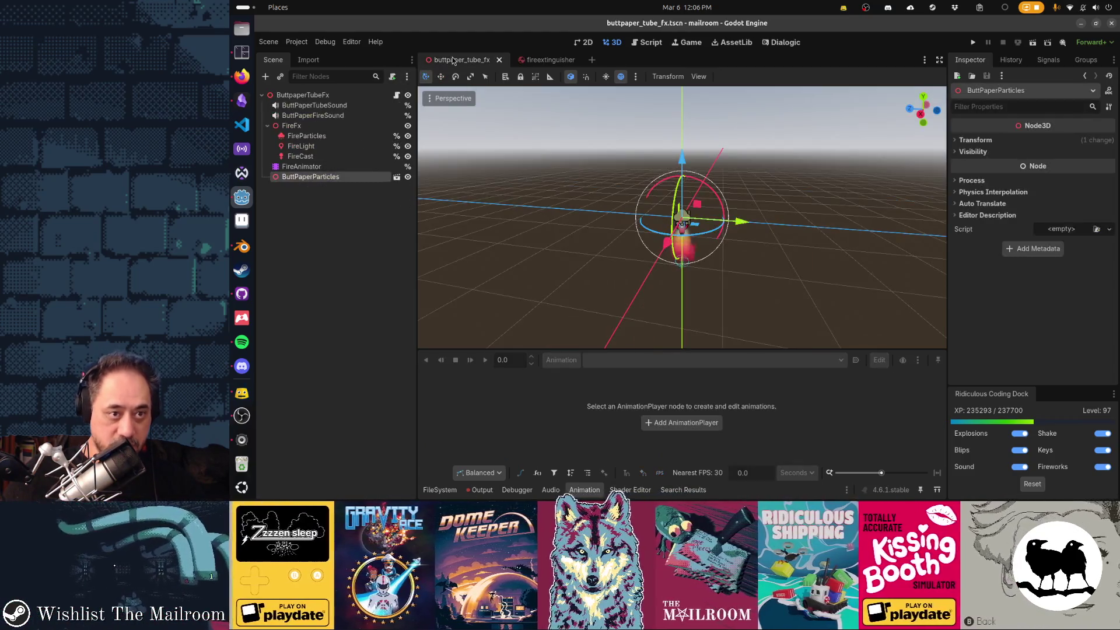
{"action": "left_click", "coordinate": [331, 185]}
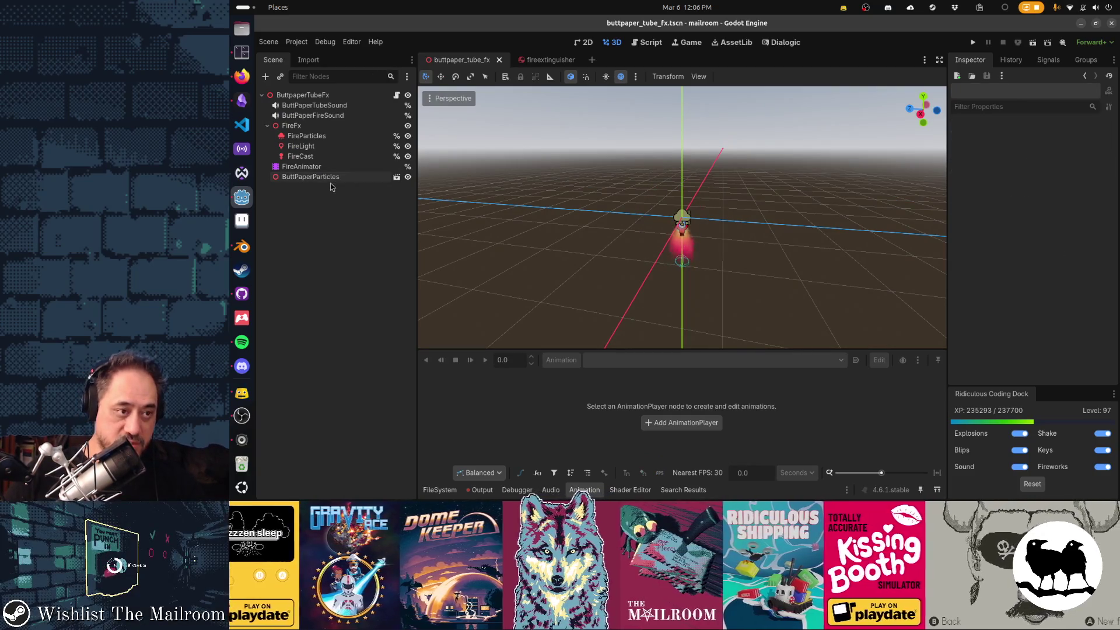
{"action": "left_click", "coordinate": [330, 181]}
{"action": "key", "text": "Delete"}
{"action": "key", "text": "Return"}
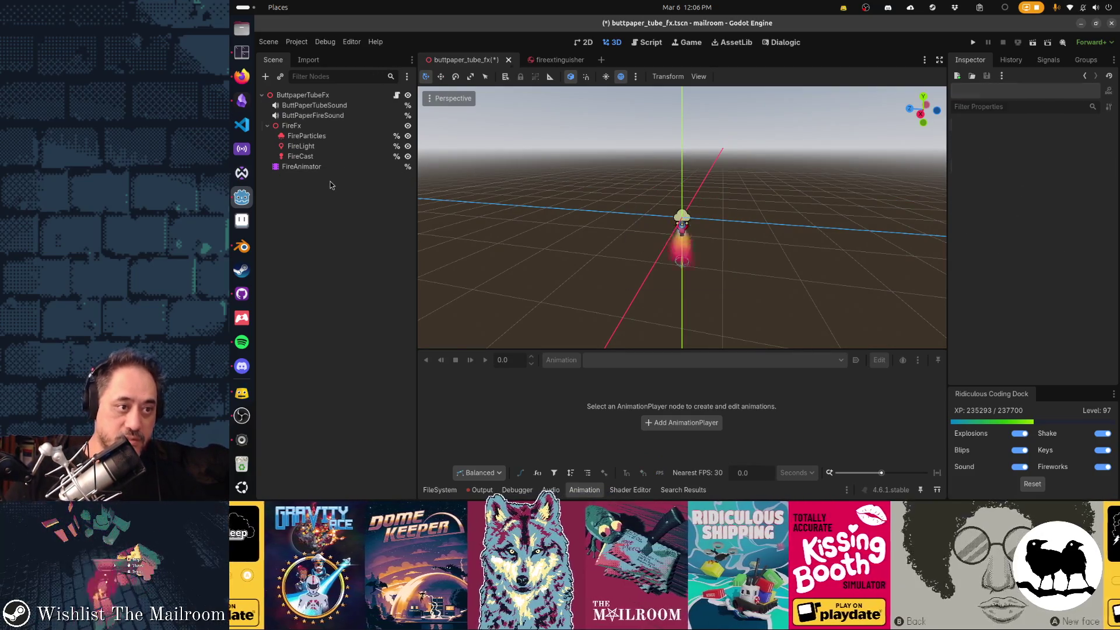
{"action": "key", "text": "ctrl+v"}
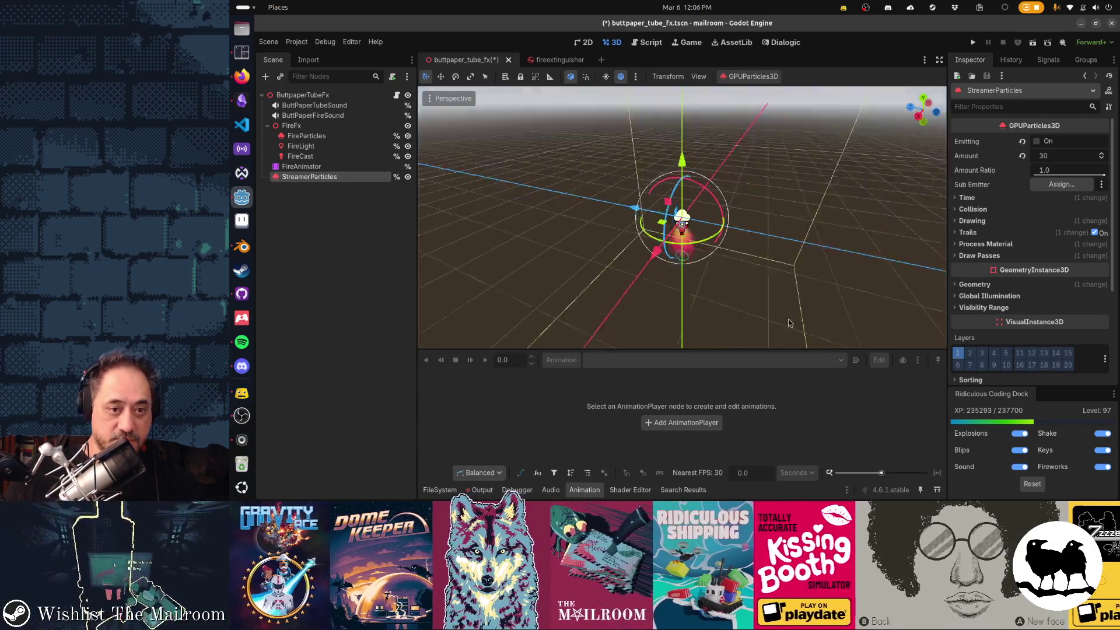
Preview the StreamerParticles emission from a few angles, then leave Emitting switched off.
{"action": "left_click_drag", "start_coordinate": [695, 293], "coordinate": [731, 280]}
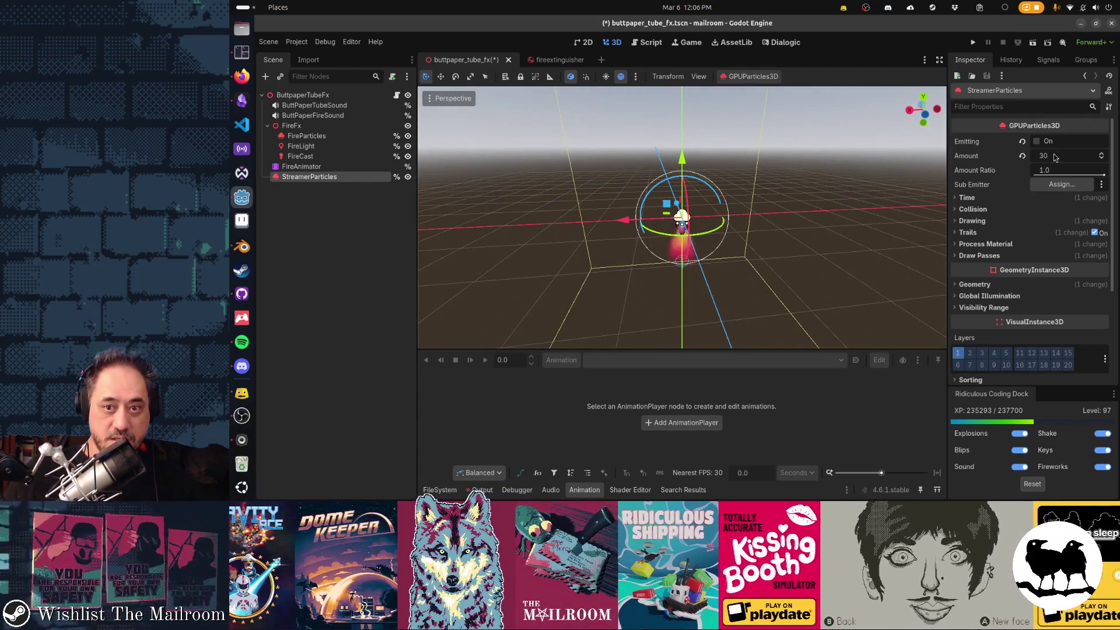
{"action": "left_click", "coordinate": [1038, 141]}
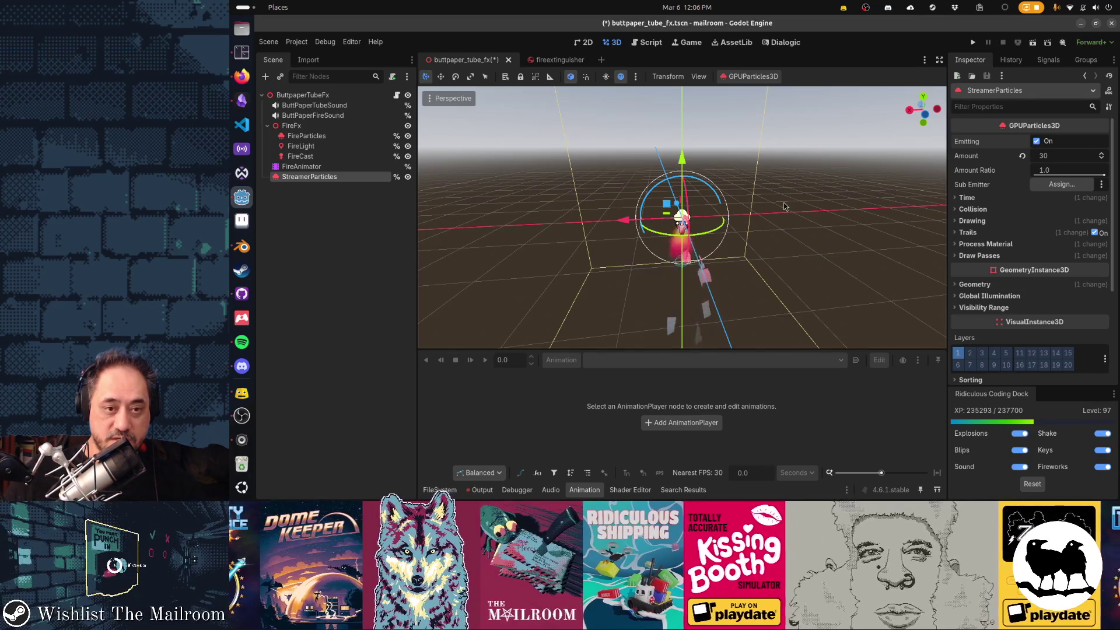
{"action": "scroll", "coordinate": [1032, 175], "scroll_direction": "down", "scroll_amount": 1}
{"action": "mouse_move", "coordinate": [741, 234]}
{"action": "left_mouse_down"}
{"action": "mouse_move", "coordinate": [772, 231]}
{"action": "mouse_move", "coordinate": [703, 178]}
{"action": "mouse_move", "coordinate": [645, 165]}
{"action": "left_mouse_up"}
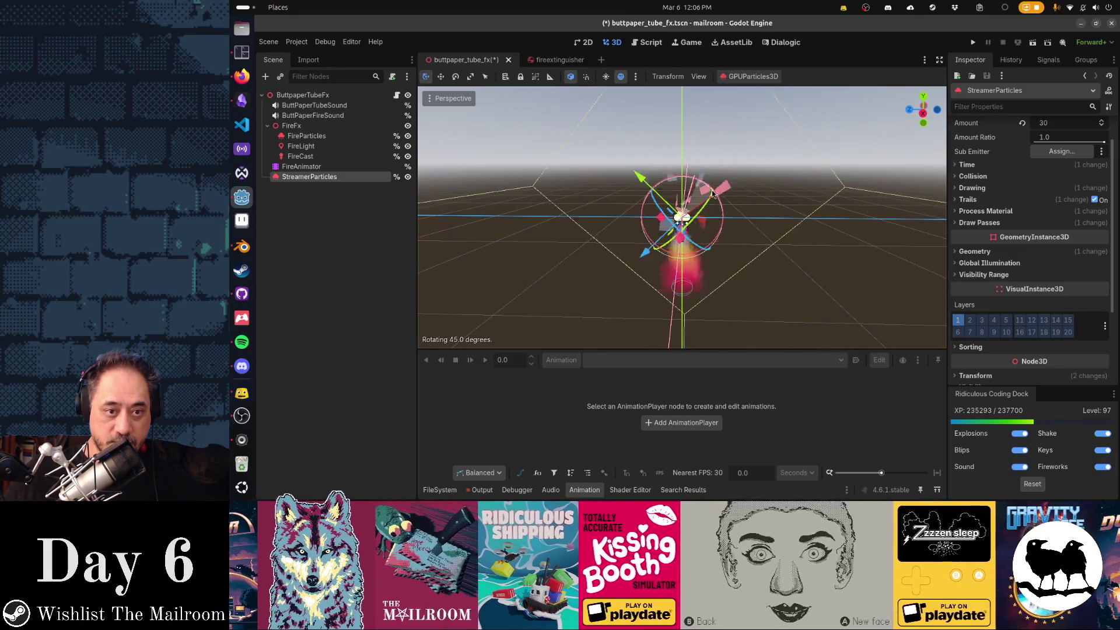
{"action": "left_click_drag", "start_coordinate": [725, 290], "coordinate": [688, 280]}
{"action": "scroll", "coordinate": [1022, 162], "scroll_direction": "up", "scroll_amount": 1}
{"action": "left_click", "coordinate": [1037, 141]}
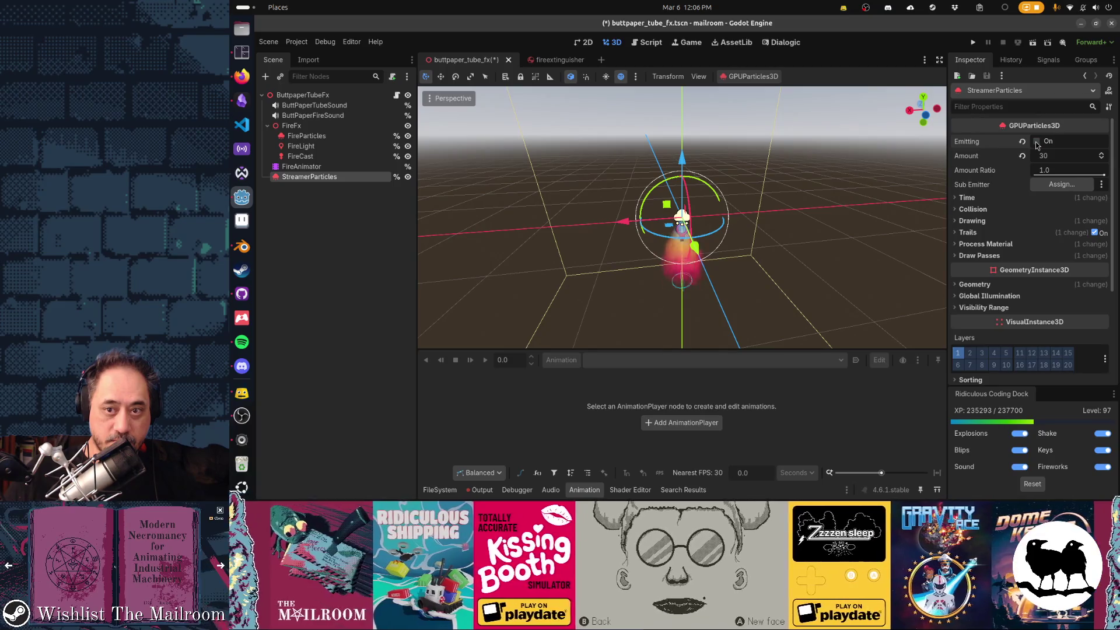
{"action": "left_click", "coordinate": [1036, 142]}
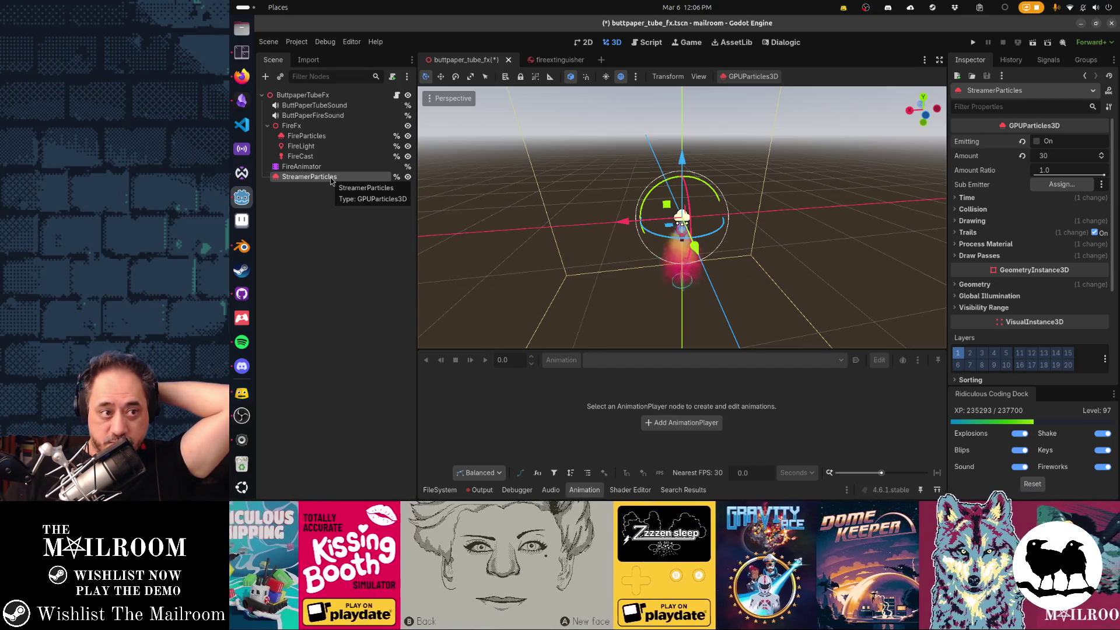
Select FireAnimator so its animations appear in the Animation panel.
{"action": "left_click", "coordinate": [317, 207]}
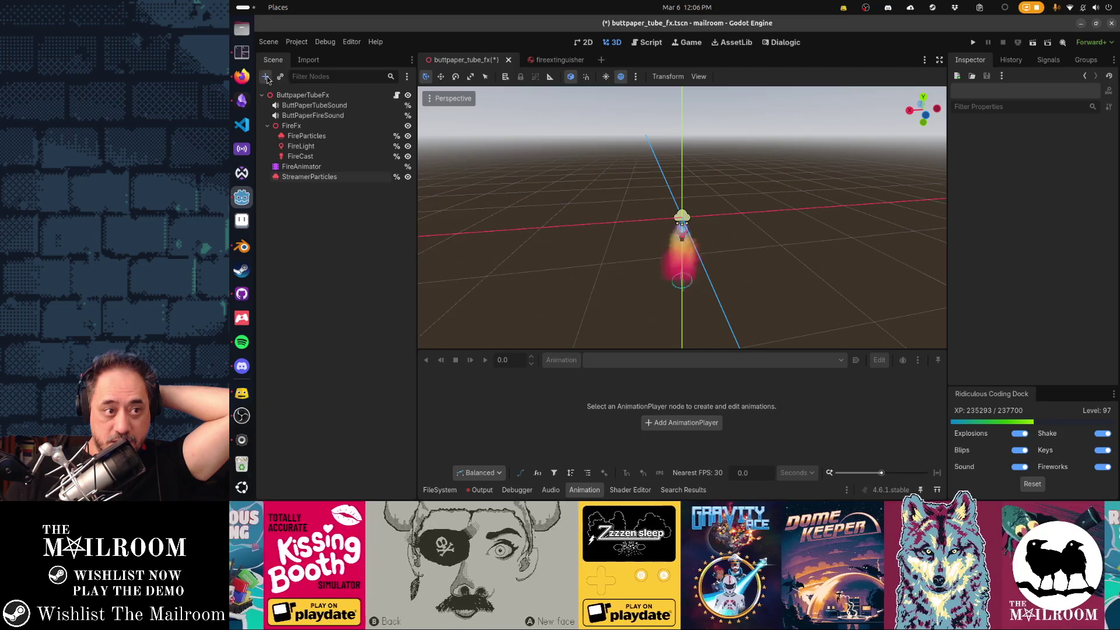
{"action": "left_click", "coordinate": [266, 77]}
{"action": "key", "text": "Escape"}
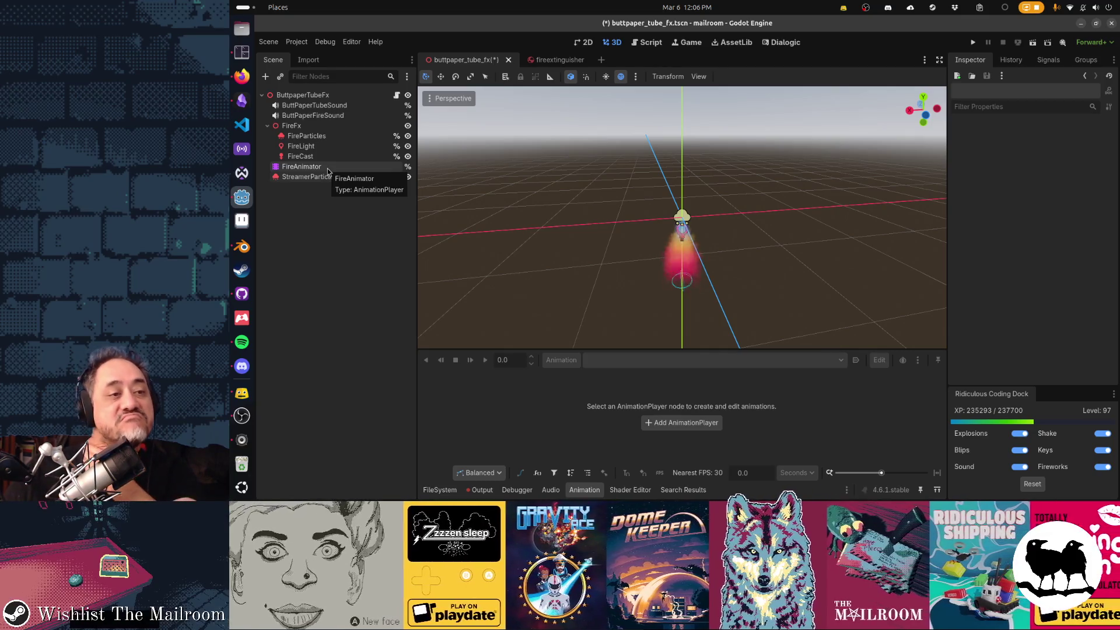
{"action": "left_click", "coordinate": [328, 171]}
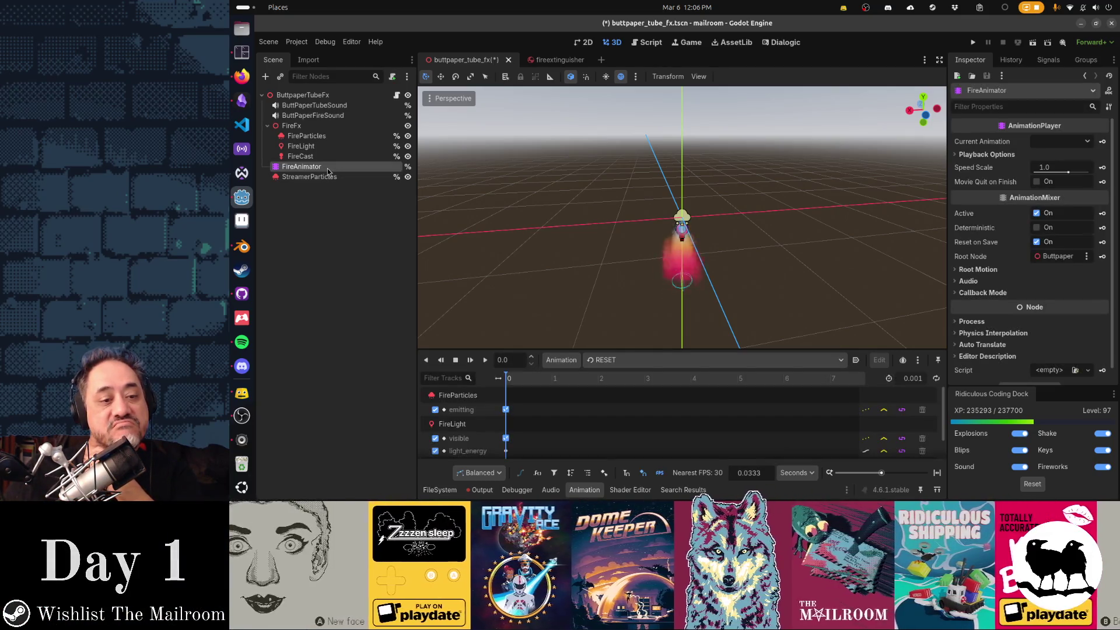
{"action": "left_click", "coordinate": [561, 360]}
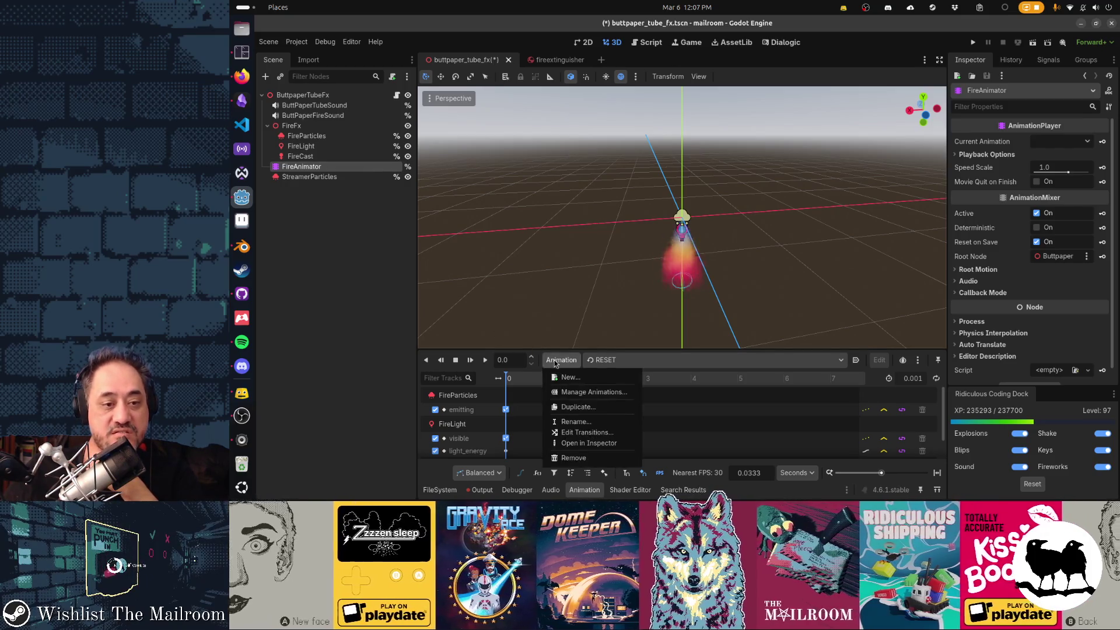
In Manage Animations, Make Unique the RESET, burn and stop_burn animations so they're built-in.
{"action": "left_click", "coordinate": [586, 393]}
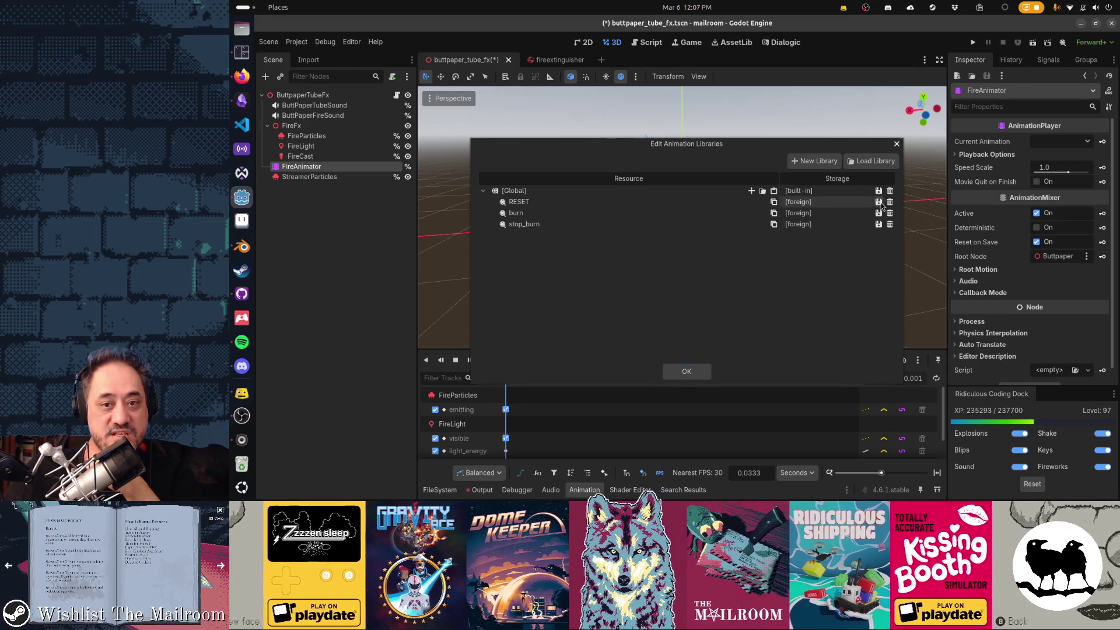
{"action": "left_click", "coordinate": [878, 202]}
{"action": "left_click", "coordinate": [882, 244]}
{"action": "left_click", "coordinate": [879, 213]}
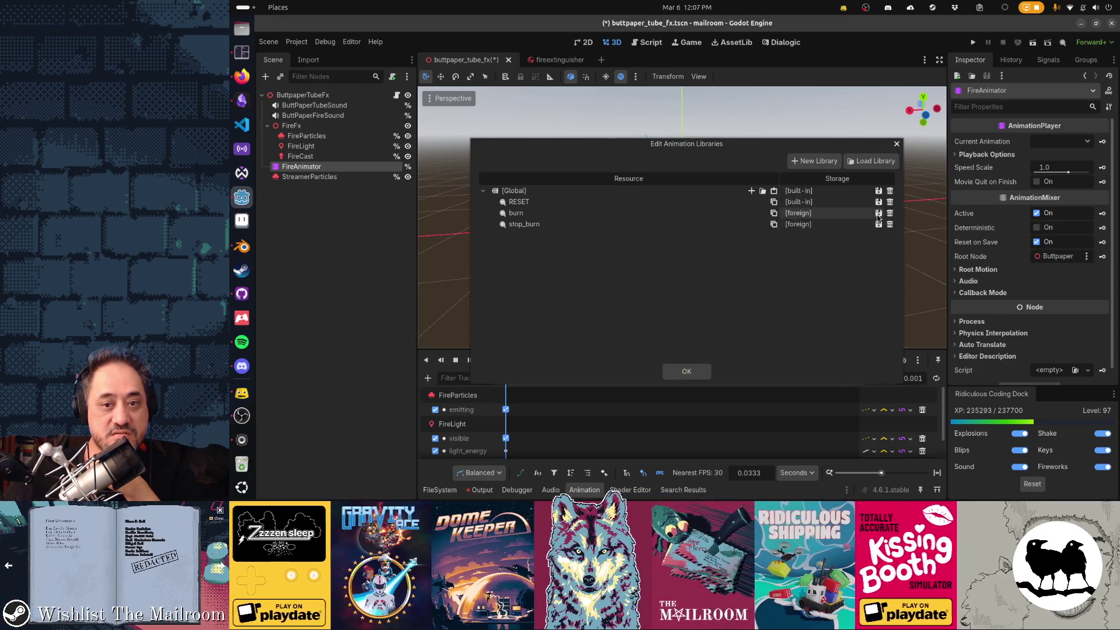
{"action": "left_click", "coordinate": [897, 264]}
{"action": "left_click", "coordinate": [878, 224]}
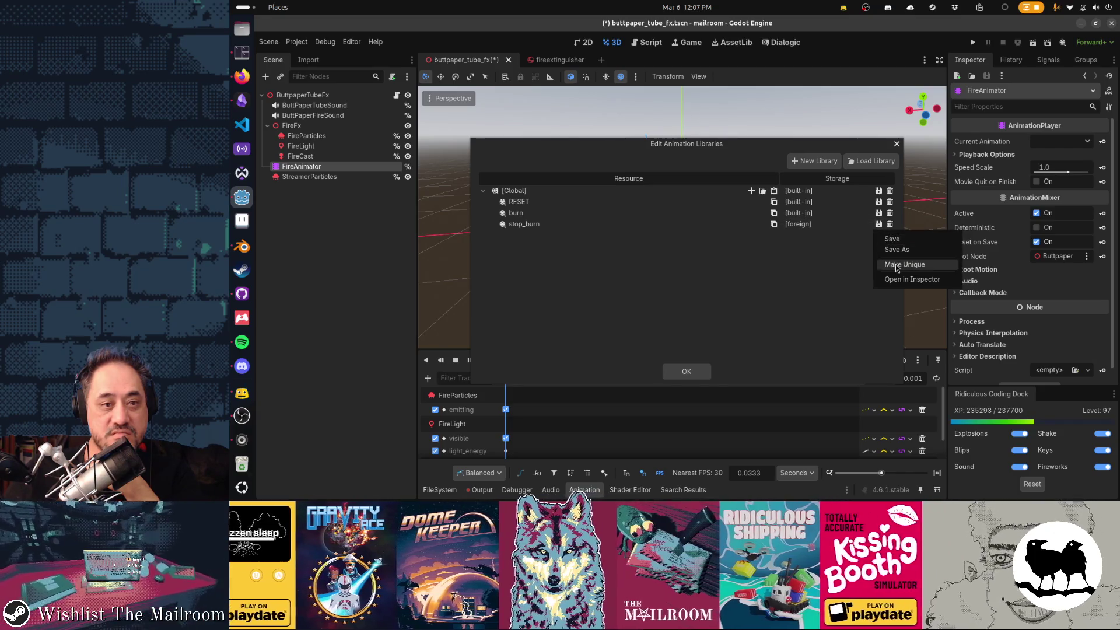
{"action": "left_click", "coordinate": [898, 264]}
{"action": "left_click", "coordinate": [687, 371]}
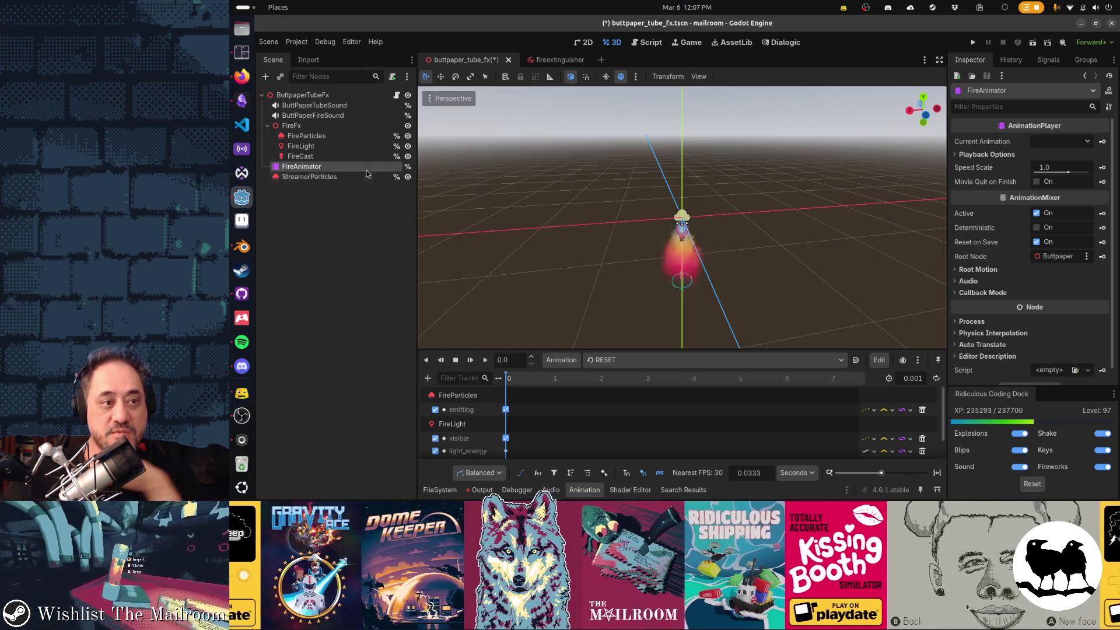
Rename FireAnimator to AnimationPlayer and move StreamerParticles above it in the Scene tree.
{"action": "double_click", "coordinate": [366, 171]}
{"action": "type", "text": "Ani"}
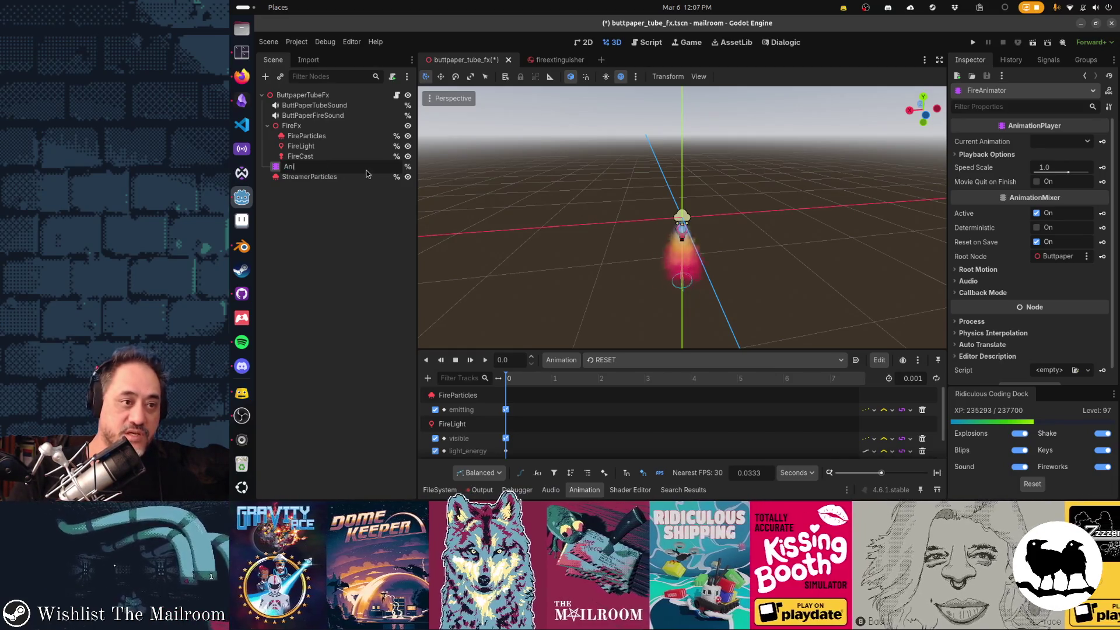
{"action": "type", "text": "mator"}
{"action": "key", "text": "Return"}
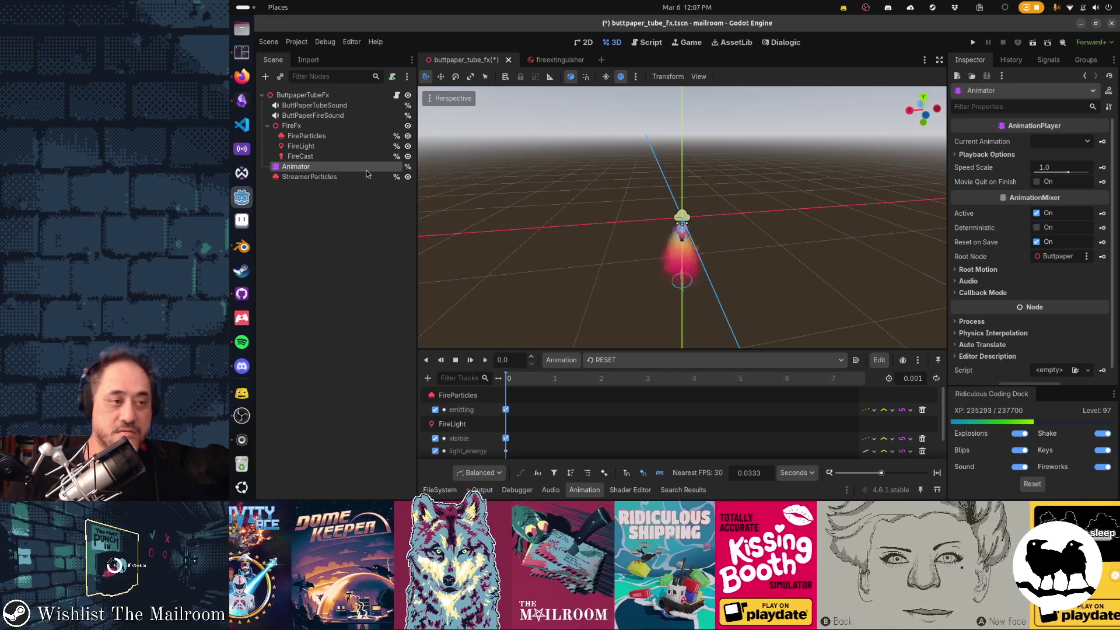
{"action": "double_click", "coordinate": [367, 170]}
{"action": "type", "text": "AnimationPlayer"}
{"action": "key", "text": "Return"}
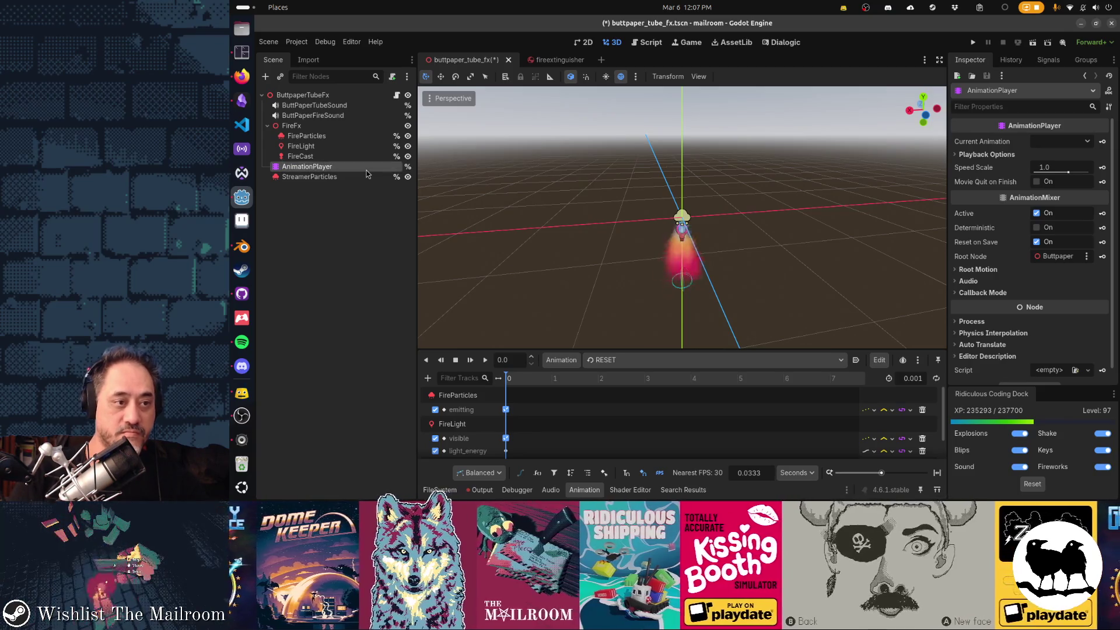
{"action": "left_click_drag", "start_coordinate": [360, 174], "coordinate": [348, 167]}
{"action": "key", "text": "ctrl+z"}
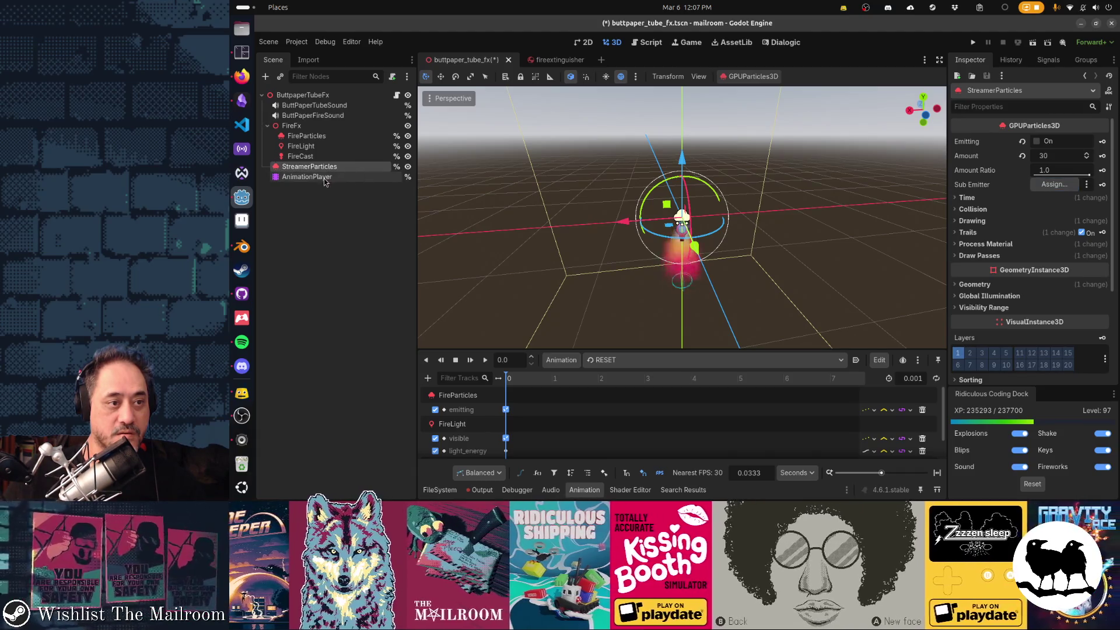
{"action": "left_click", "coordinate": [352, 176]}
Point line 16 at %AnimationPlayer, replace line 9's comment with a play('paper') call, and save.
{"action": "key", "text": "ctrl+F3"}
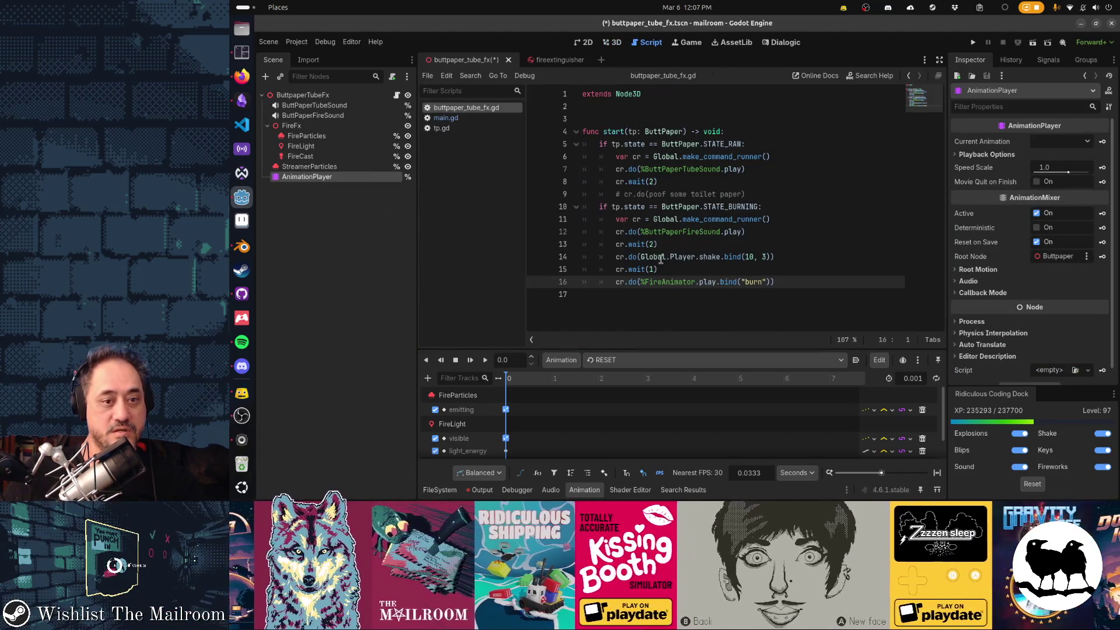
{"action": "type", "text": "AnimationPlayer"}
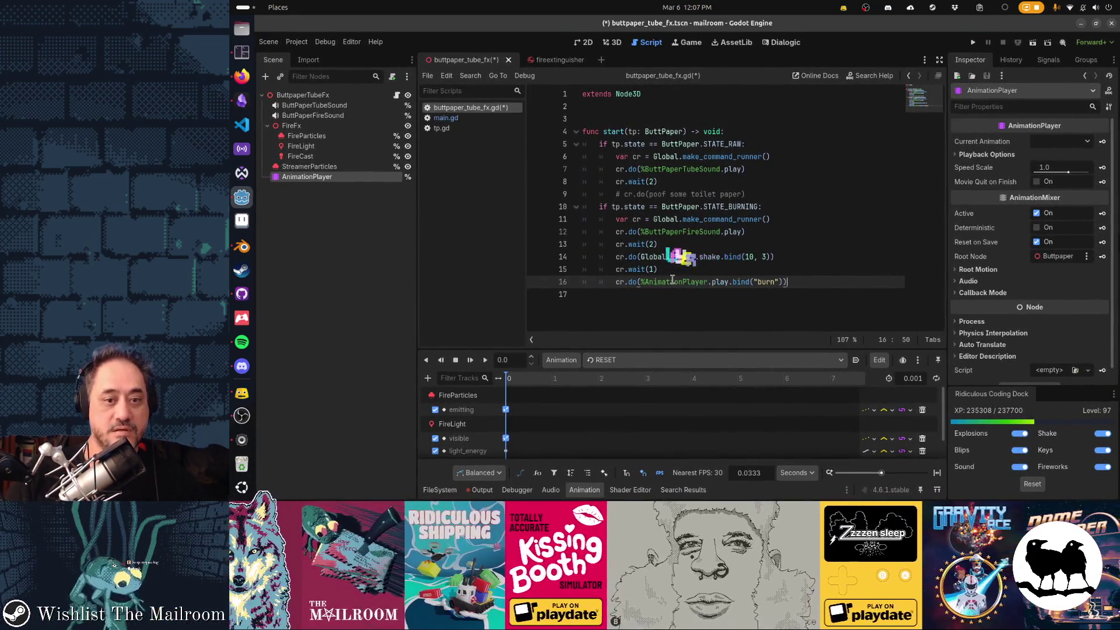
{"action": "key", "text": "shift+Home"}
{"action": "key", "text": "ctrl+c"}
{"action": "key", "text": "Up"}
{"action": "key", "text": "Up"}
{"action": "key", "text": "Up"}
{"action": "key", "text": "shift+Home"}
{"action": "key", "text": "ctrl+v"}
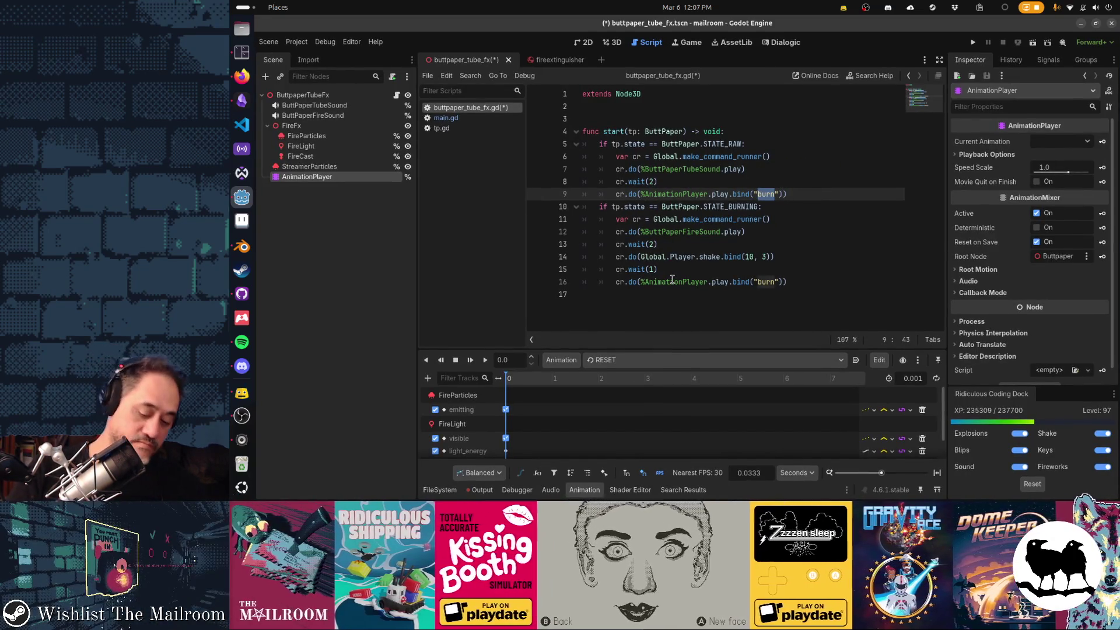
{"action": "type", "text": "paper"}
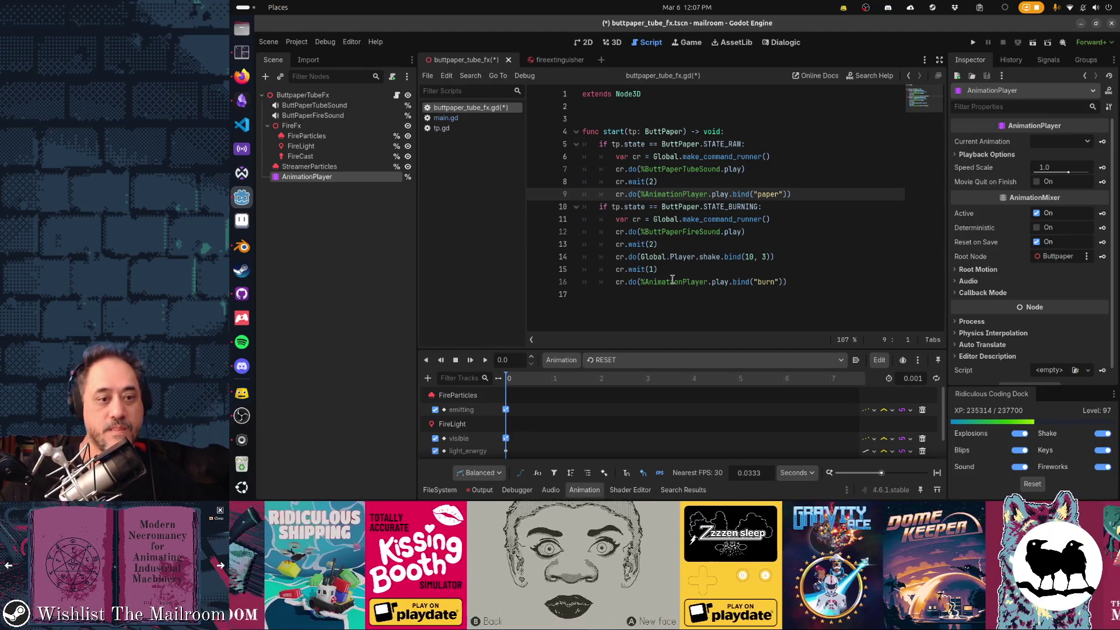
{"action": "key", "text": "ctrl+s"}
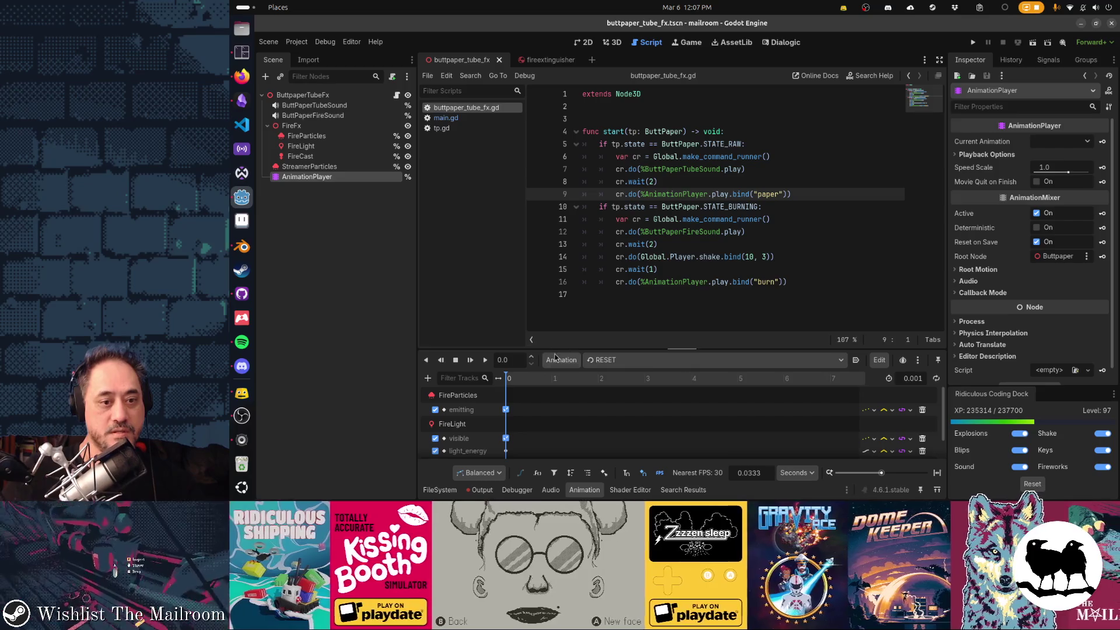
{"action": "left_click", "coordinate": [560, 366]}
Create a 'paper' animation keying StreamerParticles Emitting on at 0 s and off at 1 s.
{"action": "left_click", "coordinate": [565, 378]}
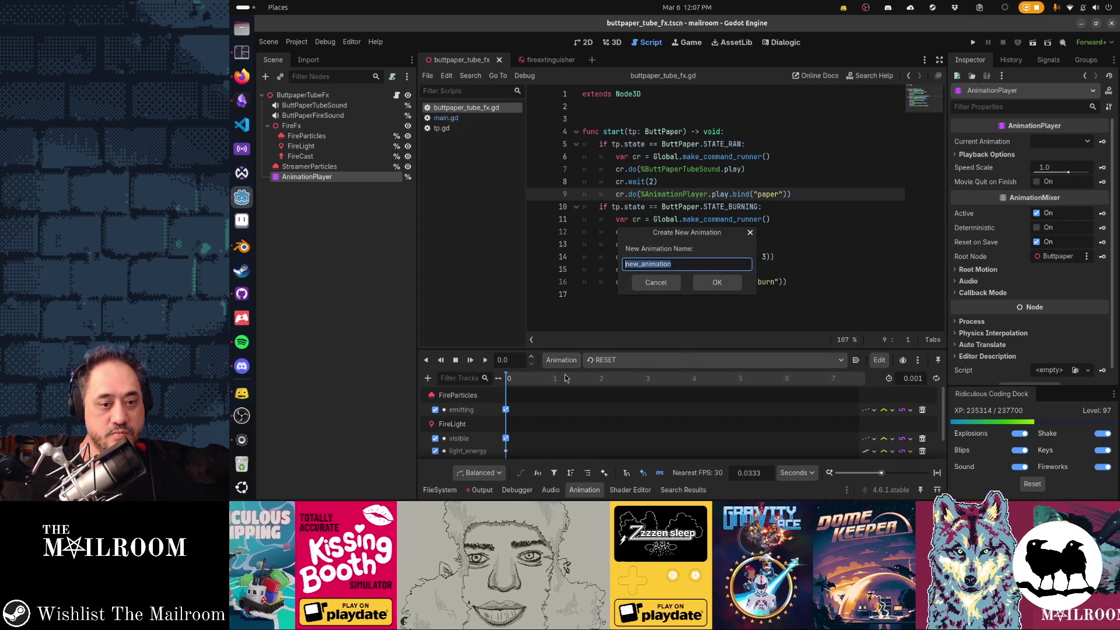
{"action": "type", "text": "r"}
{"action": "key", "text": "Return"}
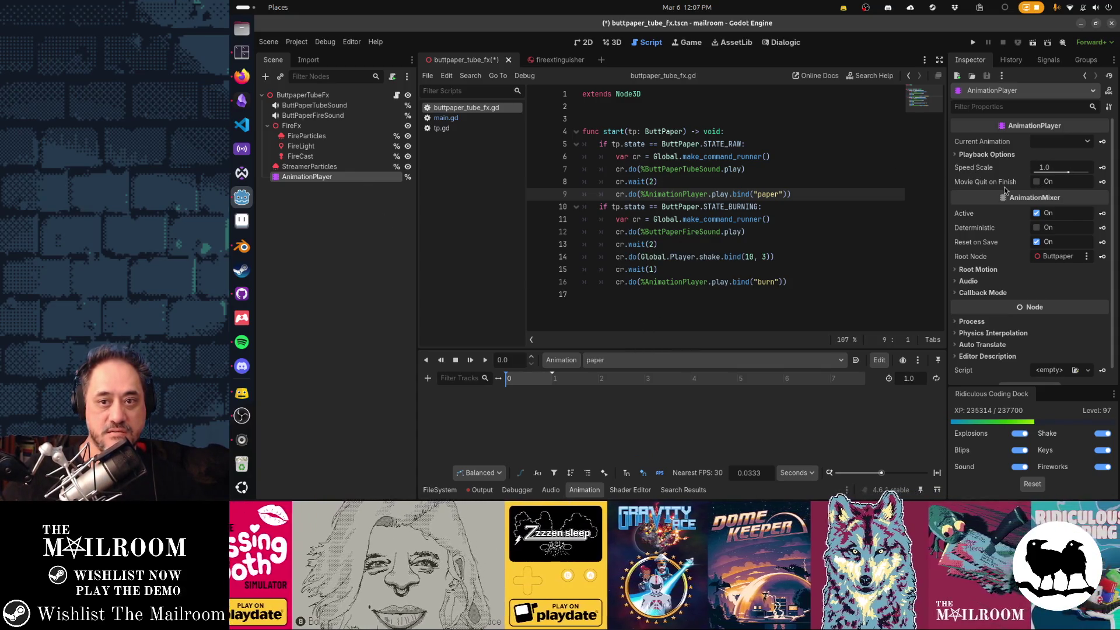
{"action": "double_click", "coordinate": [348, 178]}
{"action": "left_click", "coordinate": [338, 168]}
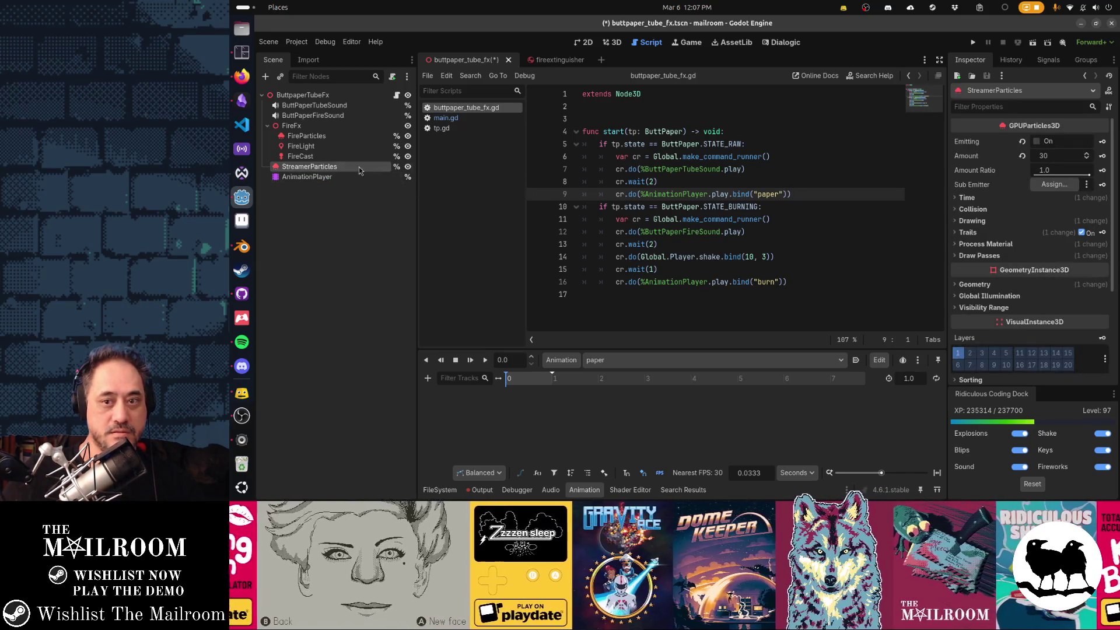
{"action": "left_click", "coordinate": [1102, 141]}
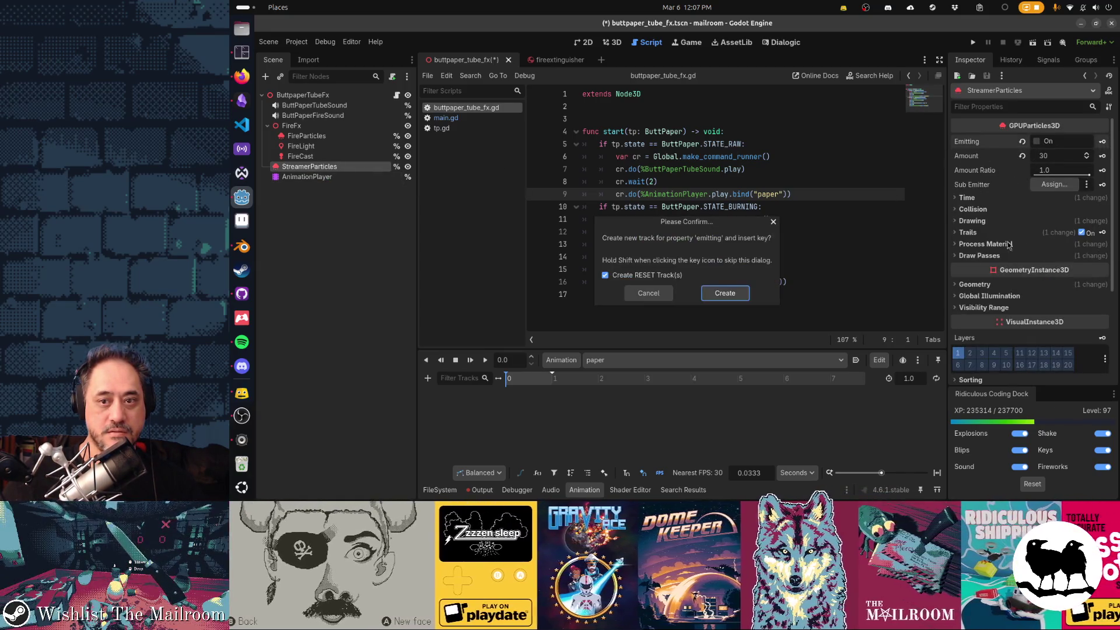
{"action": "key", "text": "Return"}
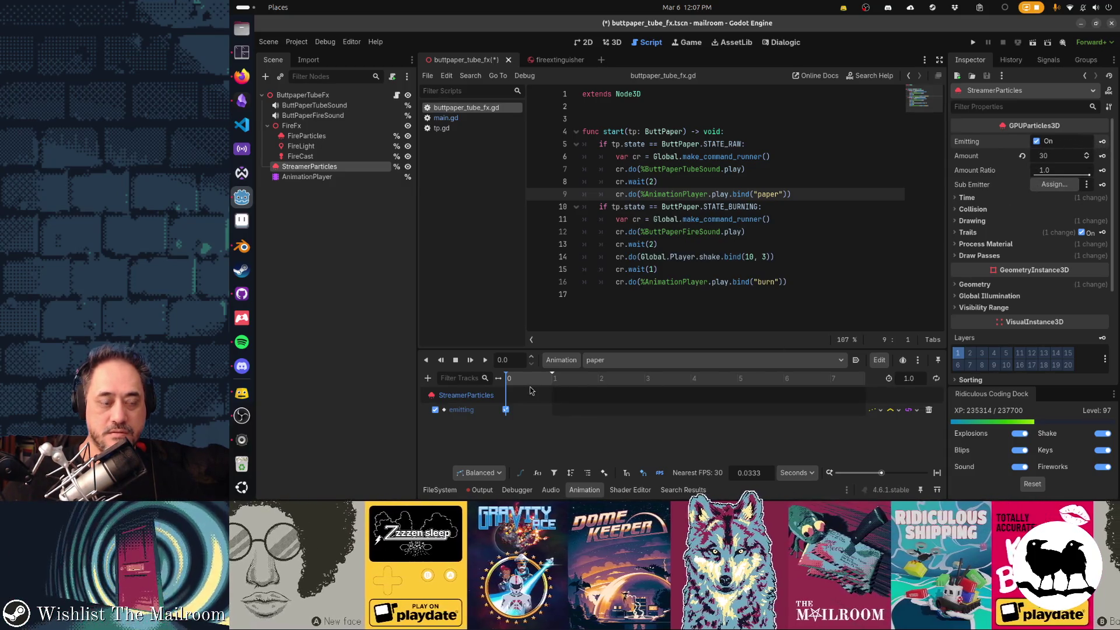
{"action": "left_click", "coordinate": [552, 378]}
{"action": "left_click", "coordinate": [1037, 141]}
{"action": "left_click", "coordinate": [1102, 141]}
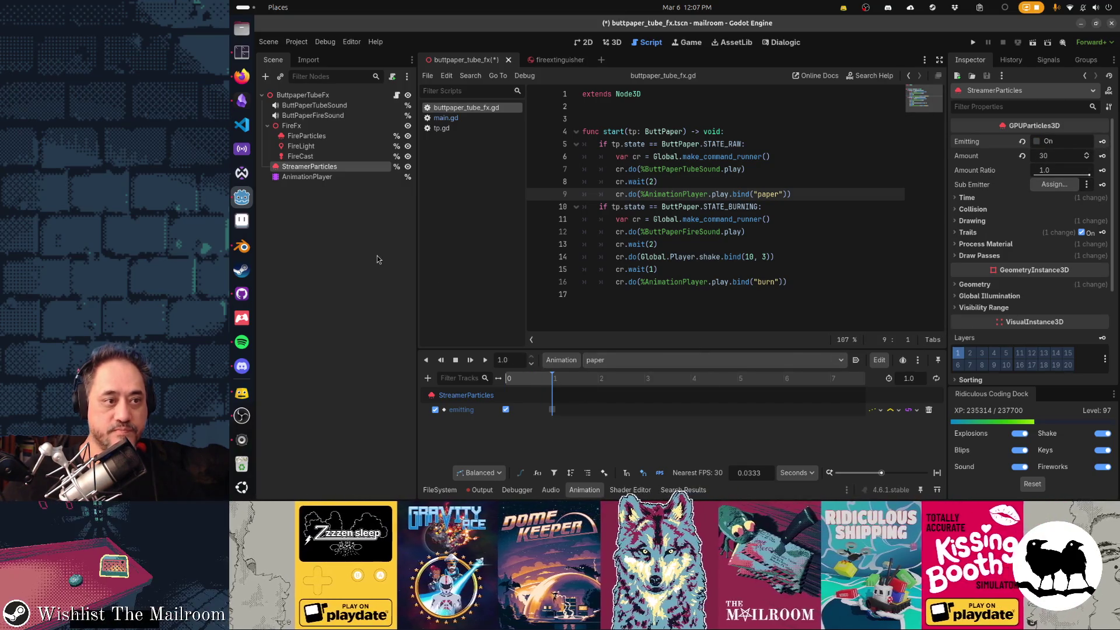
{"action": "key", "text": "ctrl+F2"}
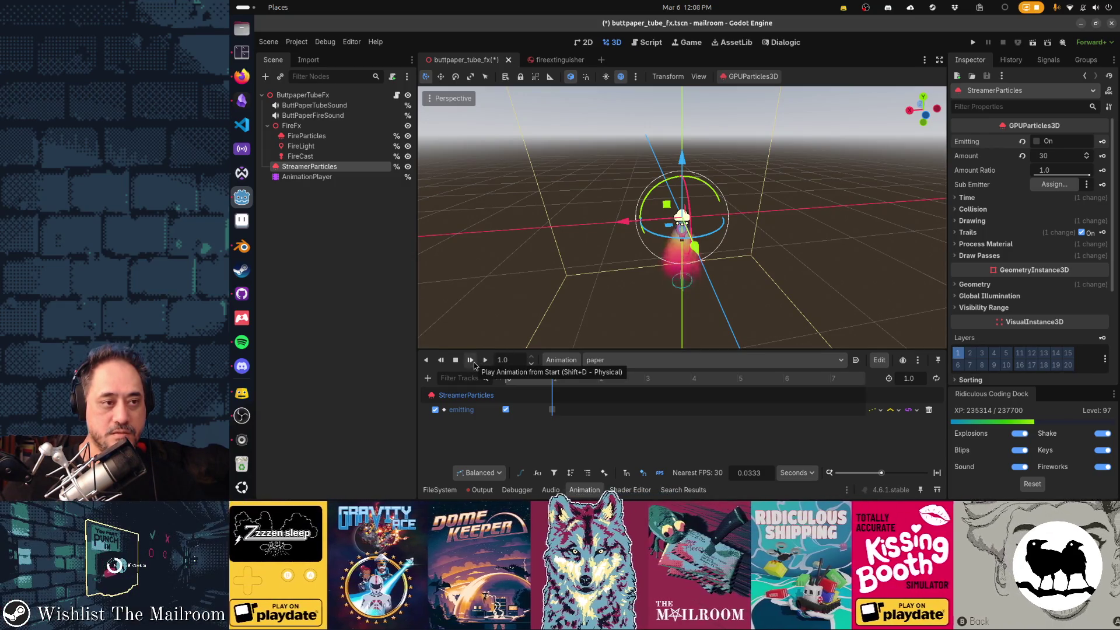
Set the RESET animation's FireParticles emitting key to off and save the scene.
{"action": "left_click", "coordinate": [470, 360]}
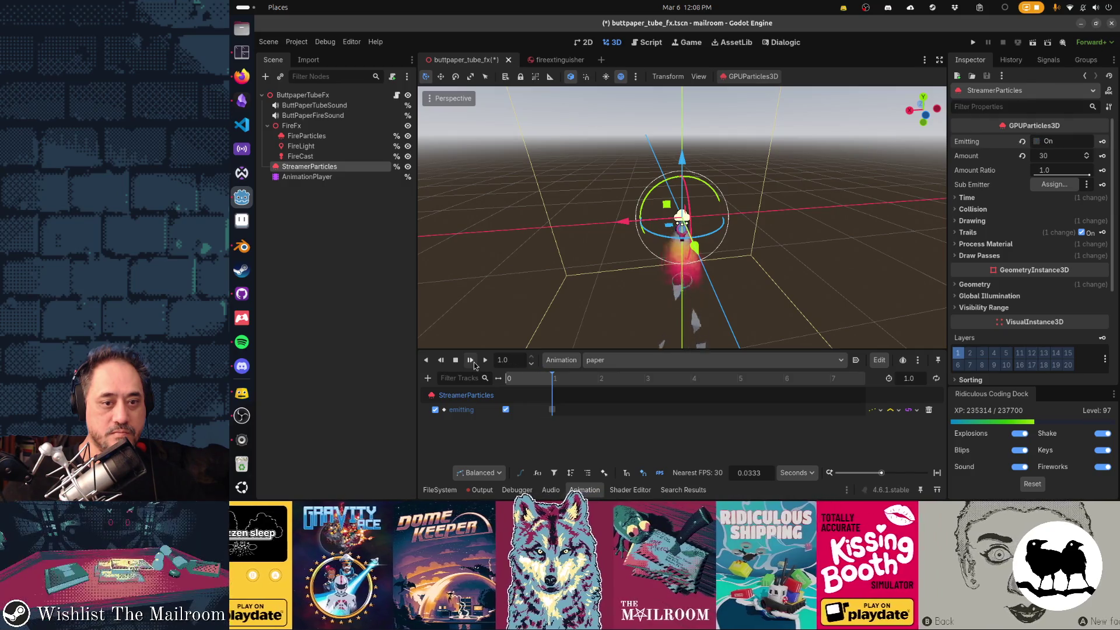
{"action": "left_click", "coordinate": [472, 361]}
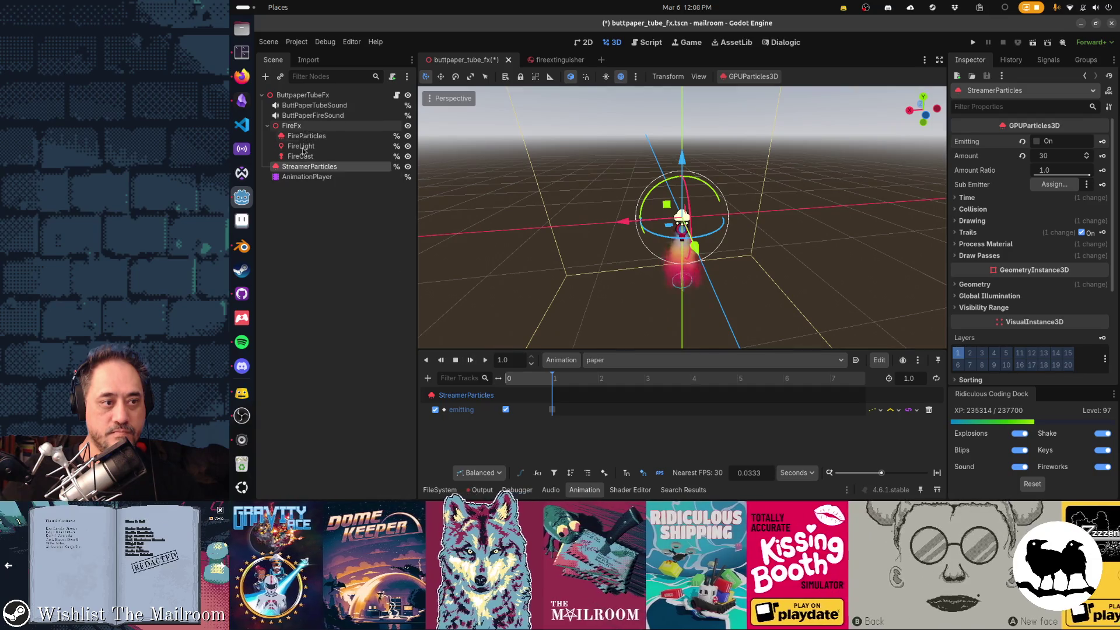
{"action": "left_click", "coordinate": [599, 365]}
{"action": "left_click", "coordinate": [614, 378]}
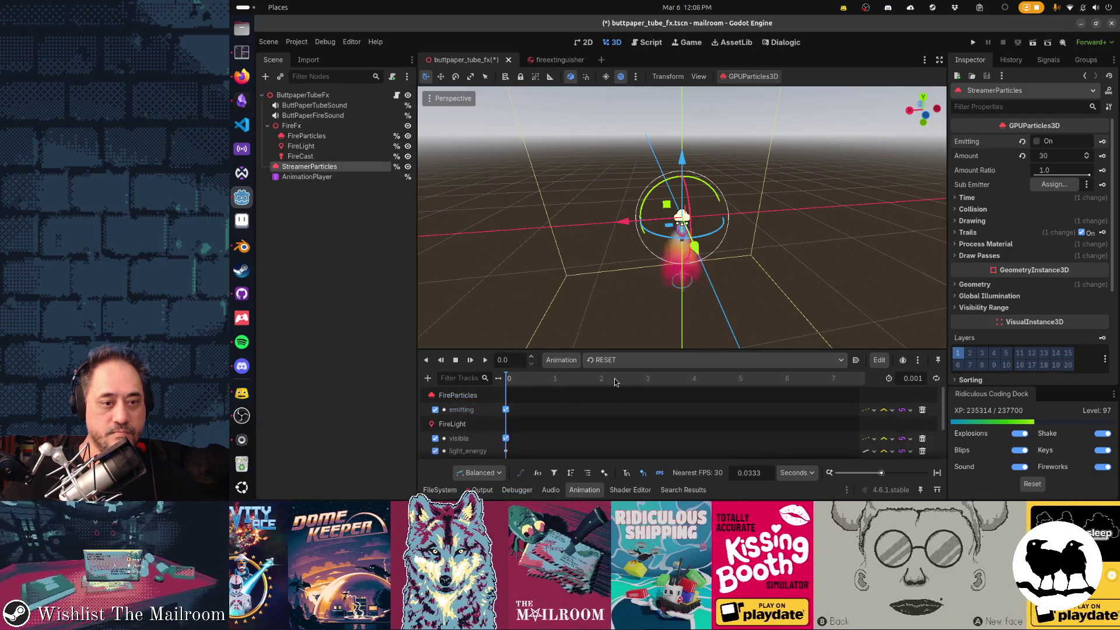
{"action": "left_click", "coordinate": [506, 410]}
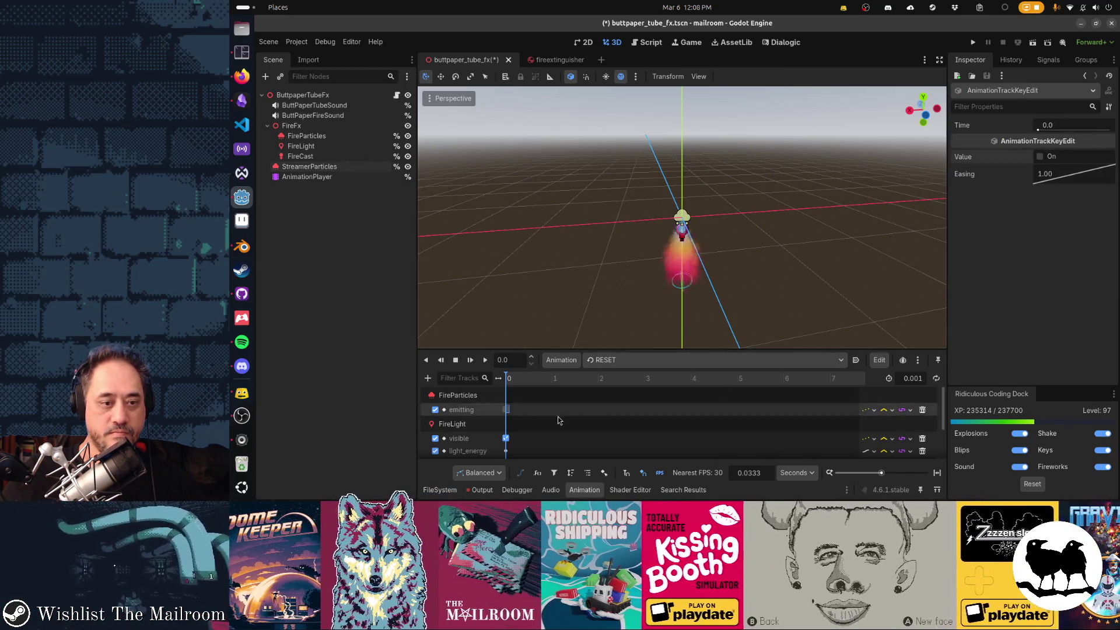
{"action": "left_click", "coordinate": [1040, 156]}
{"action": "left_click", "coordinate": [1040, 157]}
{"action": "key", "text": "ctrl+s"}
Preview the burn animation, then replay the paper animation from the start.
{"action": "left_click", "coordinate": [622, 360]}
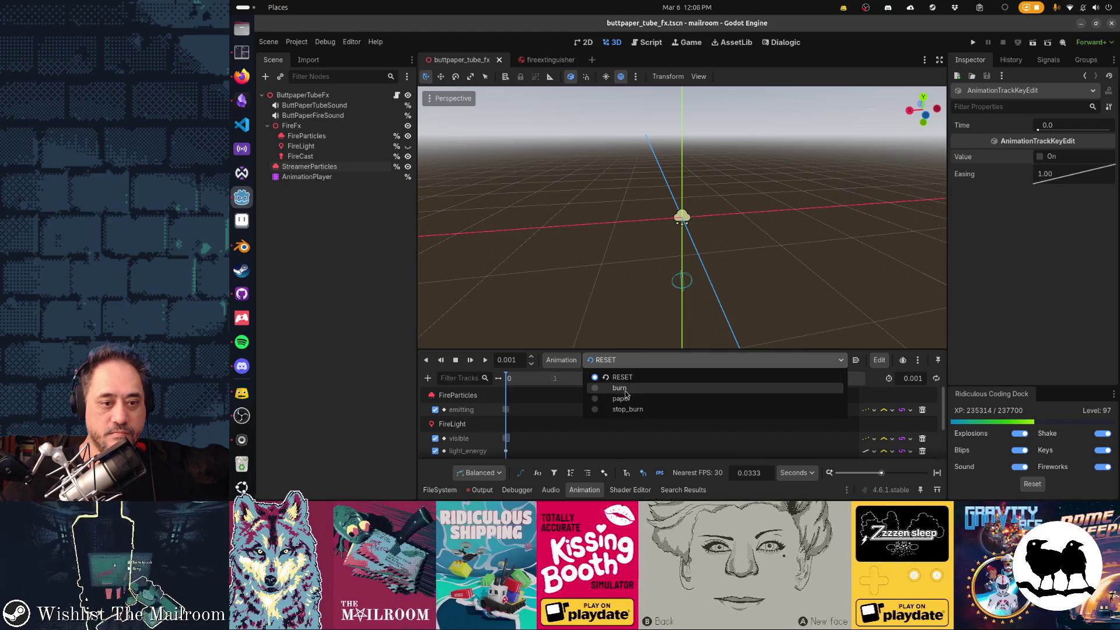
{"action": "left_click", "coordinate": [620, 388]}
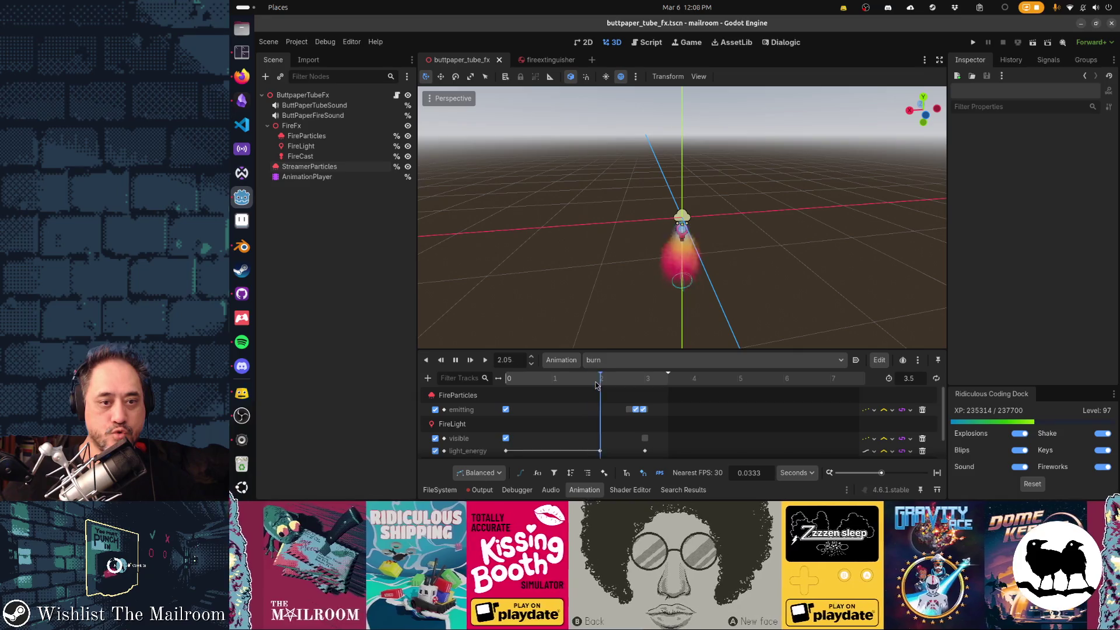
{"action": "left_click", "coordinate": [616, 361]}
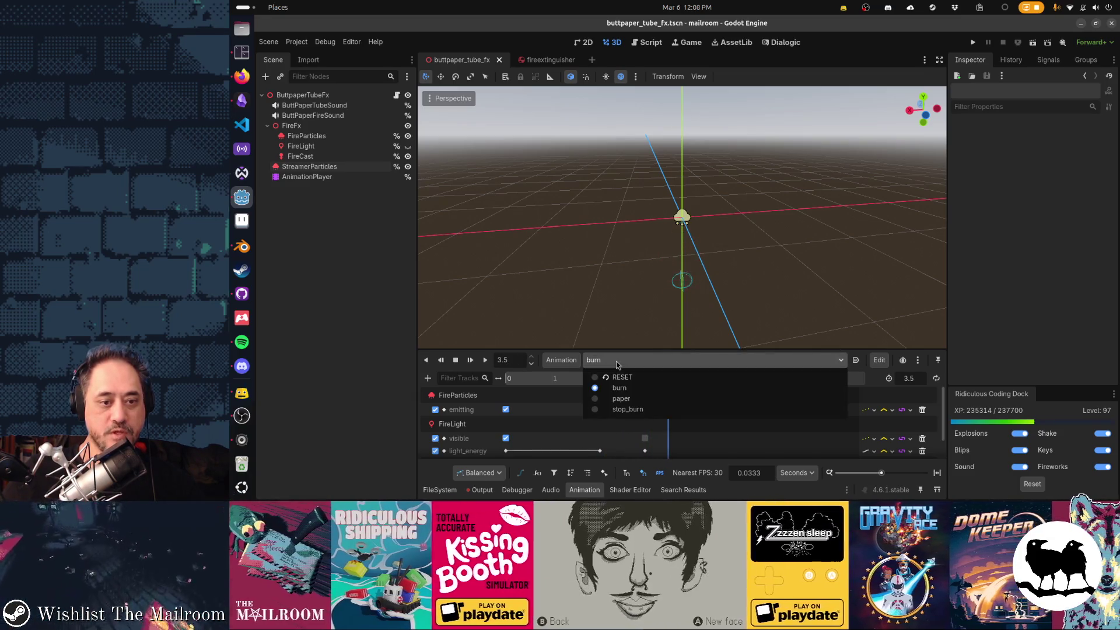
{"action": "left_click", "coordinate": [610, 406]}
{"action": "left_click", "coordinate": [471, 361]}
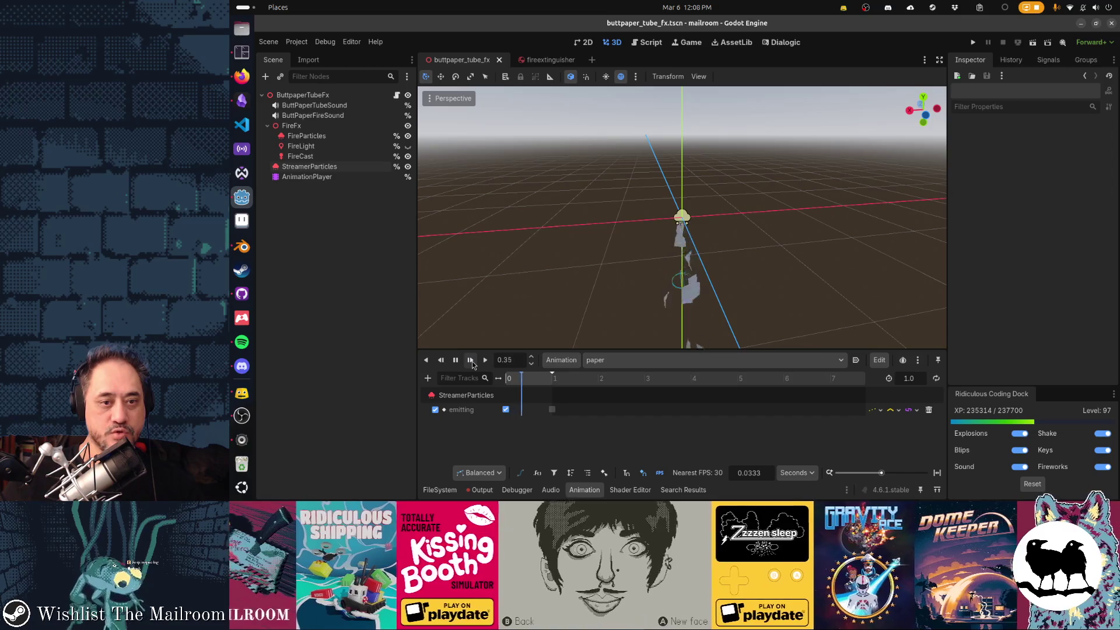
{"action": "left_click", "coordinate": [472, 362]}
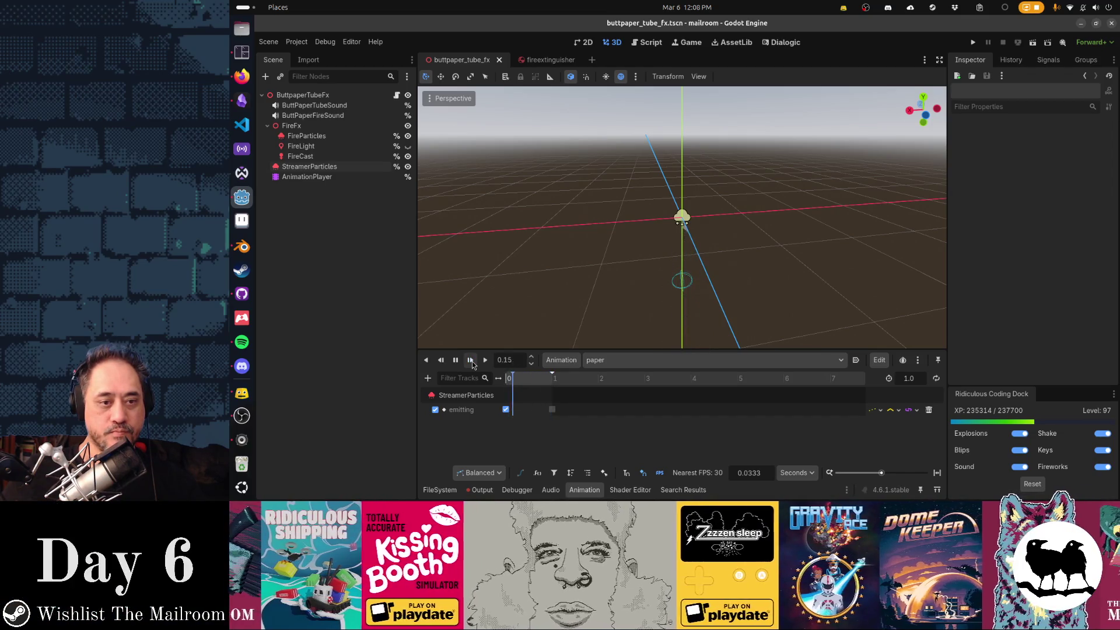
Remove the stop_burn animation from AnimationPlayer and save the scene.
{"action": "left_click", "coordinate": [625, 368]}
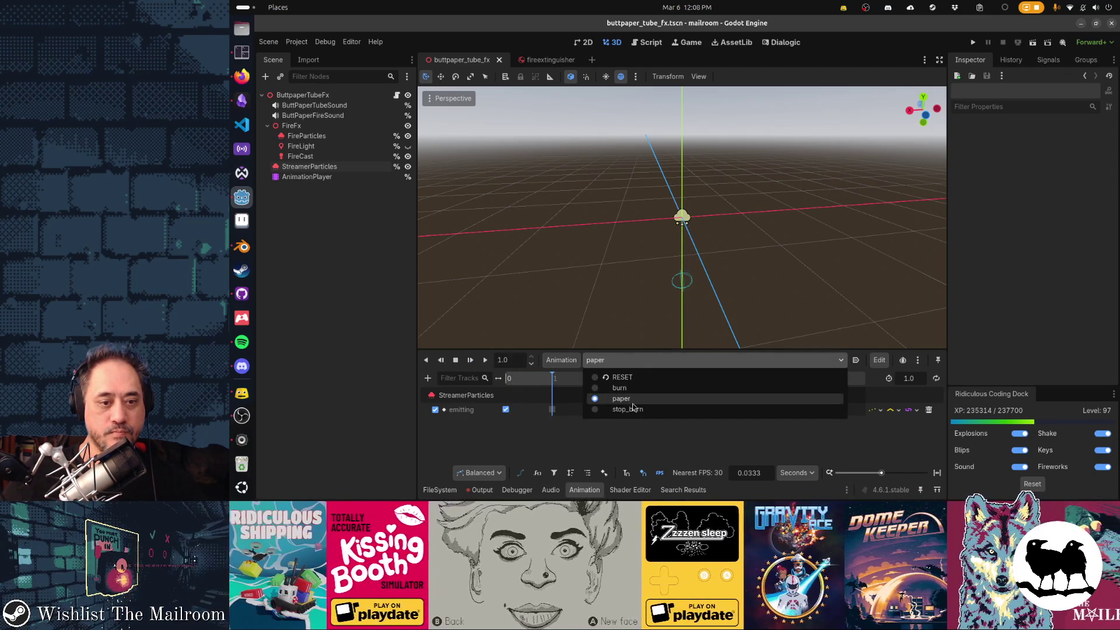
{"action": "left_click", "coordinate": [655, 407]}
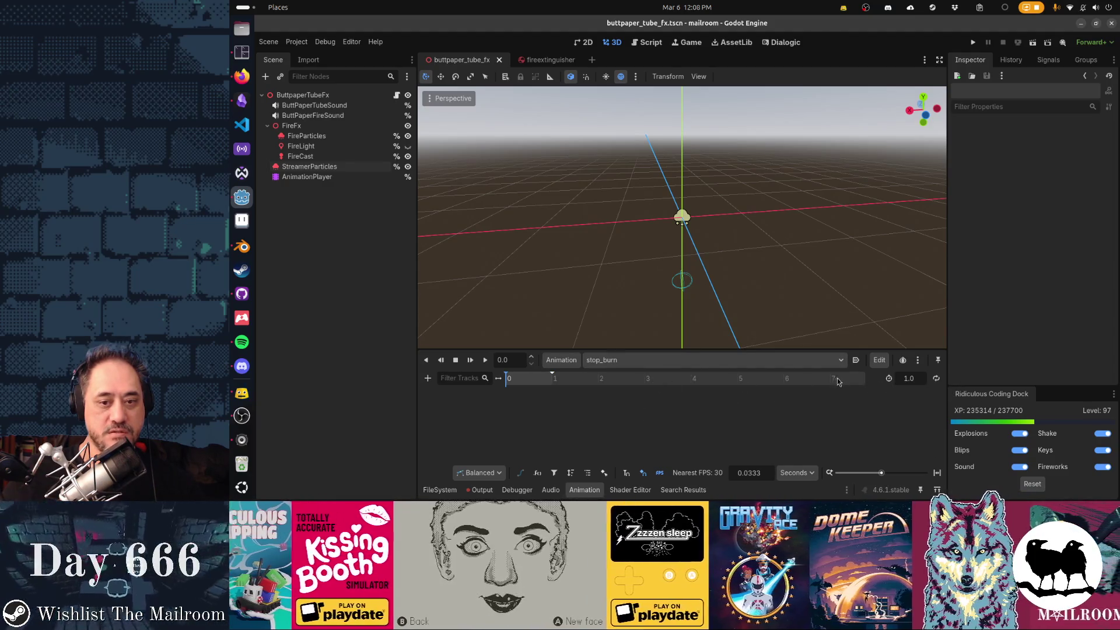
{"action": "left_click", "coordinate": [559, 360]}
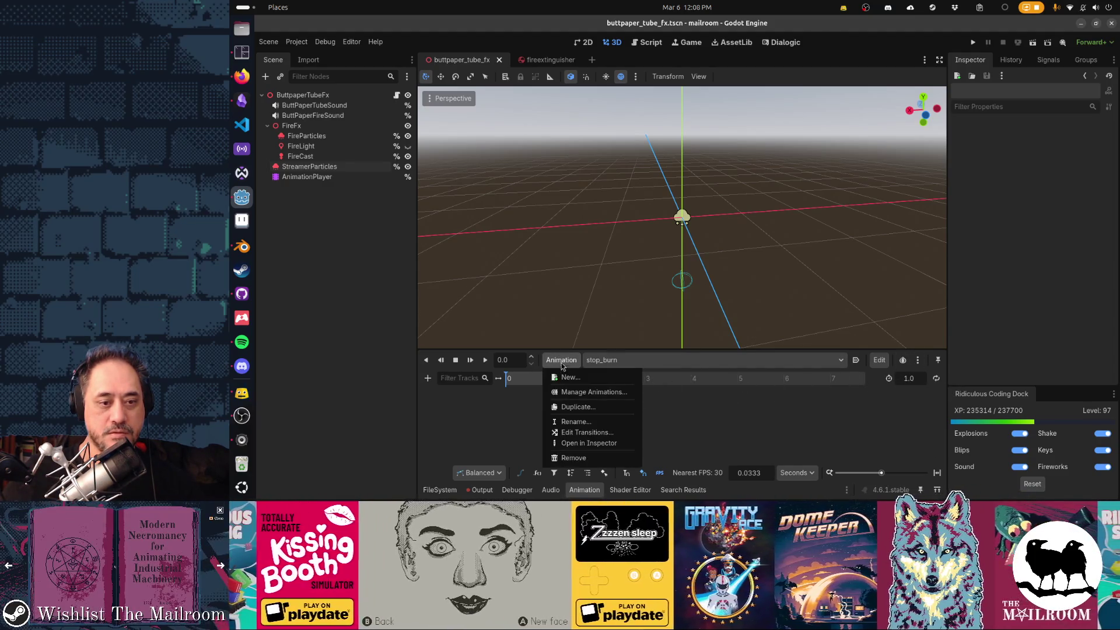
{"action": "left_click", "coordinate": [590, 458]}
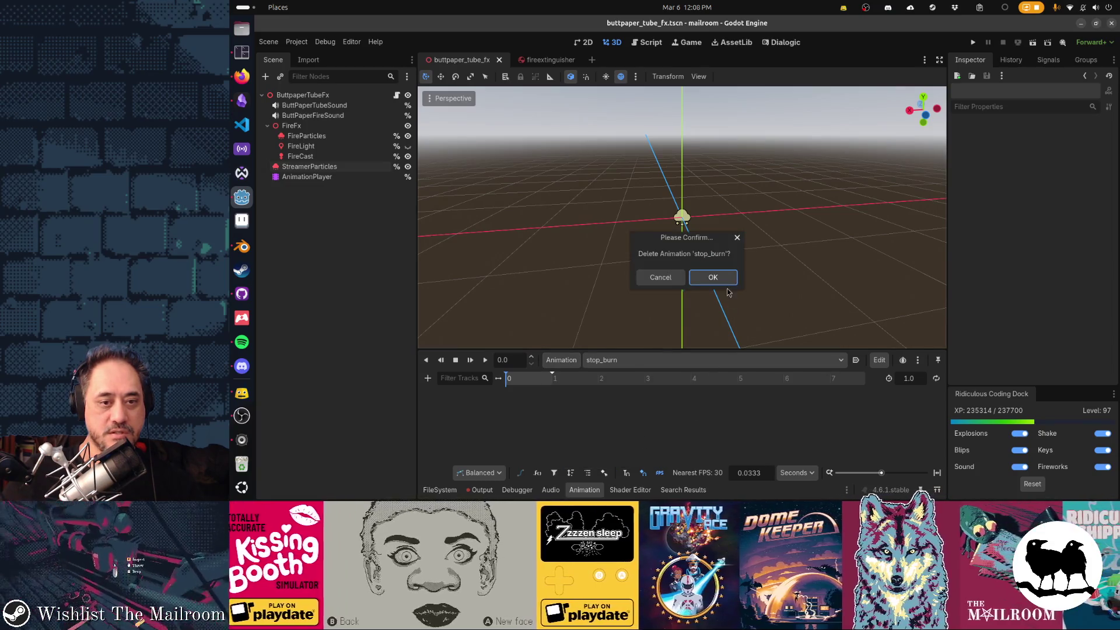
{"action": "left_click", "coordinate": [713, 277]}
{"action": "key", "text": "ctrl+s"}
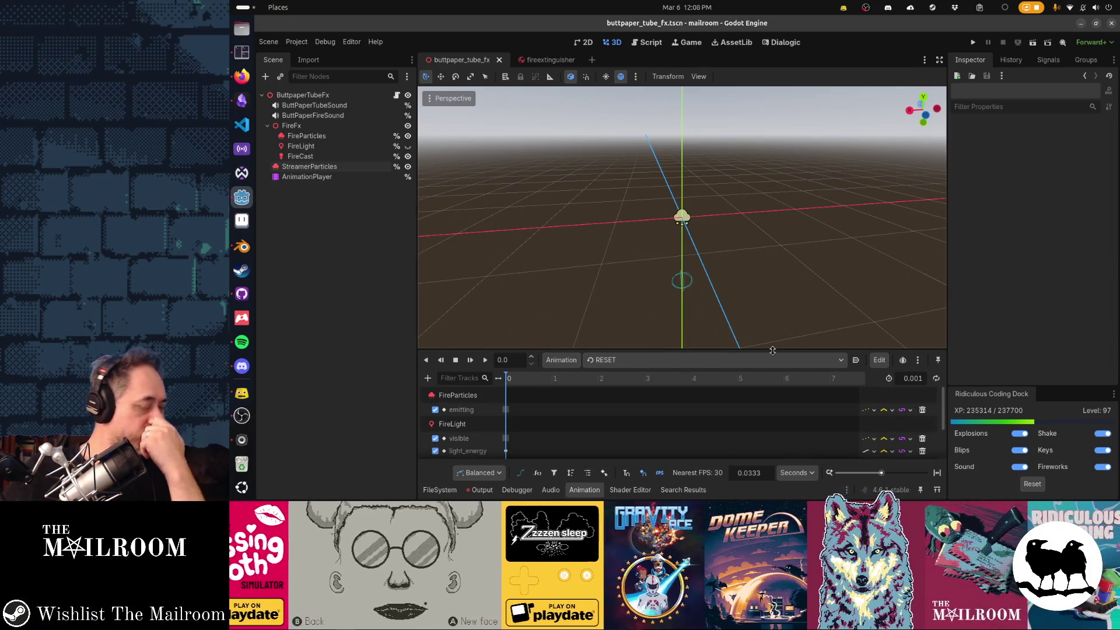
{"action": "left_click", "coordinate": [397, 95]}
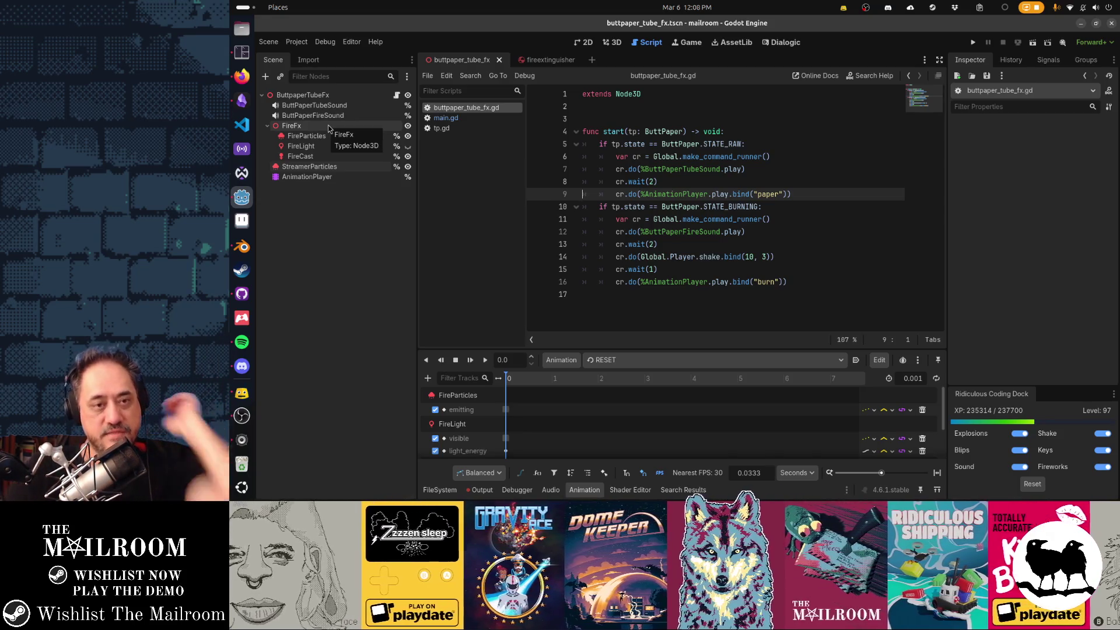
Check main.gd's effect transform line, then review buttpaper_tube_fx.gd's STATE_RAW and burning branches.
{"action": "left_click", "coordinate": [467, 120]}
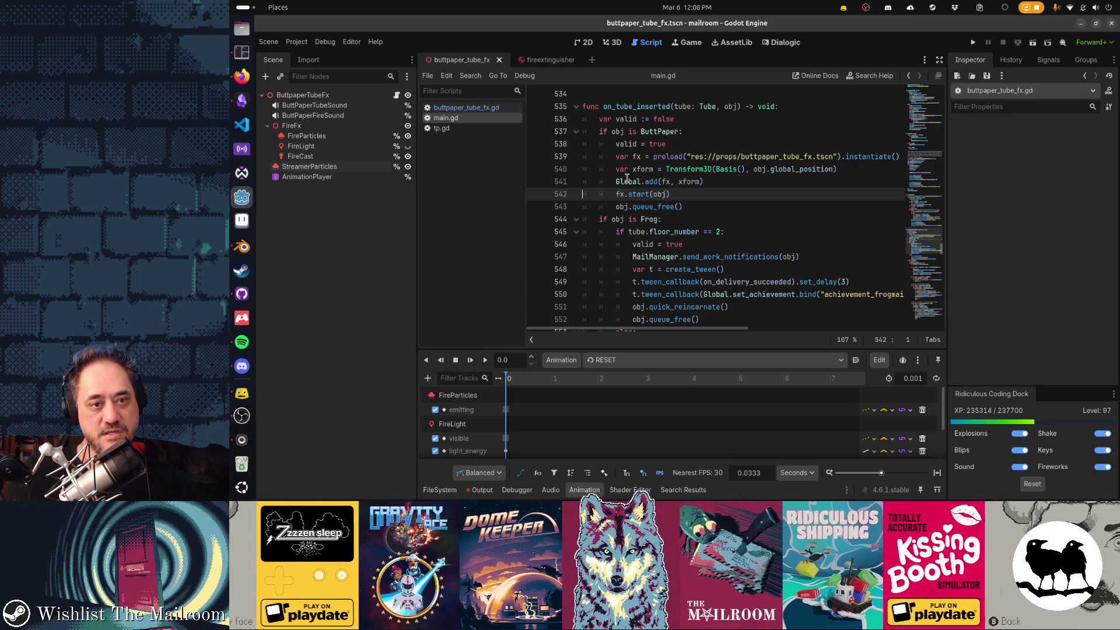
{"action": "mouse_move", "coordinate": [616, 169]}
{"action": "left_mouse_down"}
{"action": "mouse_move", "coordinate": [783, 169]}
{"action": "mouse_move", "coordinate": [670, 183]}
{"action": "mouse_move", "coordinate": [672, 194]}
{"action": "mouse_move", "coordinate": [730, 193]}
{"action": "left_mouse_up"}
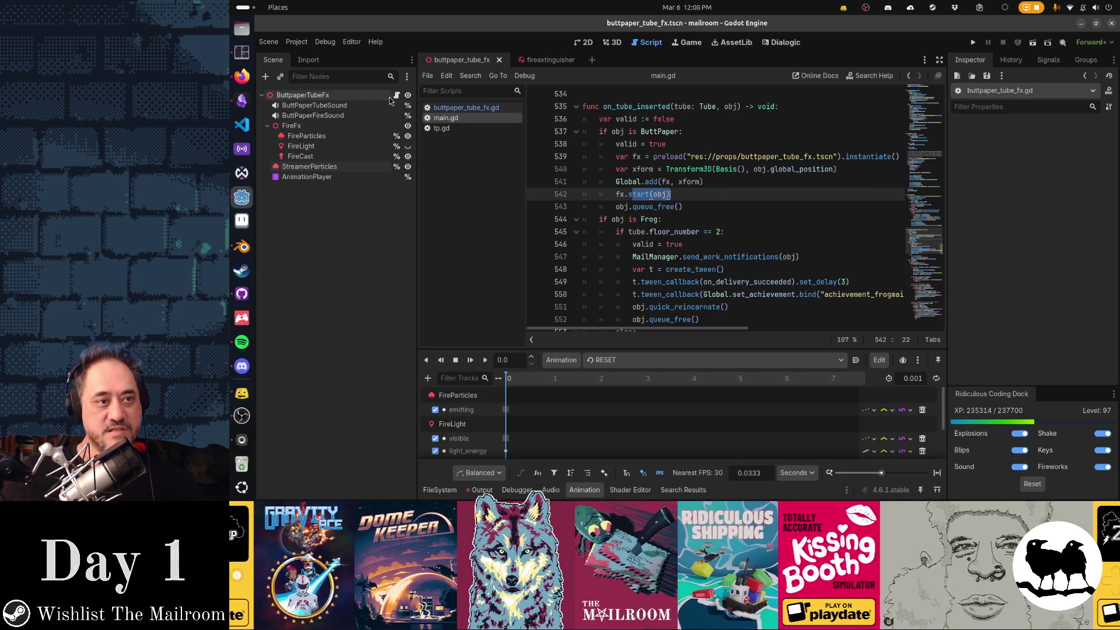
{"action": "left_click", "coordinate": [466, 107]}
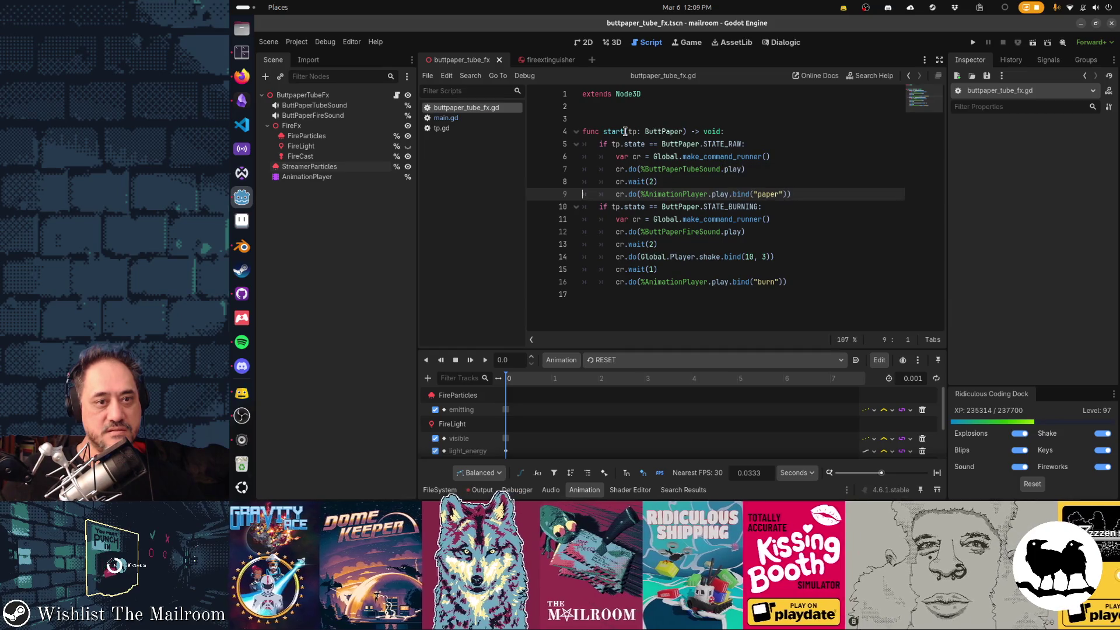
{"action": "left_click_drag", "start_coordinate": [604, 145], "coordinate": [756, 144]}
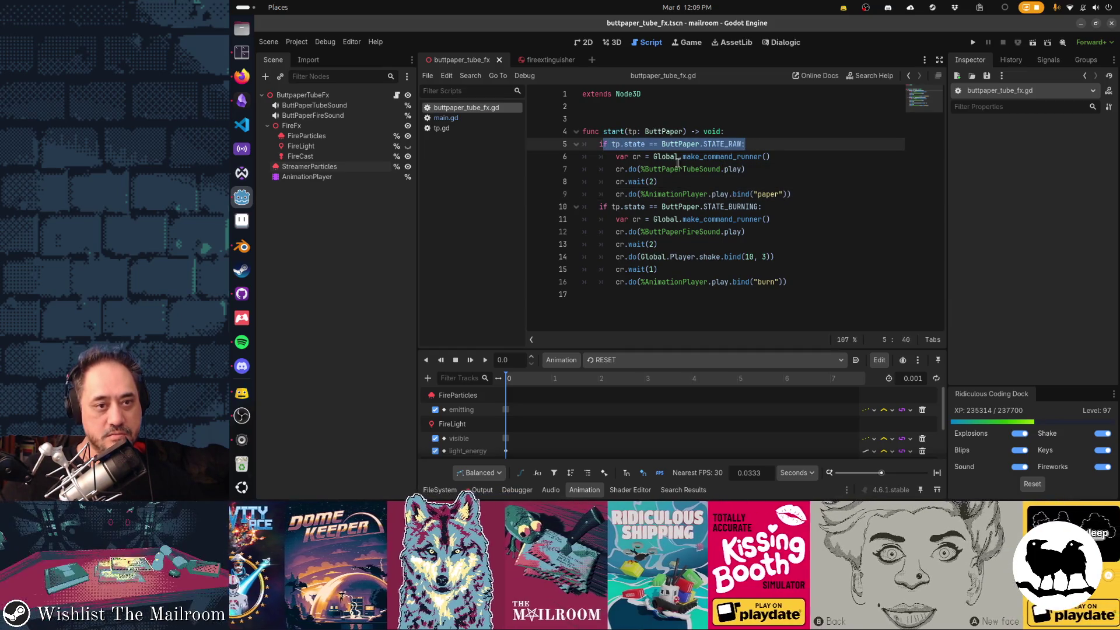
{"action": "left_click", "coordinate": [656, 157]}
{"action": "left_click", "coordinate": [792, 194], "text": "shift"}
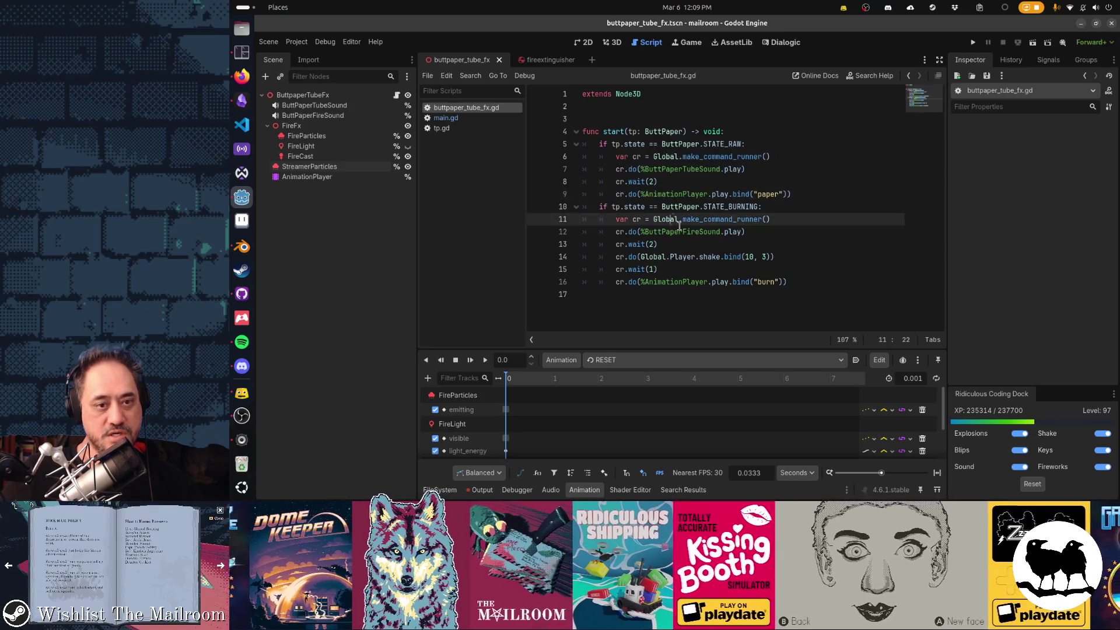
{"action": "left_click_drag", "start_coordinate": [674, 220], "coordinate": [743, 306]}
{"action": "left_click", "coordinate": [690, 322]}
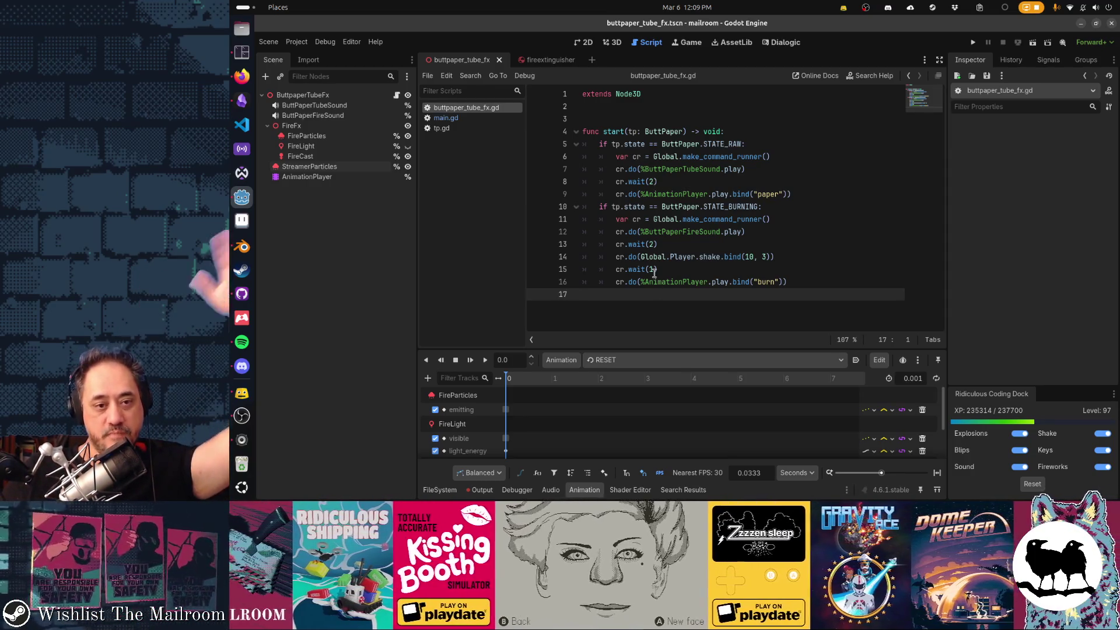
{"action": "mouse_move", "coordinate": [661, 195]}
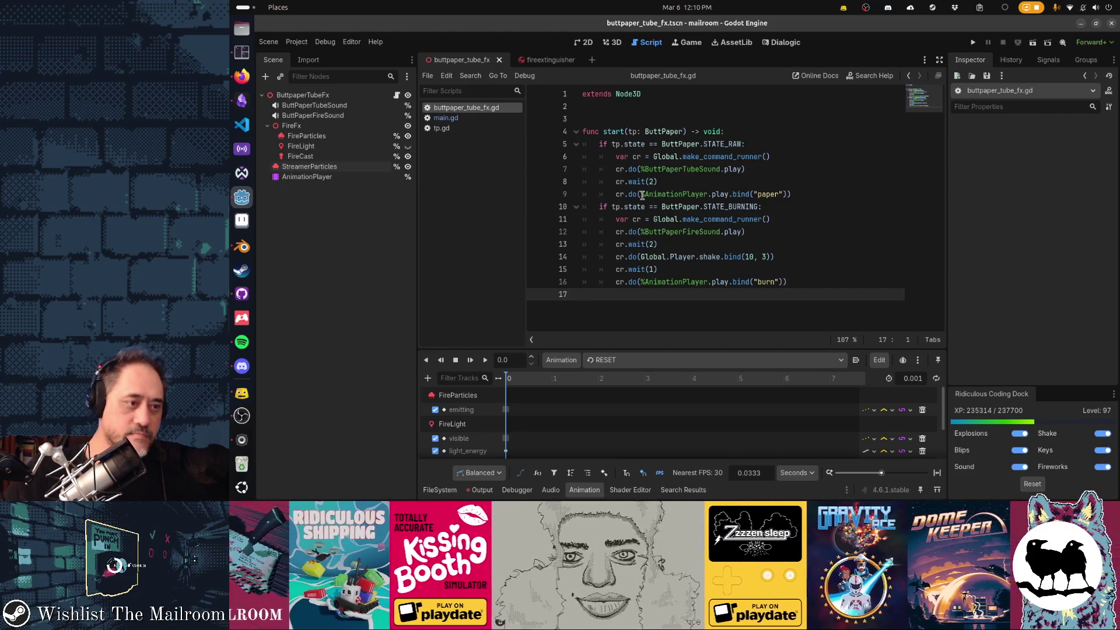
{"action": "left_click", "coordinate": [243, 344]}
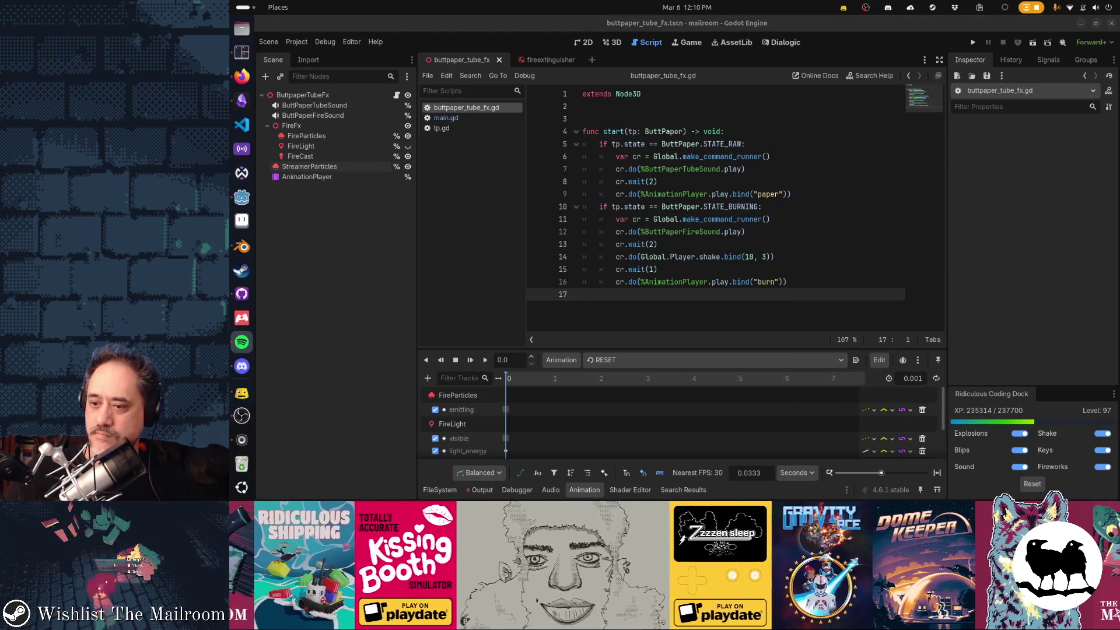
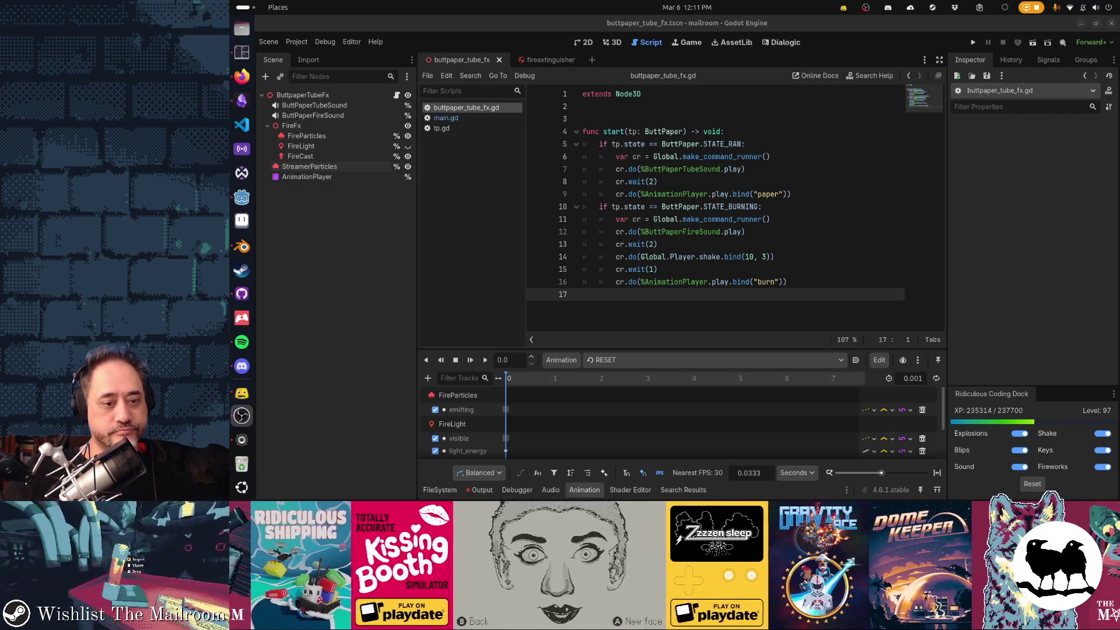
Clear Godot's Output log and collapse the bottom panel so the script editor fills the height.
{"action": "left_click", "coordinate": [480, 490]}
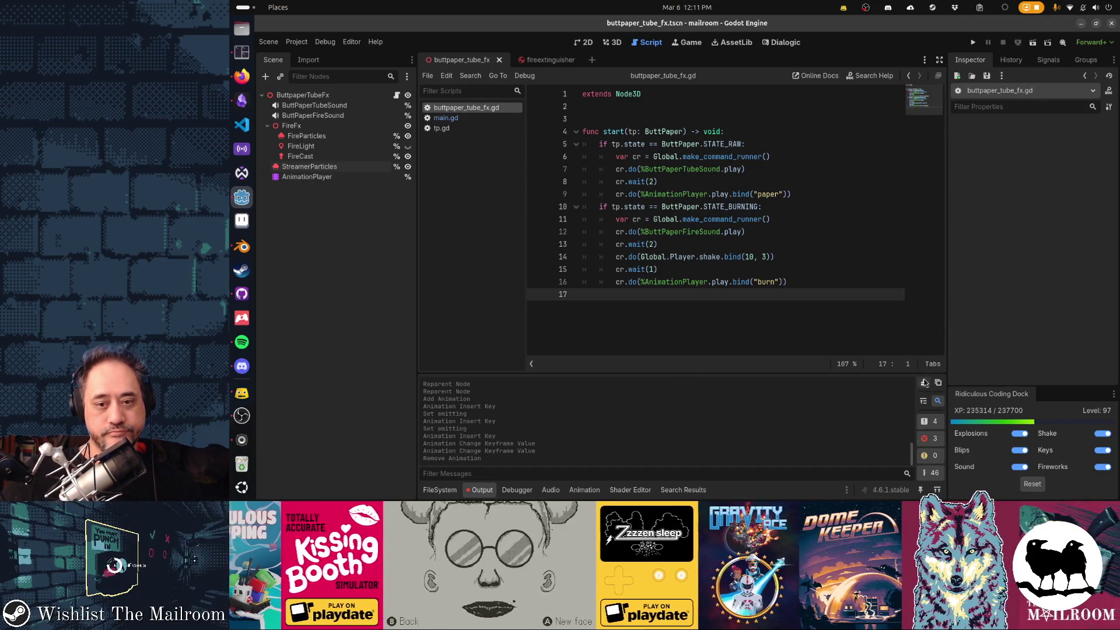
{"action": "left_click", "coordinate": [924, 383]}
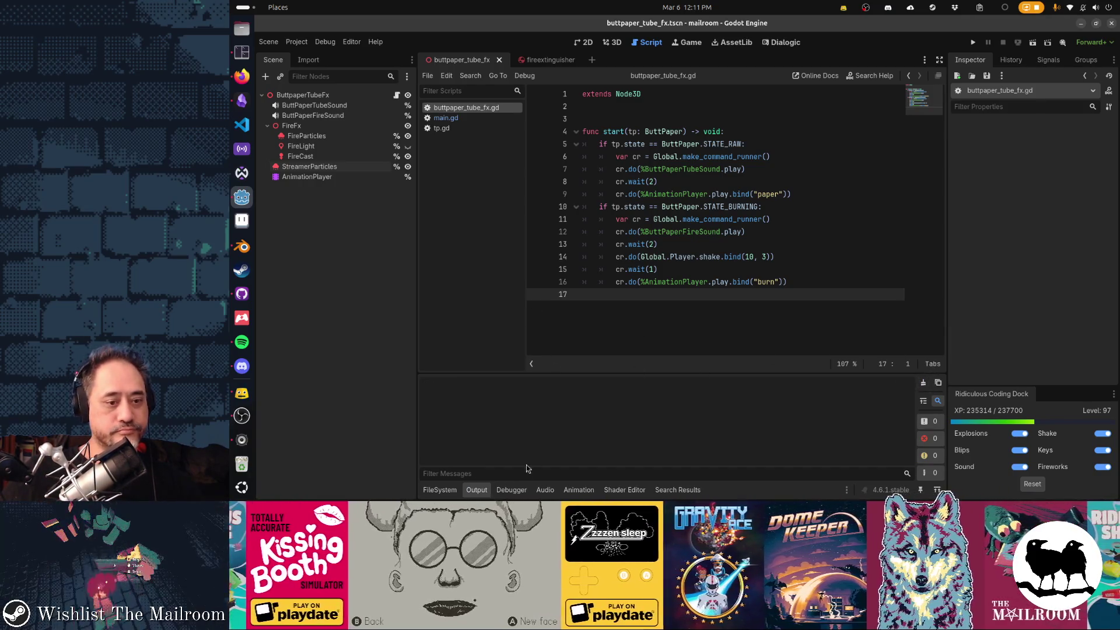
{"action": "left_click", "coordinate": [482, 495]}
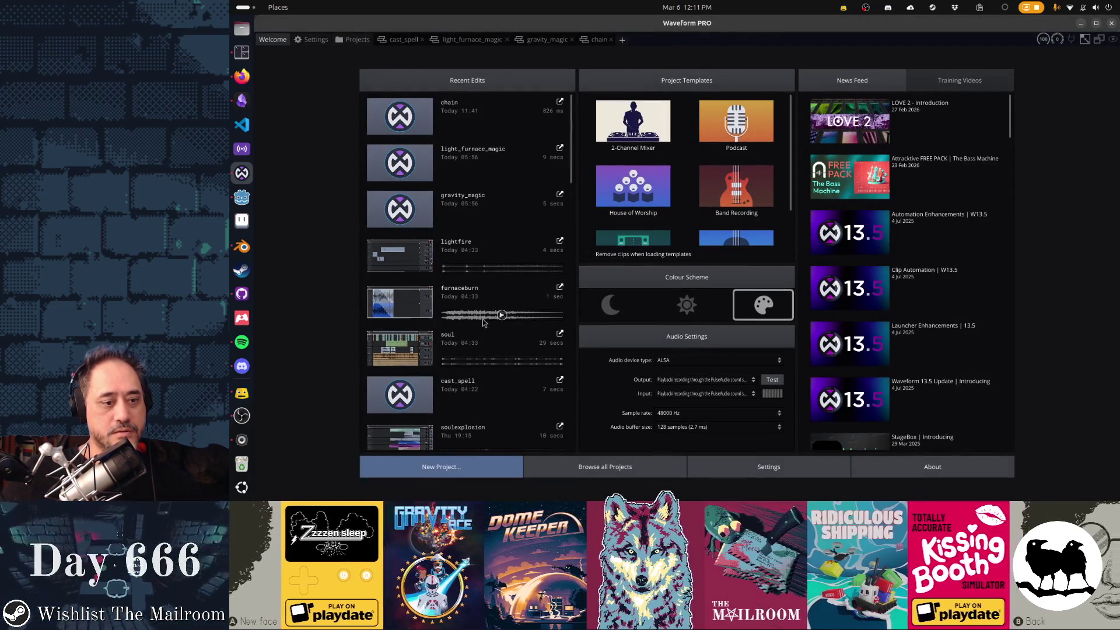
Close the cast_spell, light_furnace_magic, gravity_magic and chain edit tabs.
{"action": "middle_click", "coordinate": [405, 41]}
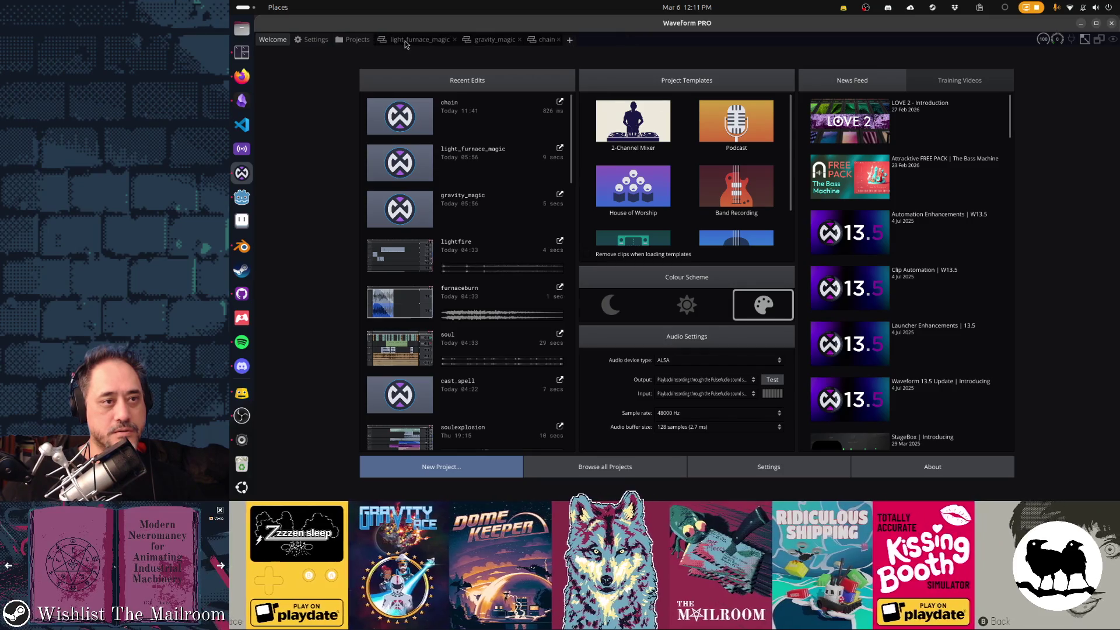
{"action": "middle_click", "coordinate": [405, 40]}
{"action": "left_click", "coordinate": [405, 41]}
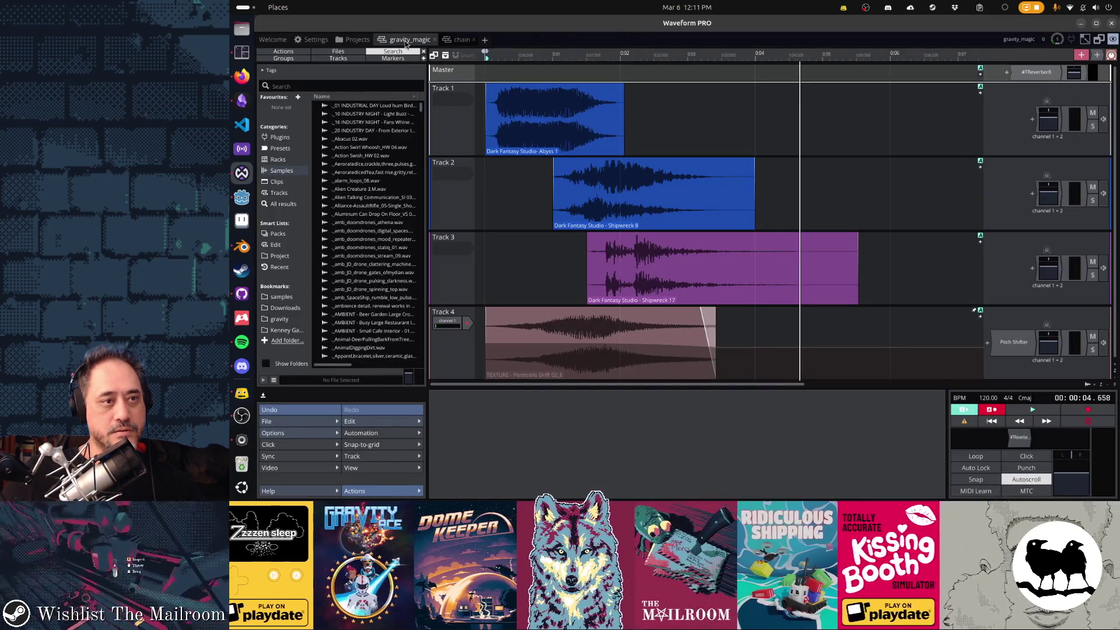
{"action": "middle_click", "coordinate": [407, 41]}
{"action": "middle_click", "coordinate": [403, 41]}
Create a new blank edit in the mailroomsounds project.
{"action": "left_click", "coordinate": [358, 43]}
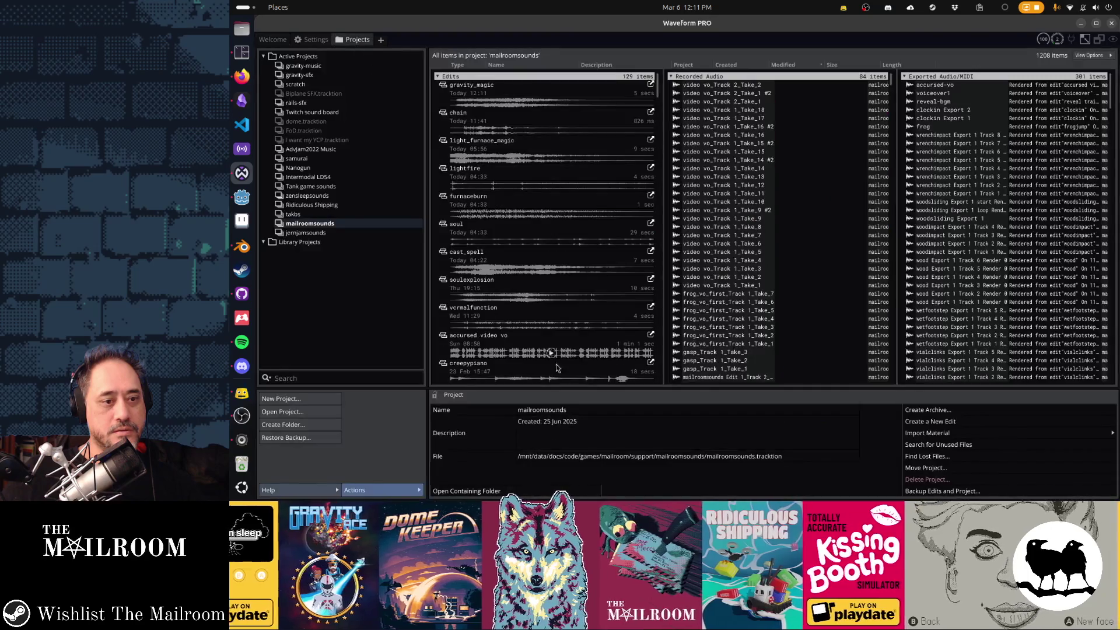
{"action": "double_click", "coordinate": [940, 424]}
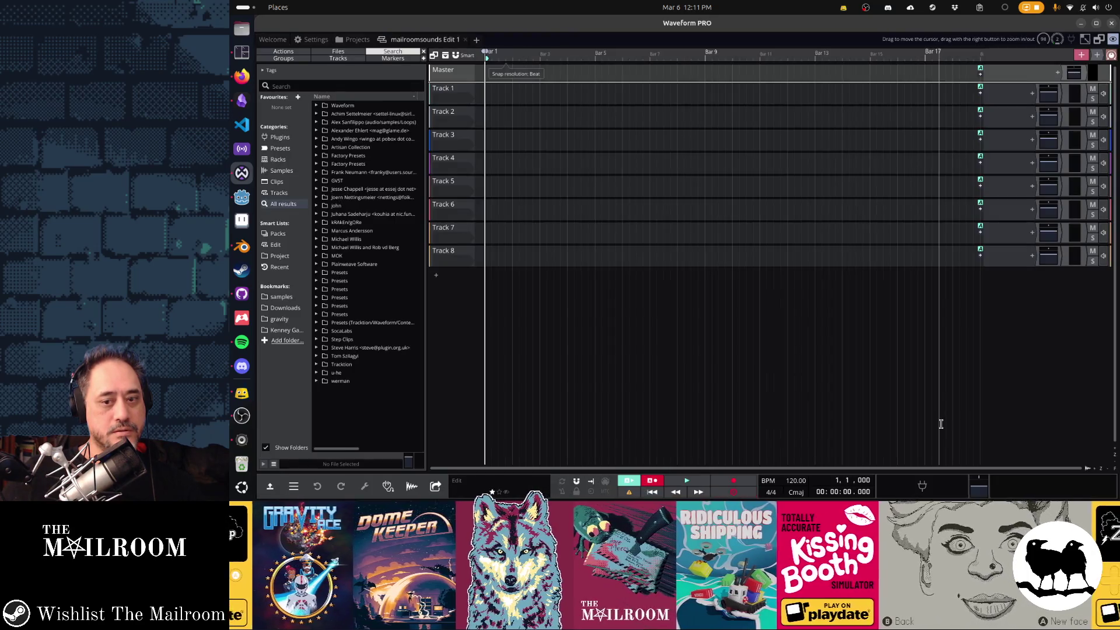
{"action": "left_click", "coordinate": [353, 39]}
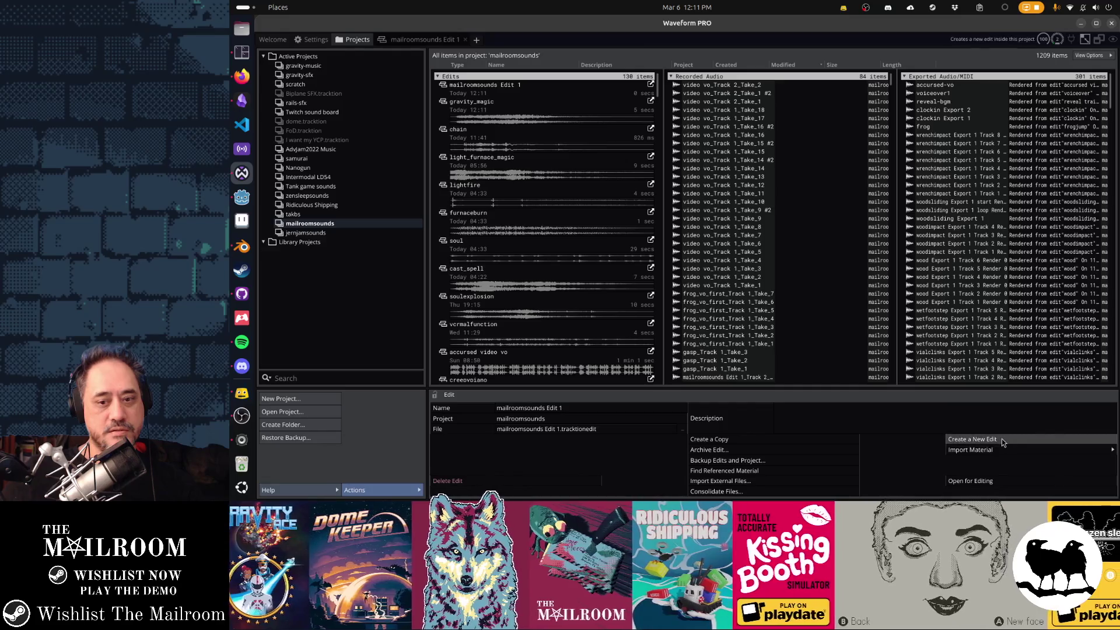
{"action": "left_click", "coordinate": [1003, 439]}
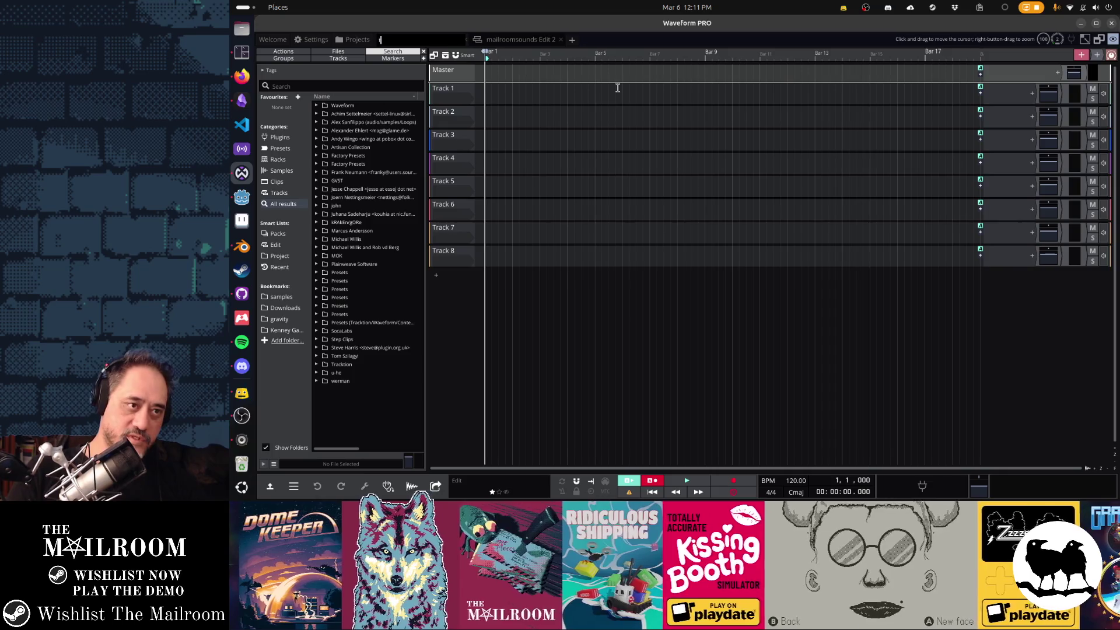
{"action": "type", "text": "tp_tube_raw"}
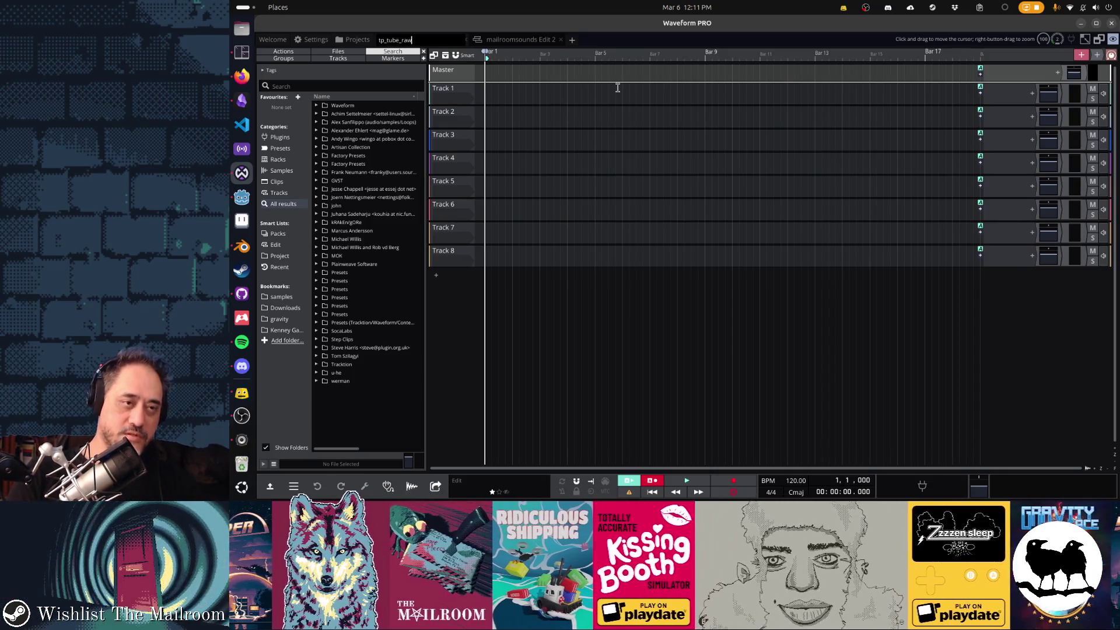
Name the two new edits tptuberaw and tptubeburning.
{"action": "key", "text": "Return"}
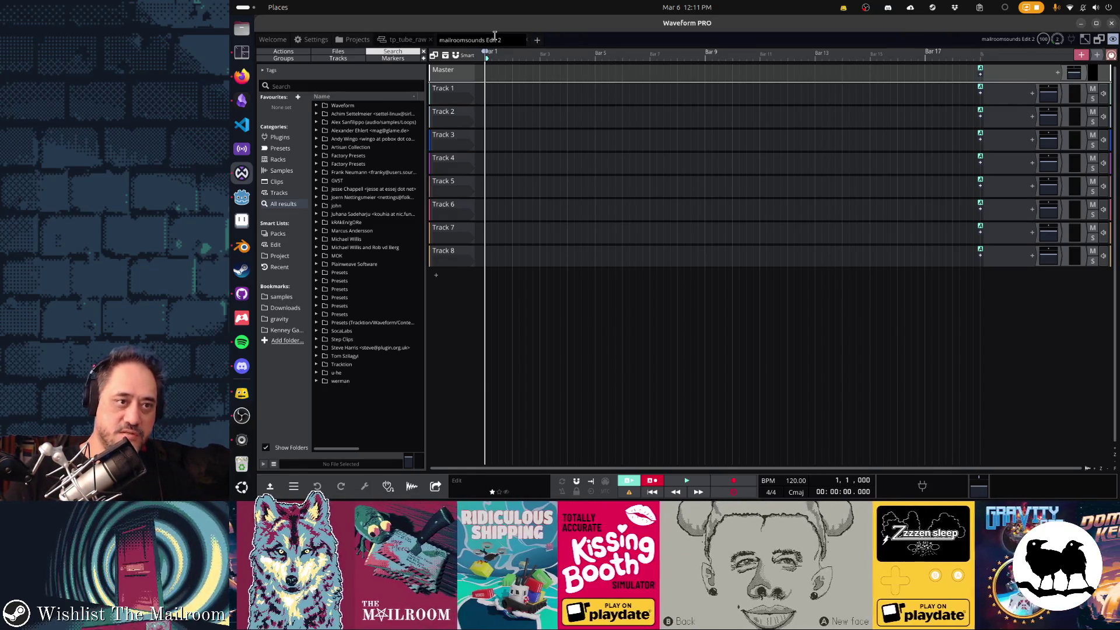
{"action": "type", "text": "tptubeburning"}
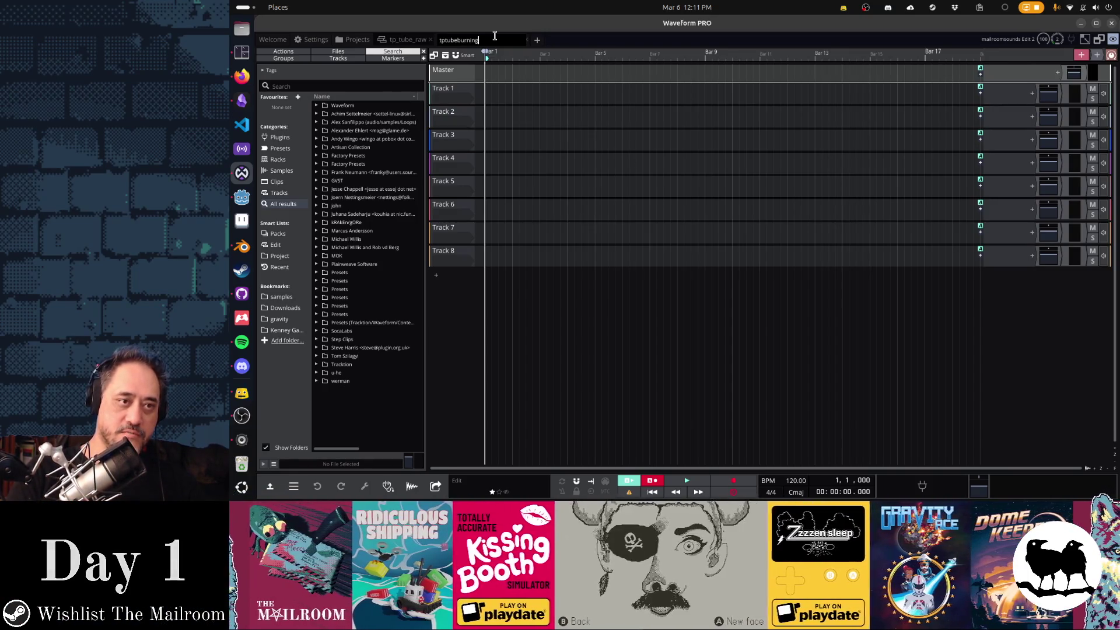
{"action": "key", "text": "Return"}
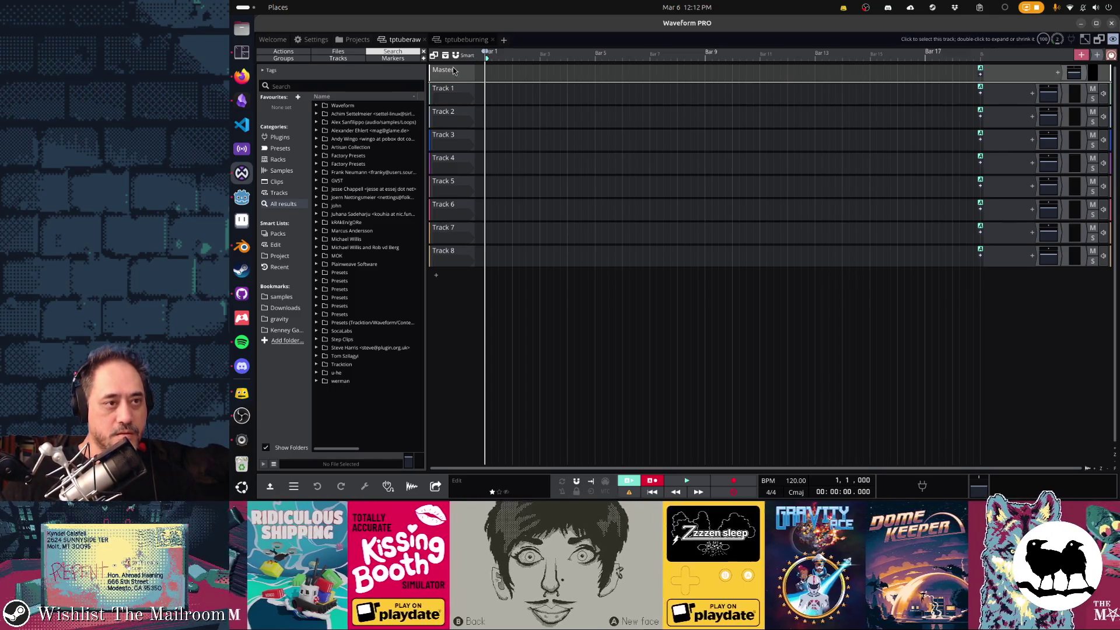
Return to the mailroomsounds project and scroll through its Edits list.
{"action": "left_click", "coordinate": [353, 39]}
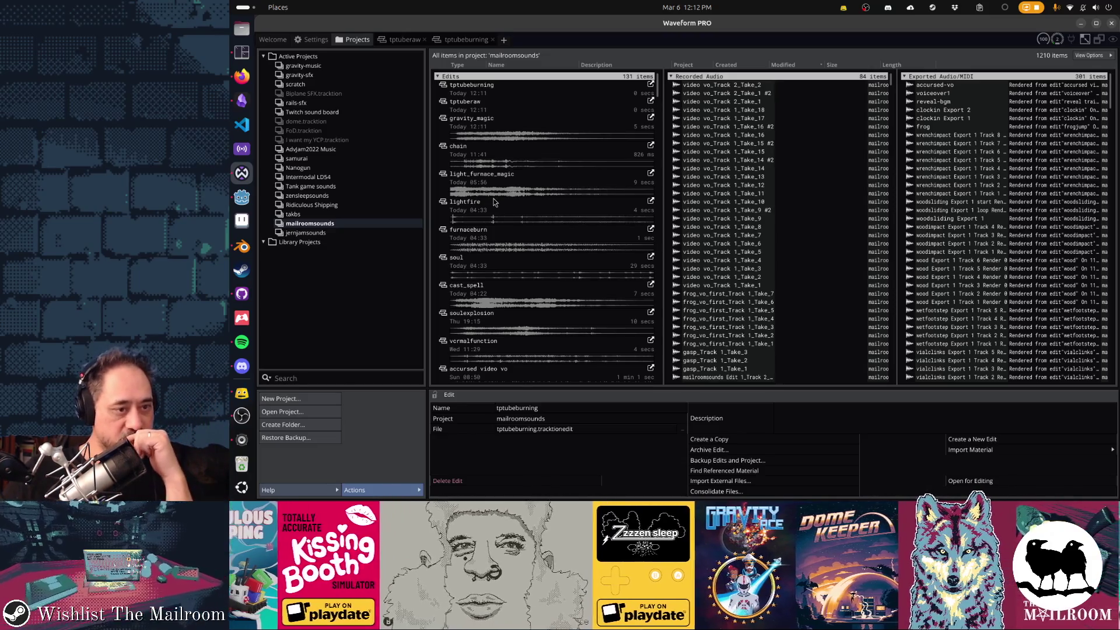
{"action": "scroll", "coordinate": [494, 202], "scroll_direction": "down", "scroll_amount": 2}
{"action": "scroll", "coordinate": [494, 202], "scroll_direction": "down", "scroll_amount": 8}
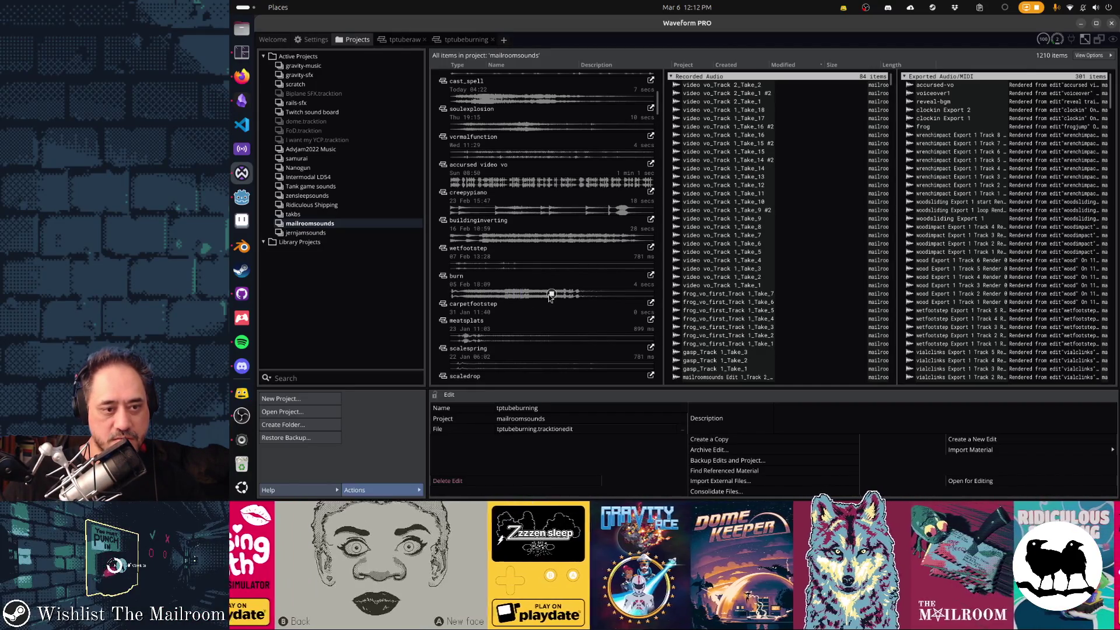
Copy all clips from the burn edit and paste them into tptubeburning.
{"action": "double_click", "coordinate": [549, 295]}
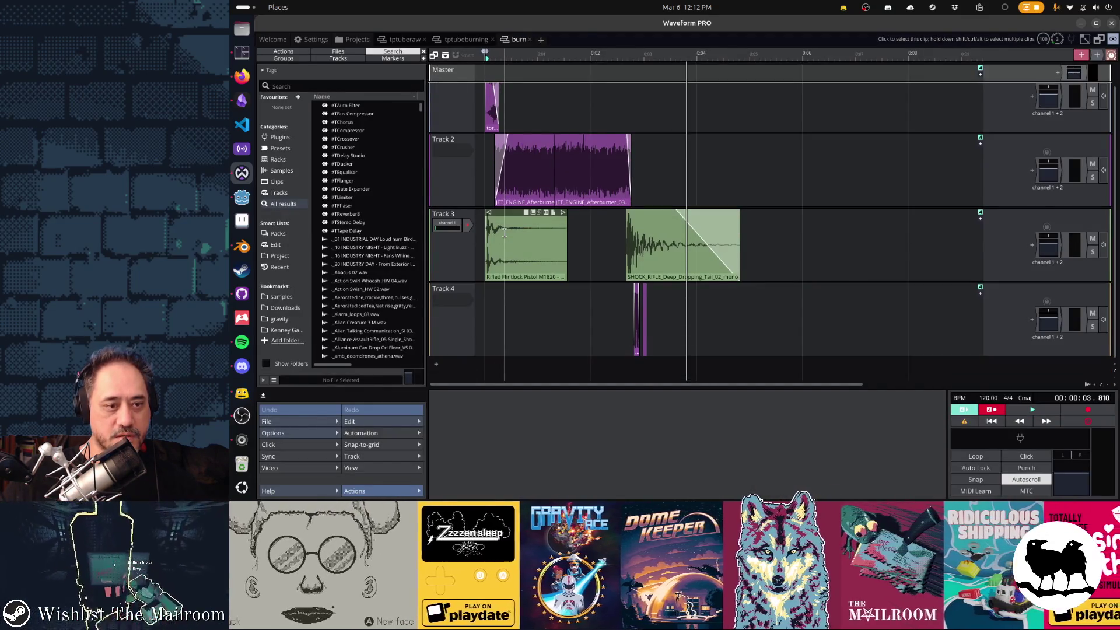
{"action": "key", "text": "ctrl+a"}
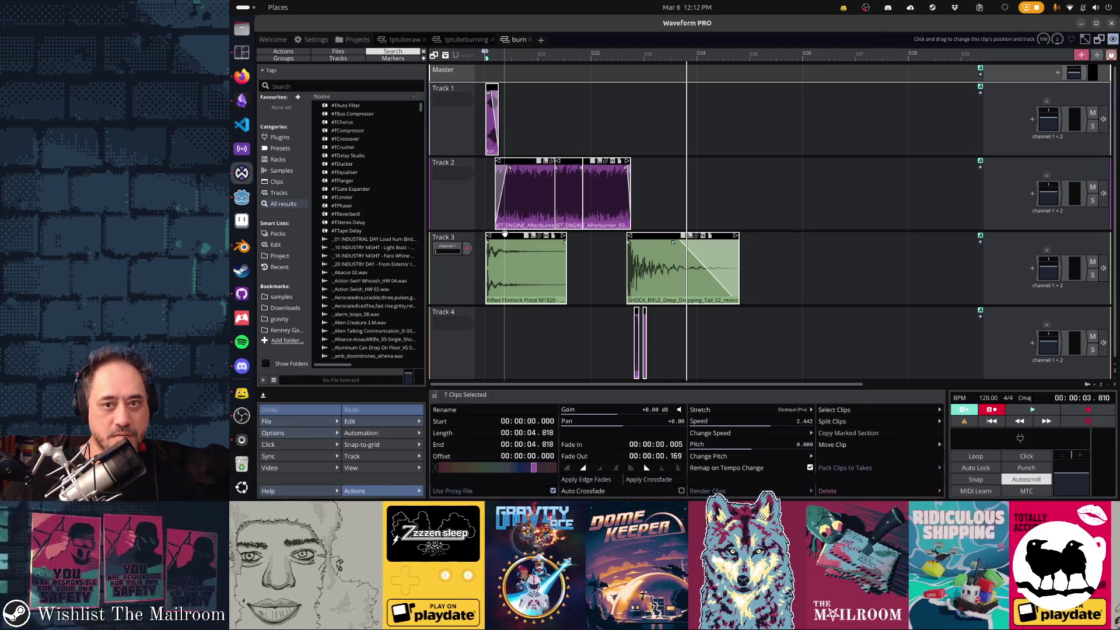
{"action": "left_click", "coordinate": [465, 39]}
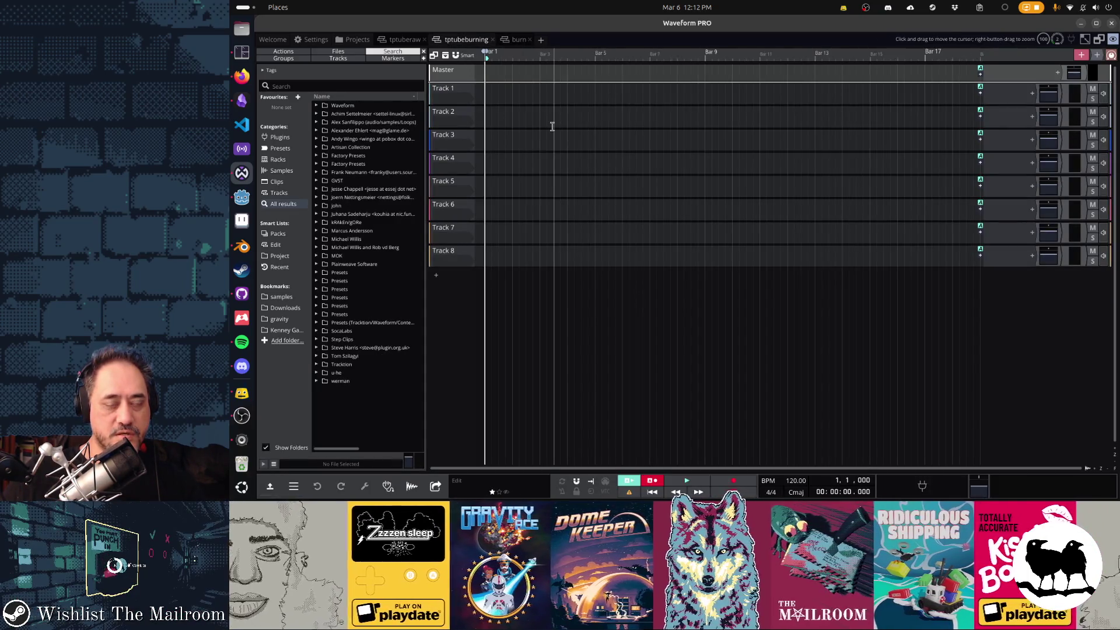
{"action": "key", "text": "ctrl+v"}
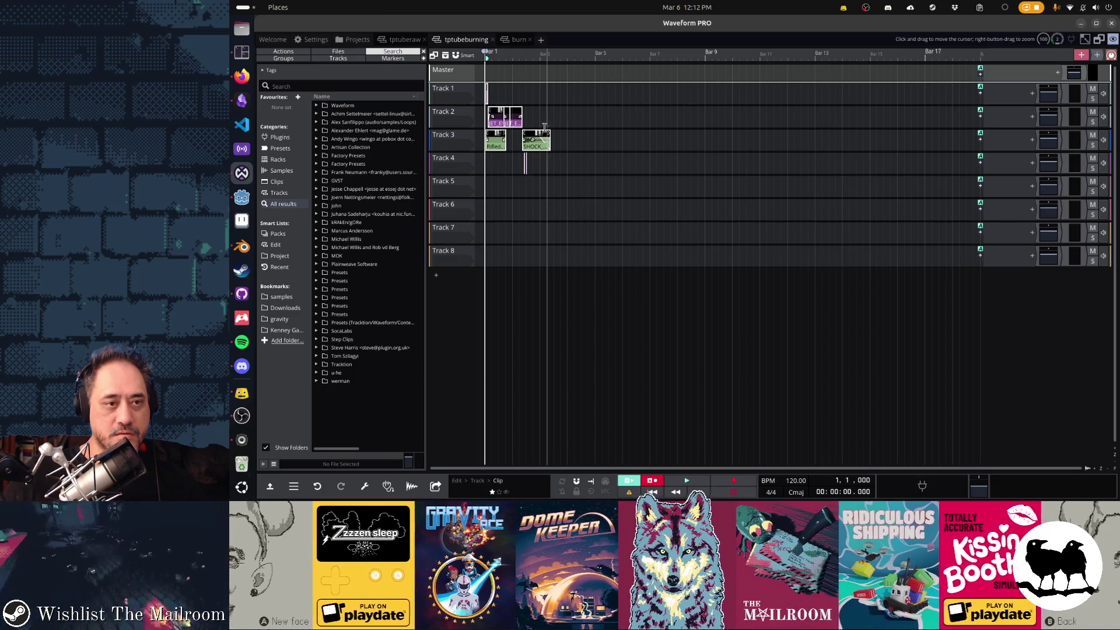
Add a folder track at the top of tptubeburning and nest Tracks 1–4 inside it.
{"action": "left_click", "coordinate": [474, 153]}
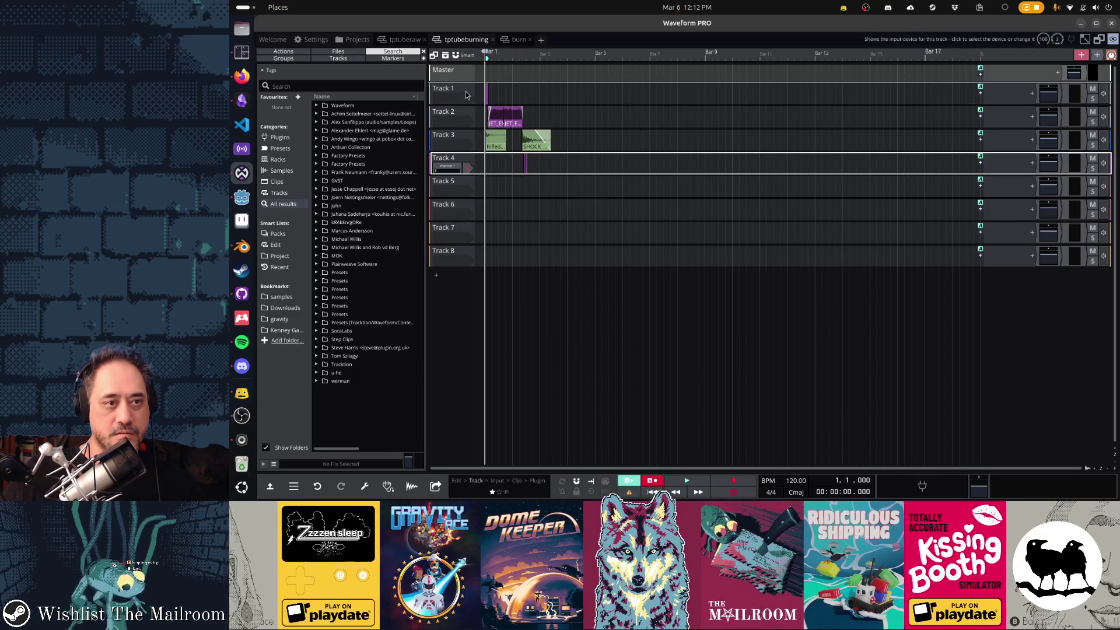
{"action": "left_click", "coordinate": [467, 95], "text": "shift"}
{"action": "right_click", "coordinate": [466, 93]}
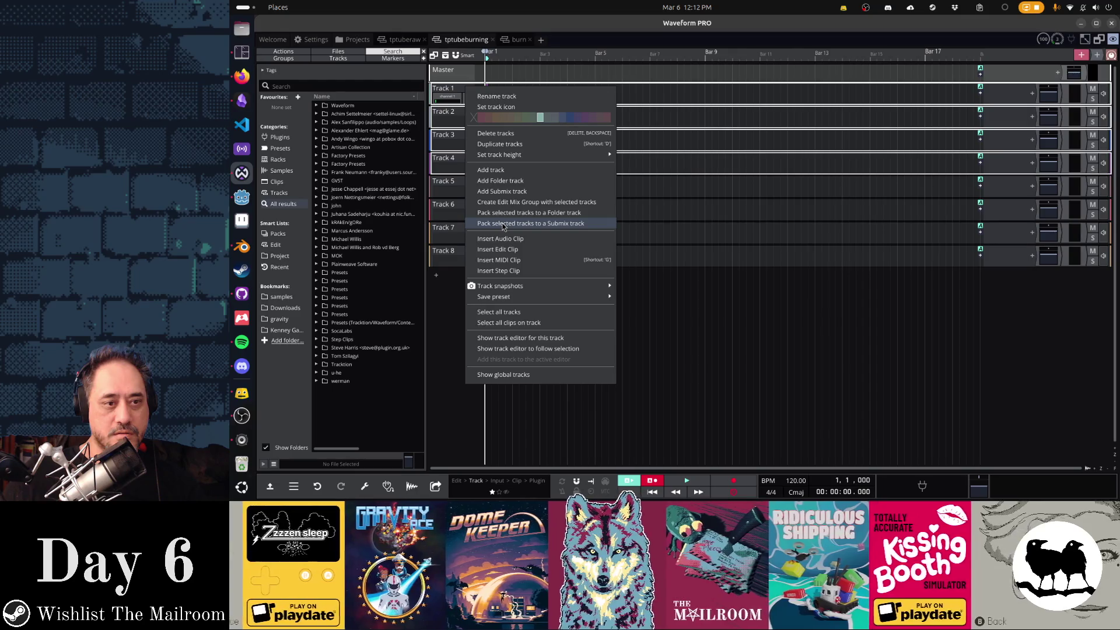
{"action": "left_click", "coordinate": [501, 181]}
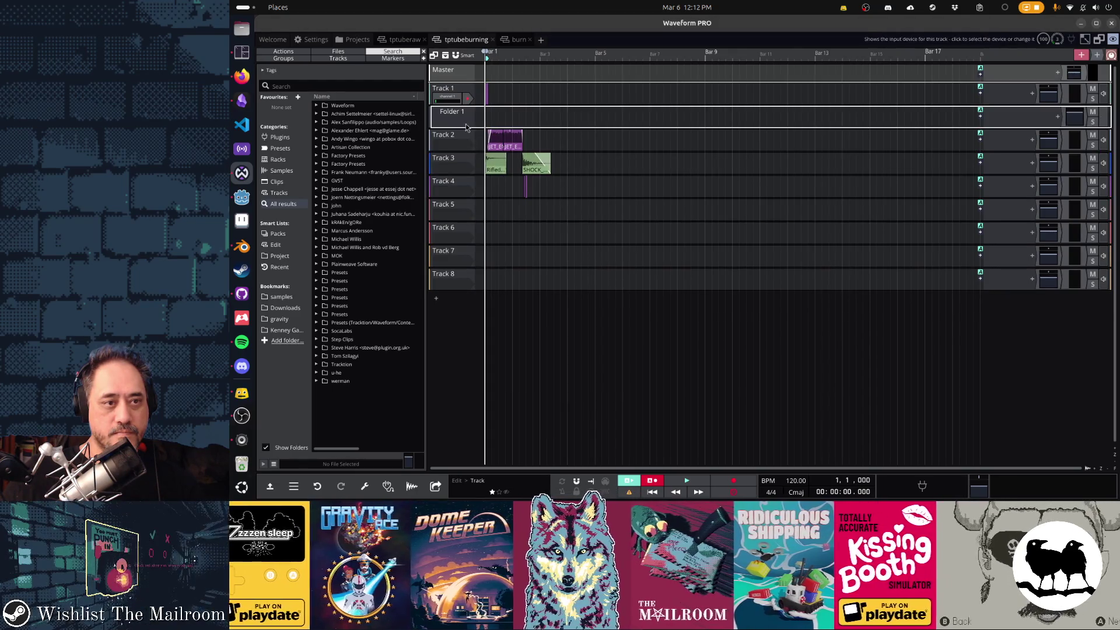
{"action": "left_click", "coordinate": [474, 184], "text": "shift"}
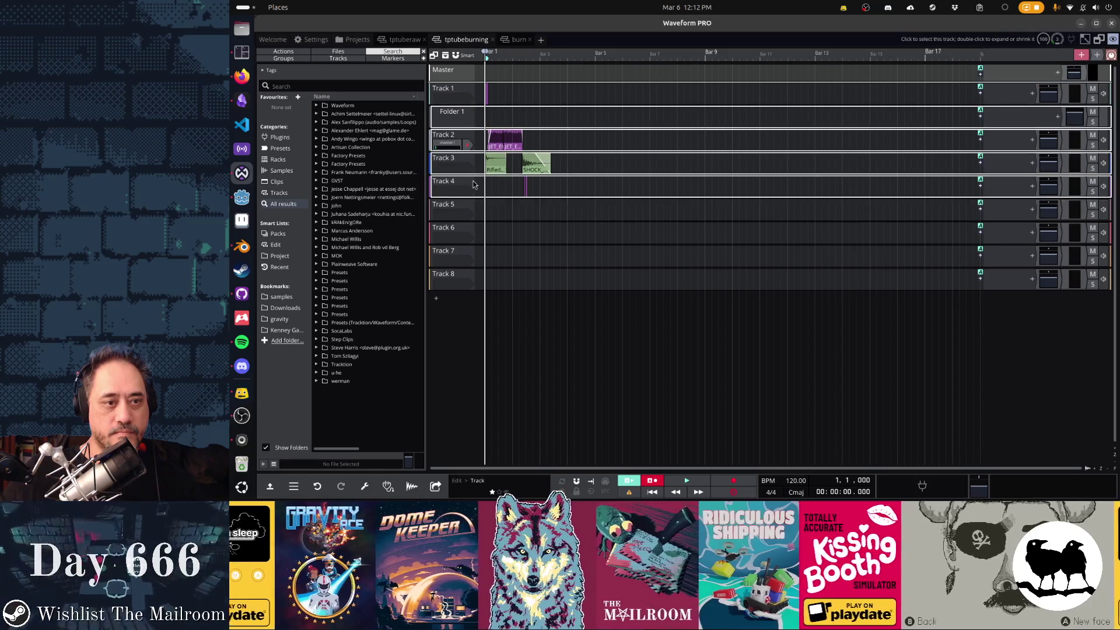
{"action": "mouse_move", "coordinate": [460, 115]}
{"action": "left_mouse_down"}
{"action": "mouse_move", "coordinate": [466, 82]}
{"action": "mouse_move", "coordinate": [469, 106]}
{"action": "left_mouse_up"}
{"action": "left_click", "coordinate": [469, 113]}
{"action": "left_click", "coordinate": [472, 186], "text": "shift"}
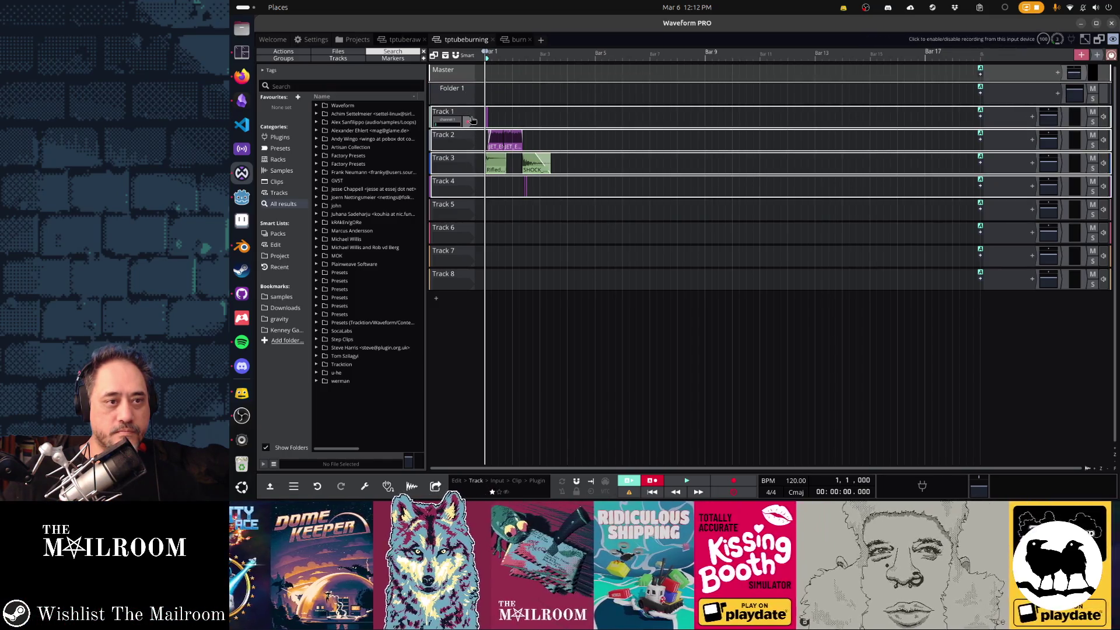
{"action": "left_click_drag", "start_coordinate": [472, 119], "coordinate": [463, 92]}
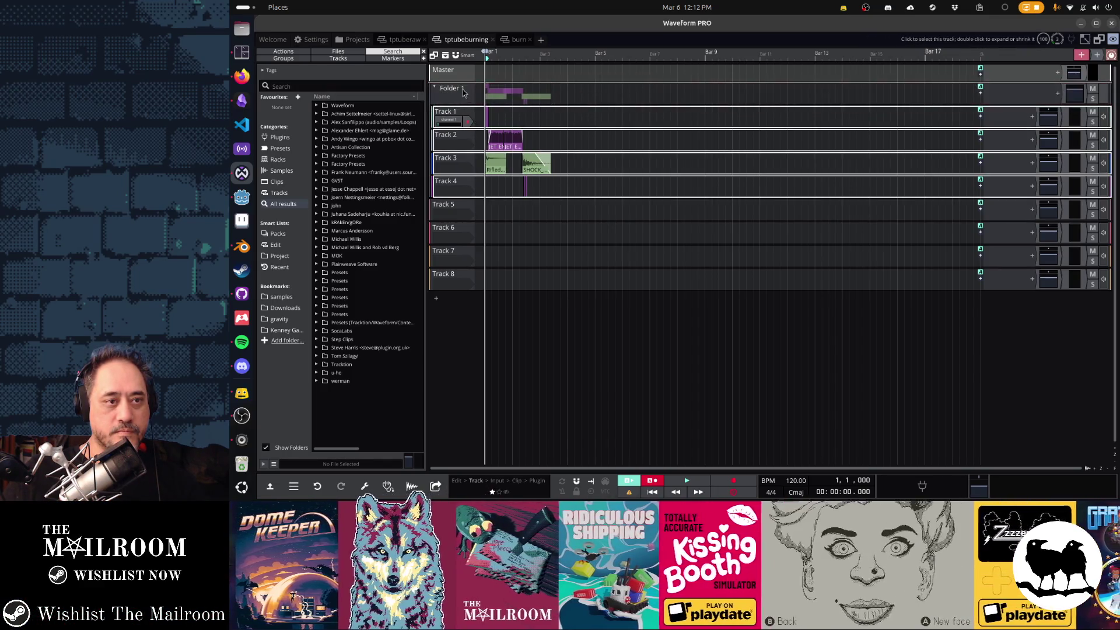
{"action": "key", "text": "ctrl+comma"}
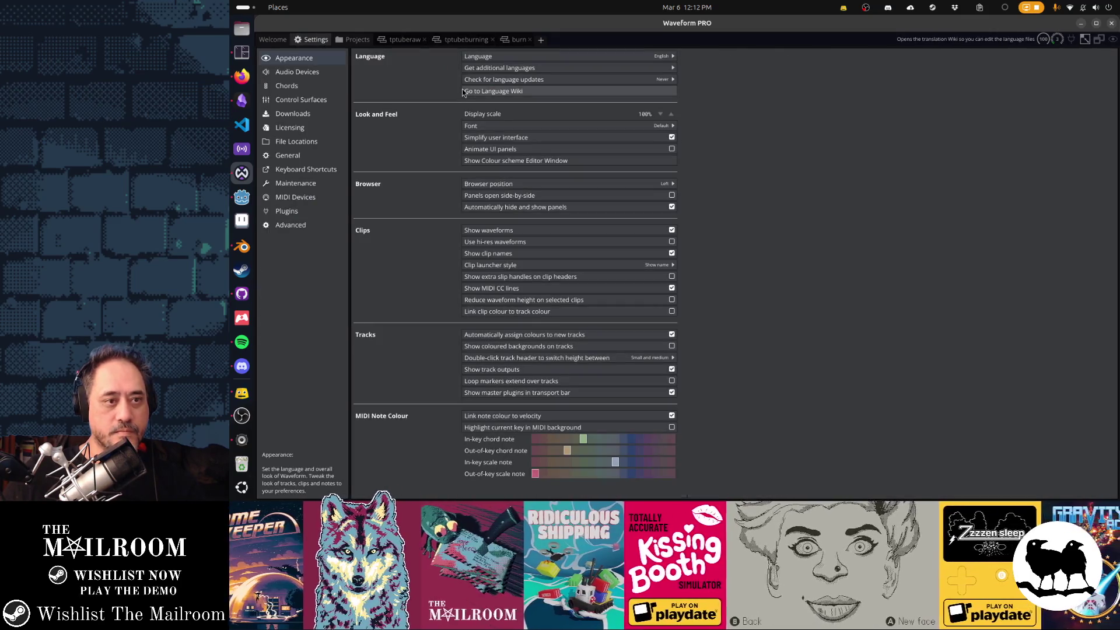
Rename the folder track in tptubeburning to burn and collapse it.
{"action": "left_click", "coordinate": [515, 40]}
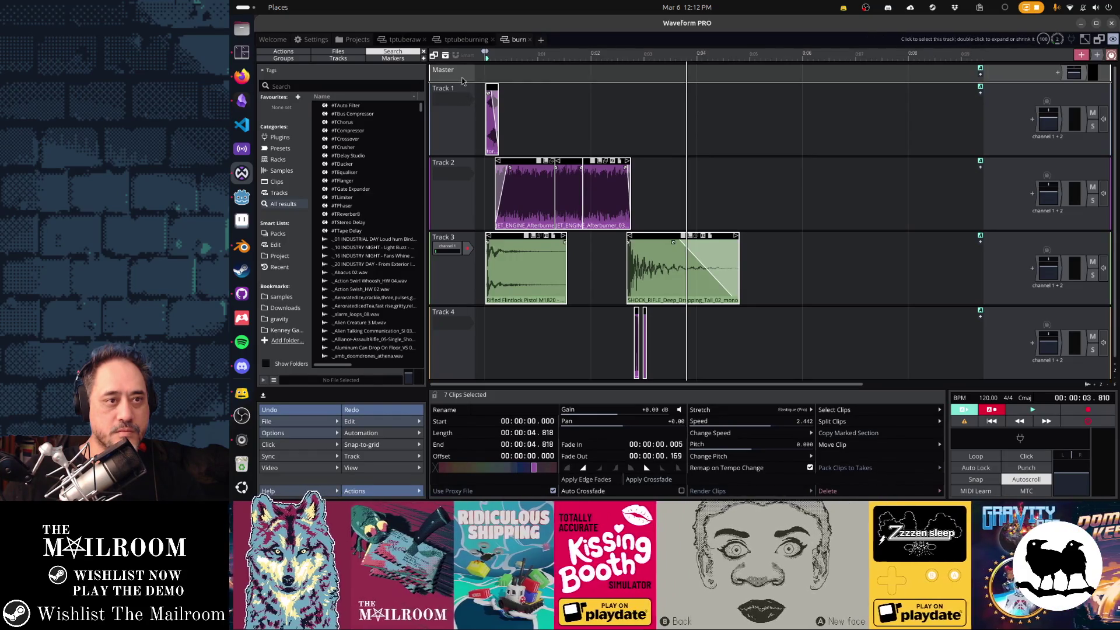
{"action": "left_click", "coordinate": [461, 40]}
{"action": "right_click", "coordinate": [461, 93]}
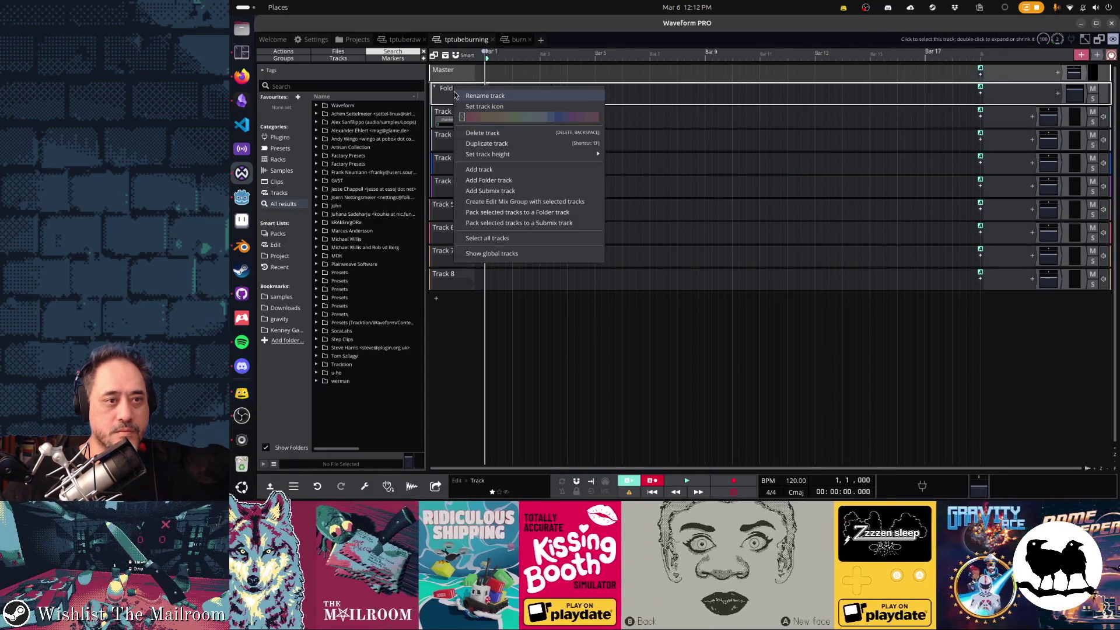
{"action": "key", "text": "Escape"}
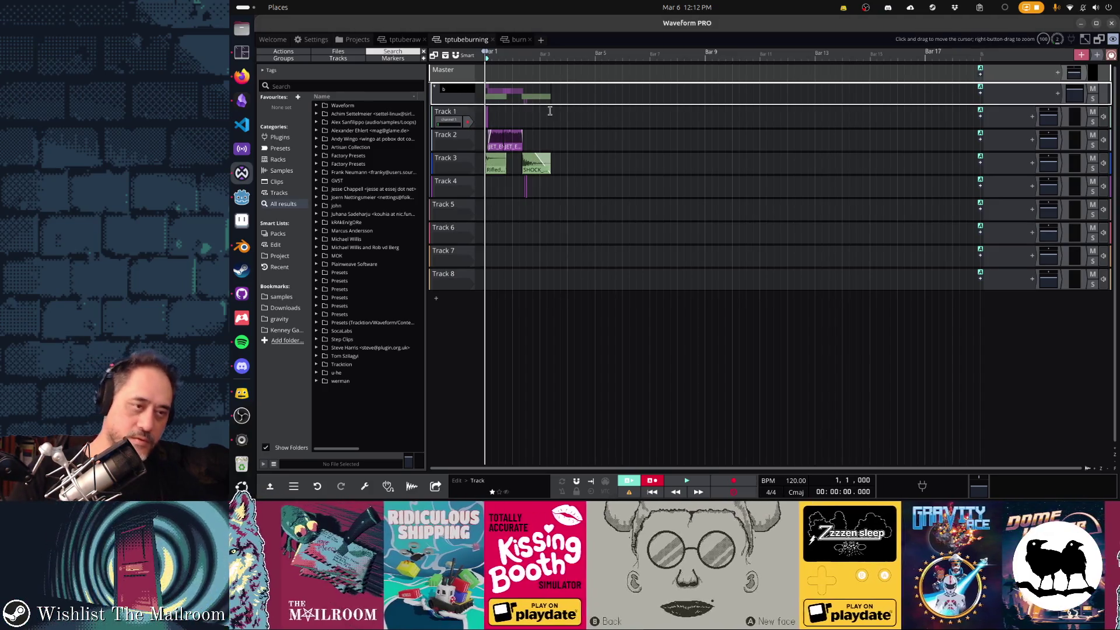
{"action": "left_click", "coordinate": [435, 88]}
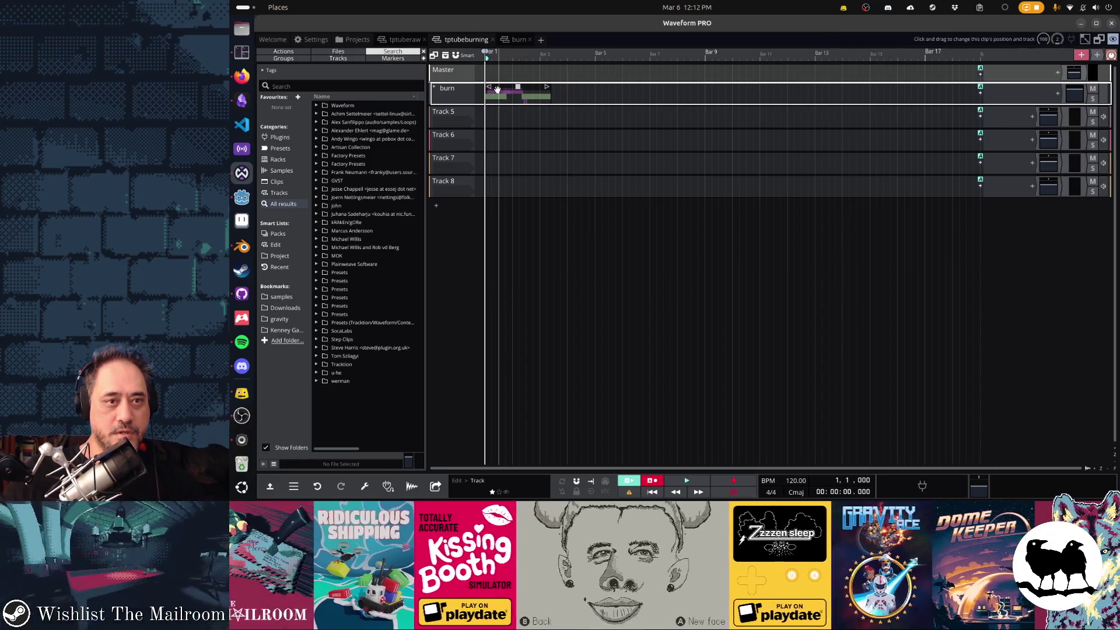
Switch the timeline ruler's timebase to Seconds.
{"action": "right_click", "coordinate": [545, 57]}
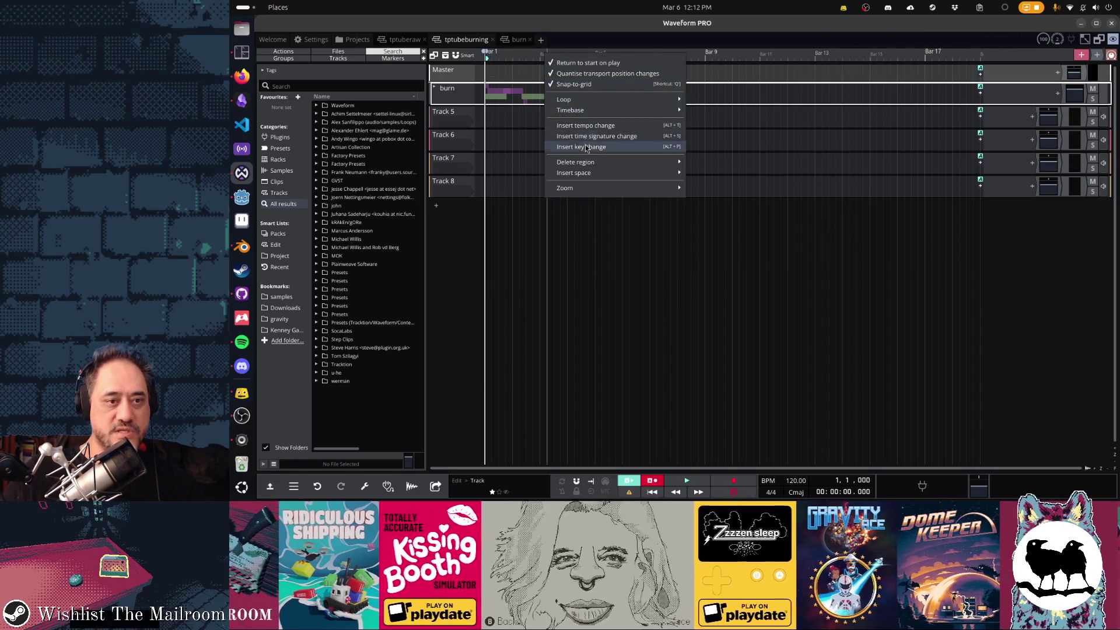
{"action": "mouse_move", "coordinate": [585, 112]}
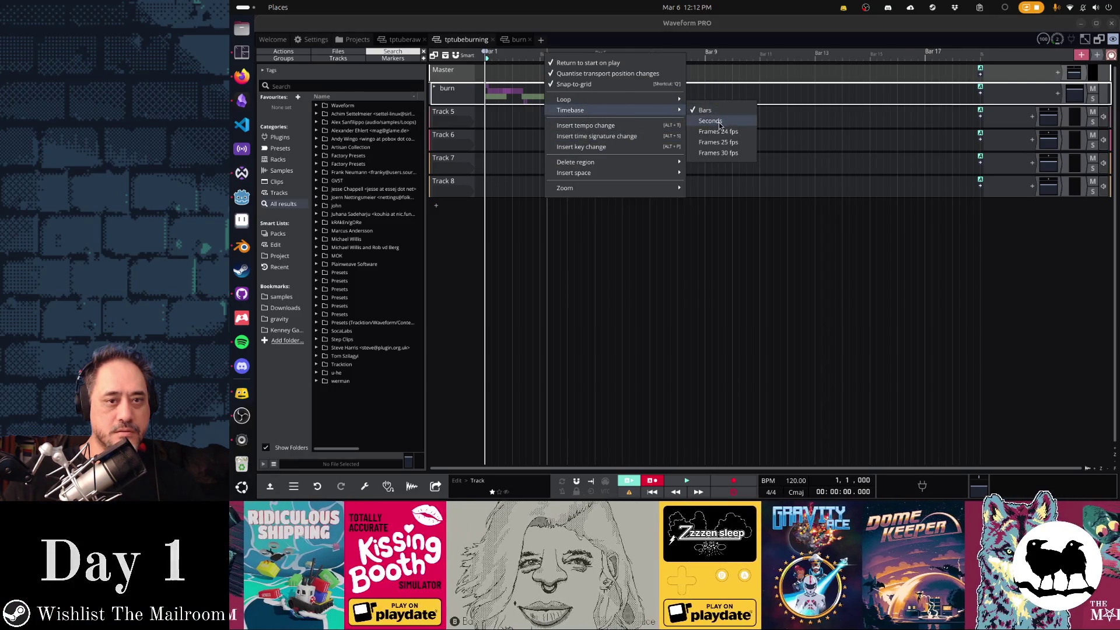
{"action": "left_click", "coordinate": [721, 121]}
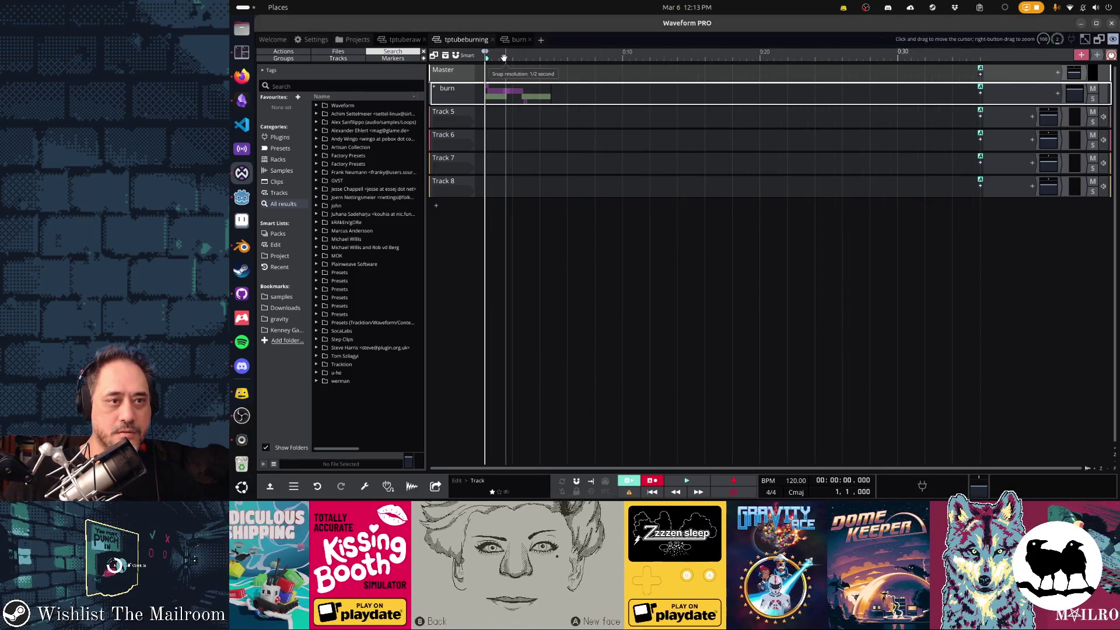
Move the burn clip about three seconds later and play it back.
{"action": "scroll", "coordinate": [485, 75], "scroll_direction": "up", "scroll_amount": 5}
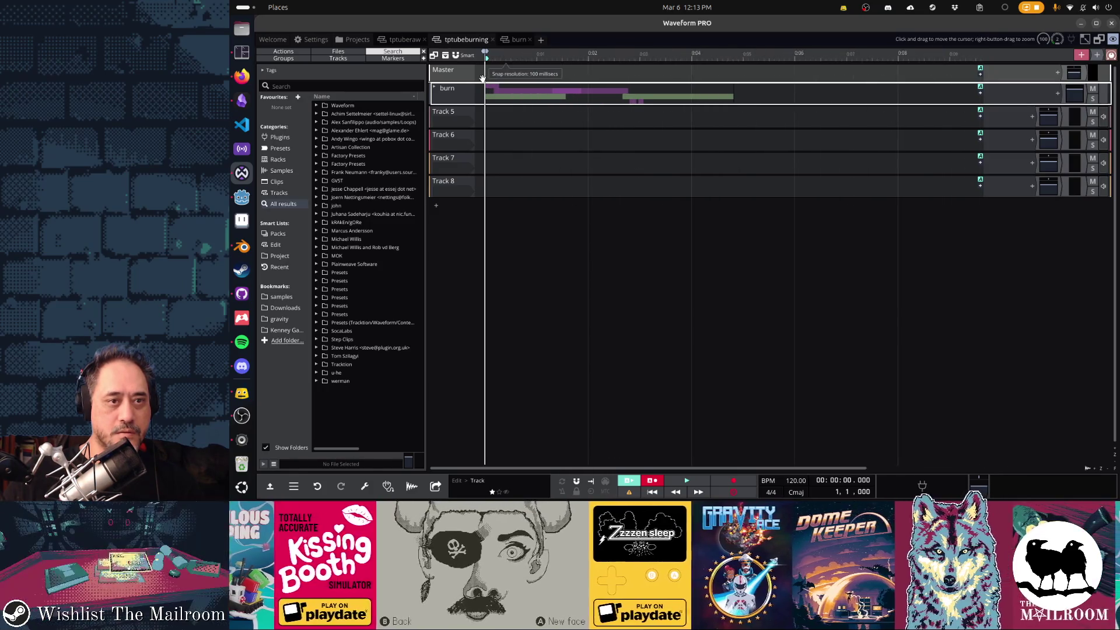
{"action": "left_click_drag", "start_coordinate": [526, 86], "coordinate": [686, 88]}
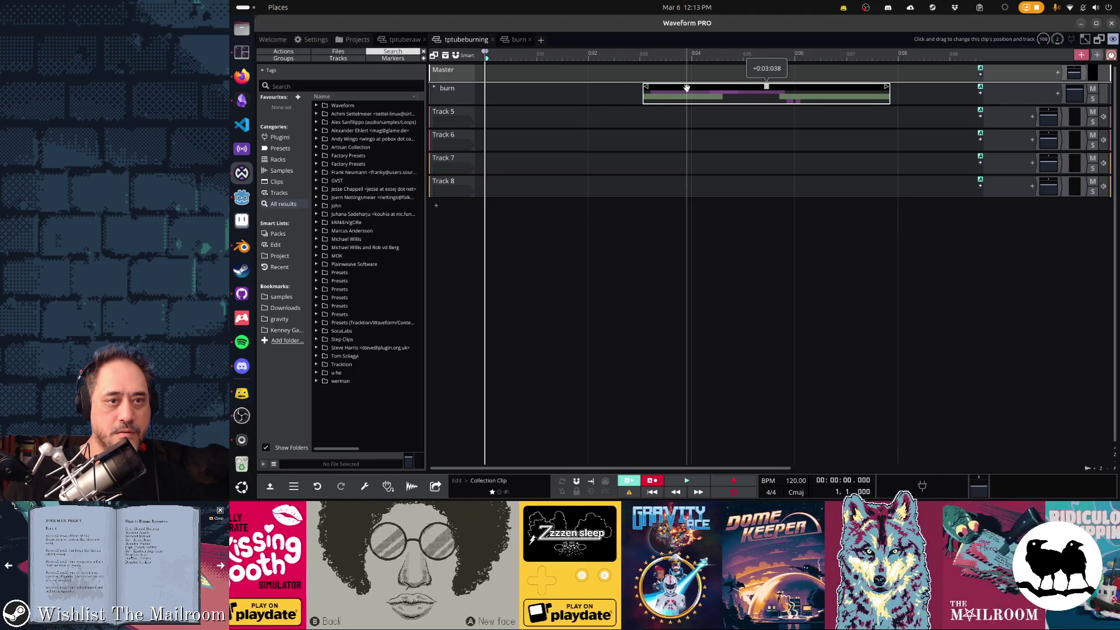
{"action": "left_click_drag", "start_coordinate": [685, 88], "coordinate": [685, 88]}
{"action": "key", "text": "space"}
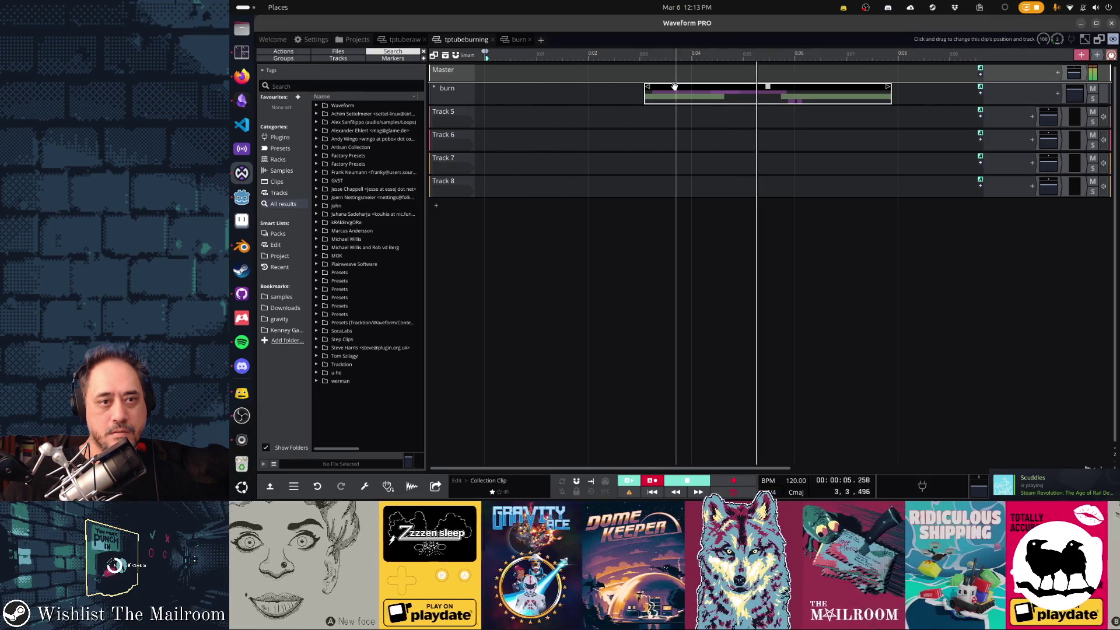
{"action": "key", "text": "space"}
Nudge the burn clip slightly earlier and replay from the start to check timing.
{"action": "scroll", "coordinate": [688, 85], "scroll_direction": "up", "scroll_amount": 2}
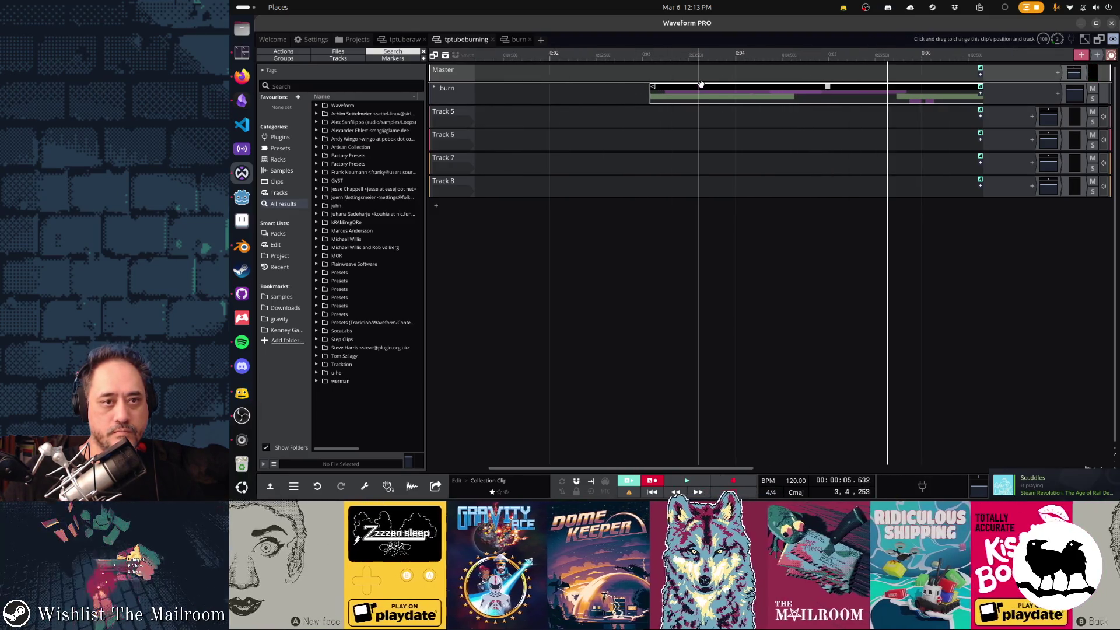
{"action": "left_click_drag", "start_coordinate": [704, 87], "coordinate": [675, 89]}
{"action": "left_click", "coordinate": [641, 108]}
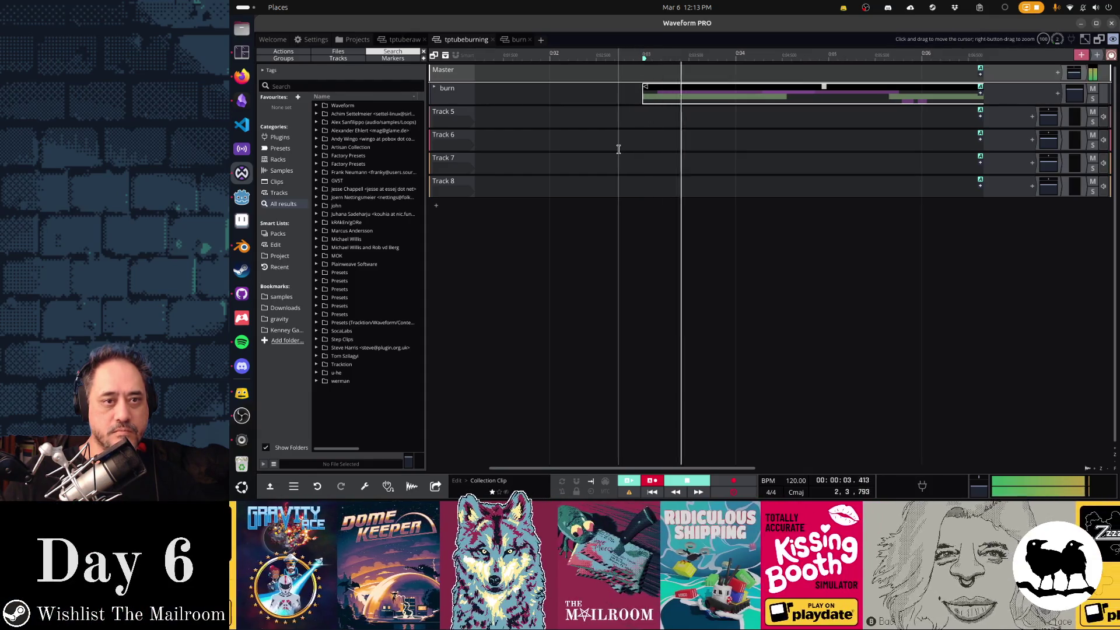
{"action": "key", "text": "space"}
{"action": "key", "text": "Home"}
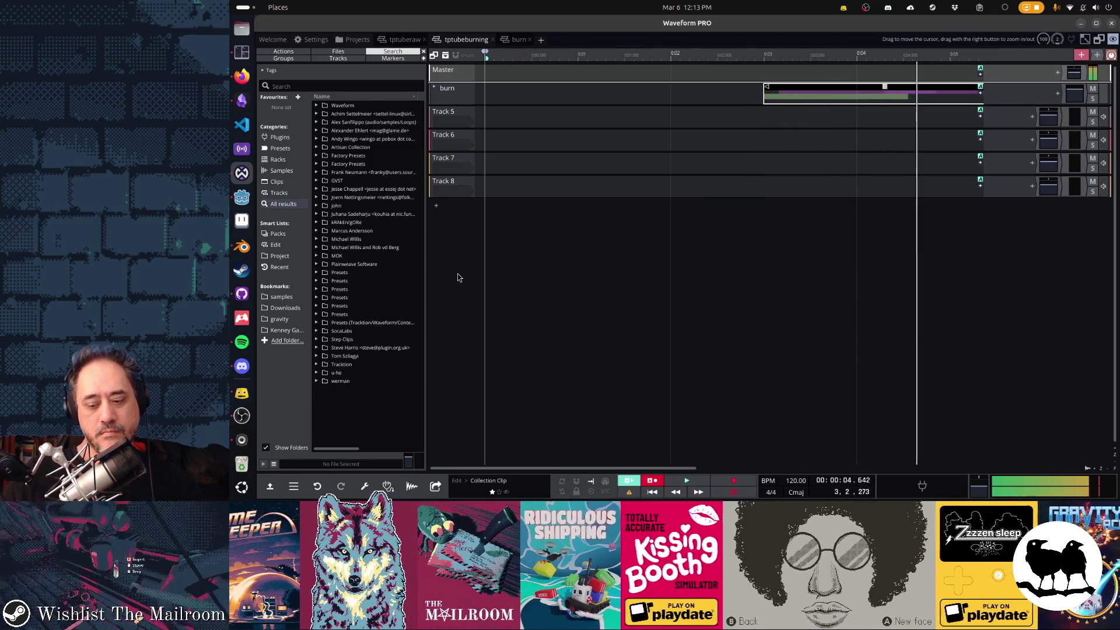
{"action": "key", "text": "space"}
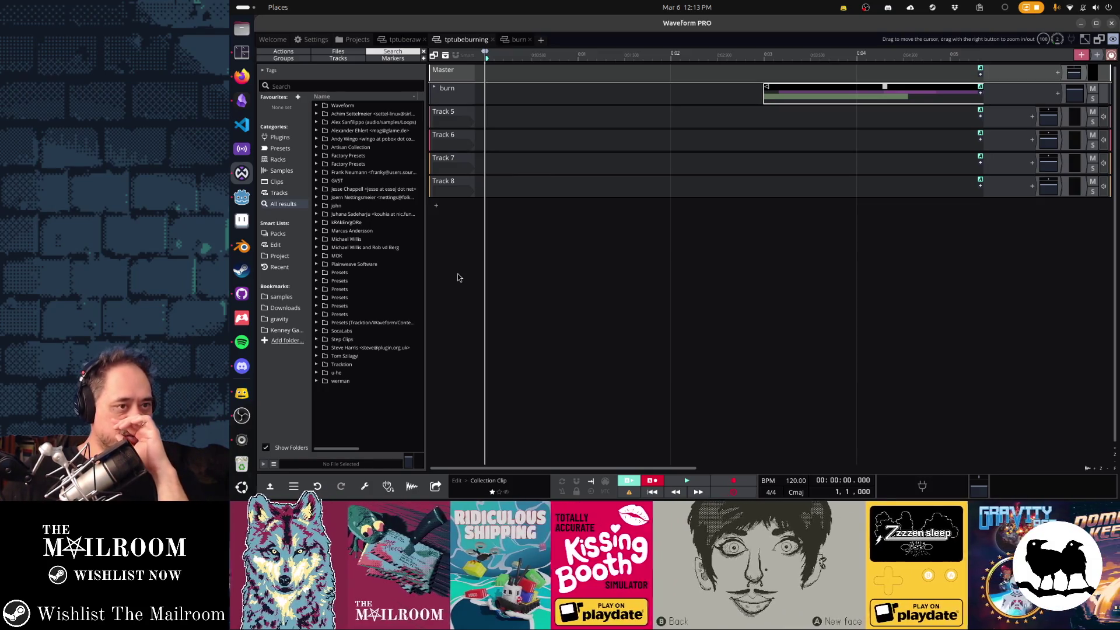
Open buildinginverting from the mailroomsounds project's Edits list.
{"action": "left_click", "coordinate": [366, 41]}
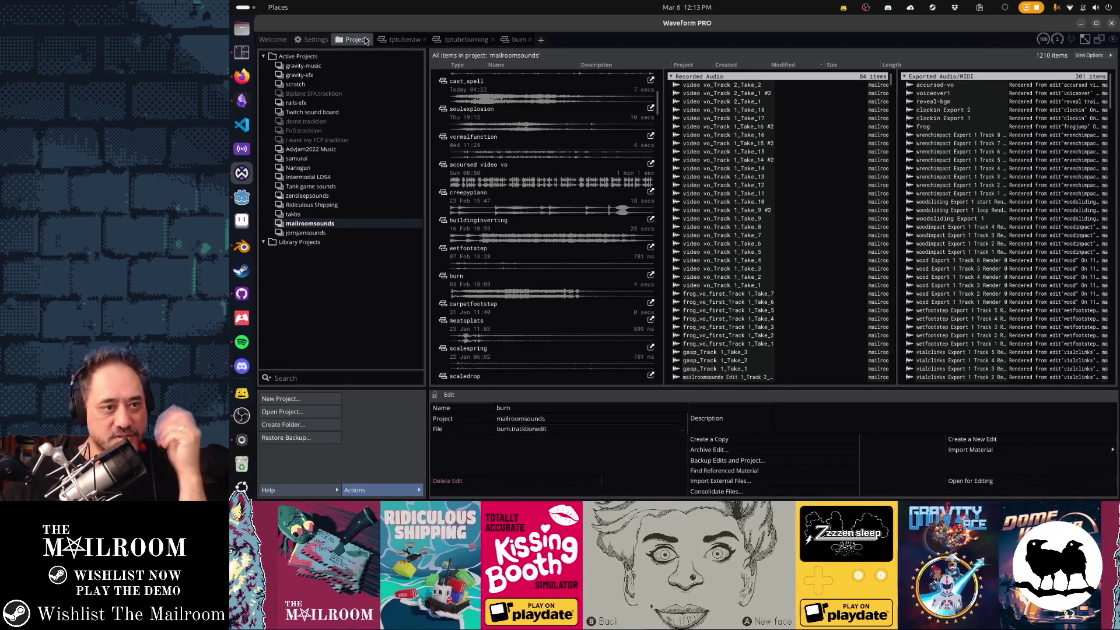
{"action": "scroll", "coordinate": [466, 258], "scroll_direction": "up", "scroll_amount": 5}
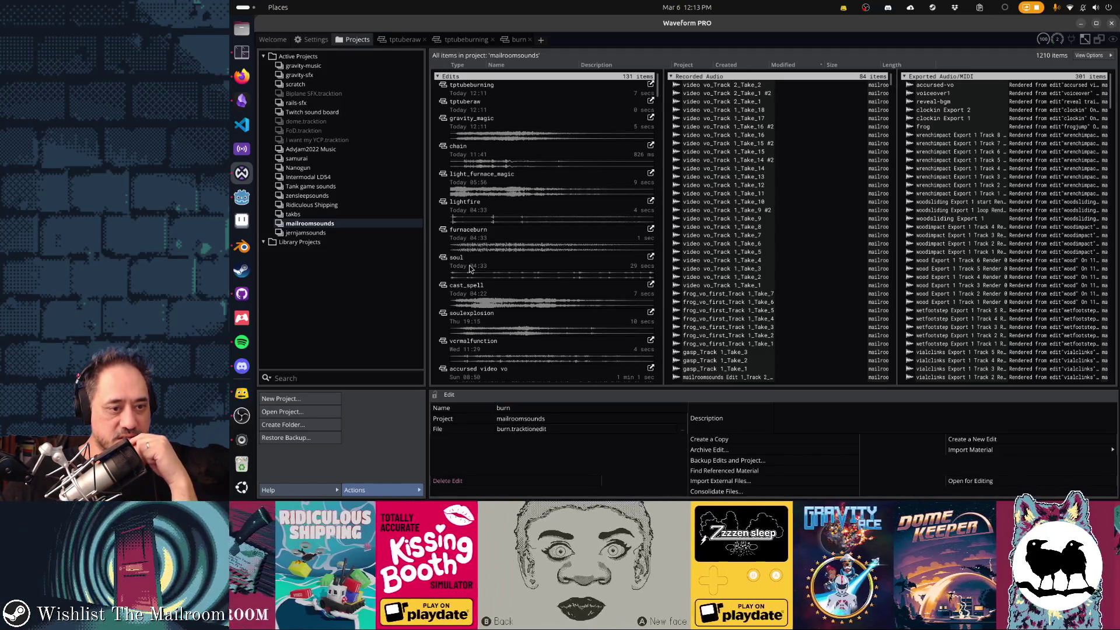
{"action": "scroll", "coordinate": [470, 268], "scroll_direction": "down", "scroll_amount": 3}
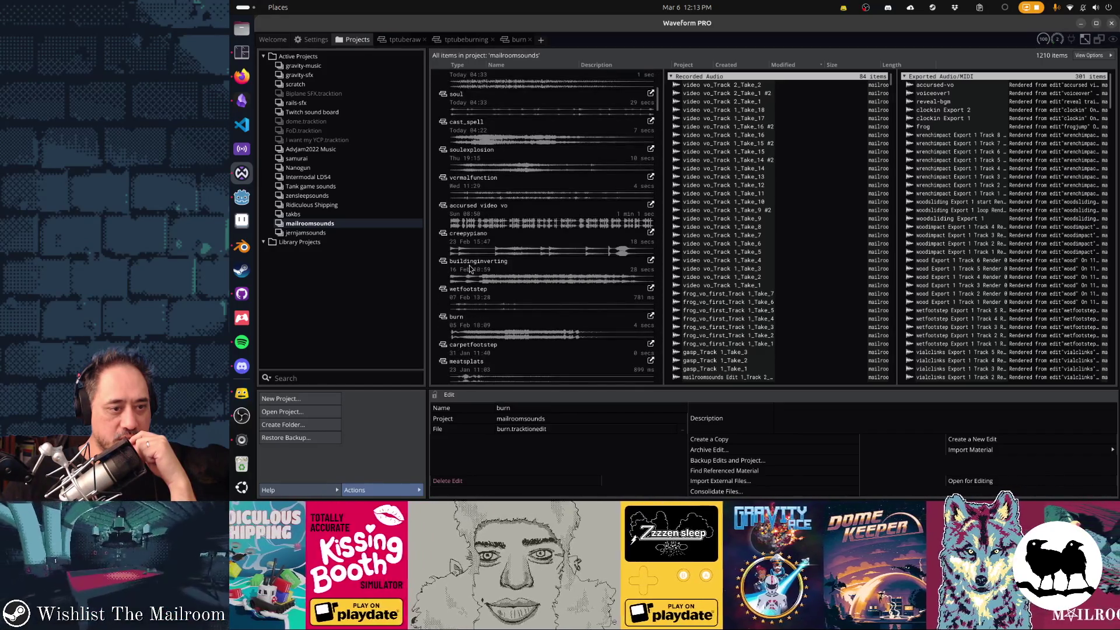
{"action": "double_click", "coordinate": [470, 265]}
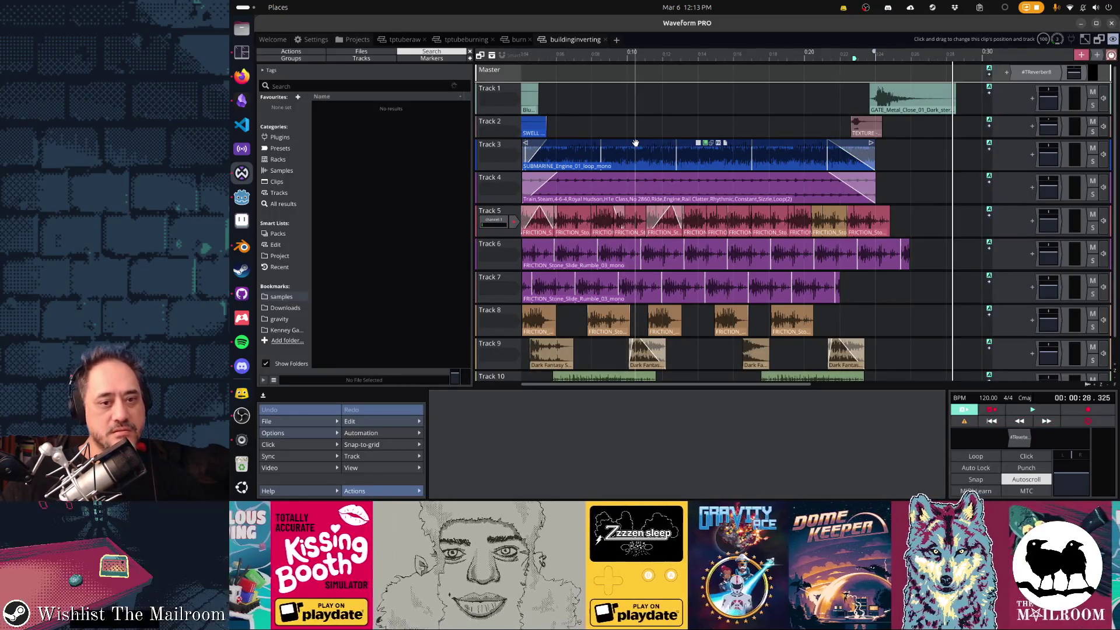
Play buildinginverting from the start, then marquee-select all 16 clips from Track 3 down.
{"action": "key", "text": "Home"}
{"action": "key", "text": "space"}
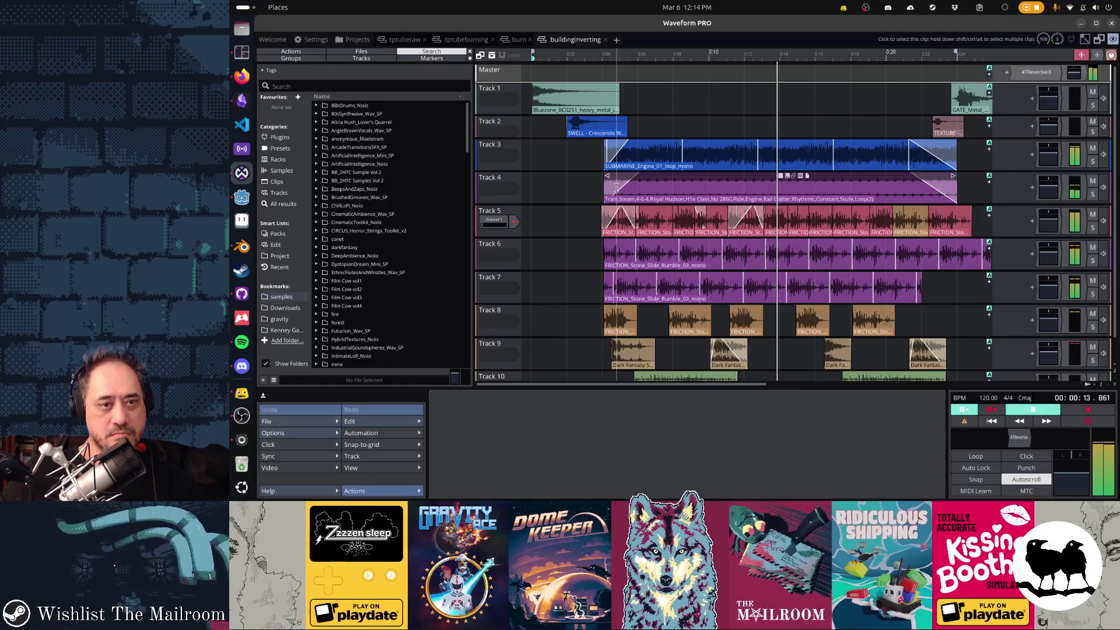
{"action": "left_click_drag", "start_coordinate": [585, 171], "coordinate": [562, 166]}
{"action": "left_click", "coordinate": [531, 185]}
{"action": "key", "text": "space"}
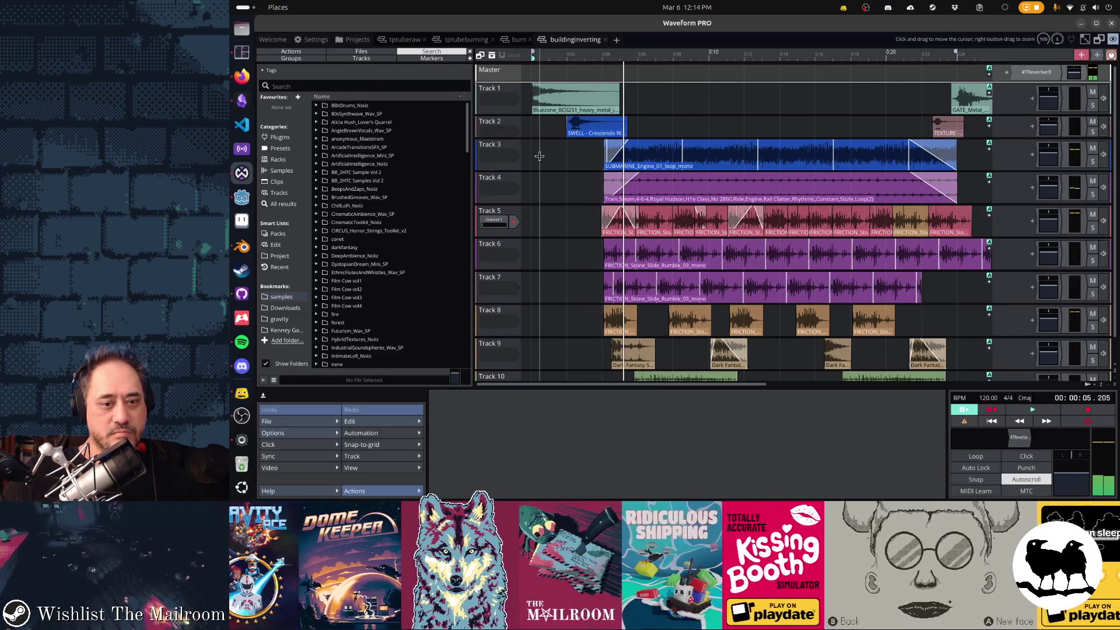
{"action": "left_click_drag", "start_coordinate": [541, 157], "coordinate": [782, 393]}
{"action": "scroll", "coordinate": [752, 294], "scroll_direction": "up", "scroll_amount": 1}
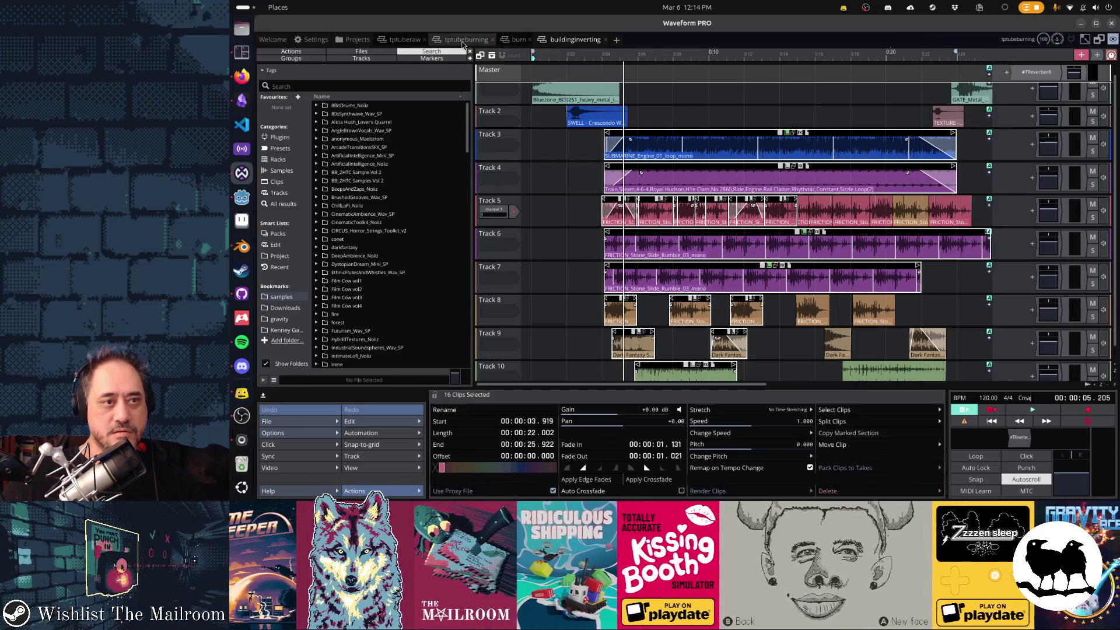
Remove tptubeburning's empty Tracks 5–8, undoing trial pastes and deleting the extra Track 5.
{"action": "left_click", "coordinate": [463, 41]}
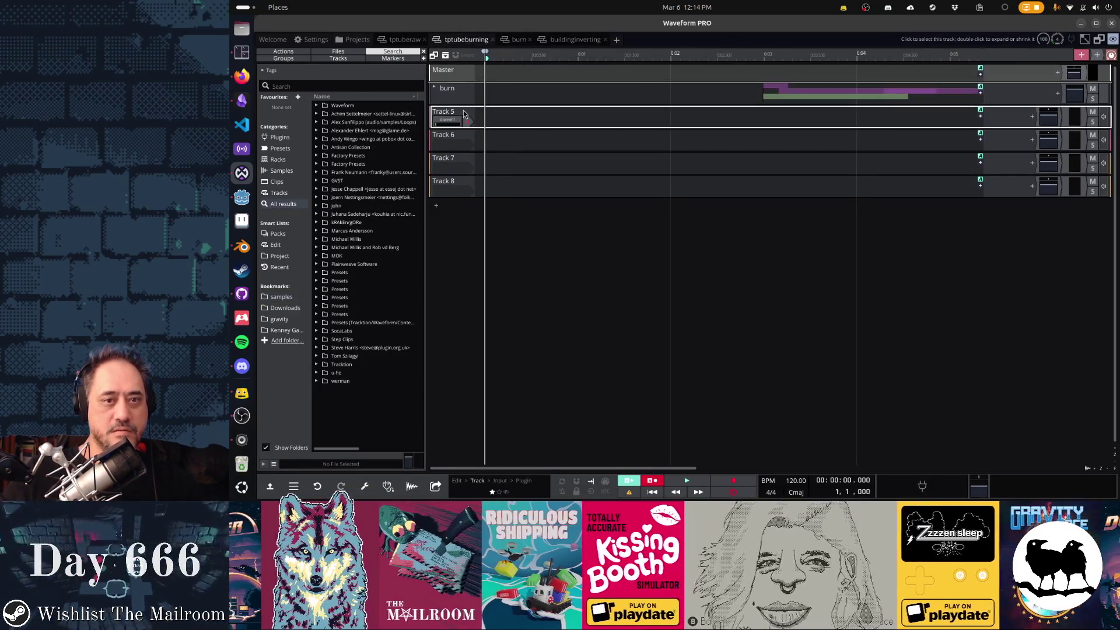
{"action": "key", "text": "ctrl+z"}
{"action": "key", "text": "ctrl+z"}
{"action": "key", "text": "ctrl+z"}
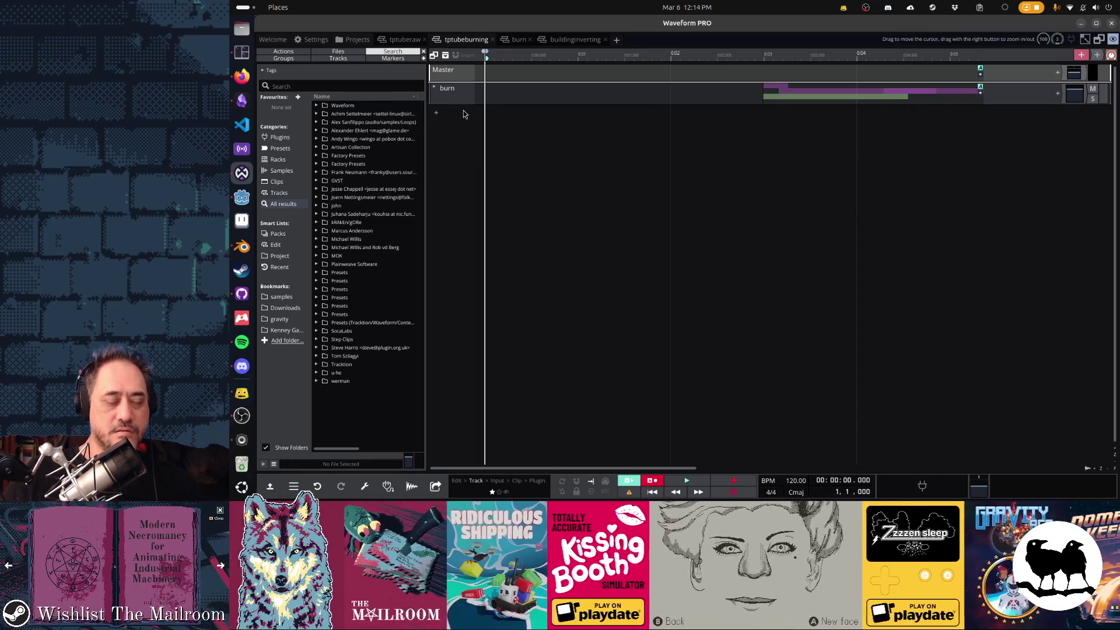
{"action": "key", "text": "ctrl+z"}
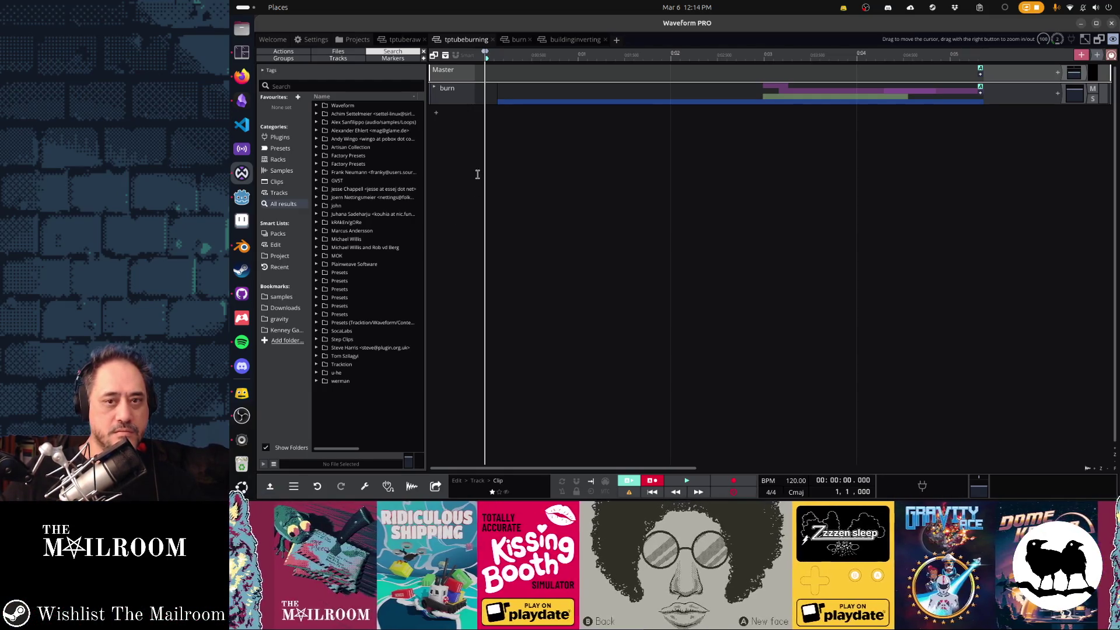
{"action": "key", "text": "ctrl+z"}
{"action": "left_click", "coordinate": [437, 114]}
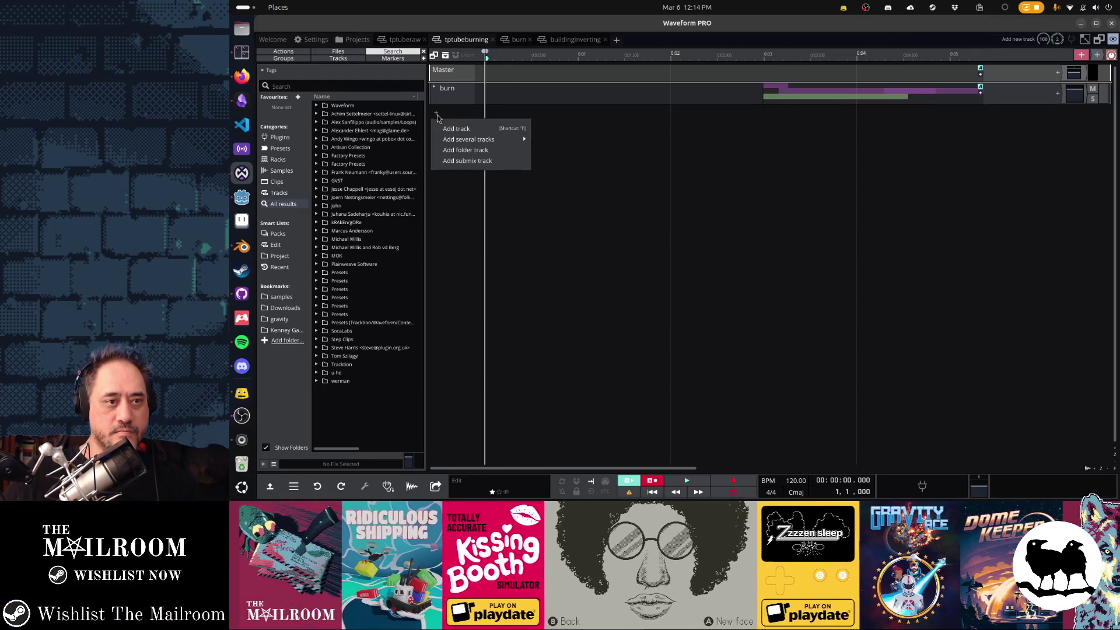
{"action": "left_click", "coordinate": [453, 133]}
{"action": "key", "text": "ctrl+v"}
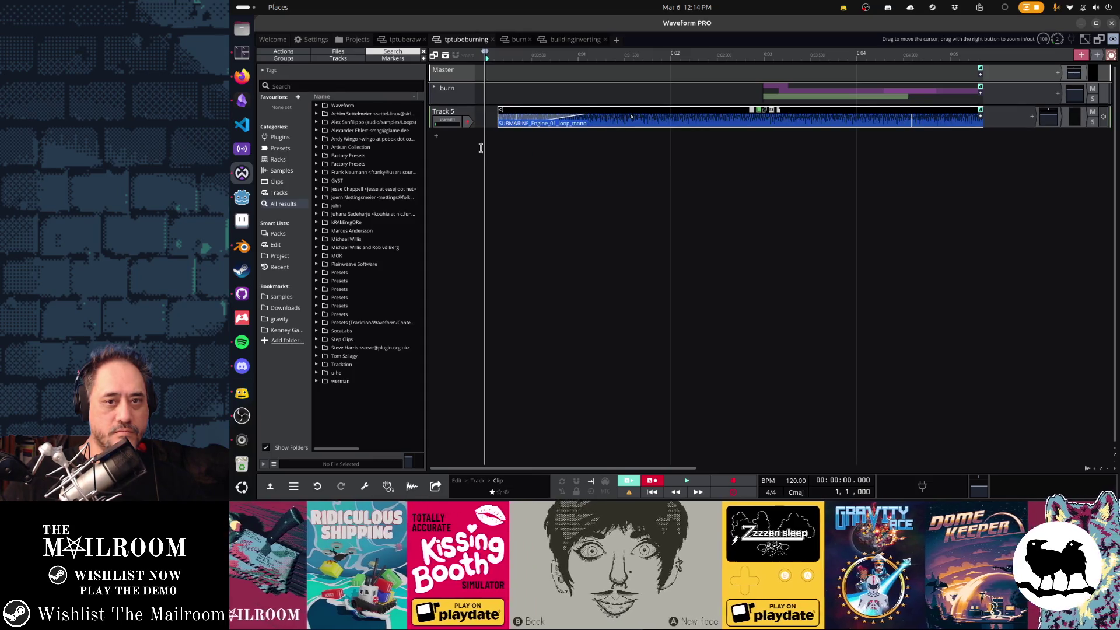
{"action": "key", "text": "ctrl+z"}
{"action": "right_click", "coordinate": [451, 114]}
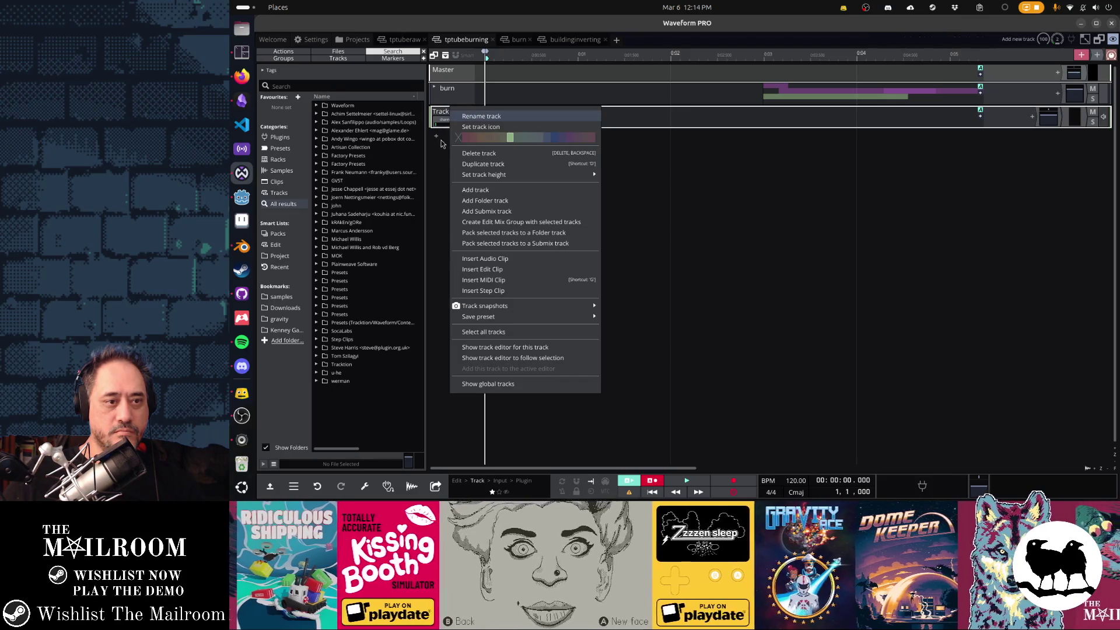
{"action": "left_click", "coordinate": [448, 168]}
{"action": "key", "text": "Delete"}
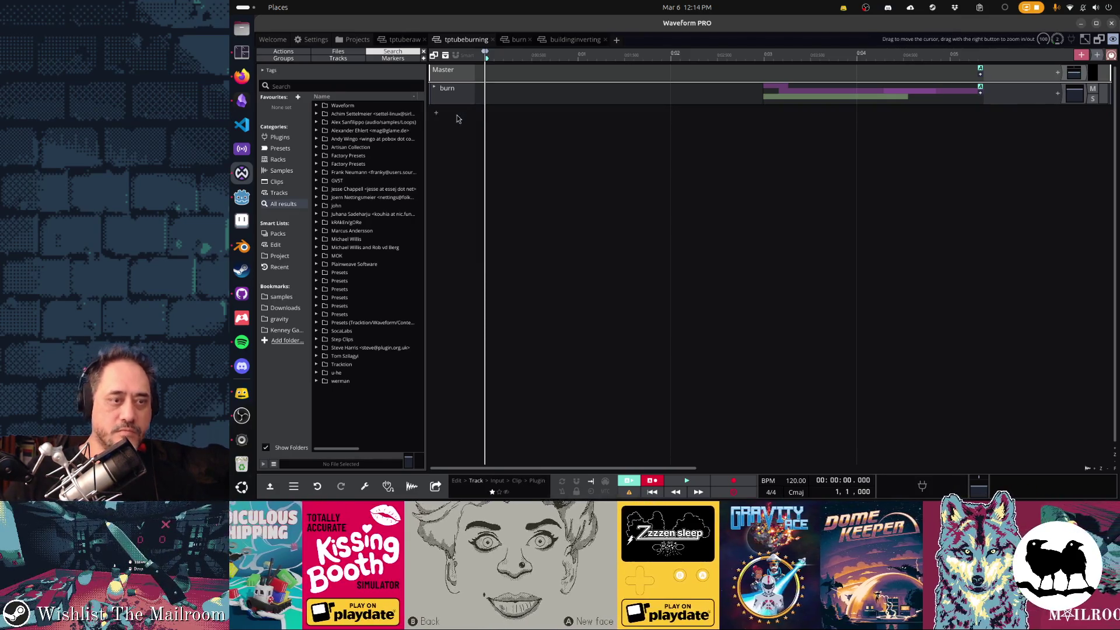
Add a folder track below burn and select Tracks 3–10 in buildinginverting for copying.
{"action": "right_click", "coordinate": [438, 116]}
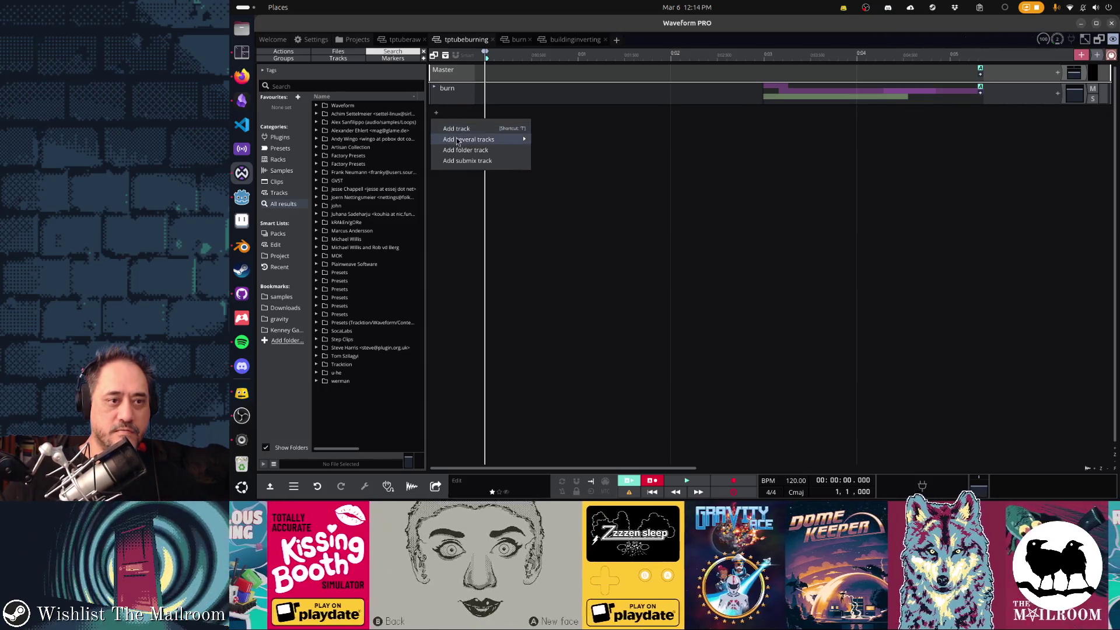
{"action": "left_click", "coordinate": [462, 152]}
{"action": "key", "text": "ctrl+v"}
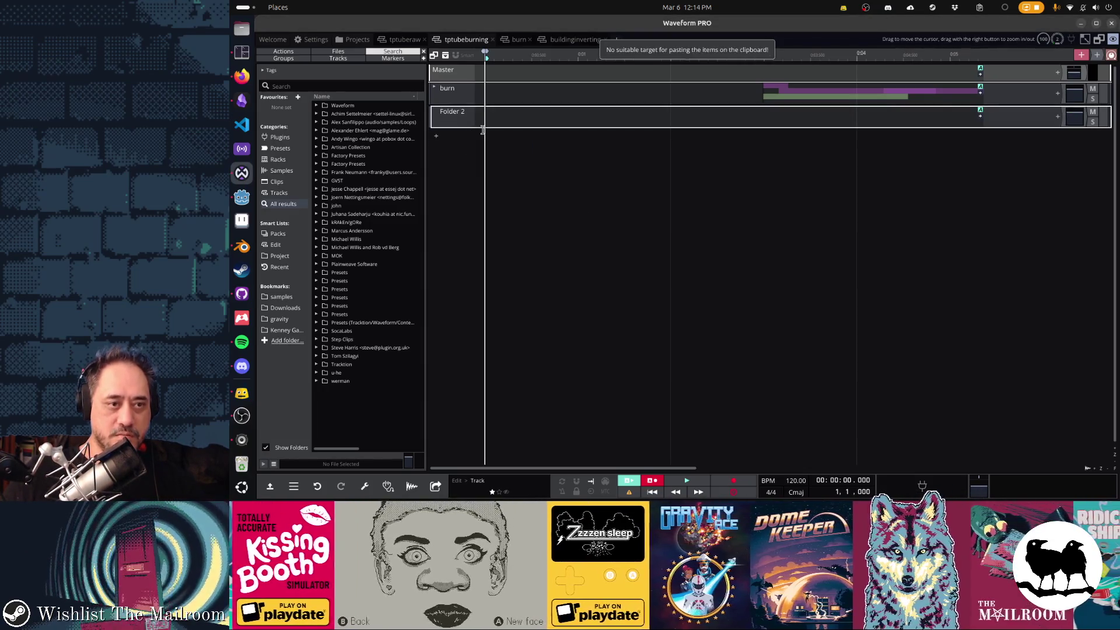
{"action": "left_click", "coordinate": [564, 40]}
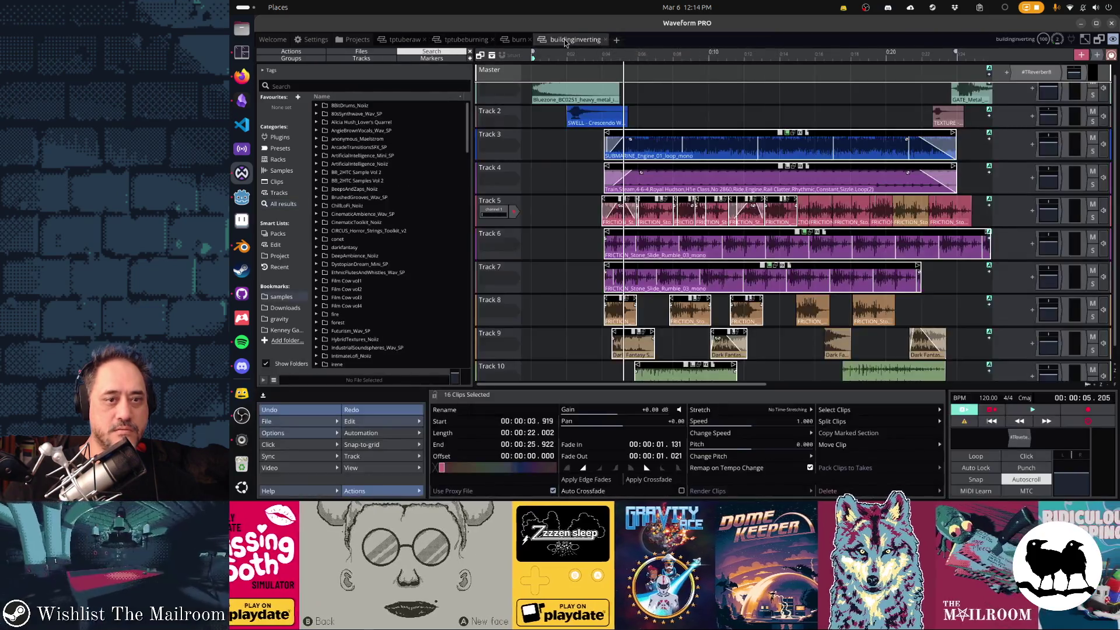
{"action": "left_click", "coordinate": [501, 148]}
{"action": "scroll", "coordinate": [502, 326], "scroll_direction": "down", "scroll_amount": 1}
{"action": "left_click", "coordinate": [514, 325], "text": "shift"}
{"action": "scroll", "coordinate": [519, 322], "scroll_direction": "down", "scroll_amount": 1}
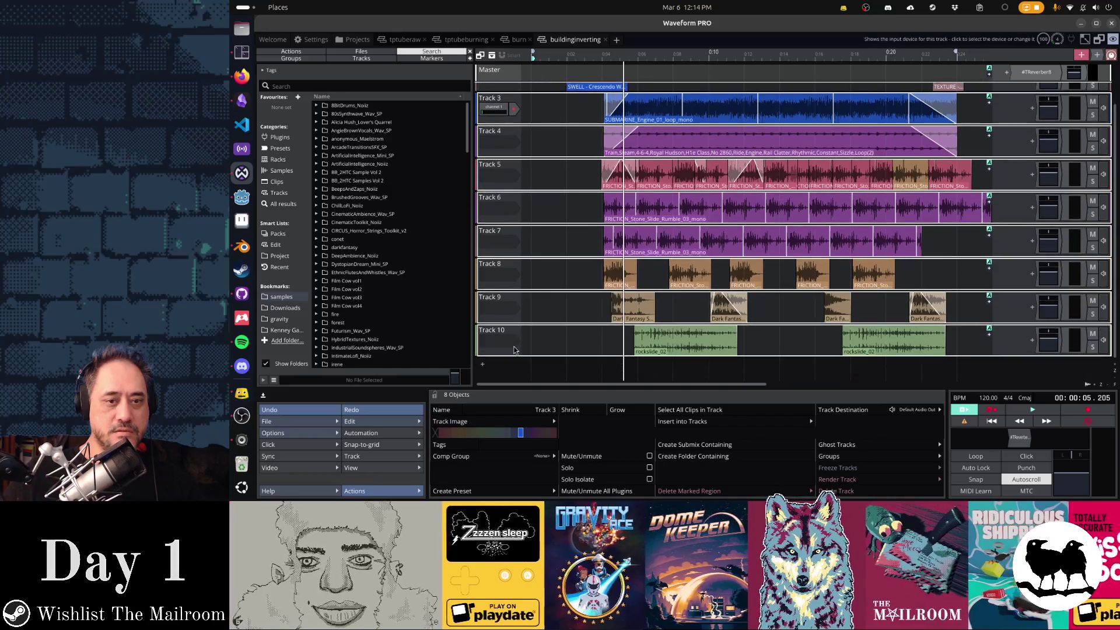
Expand Folder 2 in tptubeburning and start renaming it.
{"action": "left_click", "coordinate": [464, 40]}
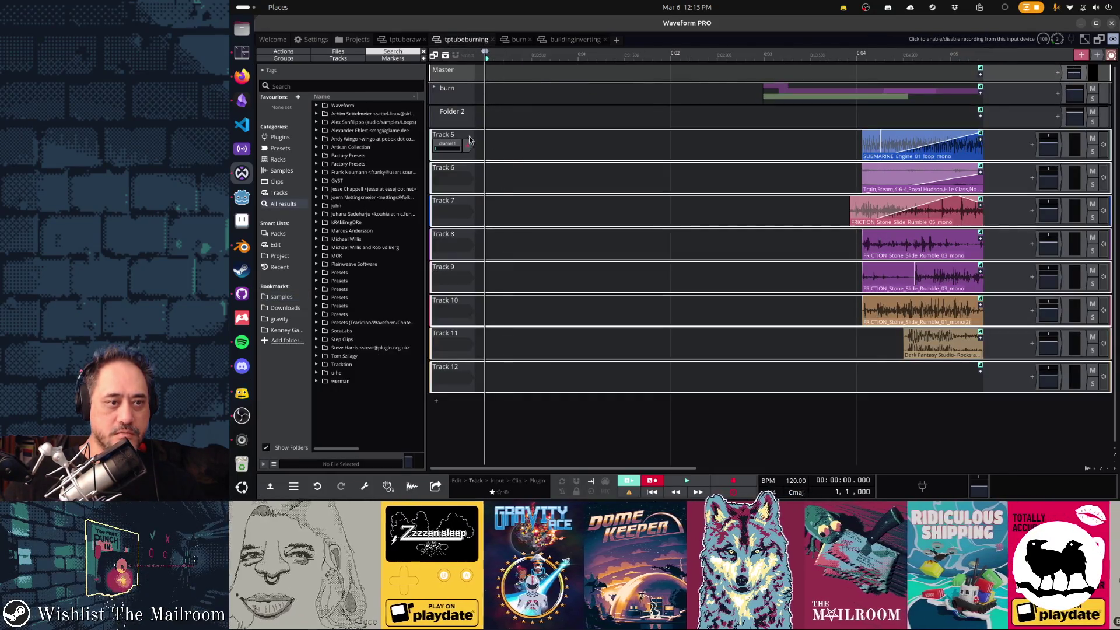
{"action": "double_click", "coordinate": [457, 115]}
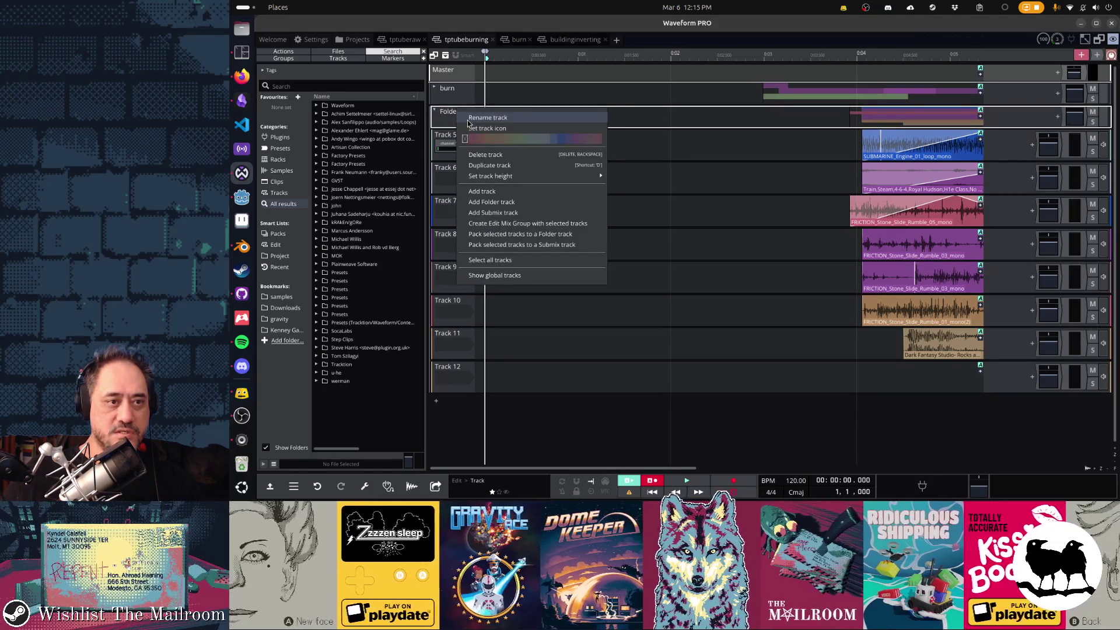
{"action": "left_click", "coordinate": [487, 118]}
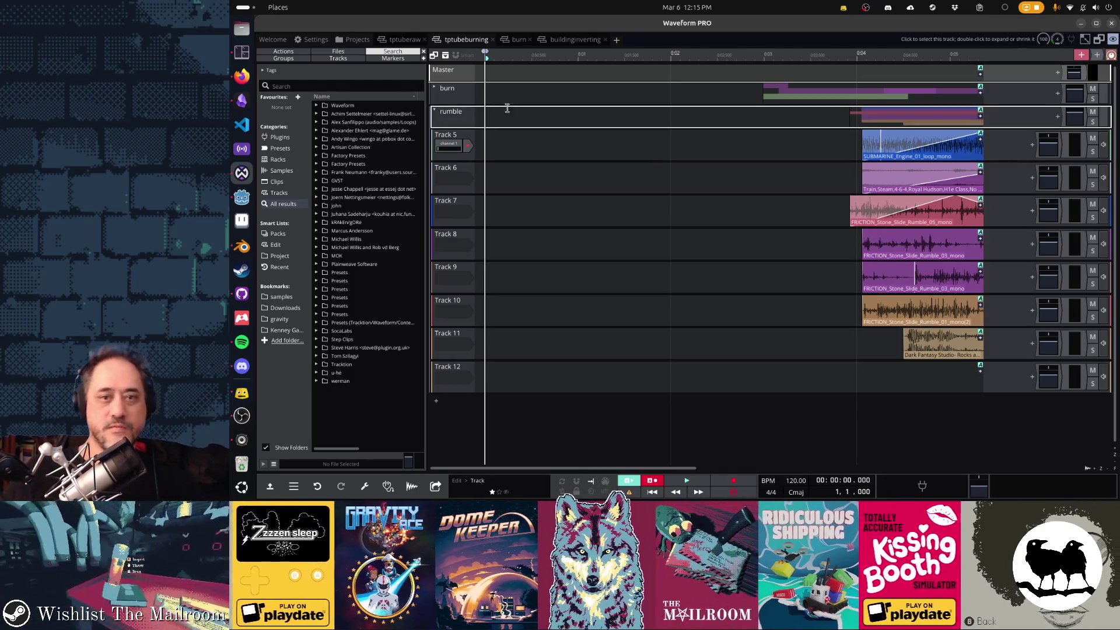
Select the clips on Tracks 5–12, move them to the timeline start and preview.
{"action": "left_click_drag", "start_coordinate": [812, 139], "coordinate": [982, 354]}
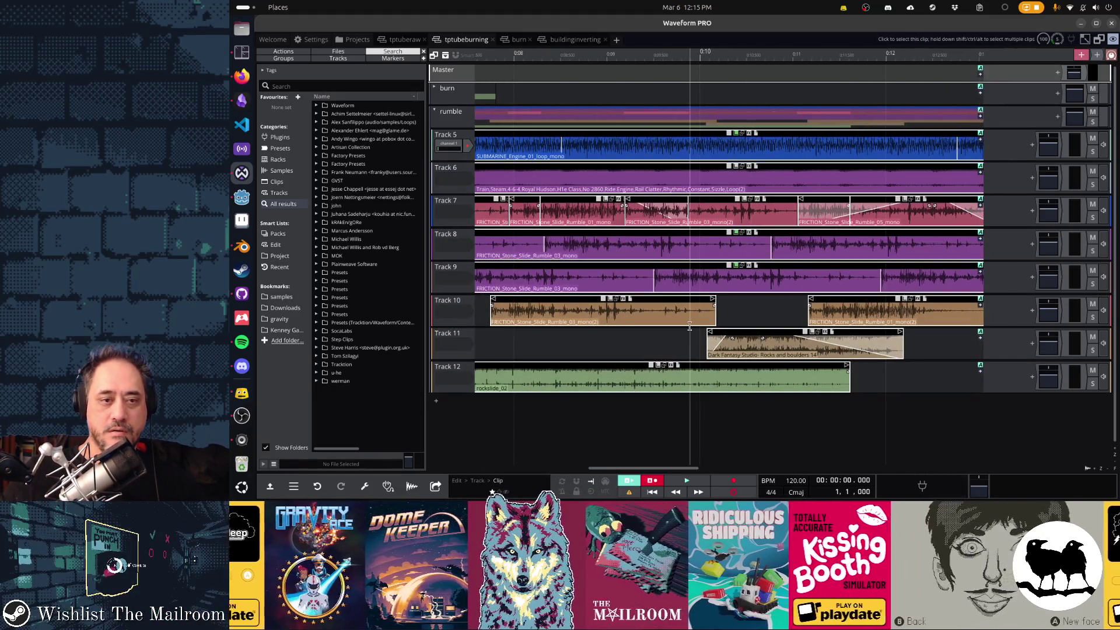
{"action": "double_click", "coordinate": [650, 470]}
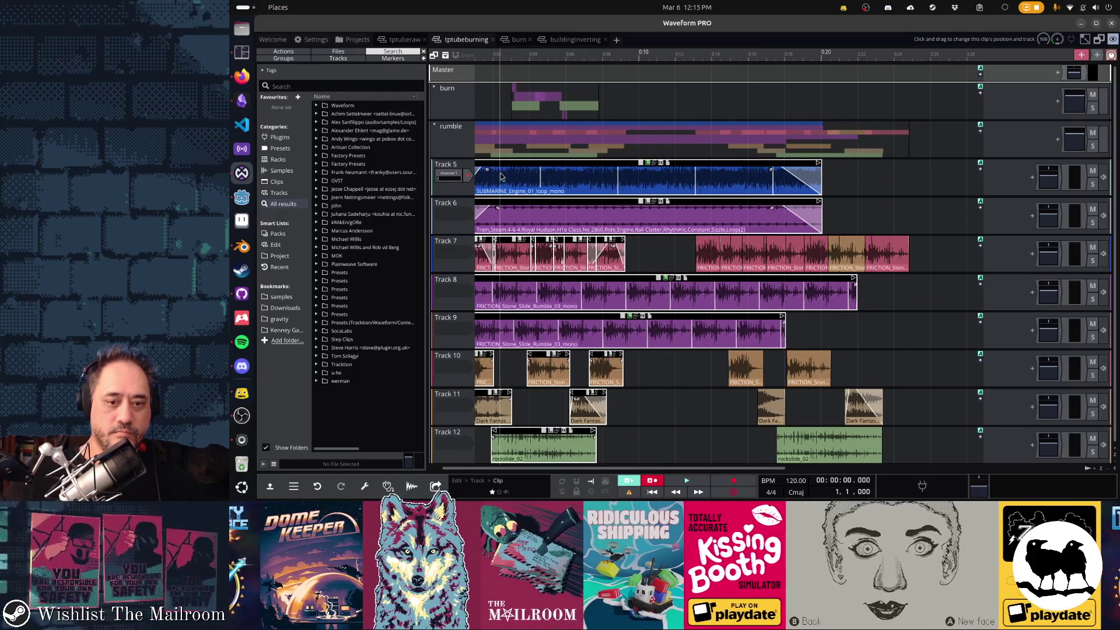
{"action": "mouse_move", "coordinate": [943, 175]}
{"action": "left_mouse_down"}
{"action": "mouse_move", "coordinate": [560, 452]}
{"action": "mouse_move", "coordinate": [523, 460]}
{"action": "left_mouse_up"}
{"action": "mouse_move", "coordinate": [576, 166]}
{"action": "left_mouse_down"}
{"action": "mouse_move", "coordinate": [519, 165]}
{"action": "mouse_move", "coordinate": [576, 165]}
{"action": "left_mouse_up"}
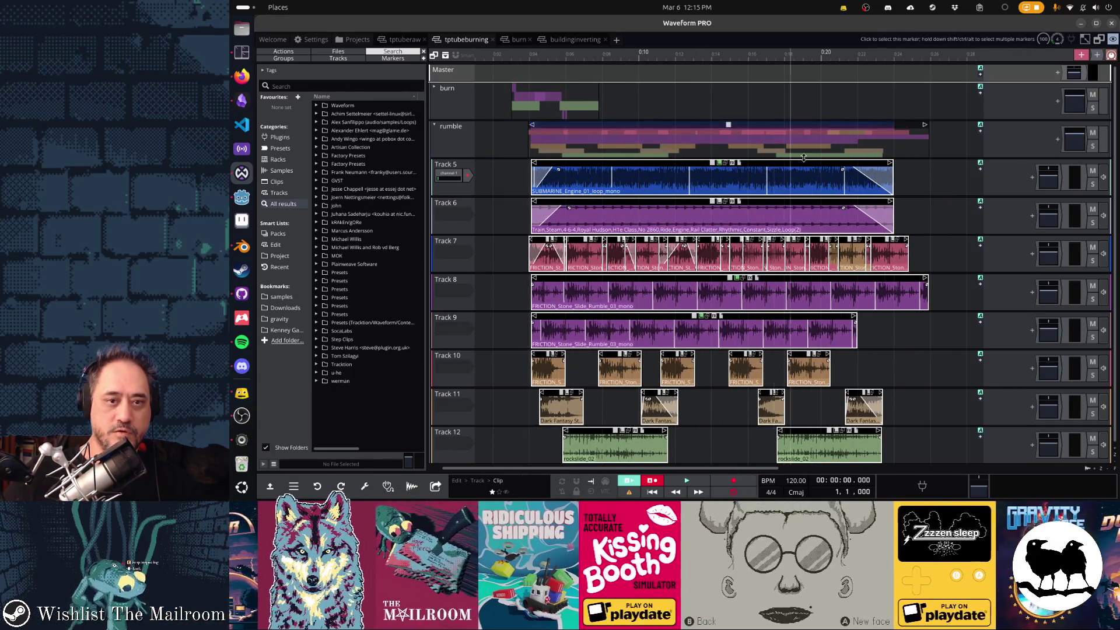
{"action": "left_click_drag", "start_coordinate": [844, 164], "coordinate": [674, 168]}
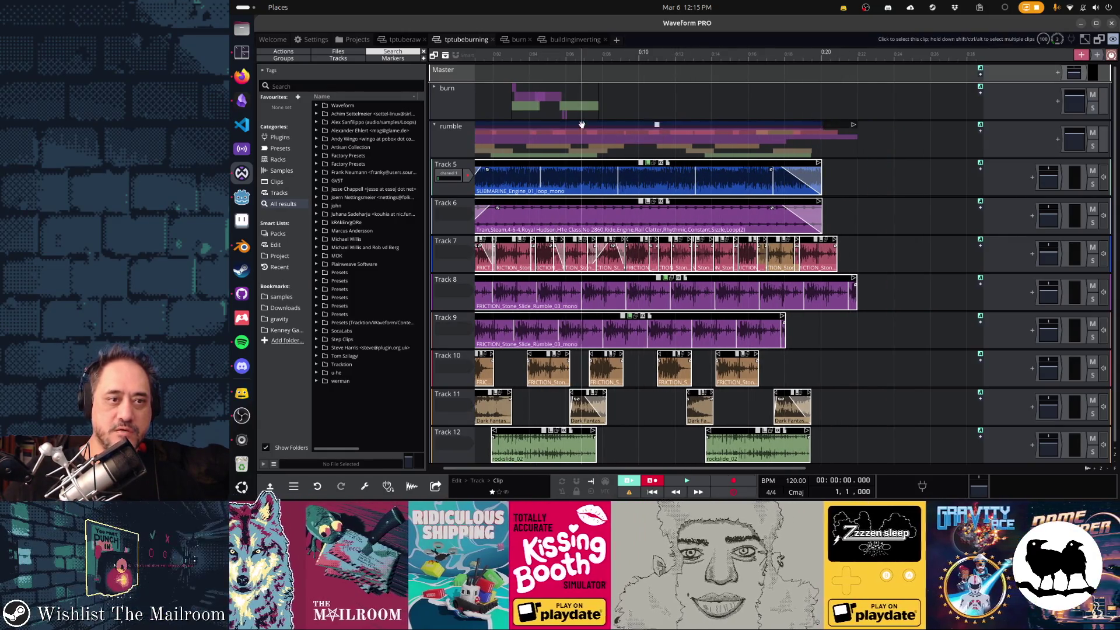
{"action": "left_click_drag", "start_coordinate": [534, 470], "coordinate": [521, 477]}
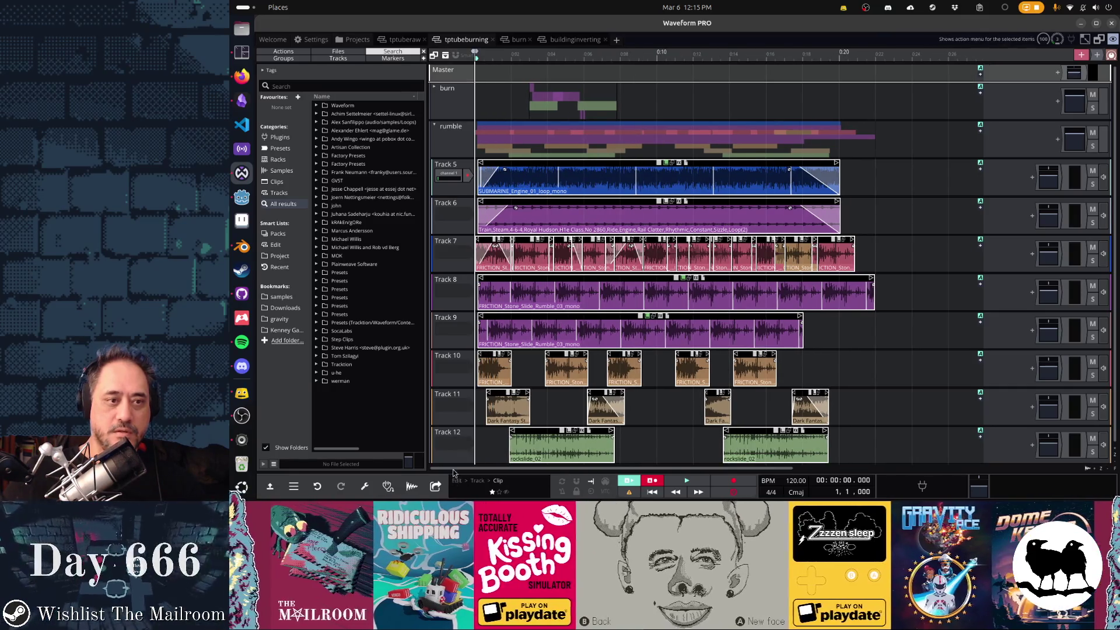
{"action": "key", "text": "space"}
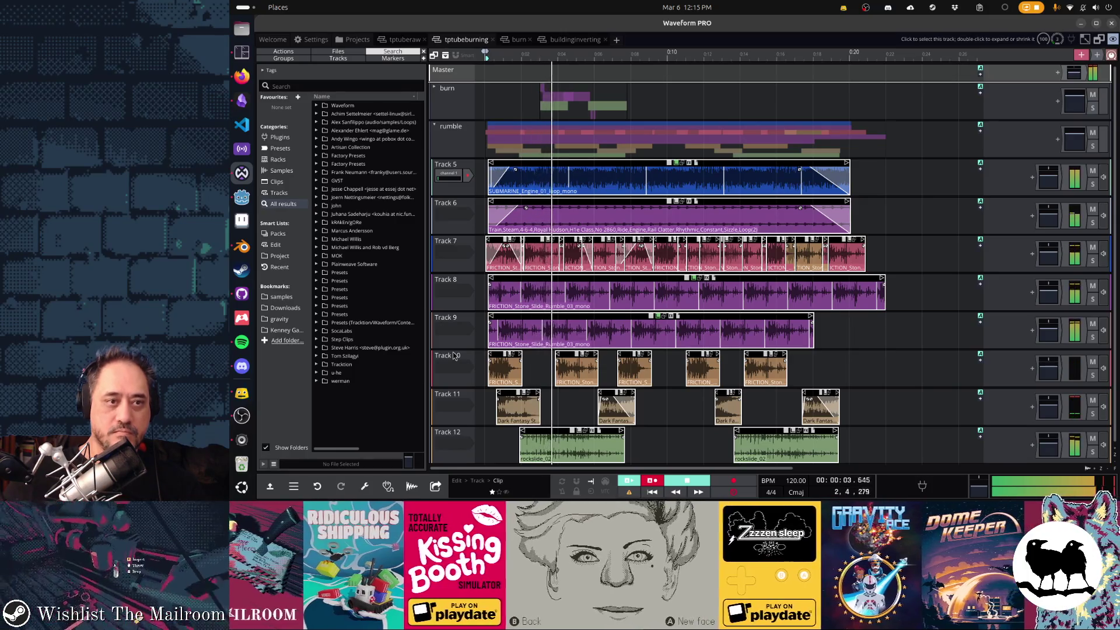
{"action": "key", "text": "space"}
Shift the clips later, nudge the rumble collection clip slightly earlier, and replay.
{"action": "left_click_drag", "start_coordinate": [522, 167], "coordinate": [560, 166]}
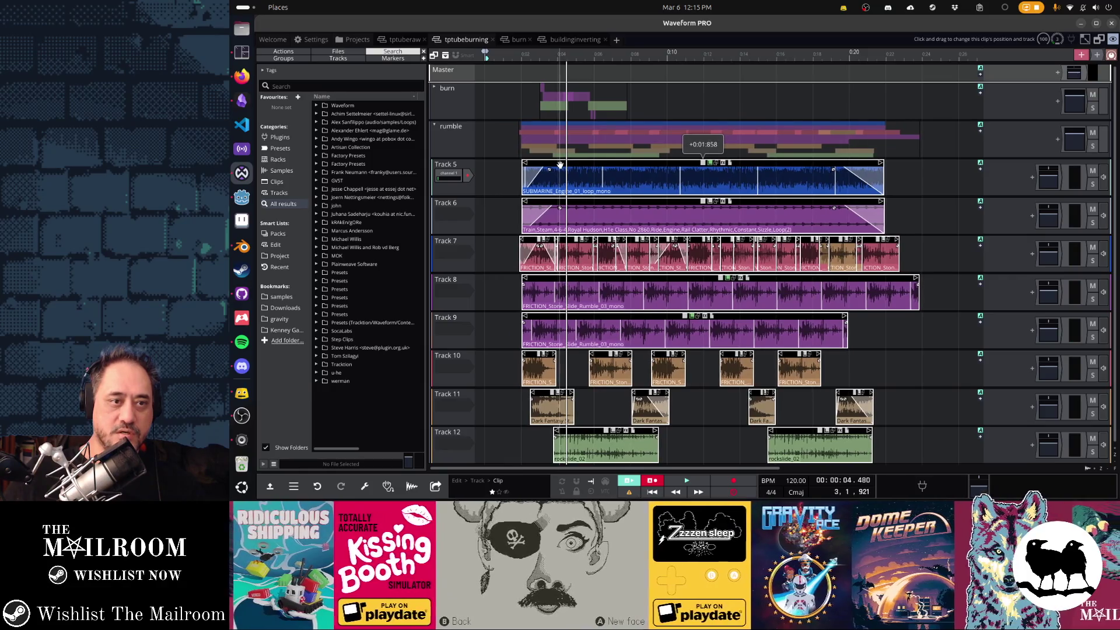
{"action": "left_click", "coordinate": [509, 241]}
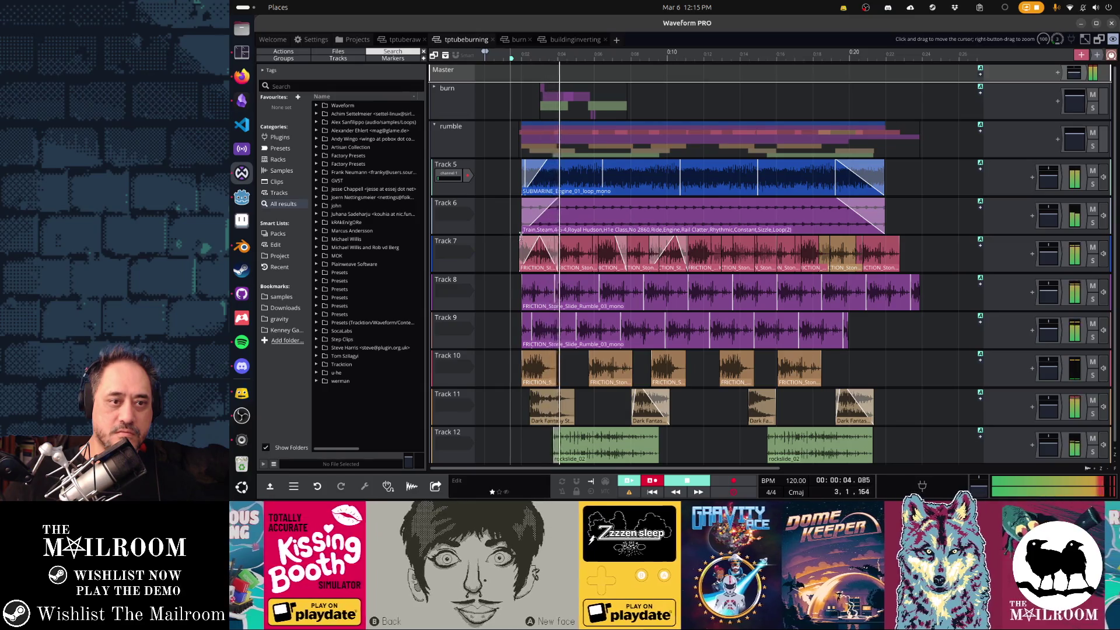
{"action": "key", "text": "space"}
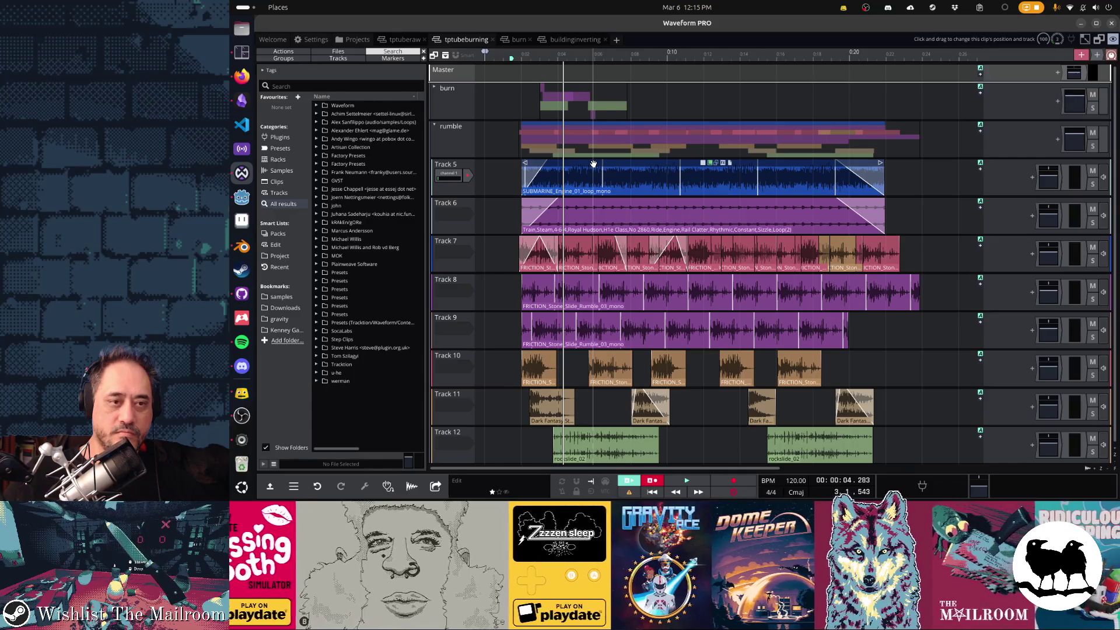
{"action": "mouse_move", "coordinate": [513, 170]}
{"action": "left_mouse_down"}
{"action": "mouse_move", "coordinate": [892, 275]}
{"action": "mouse_move", "coordinate": [901, 464]}
{"action": "left_mouse_up"}
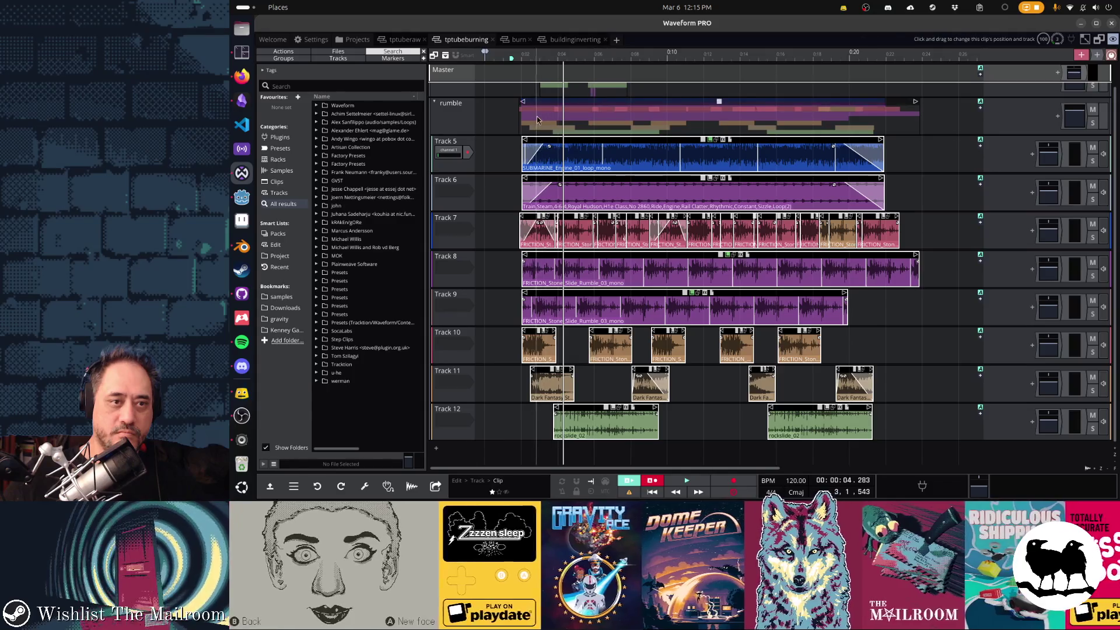
{"action": "left_click", "coordinate": [548, 101]}
{"action": "left_click_drag", "start_coordinate": [548, 102], "coordinate": [537, 121]}
{"action": "left_click", "coordinate": [492, 187]}
{"action": "key", "text": "space"}
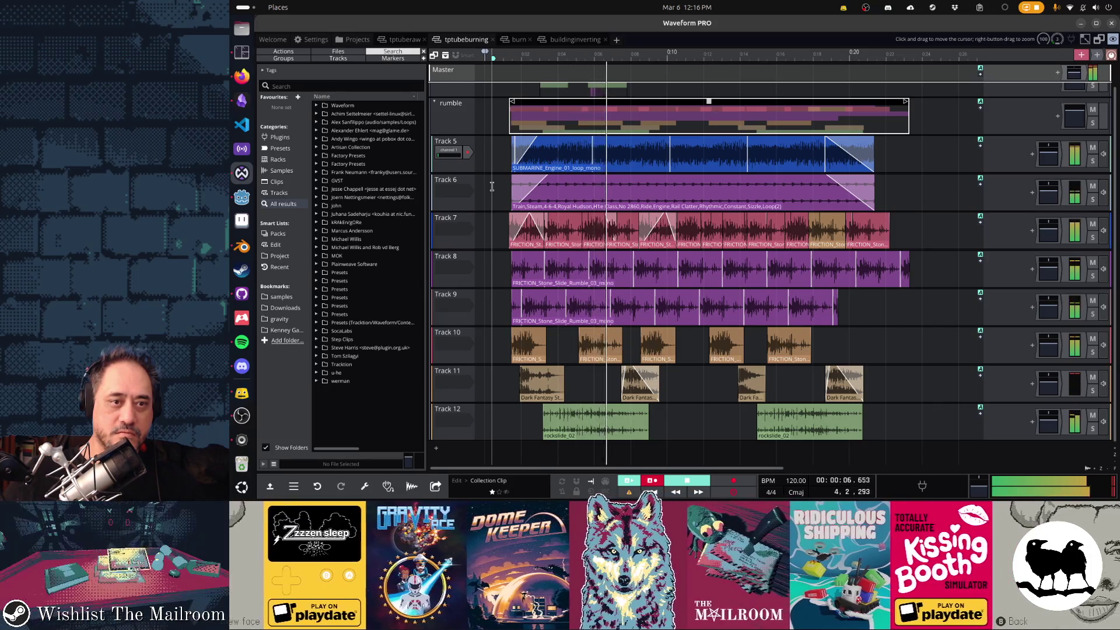
Stop playback and shorten the ends of the Track 5 and Track 6 clips.
{"action": "key", "text": "space"}
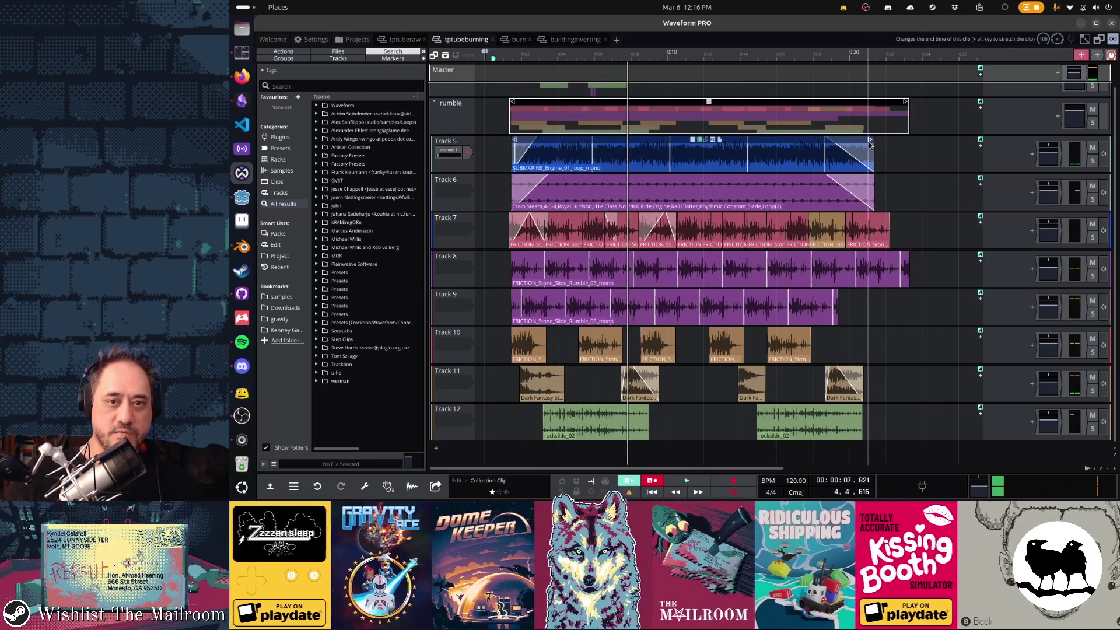
{"action": "mouse_move", "coordinate": [869, 142]}
{"action": "left_mouse_down"}
{"action": "mouse_move", "coordinate": [619, 146]}
{"action": "mouse_move", "coordinate": [630, 162]}
{"action": "left_mouse_up"}
{"action": "left_click_drag", "start_coordinate": [873, 179], "coordinate": [633, 179]}
Trim the last Track 7 clip, then delete Track 7's trailing clips and leftover sliver.
{"action": "left_click_drag", "start_coordinate": [889, 217], "coordinate": [852, 219]}
{"action": "left_click", "coordinate": [765, 221]}
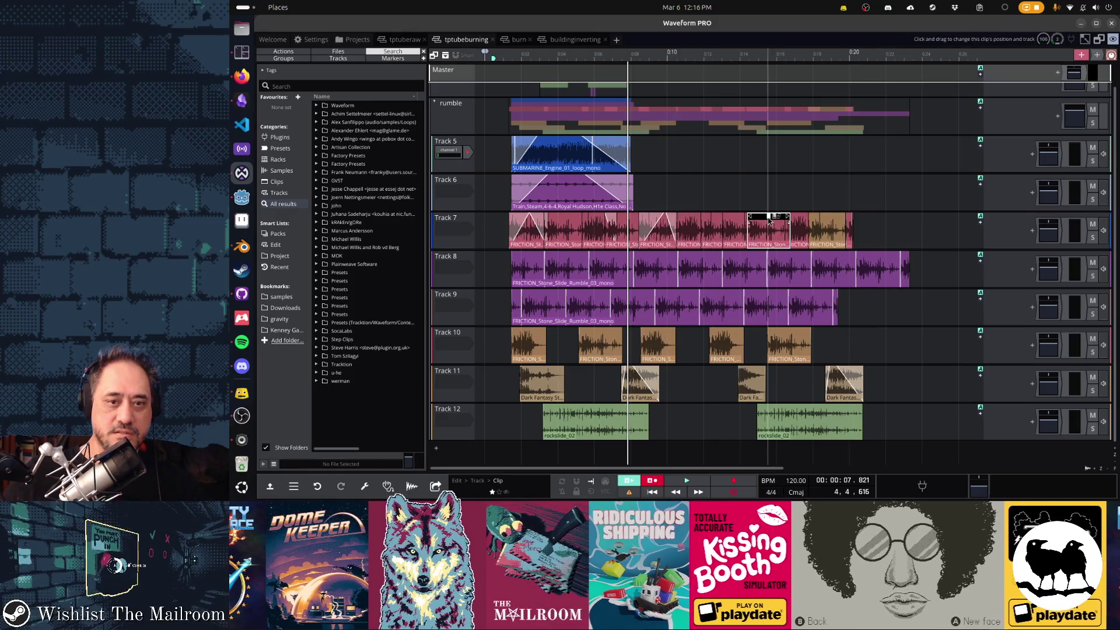
{"action": "left_click", "coordinate": [830, 221]}
{"action": "key", "text": "Delete"}
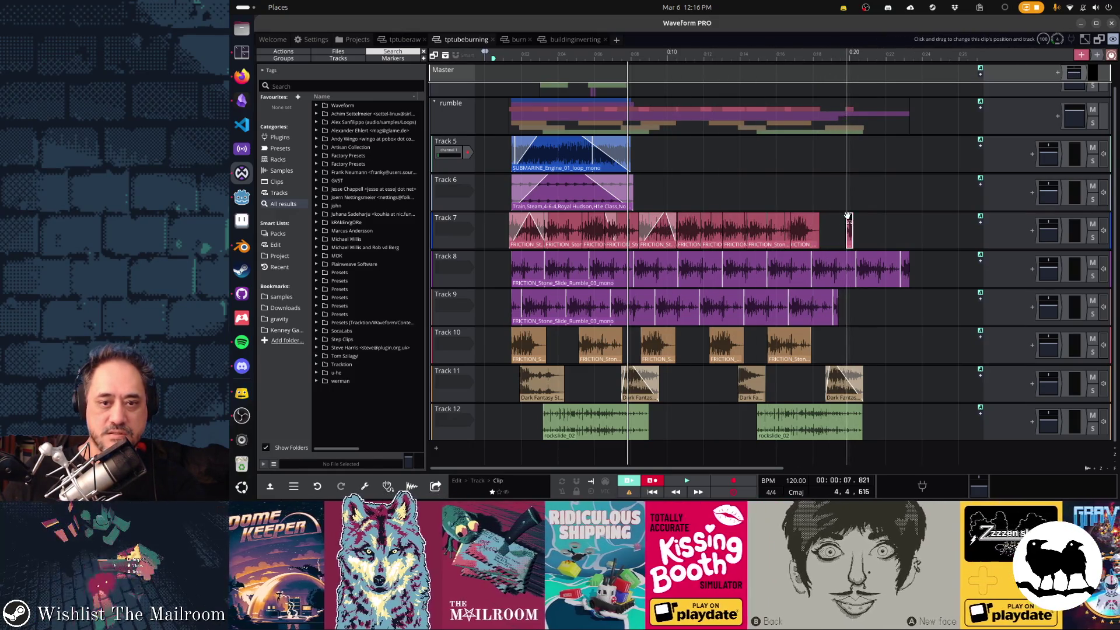
{"action": "left_click", "coordinate": [829, 222]}
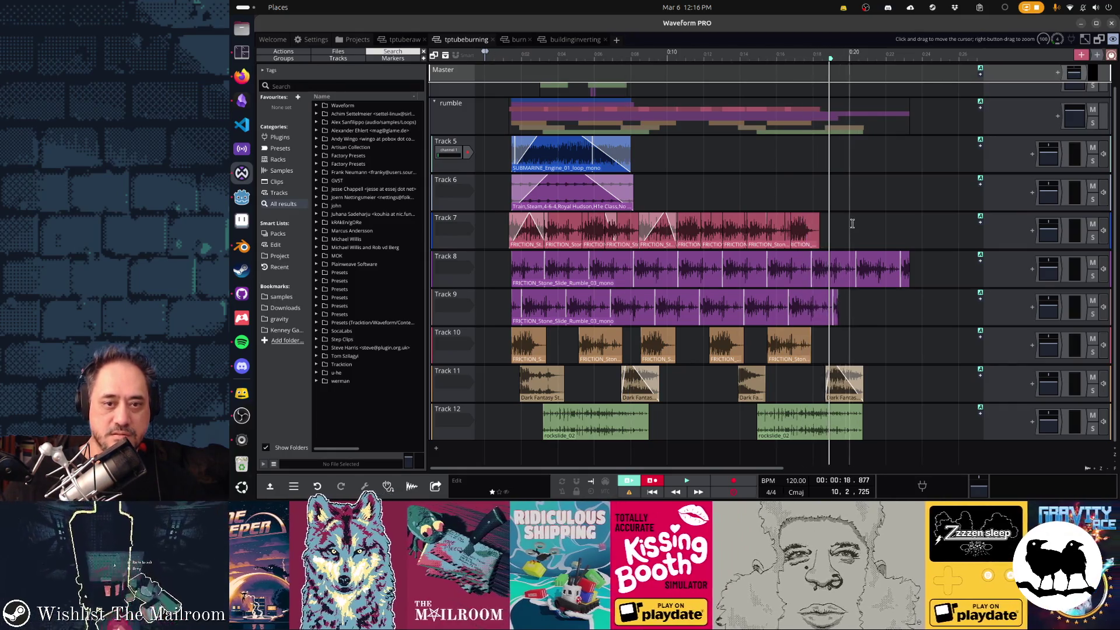
{"action": "left_click", "coordinate": [800, 227]}
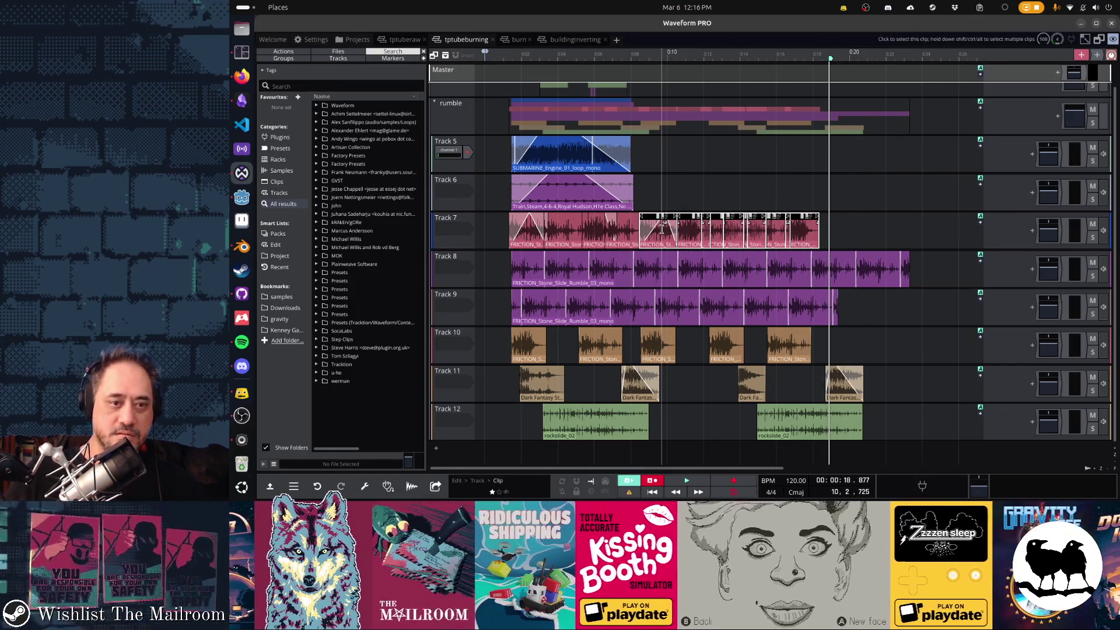
{"action": "left_click", "coordinate": [662, 229], "text": "shift"}
{"action": "key", "text": "Delete"}
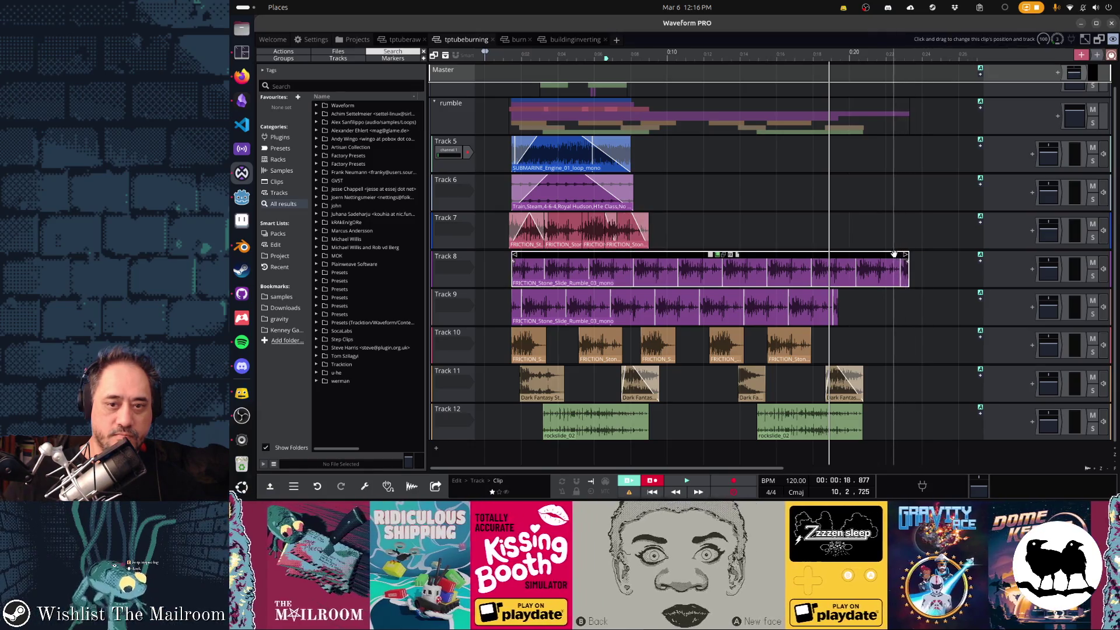
Shorten the Track 8 and 9 clips, Track 9 by about 10 seconds, and select Track 10's two clips.
{"action": "left_click_drag", "start_coordinate": [906, 259], "coordinate": [650, 264]}
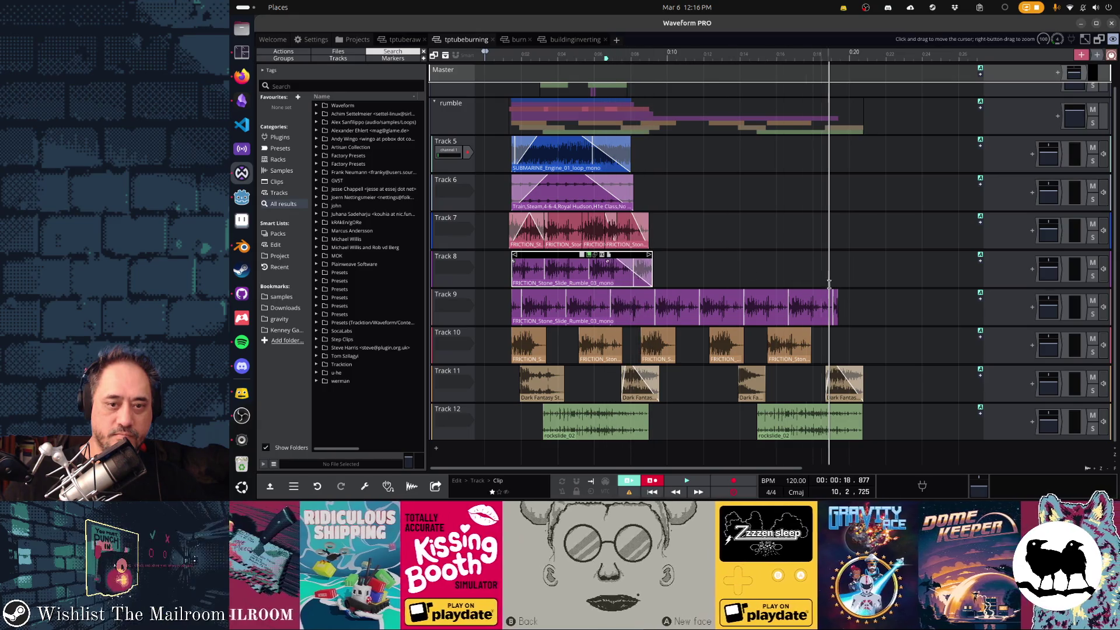
{"action": "left_click_drag", "start_coordinate": [837, 291], "coordinate": [653, 297]}
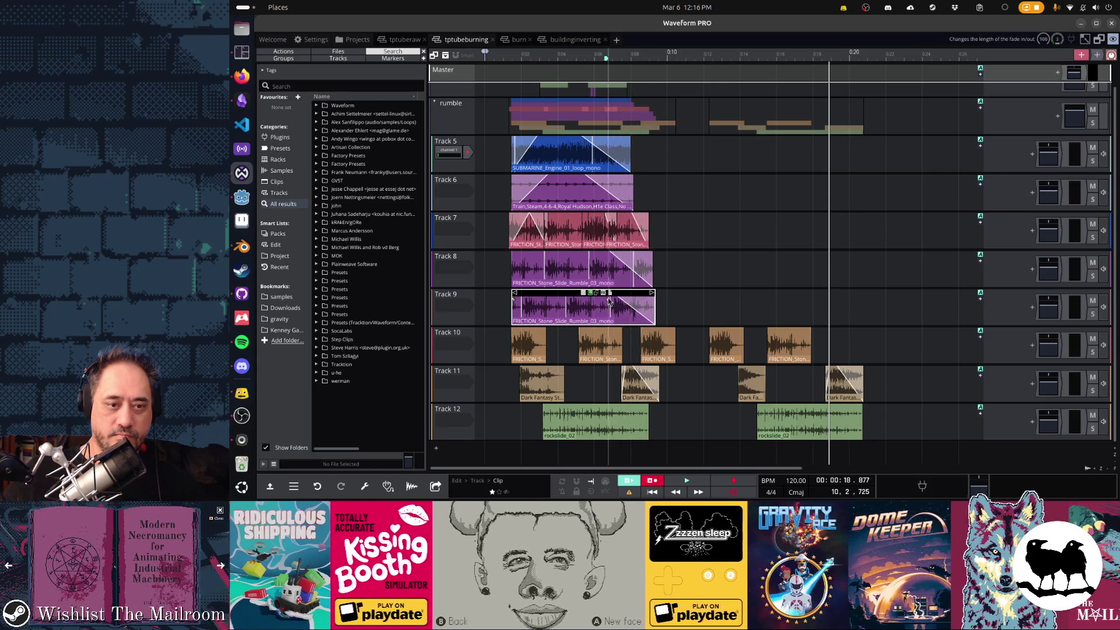
{"action": "left_click_drag", "start_coordinate": [680, 315], "coordinate": [807, 341]}
{"action": "scroll", "coordinate": [825, 391], "scroll_direction": "up", "scroll_amount": 3}
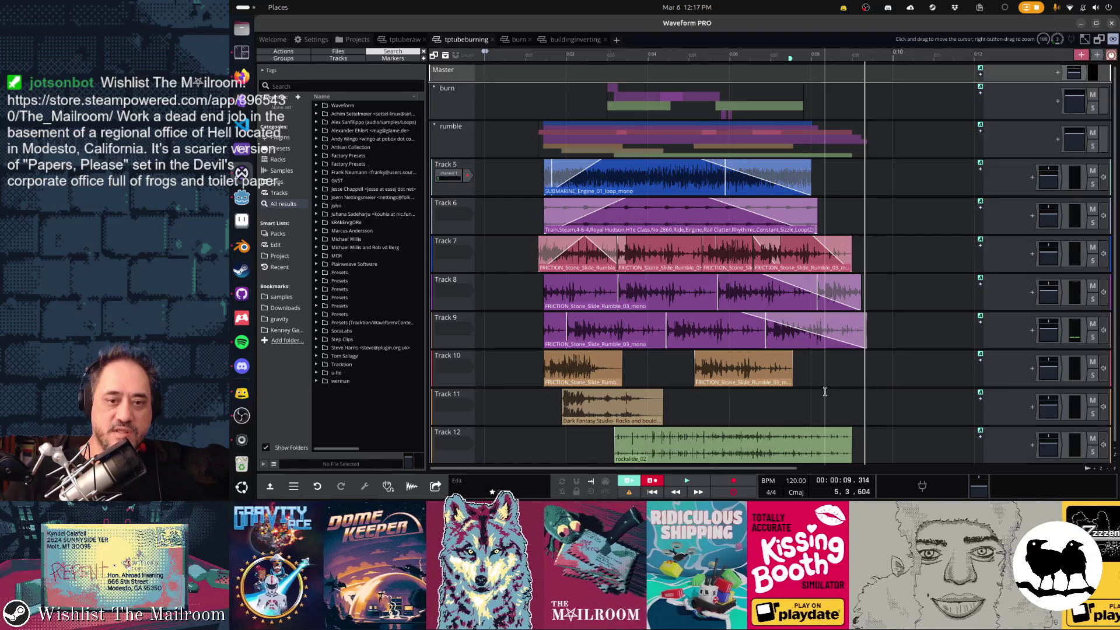
Trim the Track 9, Track 8 and last Track 7 clip ends shorter and play back from near the start.
{"action": "left_click_drag", "start_coordinate": [864, 317], "coordinate": [798, 320]}
{"action": "left_click_drag", "start_coordinate": [859, 281], "coordinate": [794, 282]}
{"action": "left_click_drag", "start_coordinate": [852, 240], "coordinate": [794, 245]}
{"action": "key", "text": "space"}
{"action": "left_click", "coordinate": [530, 317]}
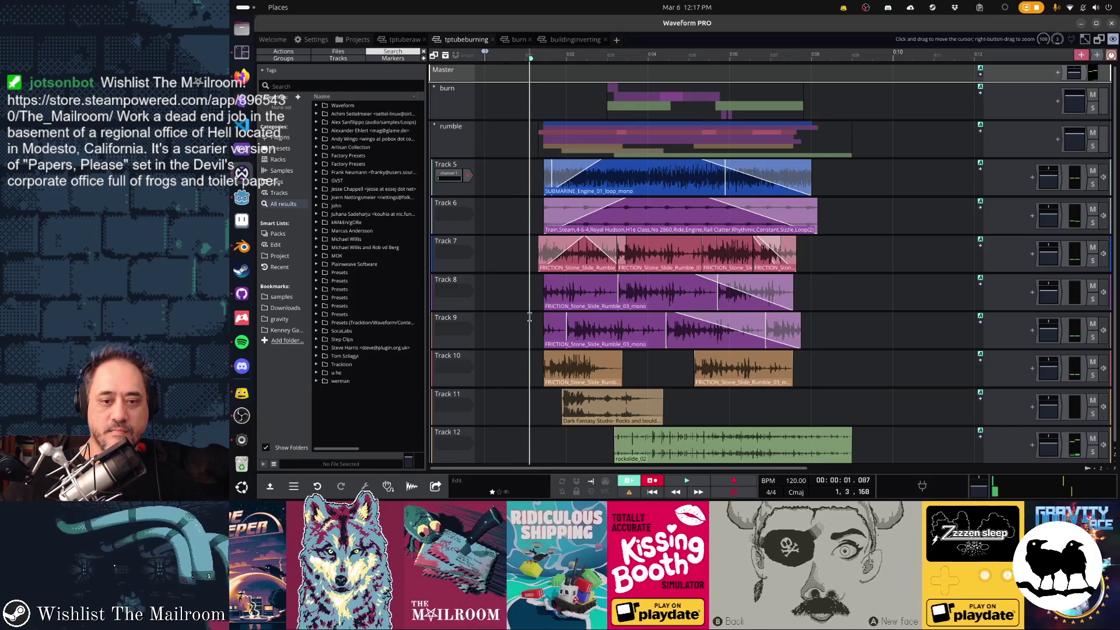
{"action": "key", "text": "space"}
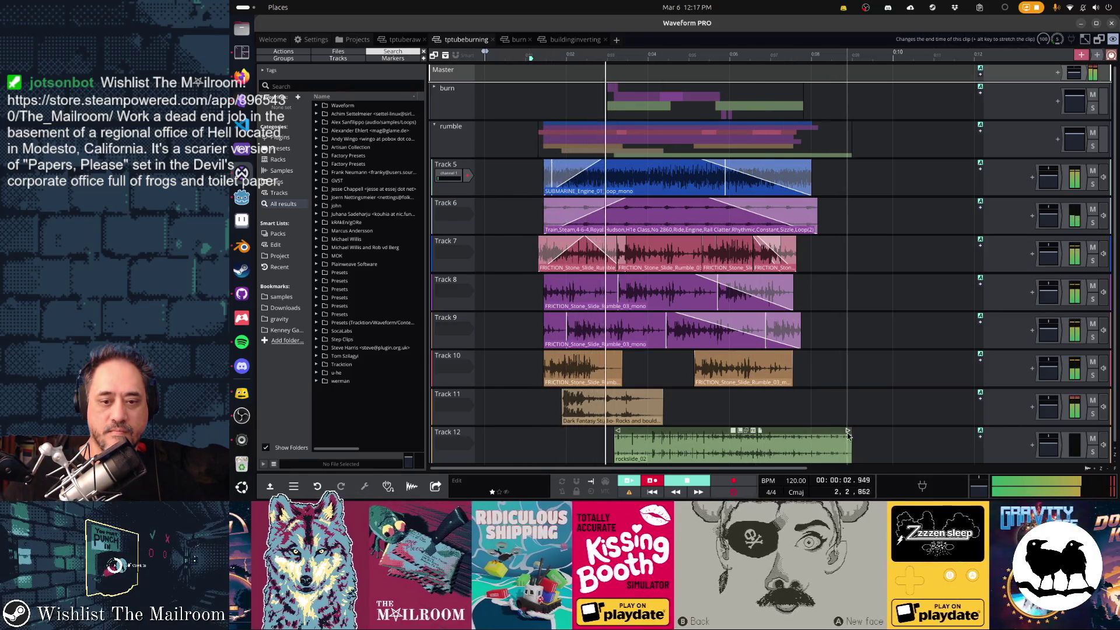
Fade out the end of the Track 12 clip, review playback, and collapse the rumble folder.
{"action": "left_click_drag", "start_coordinate": [849, 434], "coordinate": [765, 437]}
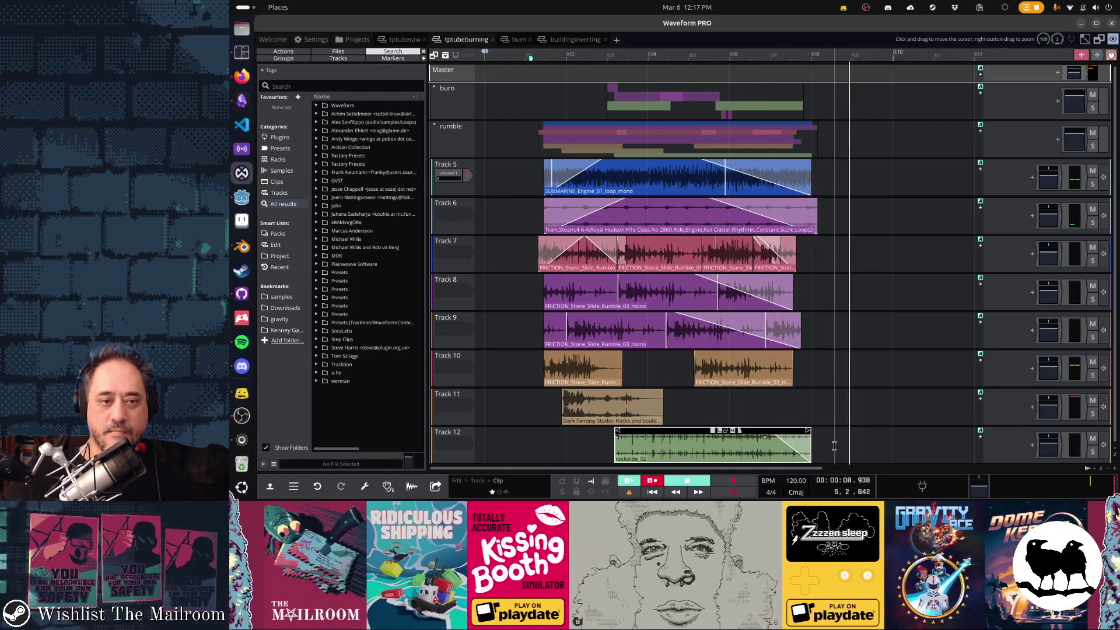
{"action": "key", "text": "space"}
{"action": "key", "text": "space"}
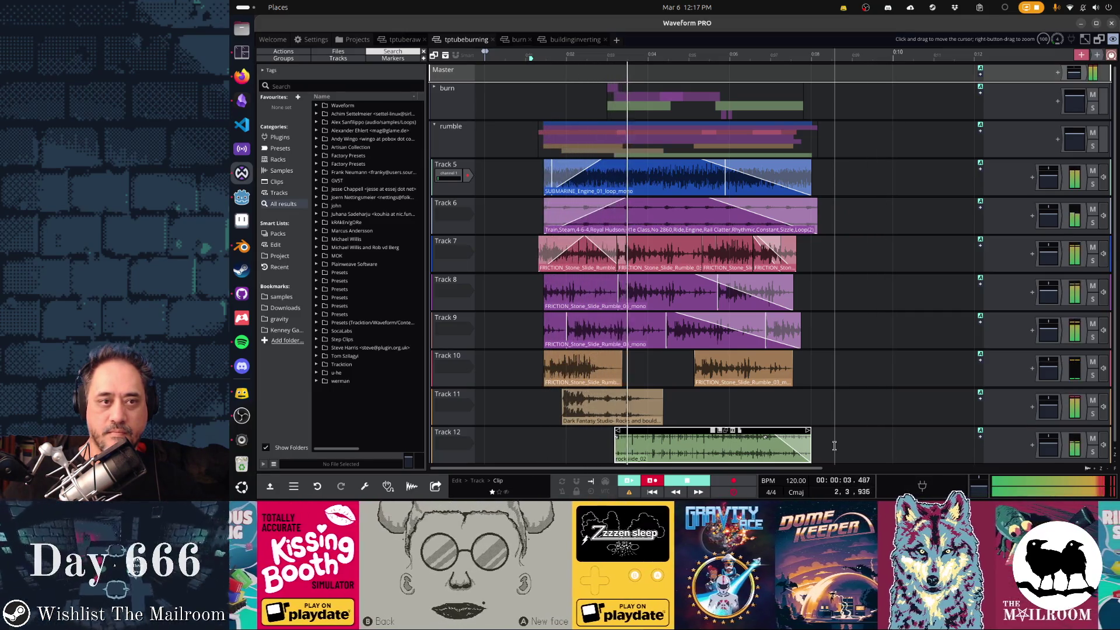
{"action": "key", "text": "space"}
{"action": "key", "text": "Escape"}
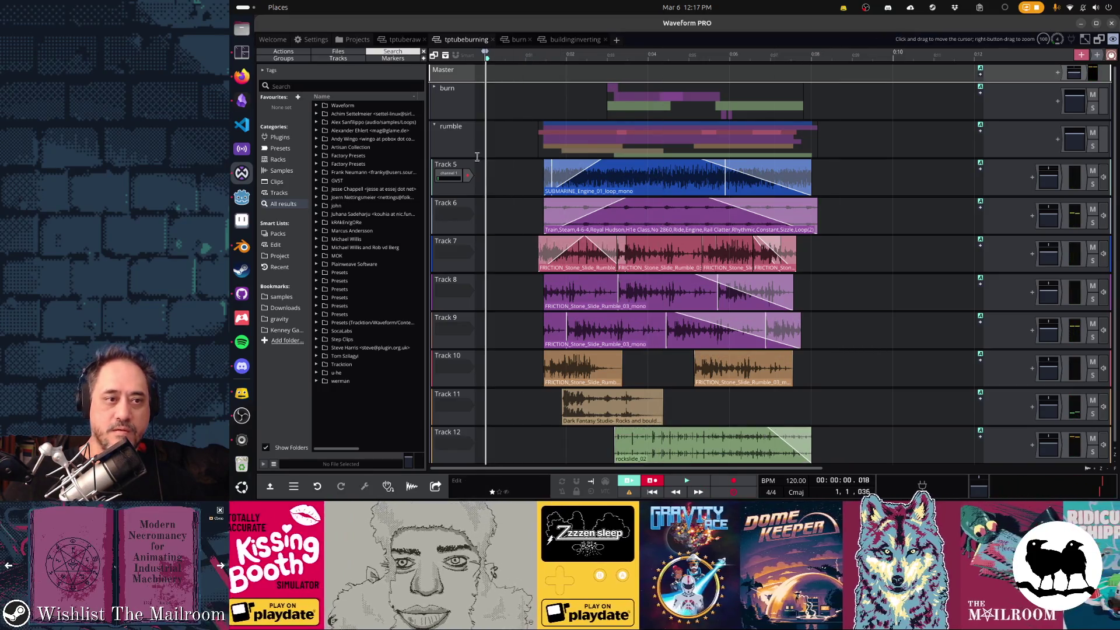
{"action": "left_click", "coordinate": [437, 124]}
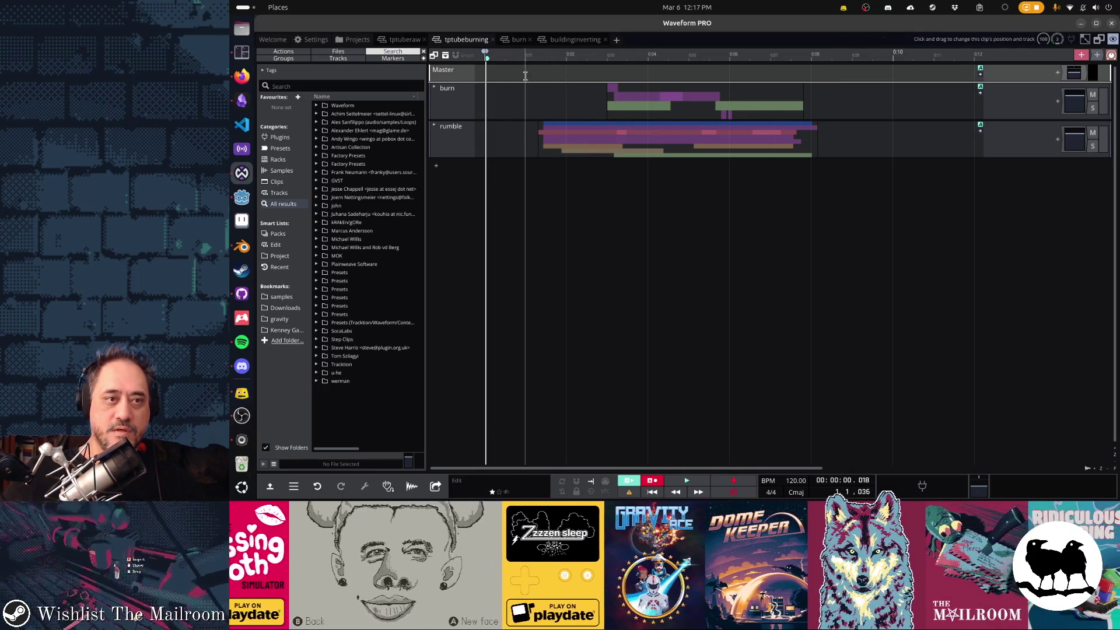
Add a single new empty Track 13 below the rumble folder.
{"action": "left_click", "coordinate": [435, 165]}
{"action": "mouse_move", "coordinate": [508, 194]}
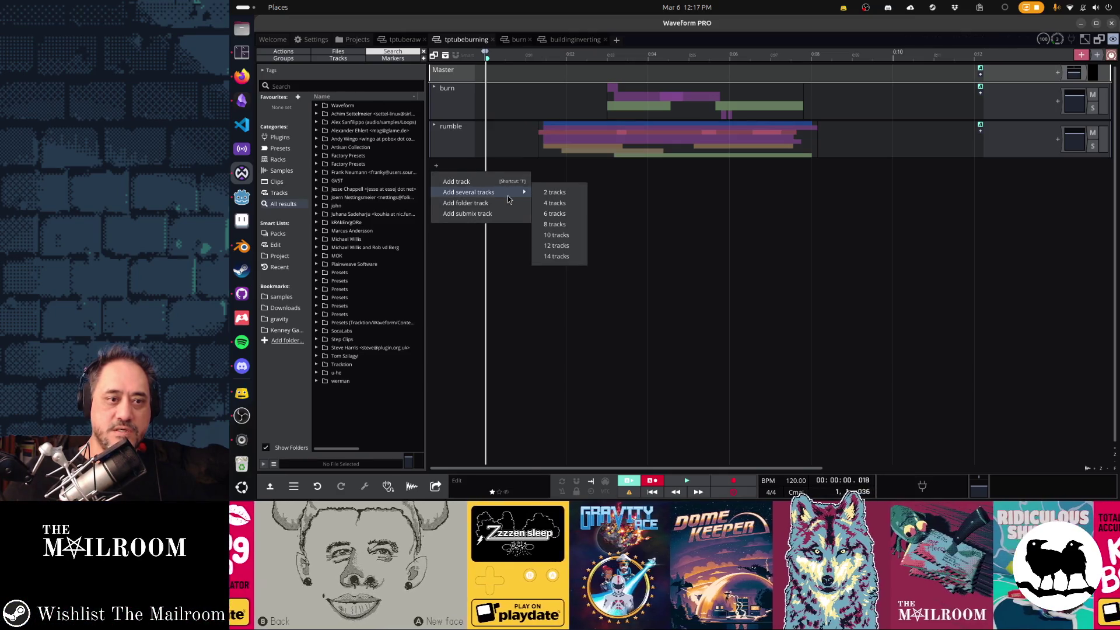
{"action": "left_click", "coordinate": [456, 181]}
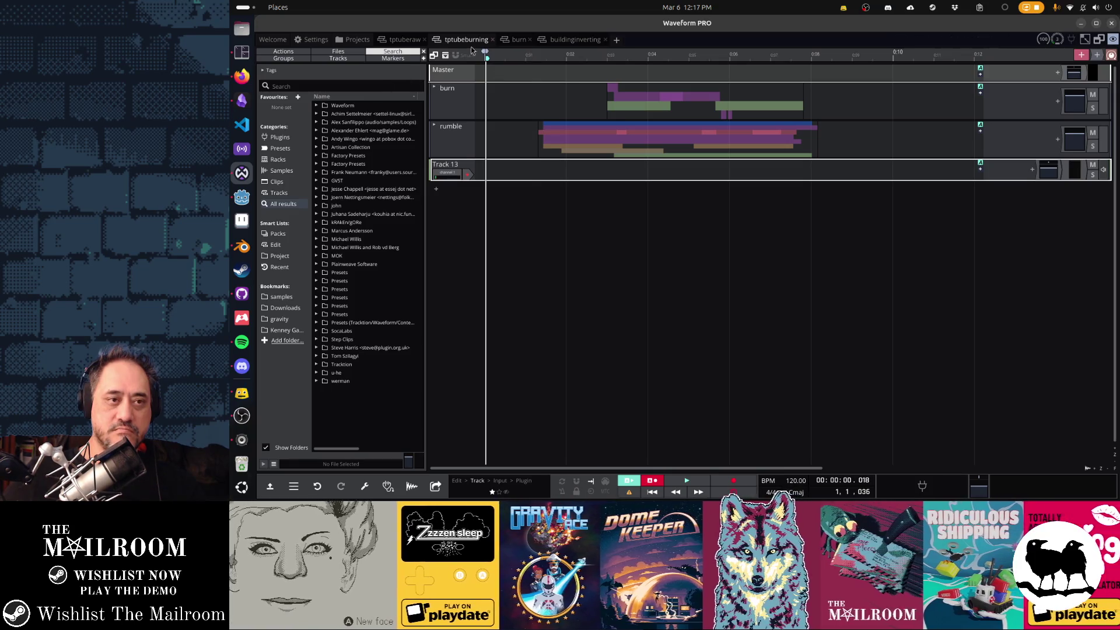
Switch through the burn and tptubeburning edits, ending on the tptuberaw edit.
{"action": "left_click", "coordinate": [517, 40]}
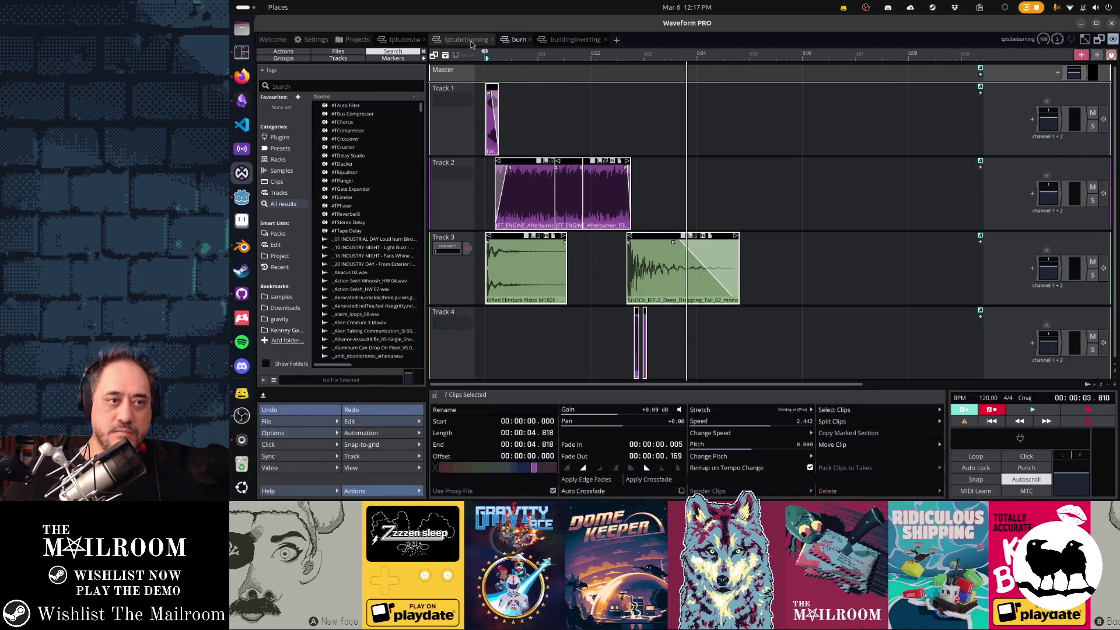
{"action": "left_click", "coordinate": [471, 43]}
{"action": "left_click", "coordinate": [403, 41]}
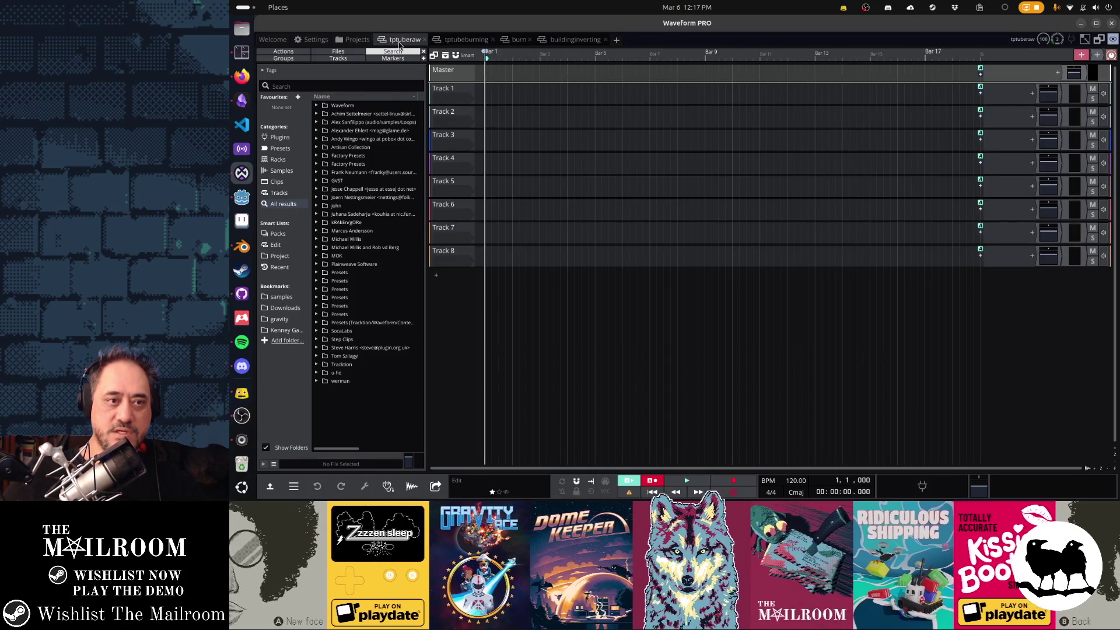
Select Track 2, zoom so Tracks 1 and 2 fill the editor, and set the timebase to Seconds.
{"action": "left_click", "coordinate": [459, 109]}
{"action": "key", "text": "z"}
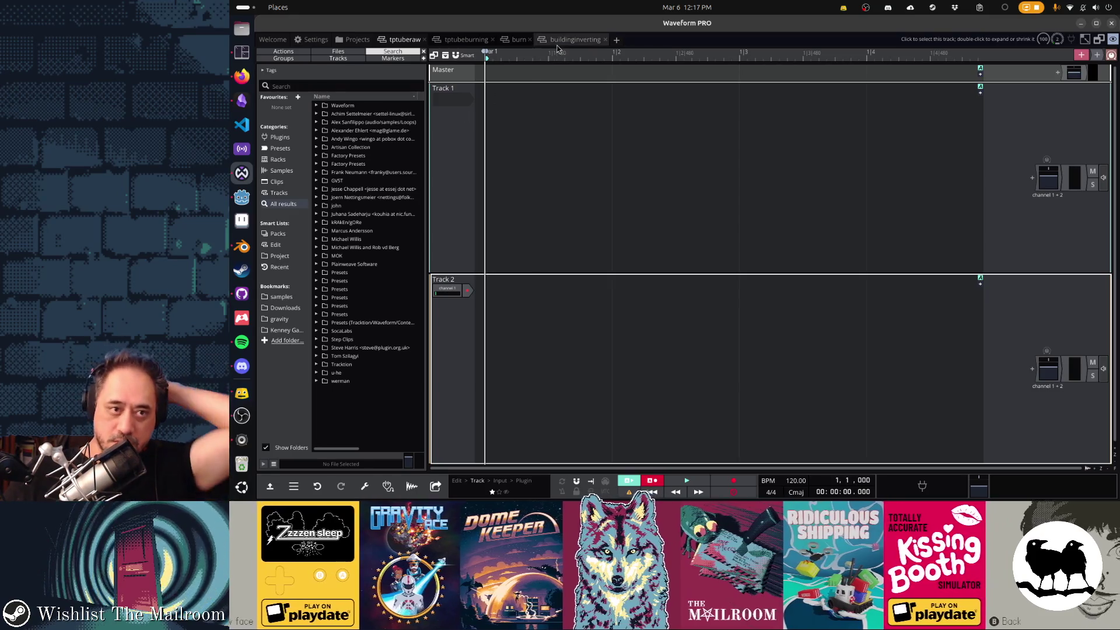
{"action": "right_click", "coordinate": [564, 52]}
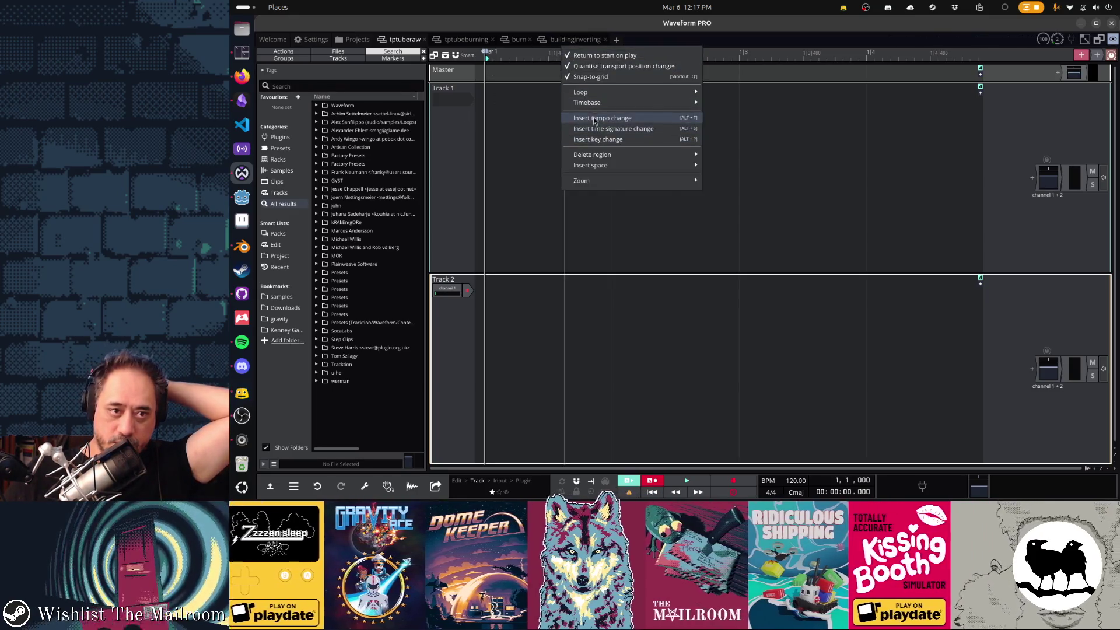
{"action": "left_click", "coordinate": [727, 113]}
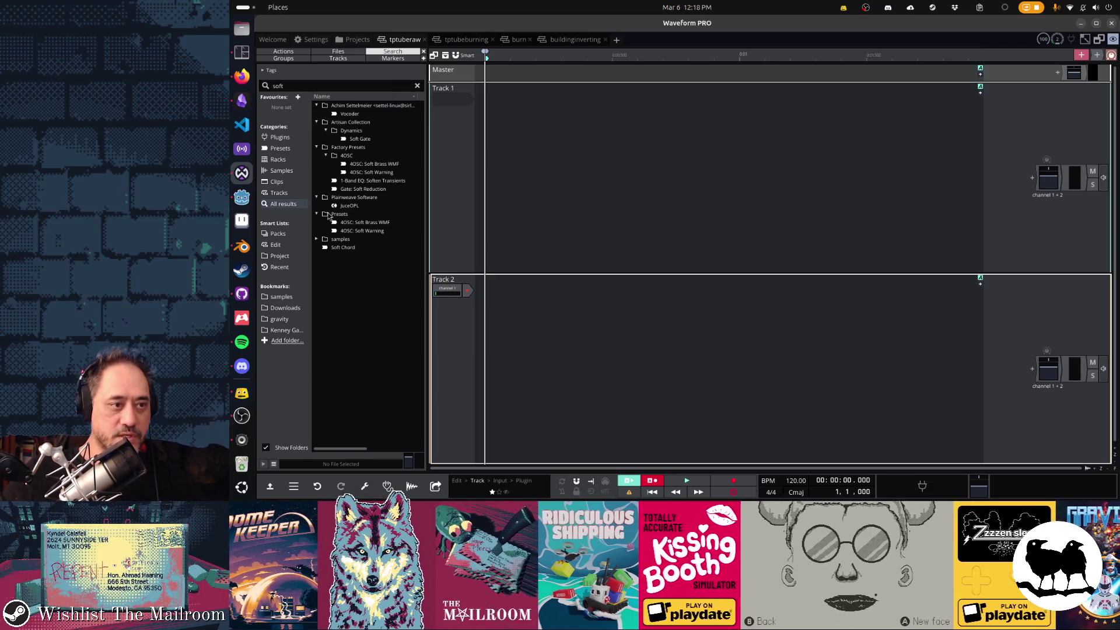
Limit the browser to samples as a flat list, then audition Desert Soft Day, soft golf ball hits and a bone break.
{"action": "left_click", "coordinate": [281, 172]}
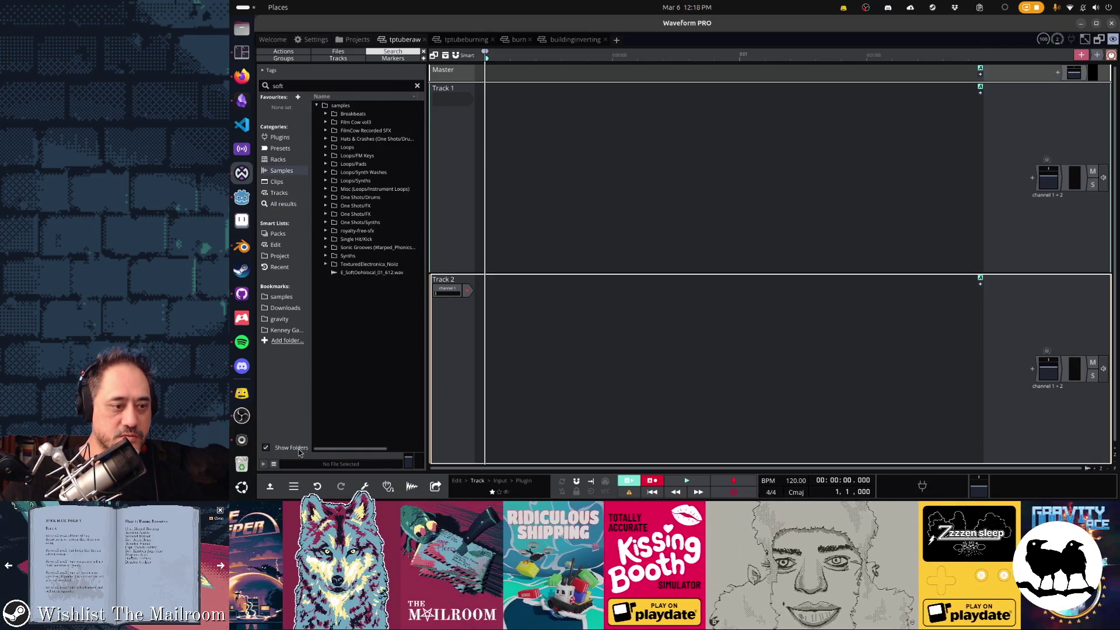
{"action": "left_click", "coordinate": [299, 449]}
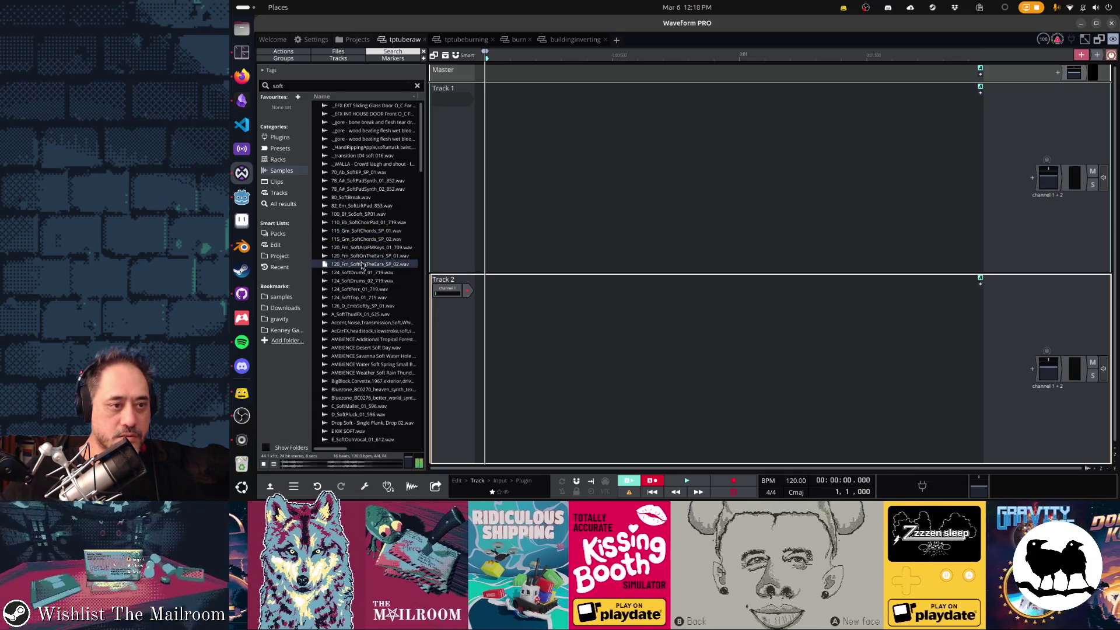
{"action": "left_click", "coordinate": [361, 347]}
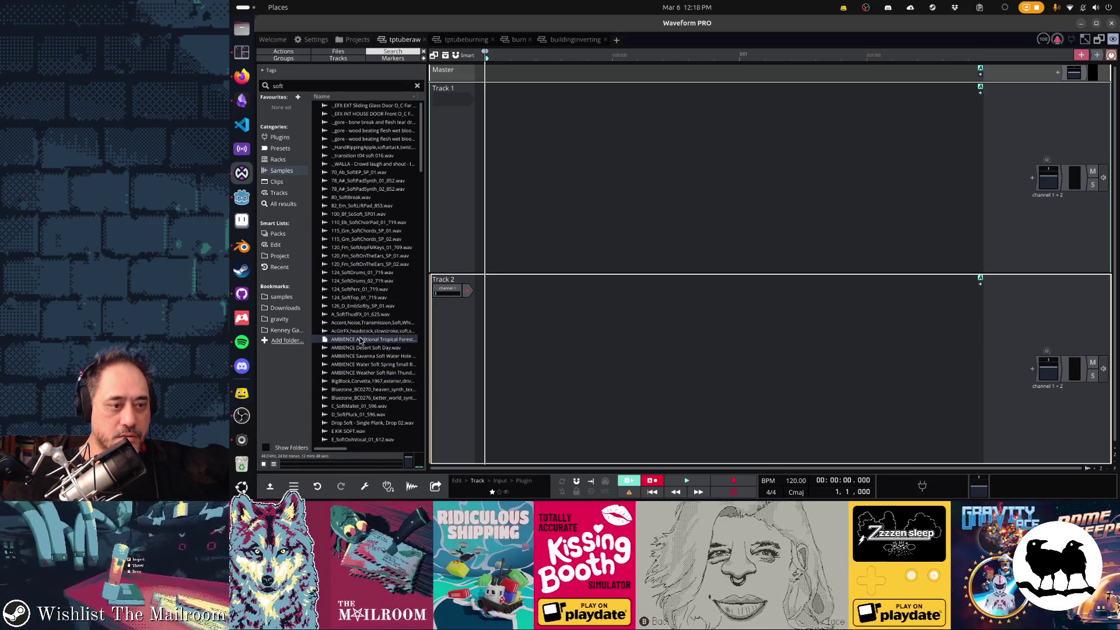
{"action": "left_click", "coordinate": [359, 398]}
{"action": "scroll", "coordinate": [359, 397], "scroll_direction": "down", "scroll_amount": 6}
{"action": "left_click", "coordinate": [354, 327]}
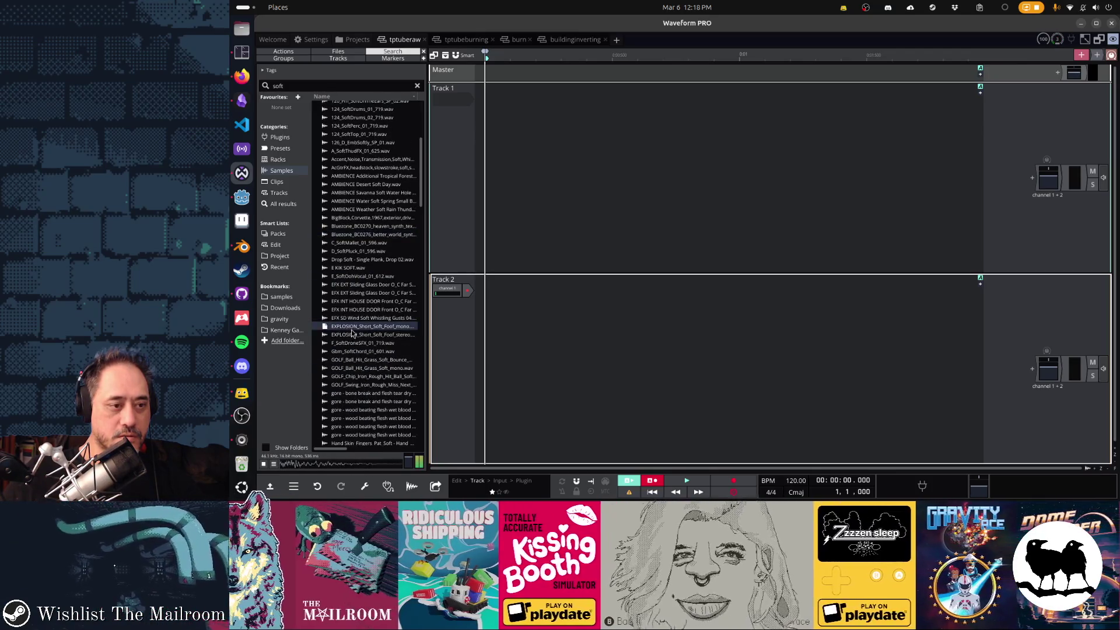
{"action": "left_click", "coordinate": [353, 360]}
{"action": "left_click", "coordinate": [355, 394]}
Audition the soft muffled impact, soft bullet whoosh impacts, and several soft pickaxe impact takes.
{"action": "scroll", "coordinate": [357, 429], "scroll_direction": "down", "scroll_amount": 6}
{"action": "left_click", "coordinate": [352, 348]}
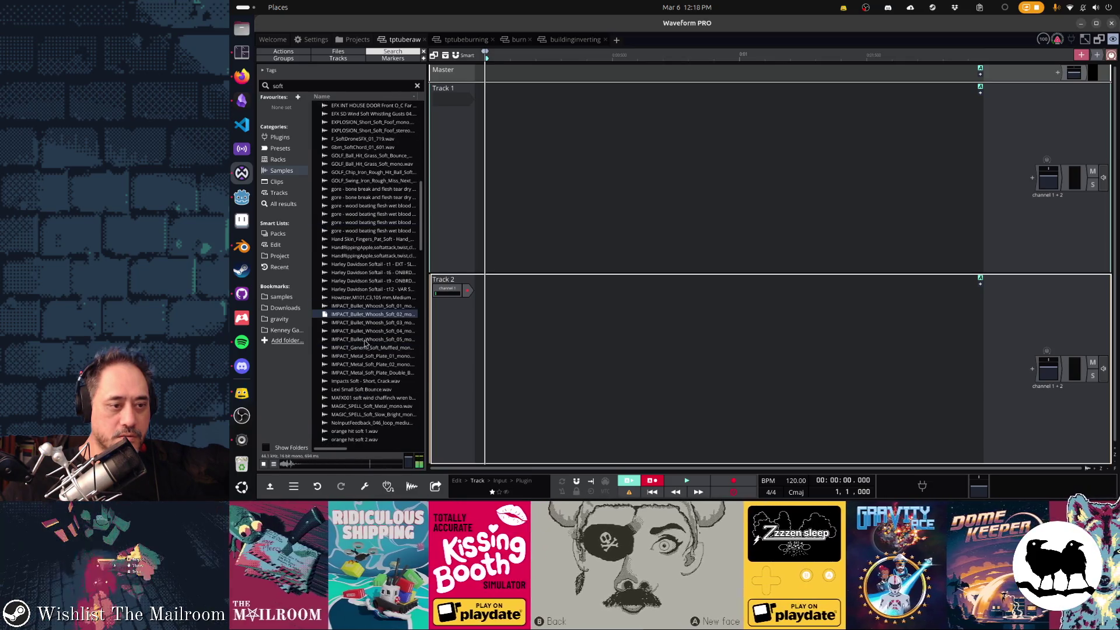
{"action": "left_click", "coordinate": [370, 341]}
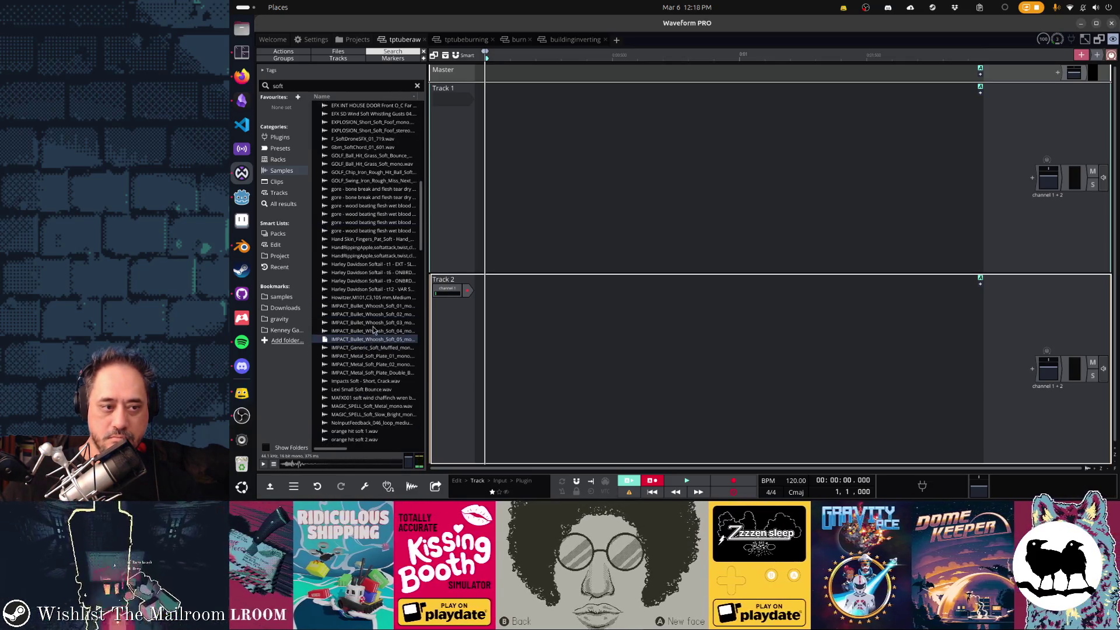
{"action": "left_click", "coordinate": [372, 324]}
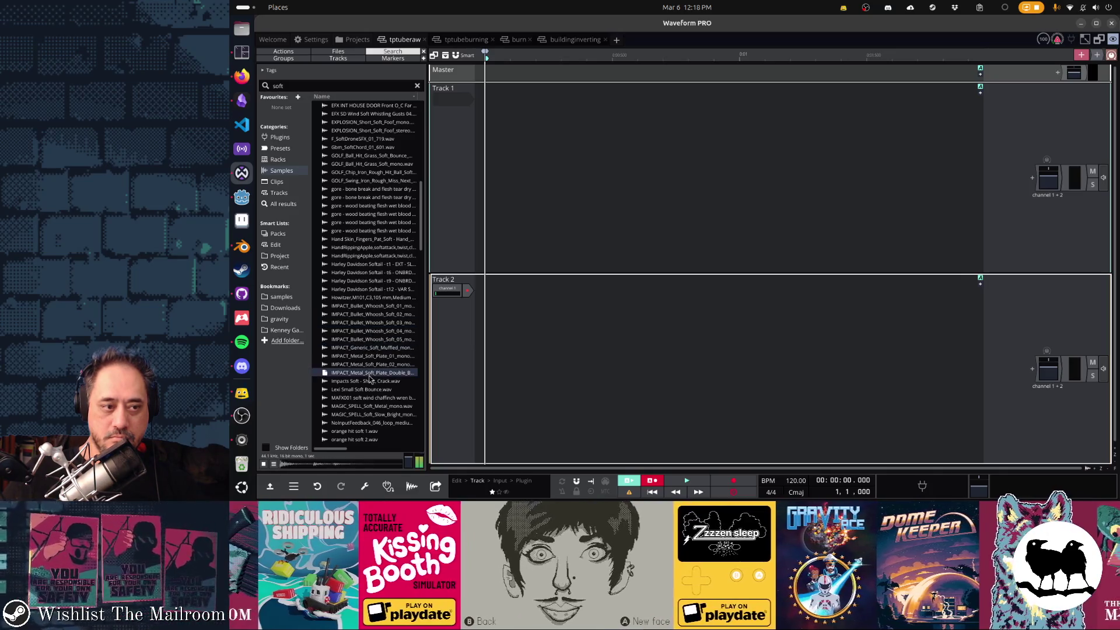
{"action": "scroll", "coordinate": [368, 373], "scroll_direction": "down", "scroll_amount": 5}
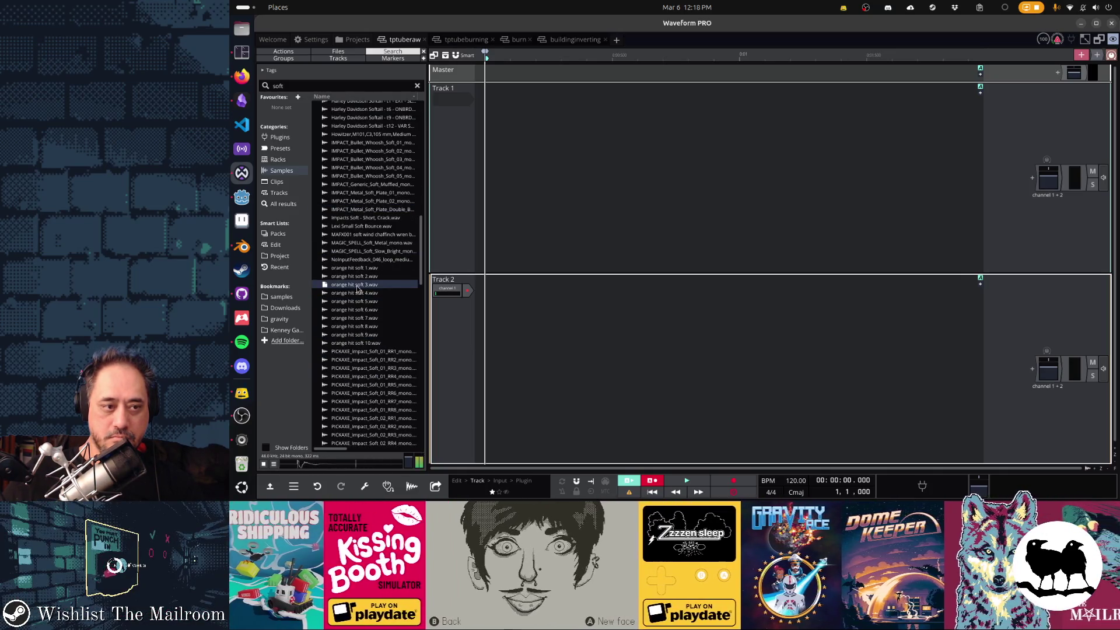
{"action": "left_click", "coordinate": [362, 328]}
{"action": "left_click", "coordinate": [370, 375]}
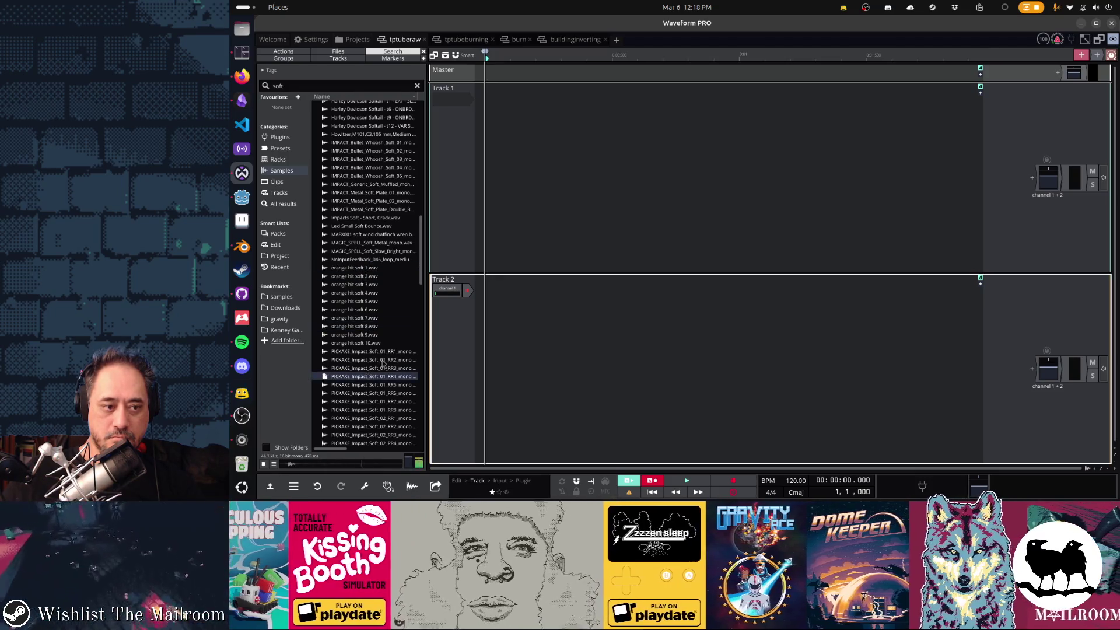
{"action": "scroll", "coordinate": [370, 375], "scroll_direction": "down", "scroll_amount": 6}
{"action": "left_click", "coordinate": [358, 275]}
{"action": "left_click", "coordinate": [366, 256]}
{"action": "left_click", "coordinate": [365, 222]}
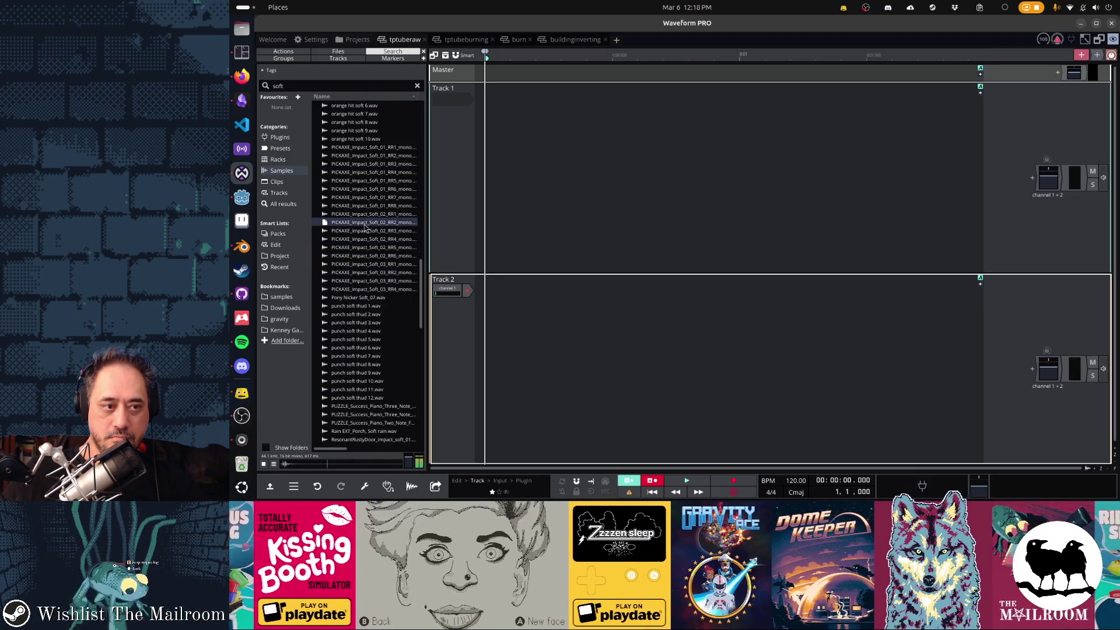
{"action": "left_click", "coordinate": [368, 178]}
{"action": "left_click", "coordinate": [369, 164]}
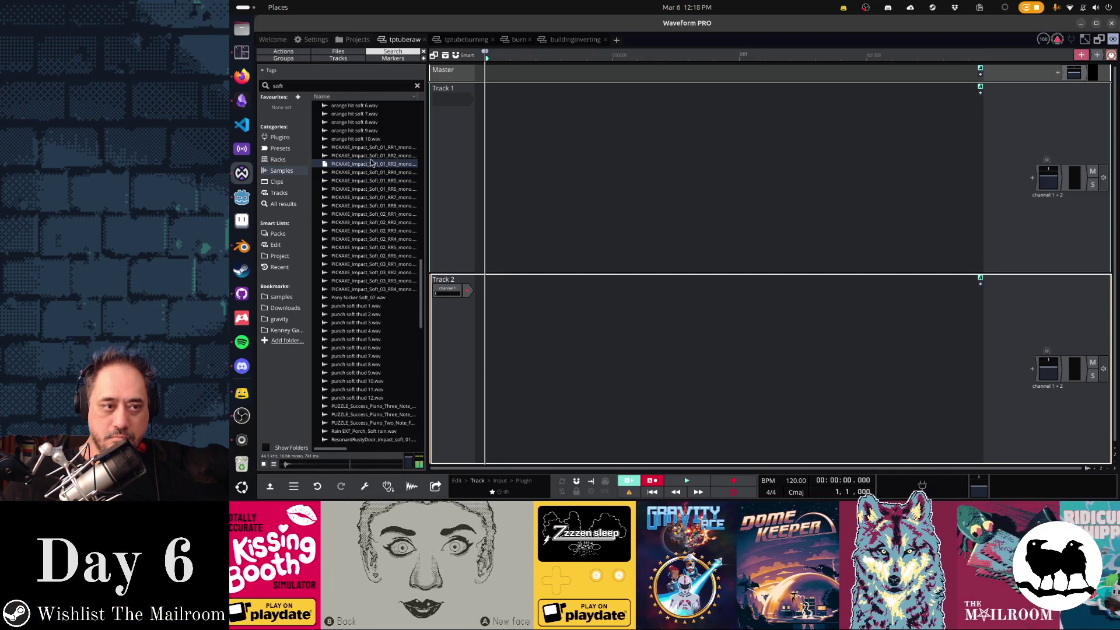
{"action": "left_click", "coordinate": [373, 155]}
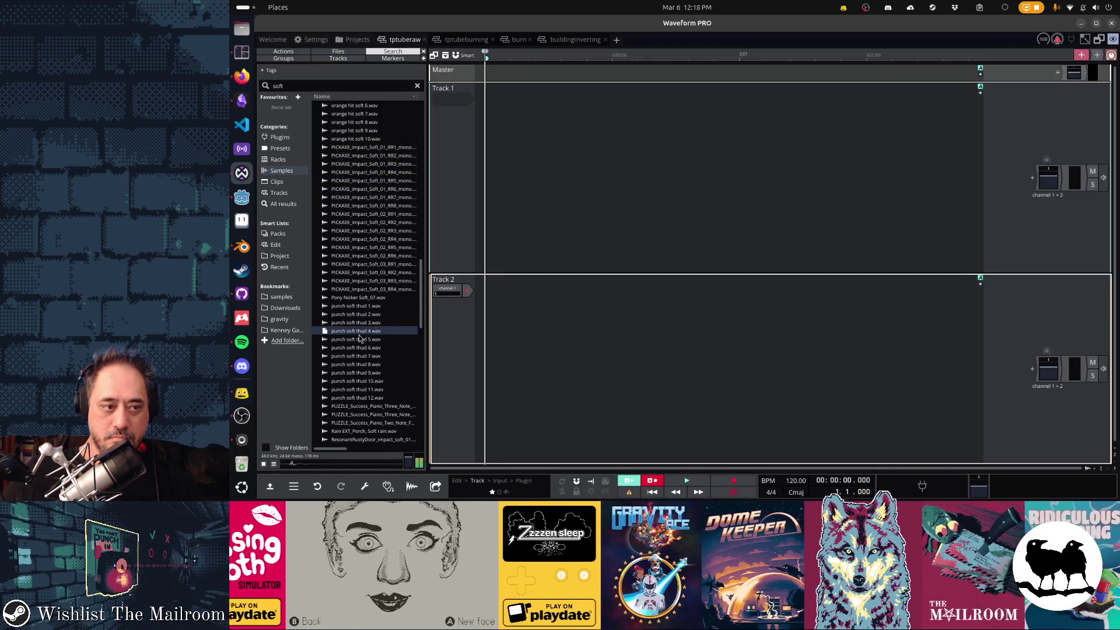
Audition the punch soft thud samples, Pony Nicker Soft_07.wav, and sand soft grinding 2.wav.
{"action": "left_click", "coordinate": [361, 348]}
{"action": "left_click", "coordinate": [361, 373]}
{"action": "left_click", "coordinate": [363, 389]}
{"action": "left_click", "coordinate": [365, 397]}
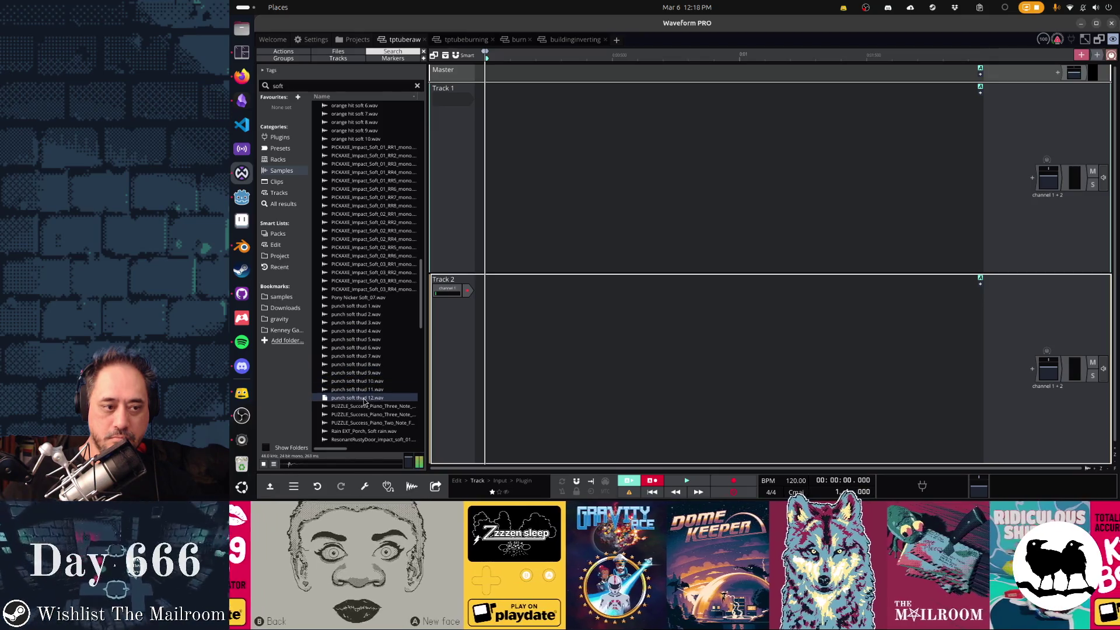
{"action": "left_click", "coordinate": [362, 305]}
{"action": "left_click", "coordinate": [366, 297]}
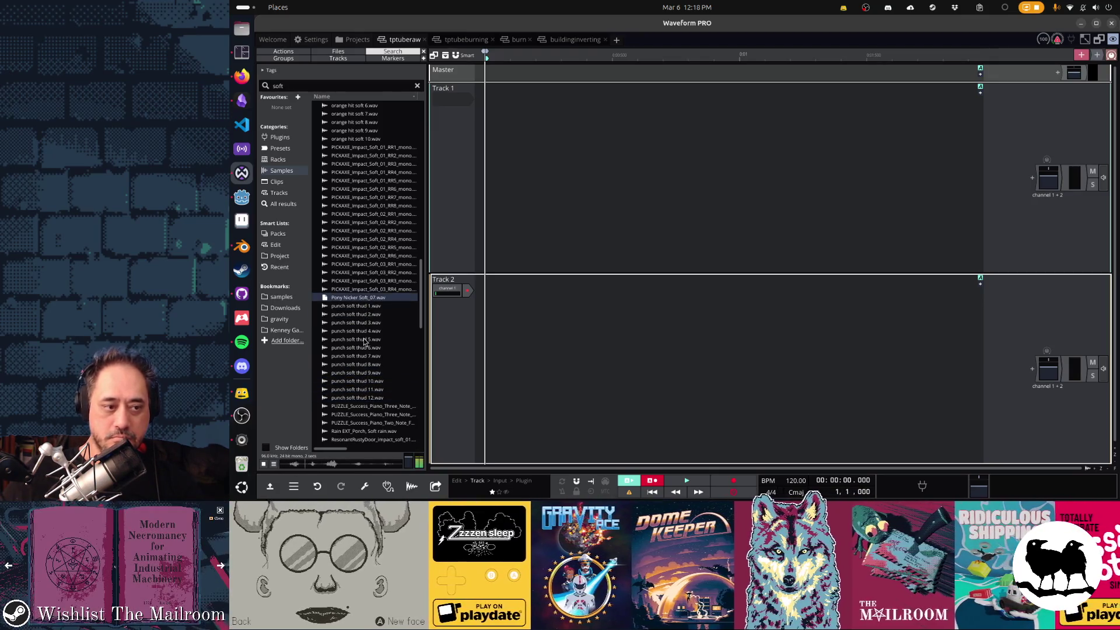
{"action": "scroll", "coordinate": [364, 341], "scroll_direction": "down", "scroll_amount": 3}
{"action": "left_click", "coordinate": [364, 341]}
{"action": "left_click", "coordinate": [366, 374]}
{"action": "left_click", "coordinate": [366, 383]}
Audition more sand soft grinding samples, soft rain and water, Vegetable Carnage and a whoosh, then select the search text.
{"action": "scroll", "coordinate": [368, 398], "scroll_direction": "down", "scroll_amount": 5}
{"action": "left_click", "coordinate": [352, 353]}
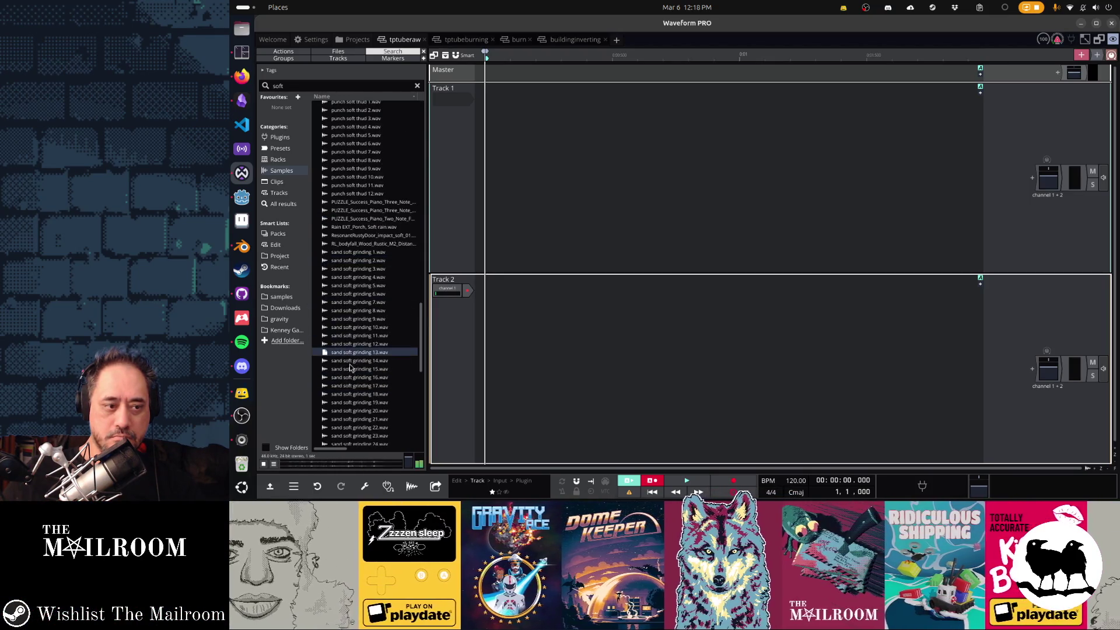
{"action": "scroll", "coordinate": [353, 376], "scroll_direction": "down", "scroll_amount": 6}
{"action": "left_click", "coordinate": [357, 298]}
{"action": "left_click", "coordinate": [355, 217]}
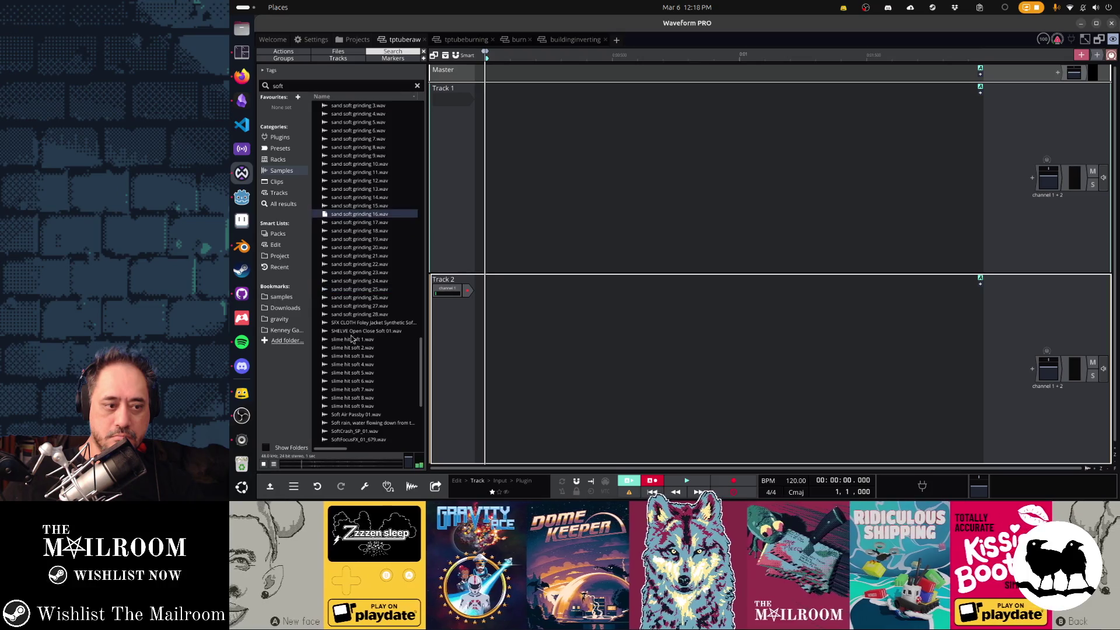
{"action": "scroll", "coordinate": [350, 370], "scroll_direction": "down", "scroll_amount": 6}
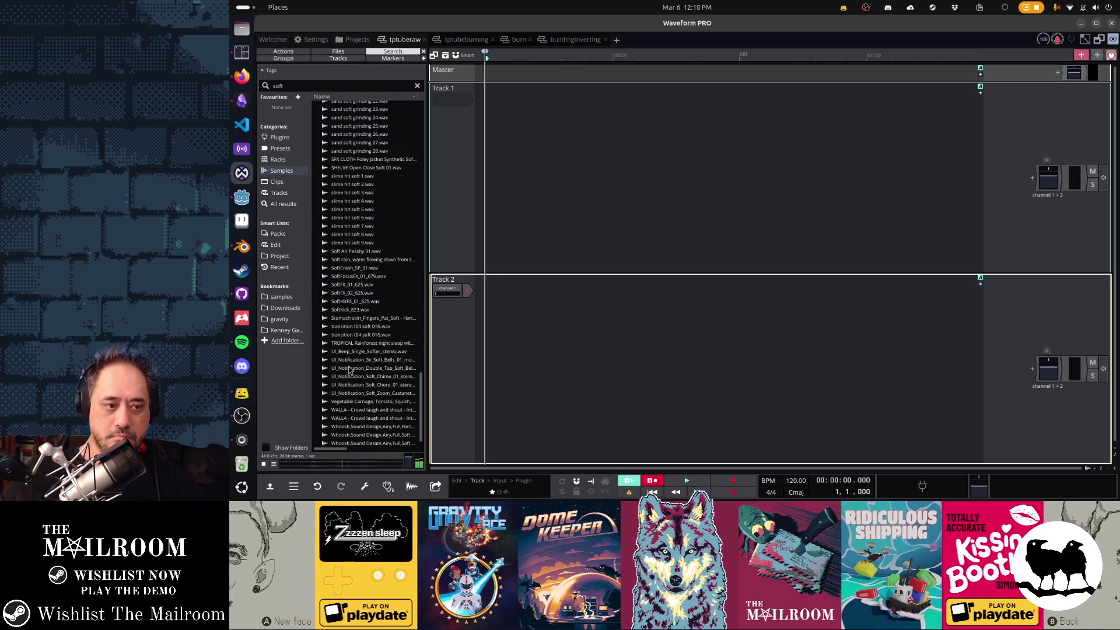
{"action": "left_click", "coordinate": [351, 276]}
{"action": "left_click", "coordinate": [351, 260]}
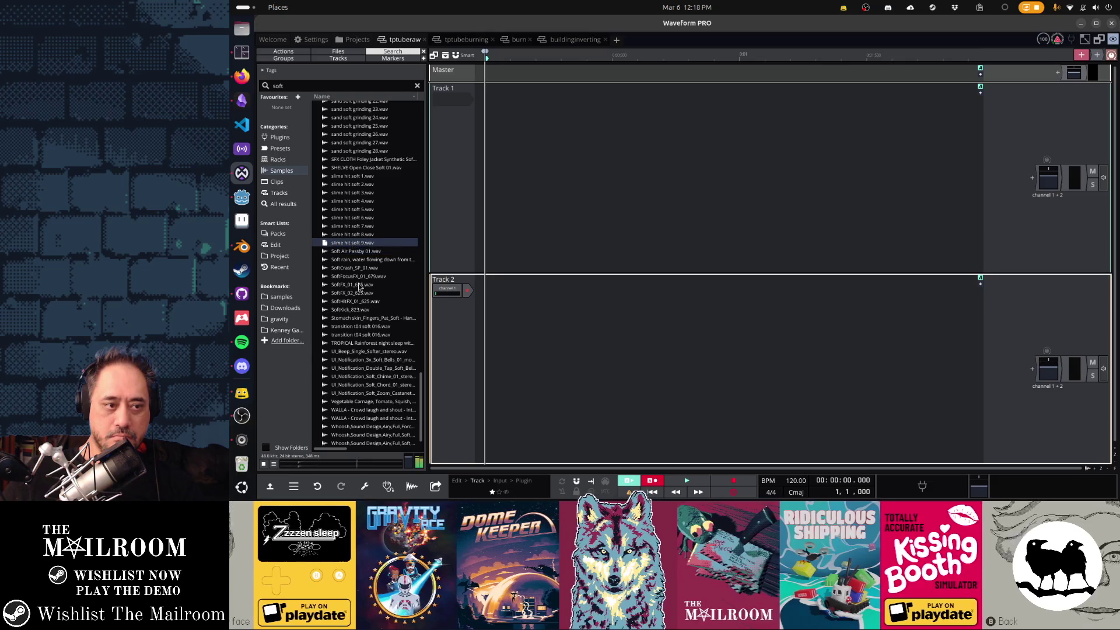
{"action": "scroll", "coordinate": [357, 398], "scroll_direction": "down", "scroll_amount": 1}
{"action": "left_click", "coordinate": [358, 392]}
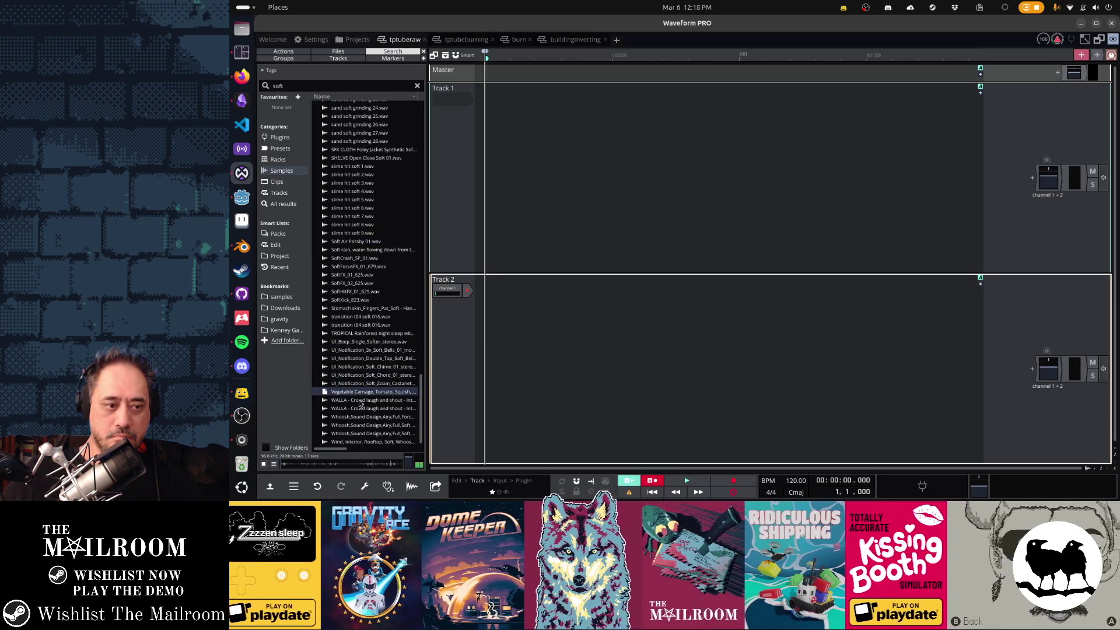
{"action": "left_click", "coordinate": [365, 433]}
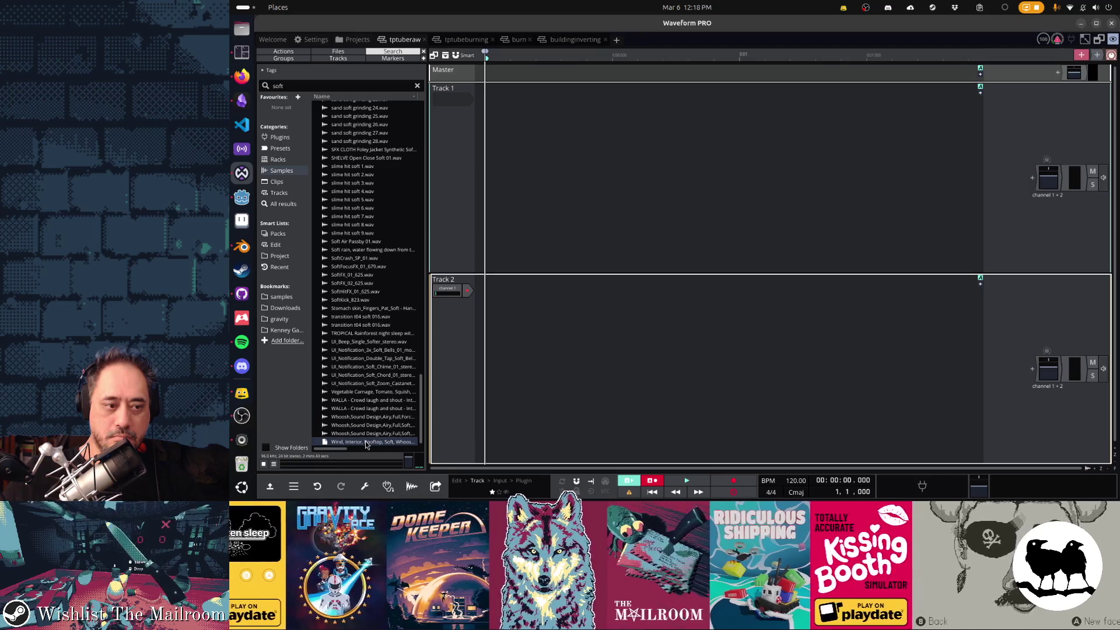
{"action": "double_click", "coordinate": [335, 84]}
Search the browser for 'pillow' and audition D#_CloudPillowPad_01_596.wav.
{"action": "type", "text": "hion"}
{"action": "key", "text": "ctrl+a"}
{"action": "type", "text": "pillow"}
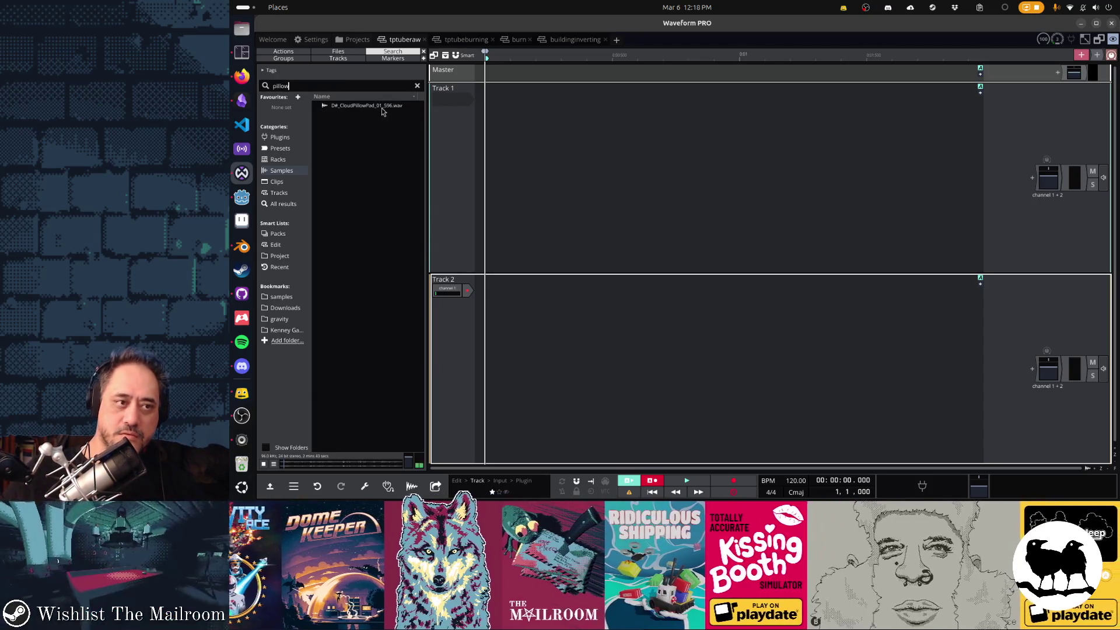
{"action": "left_click", "coordinate": [384, 105]}
Search for 'fabric' and compare the FABRIC_Flap_01 and FABRIC_Flap_02 samples.
{"action": "left_click", "coordinate": [363, 85]}
{"action": "key", "text": "BackSpace"}
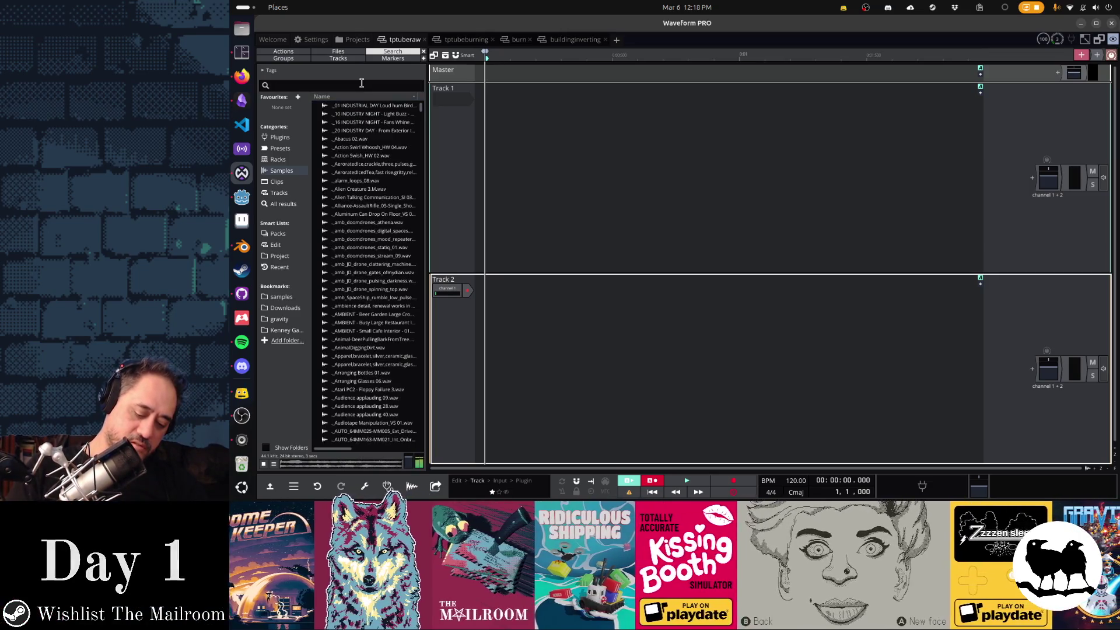
{"action": "type", "text": "fabric"}
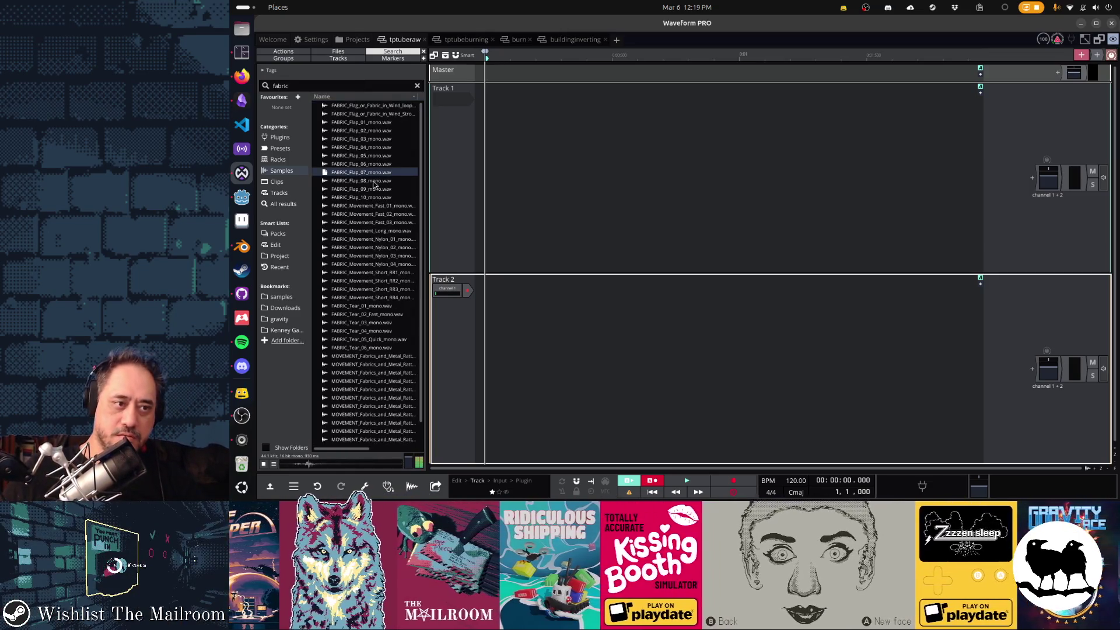
{"action": "left_click", "coordinate": [364, 173]}
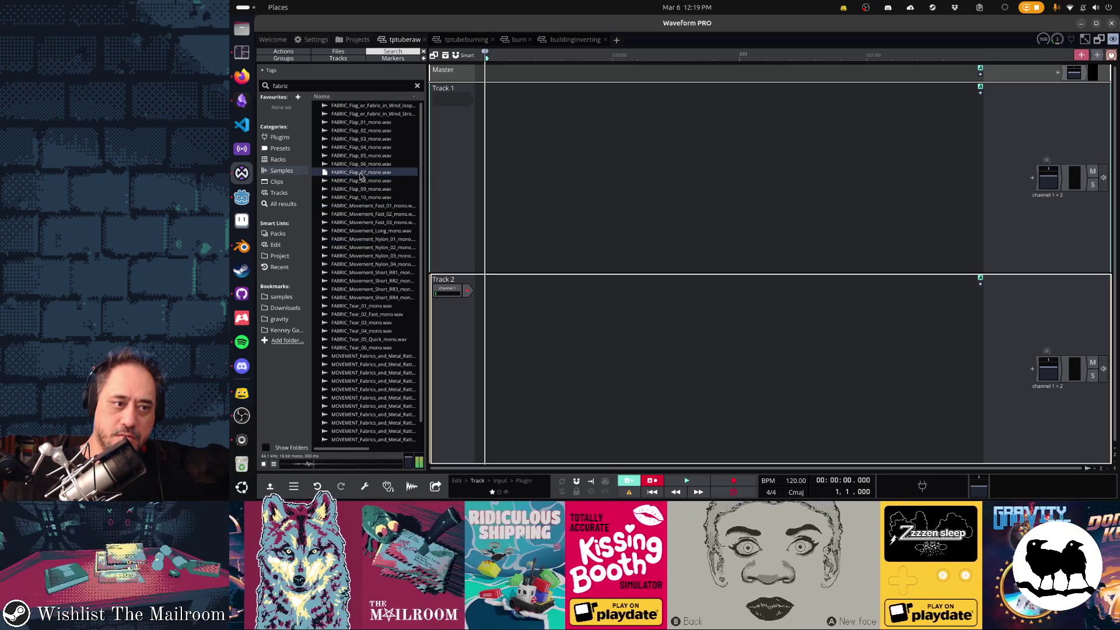
{"action": "left_click", "coordinate": [372, 131]}
{"action": "left_click", "coordinate": [371, 134]}
{"action": "left_click", "coordinate": [370, 134]}
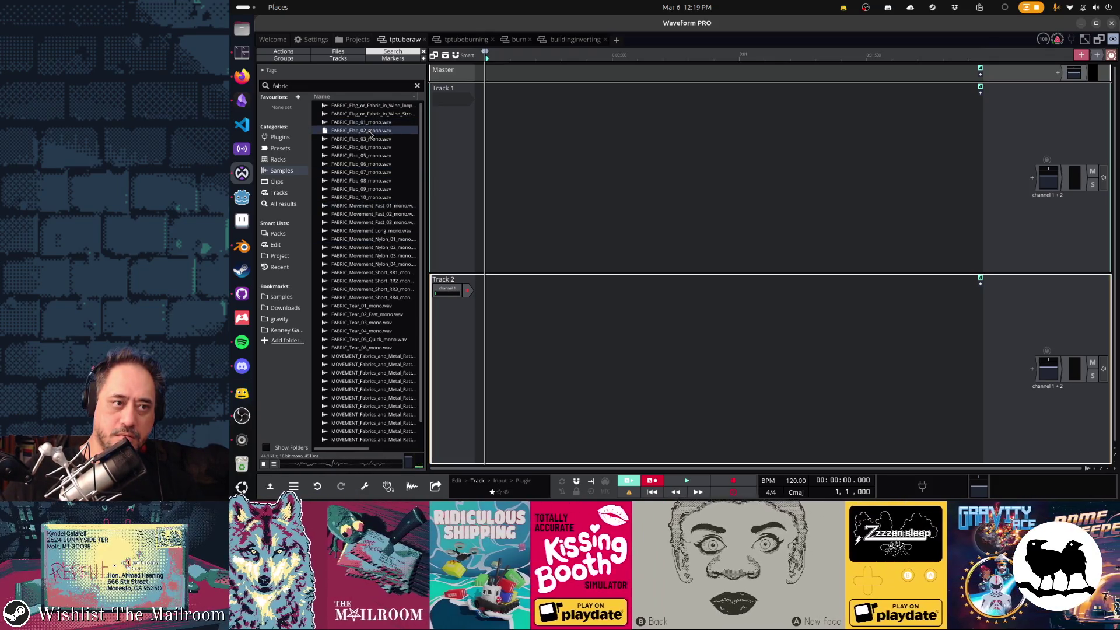
{"action": "left_click", "coordinate": [371, 124]}
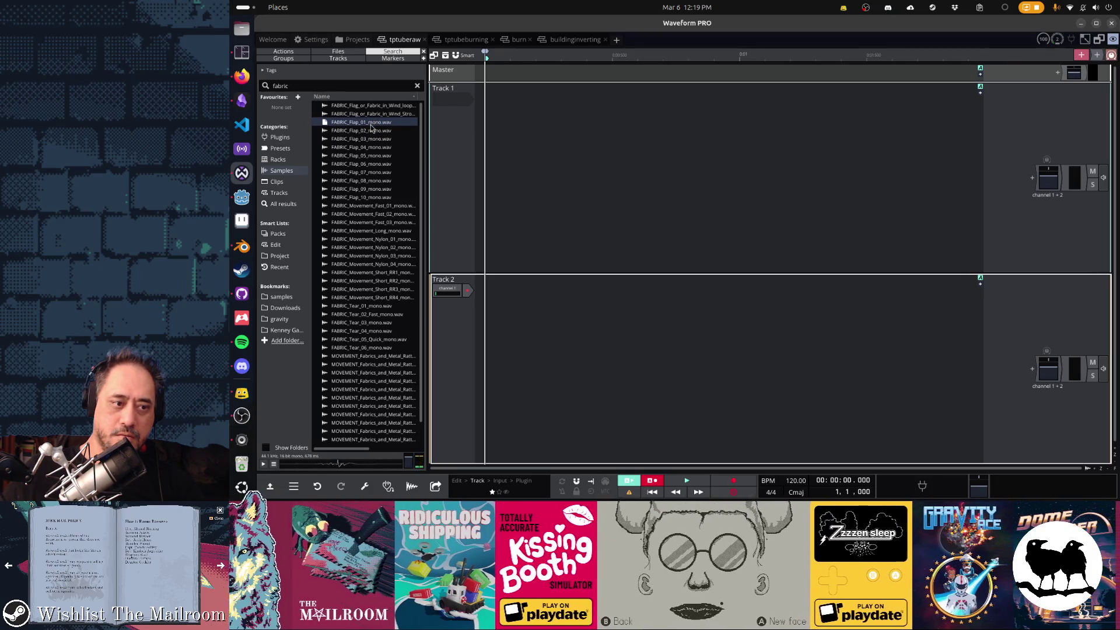
{"action": "left_click", "coordinate": [374, 132]}
Compare the MOVEMENT fabric rattle samples and drag the two-second rattle onto Track 2.
{"action": "left_click", "coordinate": [385, 357]}
{"action": "left_click", "coordinate": [382, 382]}
{"action": "left_click", "coordinate": [379, 397]}
{"action": "scroll", "coordinate": [376, 401], "scroll_direction": "down", "scroll_amount": 1}
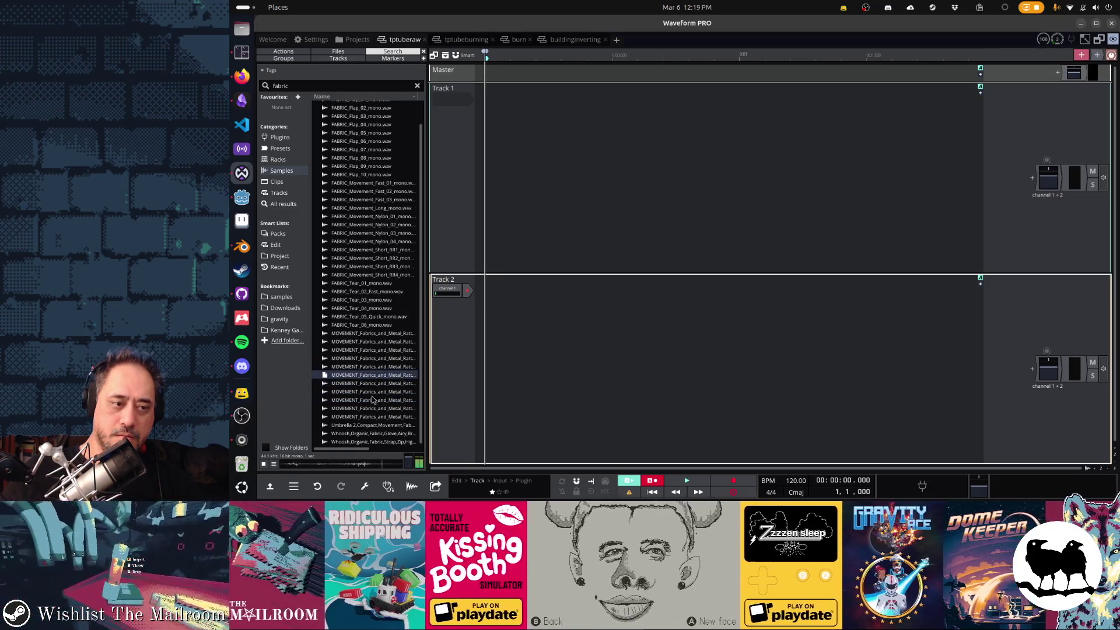
{"action": "left_click", "coordinate": [362, 409]}
{"action": "left_click", "coordinate": [371, 400]}
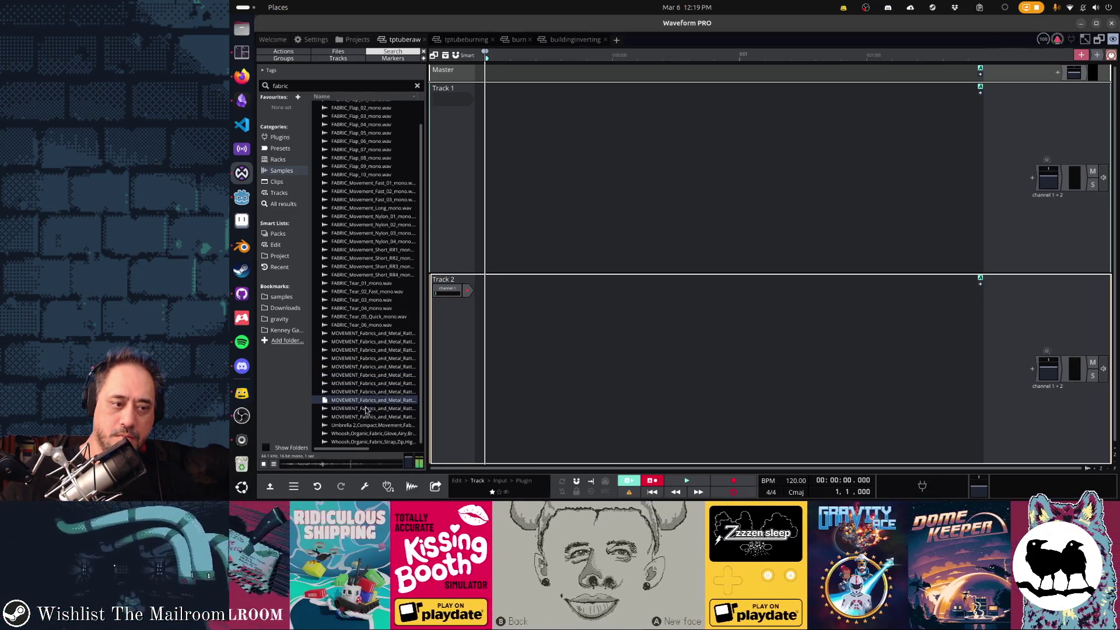
{"action": "left_click", "coordinate": [369, 415]}
{"action": "left_click", "coordinate": [373, 408]}
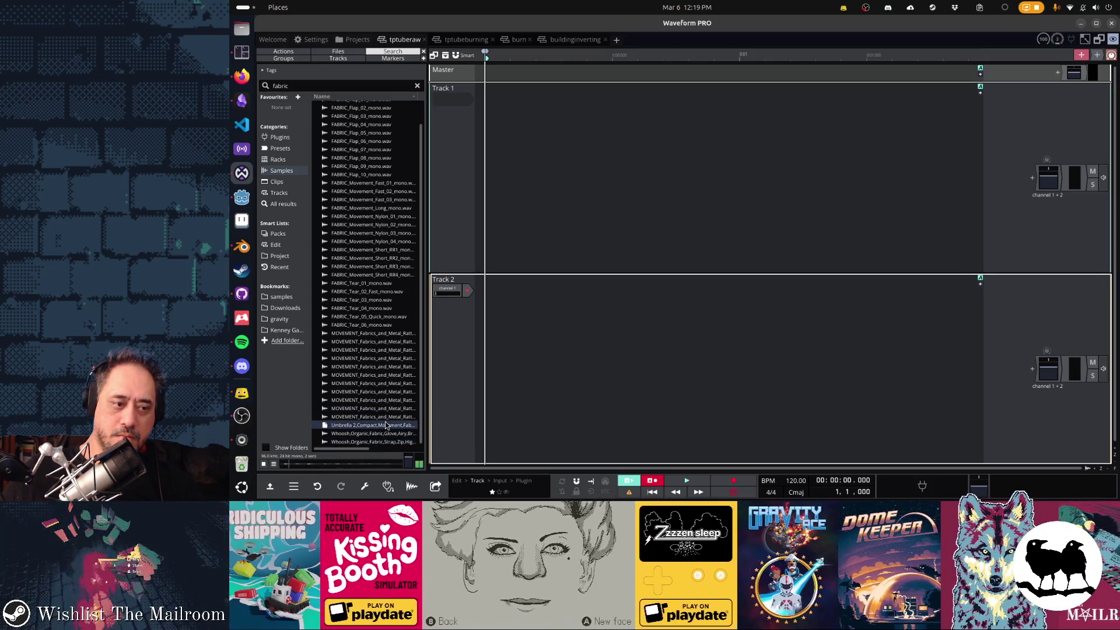
{"action": "left_click", "coordinate": [385, 418]}
{"action": "left_click", "coordinate": [382, 409]}
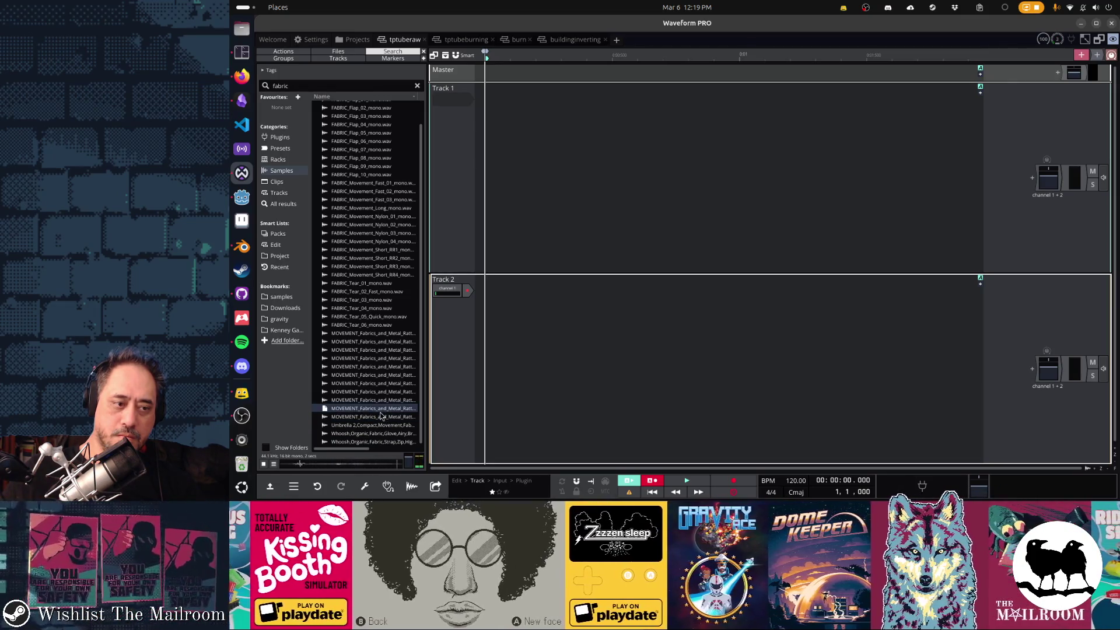
{"action": "left_click", "coordinate": [381, 401]}
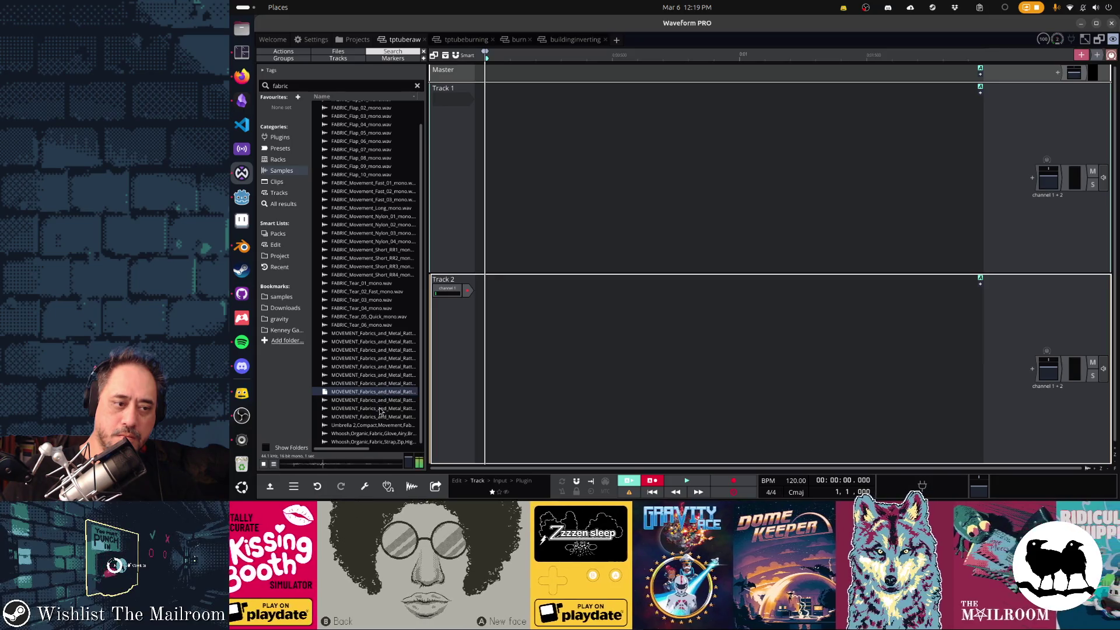
{"action": "left_click", "coordinate": [381, 409]}
{"action": "mouse_move", "coordinate": [378, 411]}
{"action": "left_mouse_down"}
{"action": "mouse_move", "coordinate": [402, 344]}
{"action": "mouse_move", "coordinate": [487, 320]}
{"action": "left_mouse_up"}
Play the rattle clip and trim it down to the first knock, keeping a little tail.
{"action": "key", "text": "space"}
{"action": "left_click", "coordinate": [501, 360]}
{"action": "key", "text": "space"}
{"action": "scroll", "coordinate": [776, 333], "scroll_direction": "down", "scroll_amount": 1}
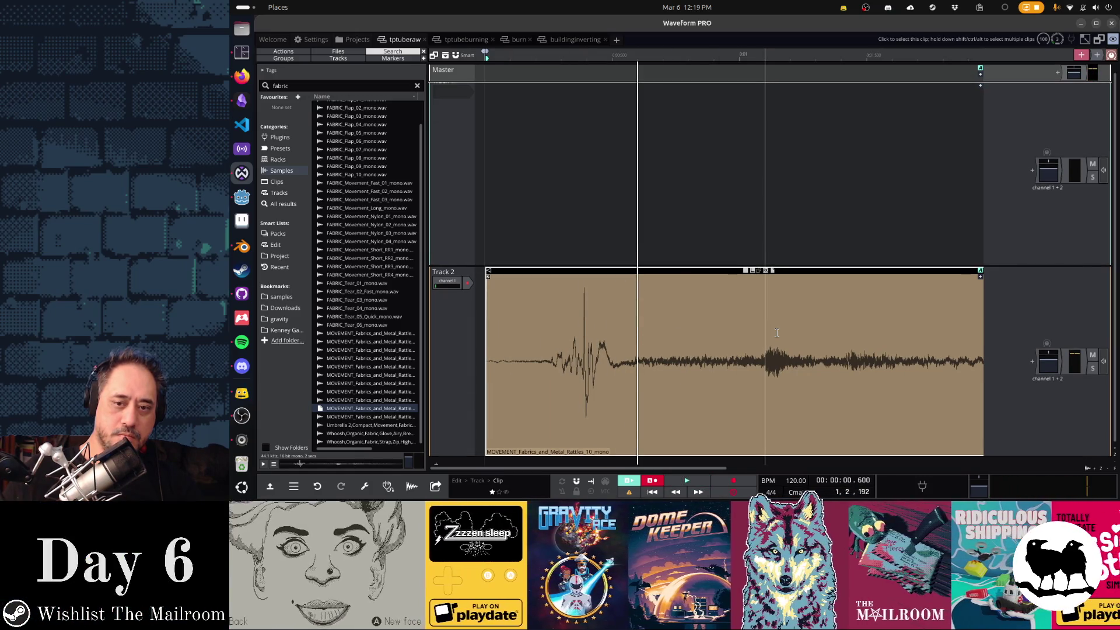
{"action": "scroll", "coordinate": [781, 333], "scroll_direction": "down", "scroll_amount": 2}
{"action": "left_click_drag", "start_coordinate": [843, 266], "coordinate": [558, 274]}
{"action": "key", "text": "space"}
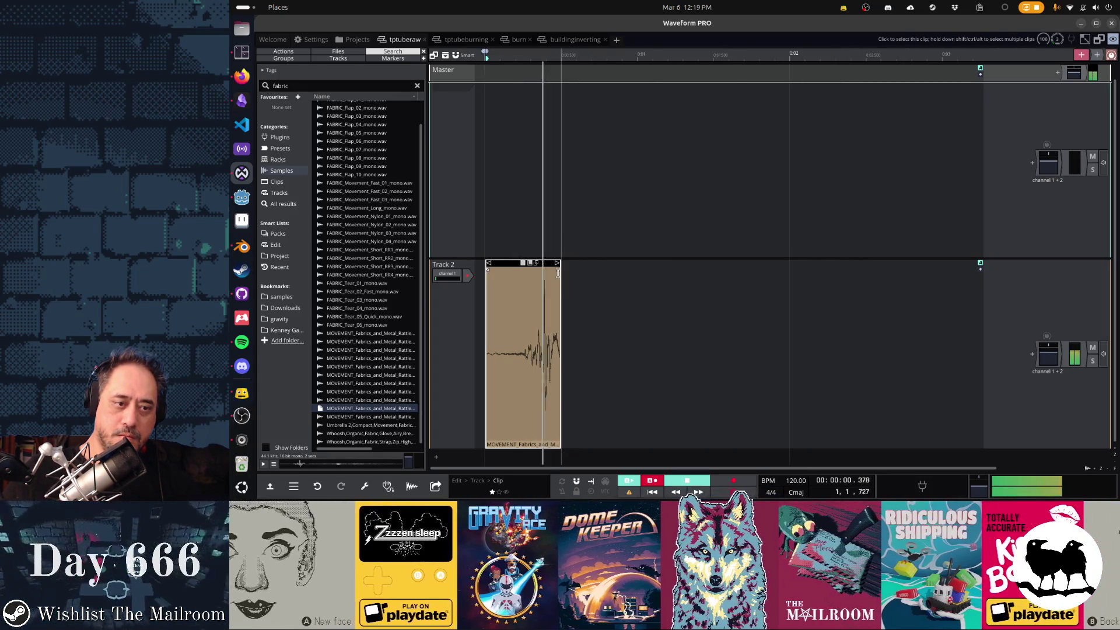
{"action": "key", "text": "space"}
{"action": "mouse_move", "coordinate": [557, 264]}
{"action": "left_mouse_down"}
{"action": "mouse_move", "coordinate": [608, 265]}
{"action": "mouse_move", "coordinate": [560, 270]}
{"action": "left_mouse_up"}
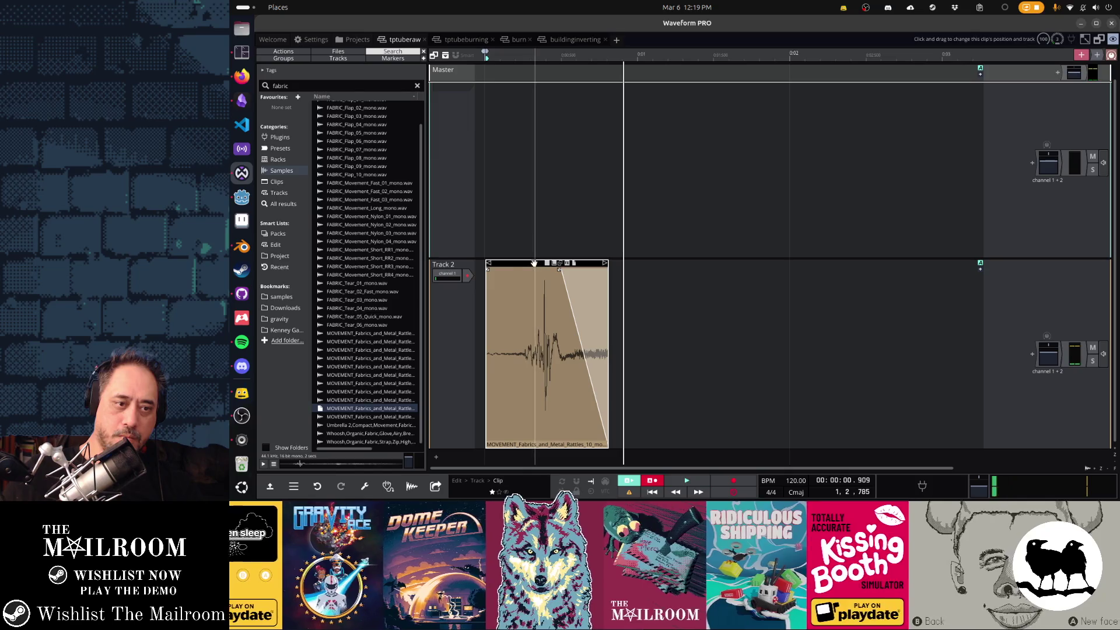
Duplicate the knock clip, then delete both copies from Track 2 and switch to Godot.
{"action": "key", "text": "ctrl+d"}
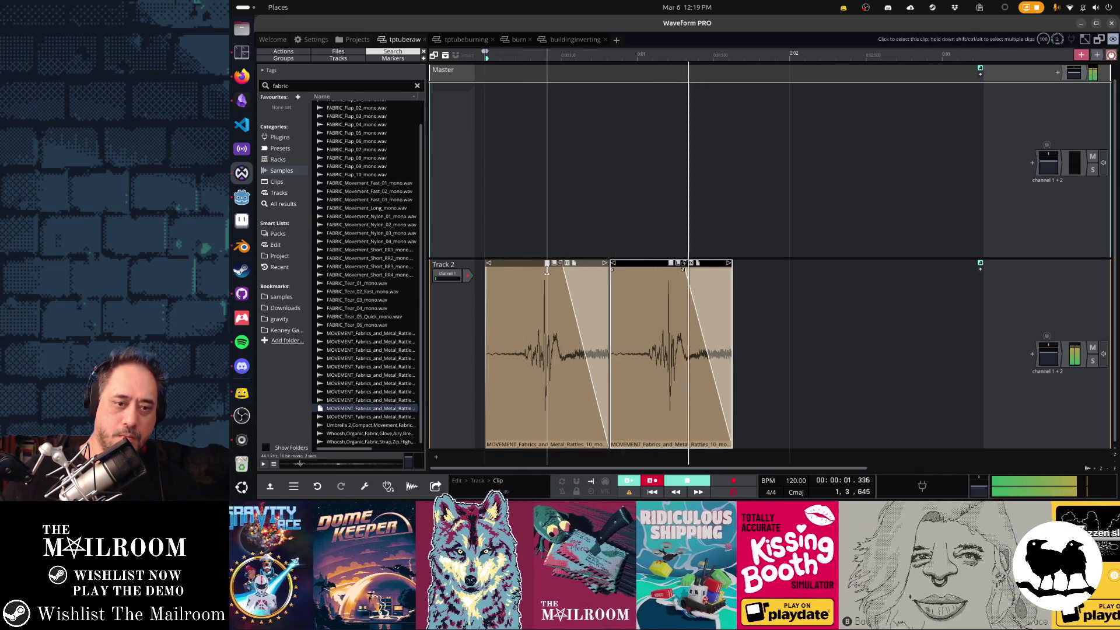
{"action": "key", "text": "space"}
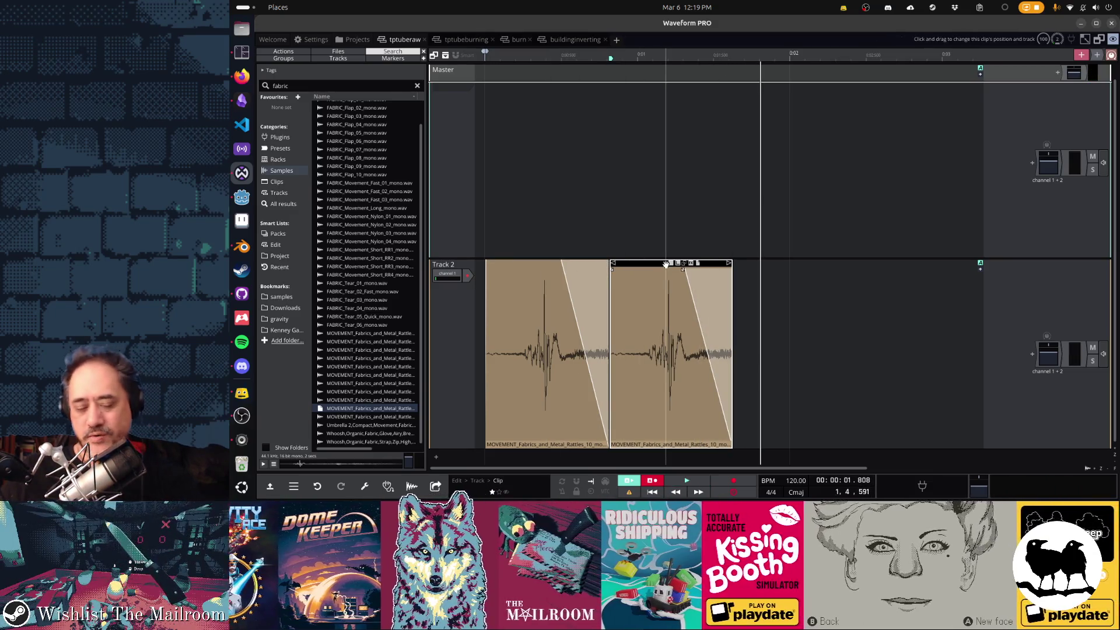
{"action": "key", "text": "Delete"}
{"action": "left_click", "coordinate": [526, 270]}
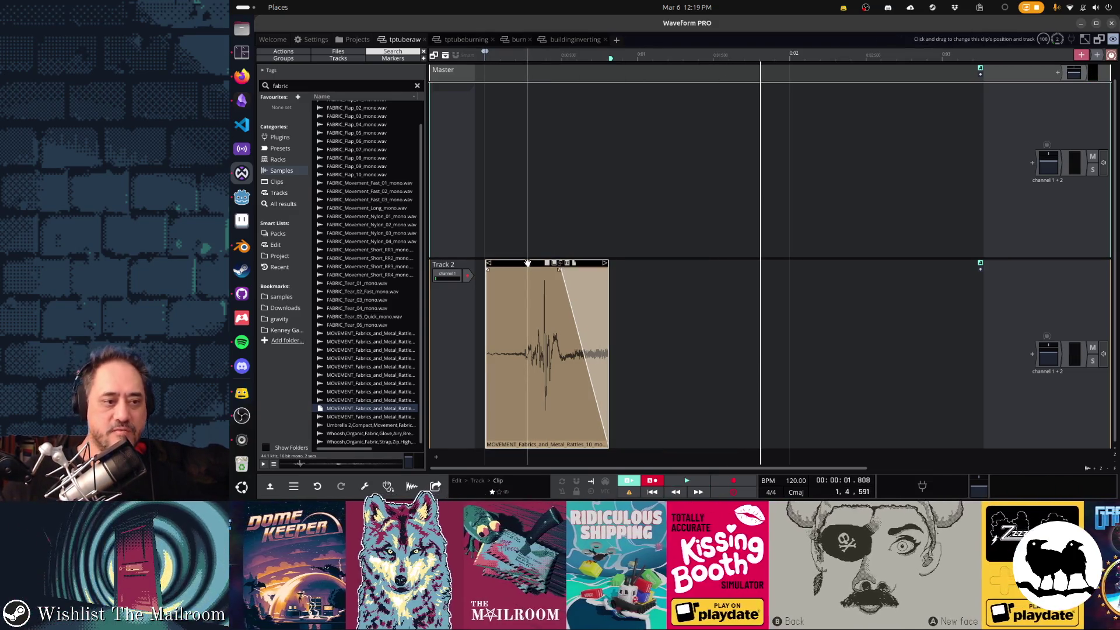
{"action": "key", "text": "Delete"}
{"action": "key", "text": "alt+Tab"}
{"action": "key", "text": "alt+Tab"}
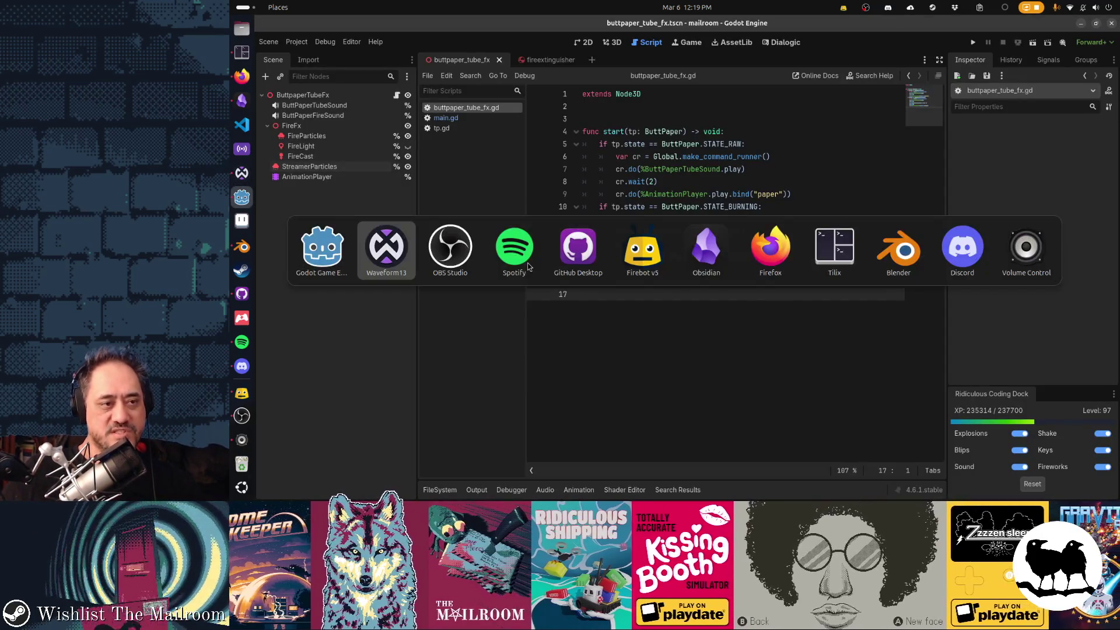
Leave the Godot buttpaper_tube_fx.gd script and return to Waveform PRO.
{"action": "key", "text": "Escape"}
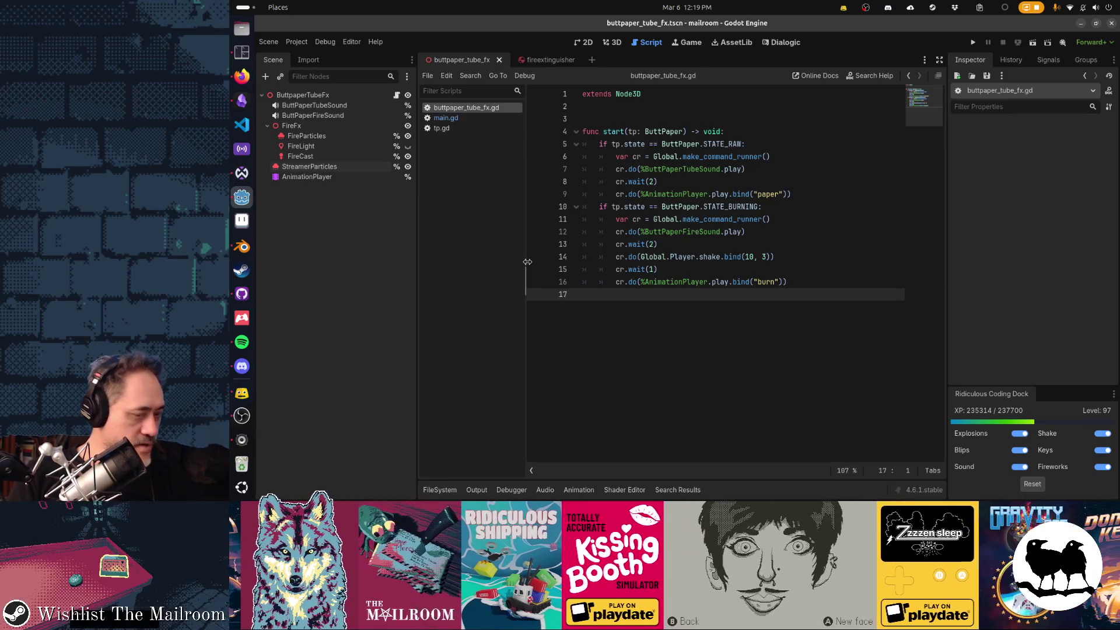
{"action": "key", "text": "alt+Tab"}
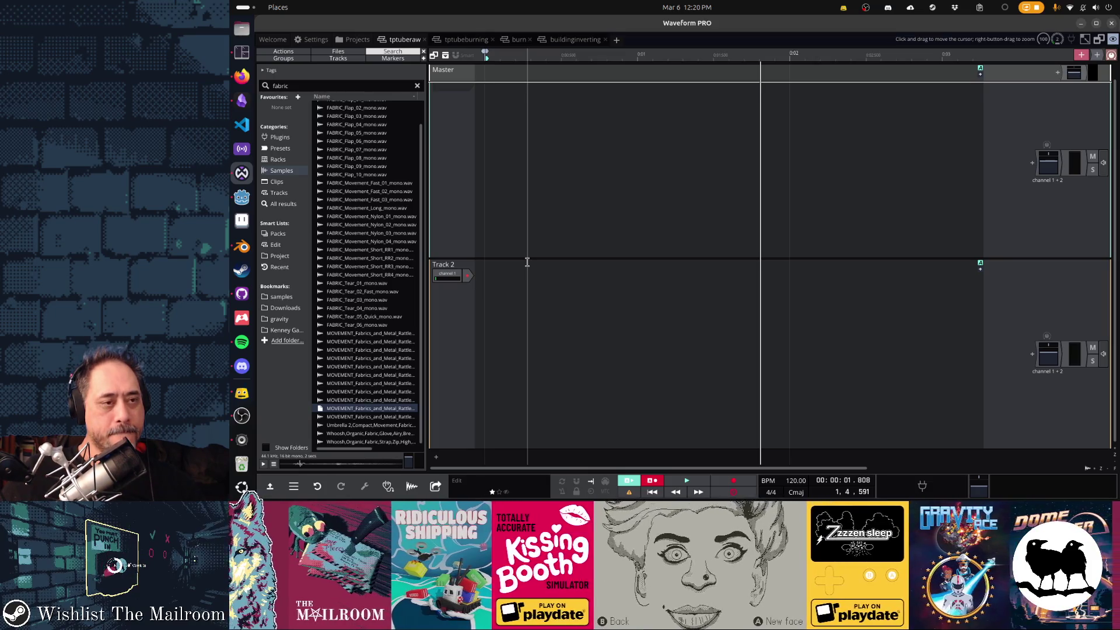
Search the Browser for 'pop' instead of 'fabric' and audition the balloon and bottle pop samples.
{"action": "left_click", "coordinate": [319, 87]}
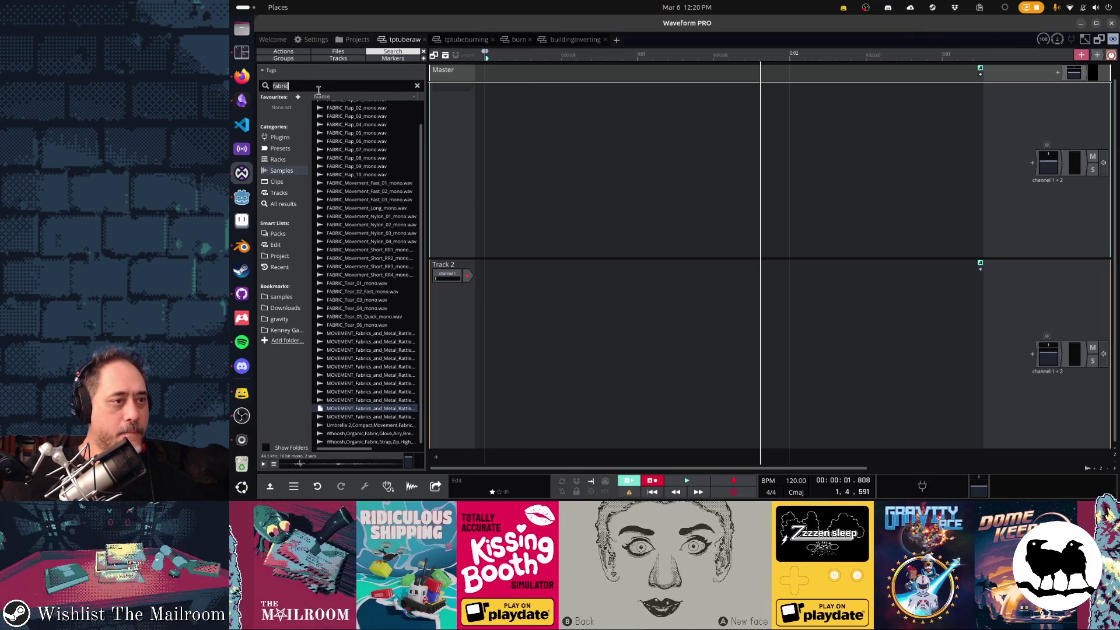
{"action": "type", "text": "rpop"}
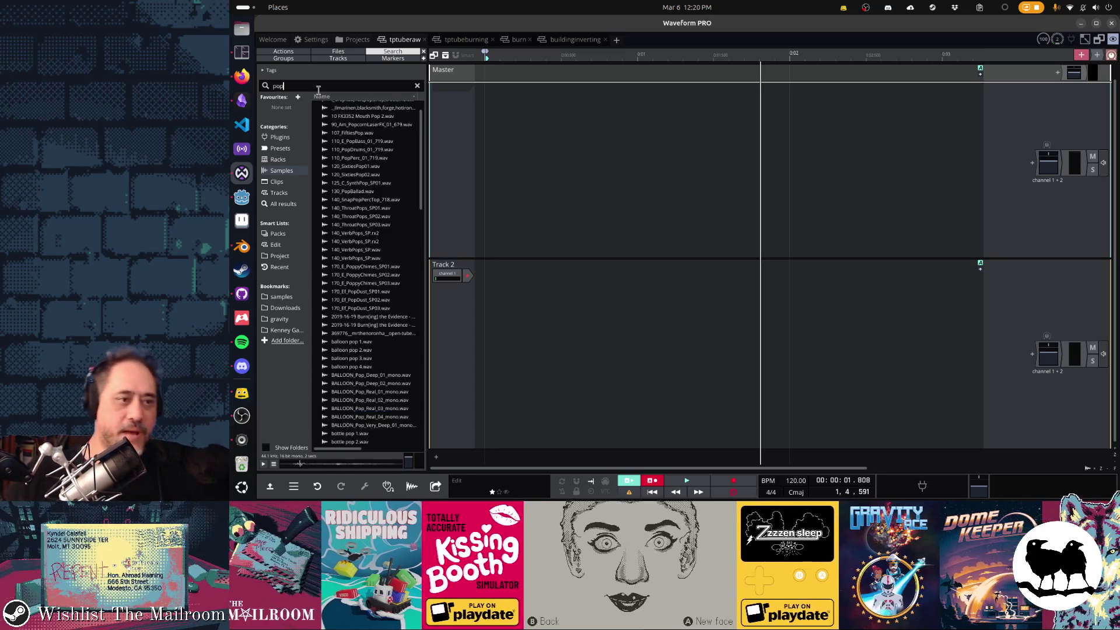
{"action": "left_click", "coordinate": [366, 350]}
{"action": "left_click", "coordinate": [366, 366]}
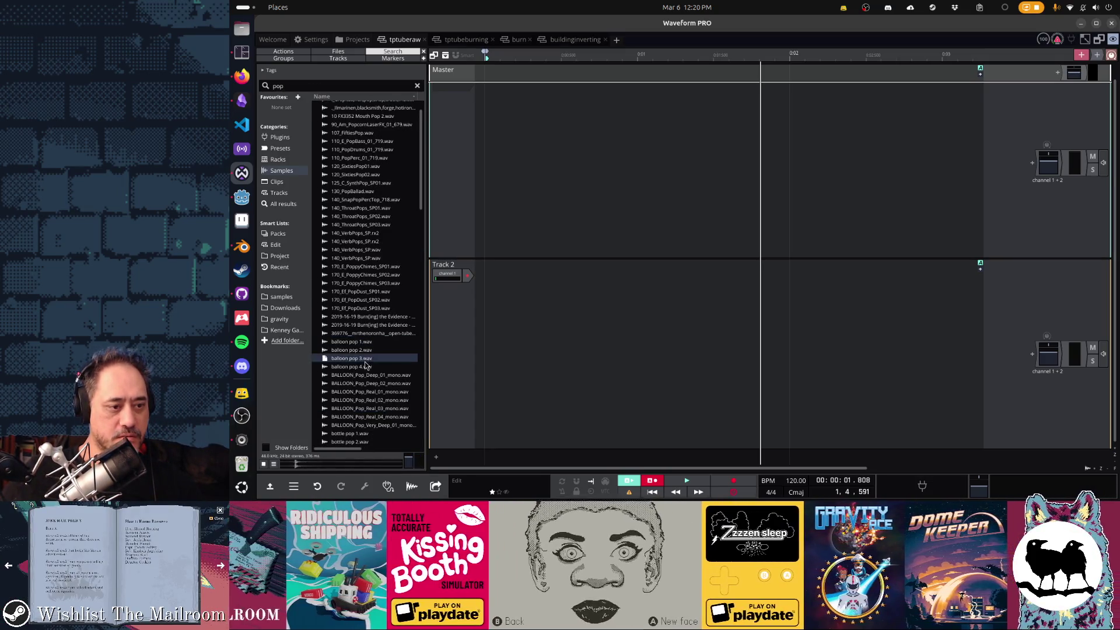
{"action": "left_click", "coordinate": [366, 385]}
{"action": "left_click", "coordinate": [365, 409]}
{"action": "left_click", "coordinate": [366, 424]}
{"action": "left_click", "coordinate": [367, 434]}
{"action": "left_click", "coordinate": [366, 441]}
Audition the PopDust, VerbPops, ThroatPops, snap pop, pop ballad and SynthPop samples.
{"action": "left_click", "coordinate": [366, 342]}
{"action": "left_click", "coordinate": [367, 292]}
{"action": "left_click", "coordinate": [366, 267]}
{"action": "left_click", "coordinate": [366, 251]}
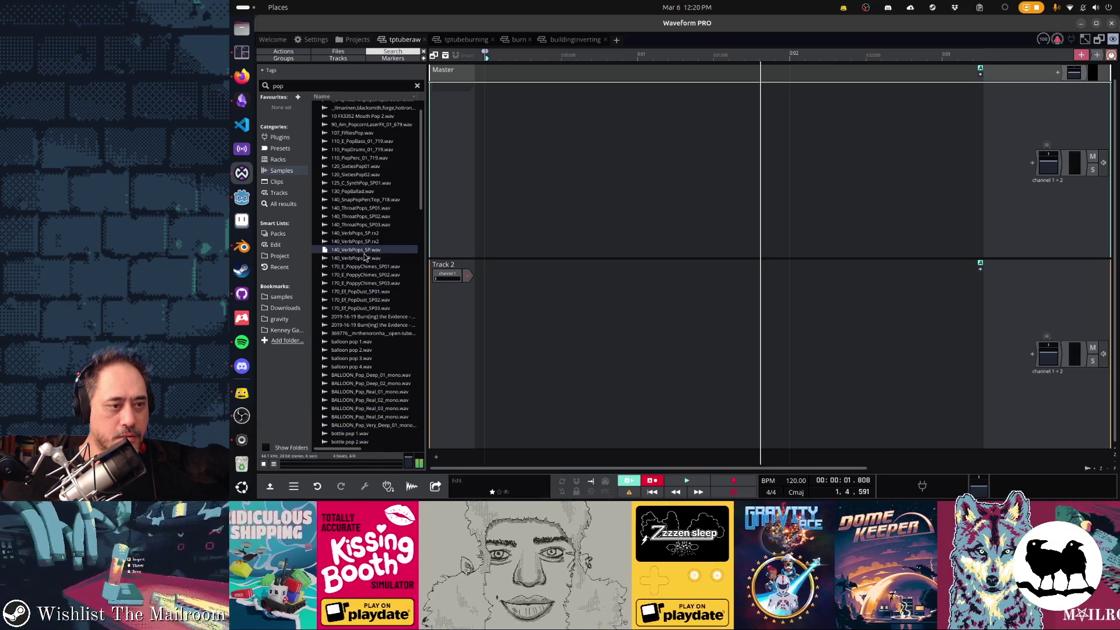
{"action": "left_click", "coordinate": [366, 242]}
{"action": "left_click", "coordinate": [367, 233]}
{"action": "left_click", "coordinate": [366, 226]}
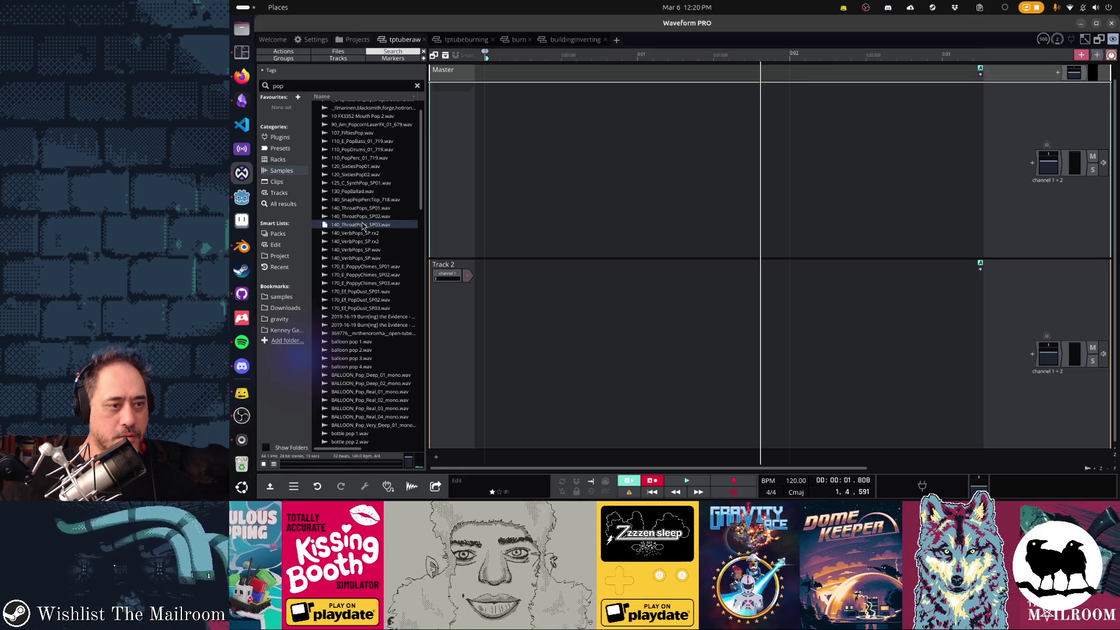
{"action": "left_click", "coordinate": [366, 209]}
{"action": "left_click", "coordinate": [360, 218]}
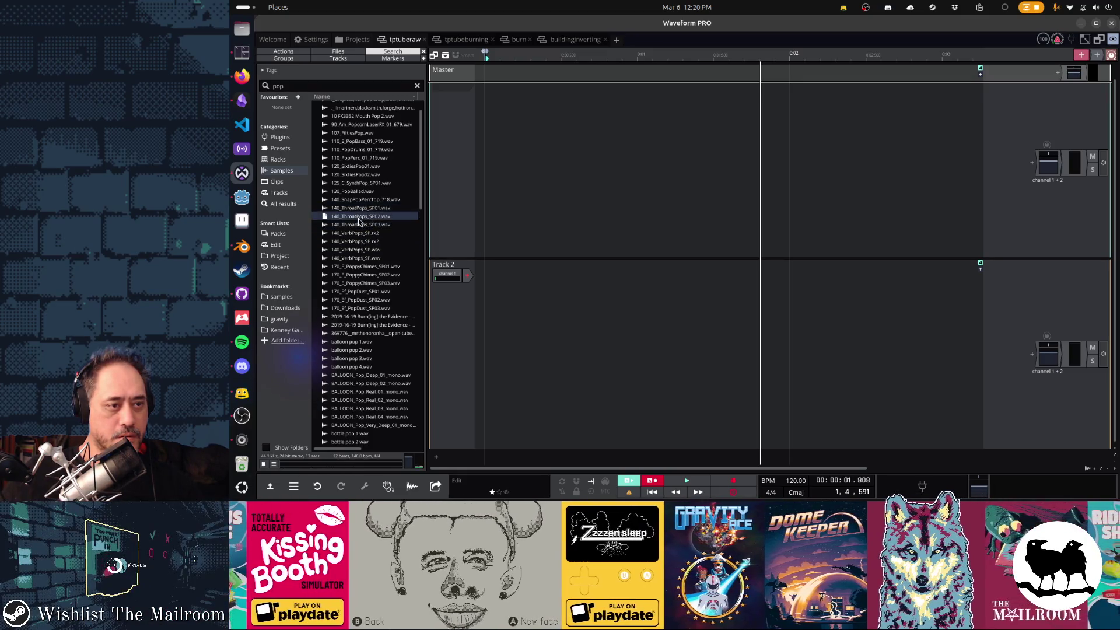
{"action": "left_click", "coordinate": [362, 200]}
{"action": "left_click", "coordinate": [362, 191]}
{"action": "left_click", "coordinate": [362, 183]}
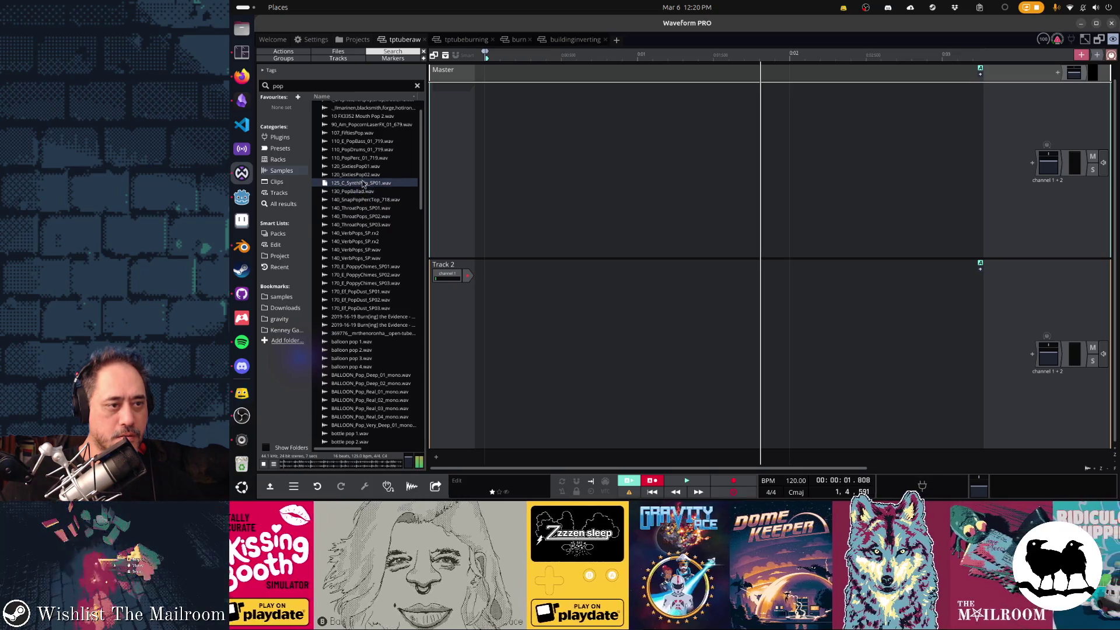
Audition the pop bass, FiftiesPop and PopDrums samples, then drag 10 FX3352 Mouth Pop 2 onto the first track.
{"action": "scroll", "coordinate": [352, 271], "scroll_direction": "up", "scroll_amount": 1}
{"action": "left_click", "coordinate": [346, 166]}
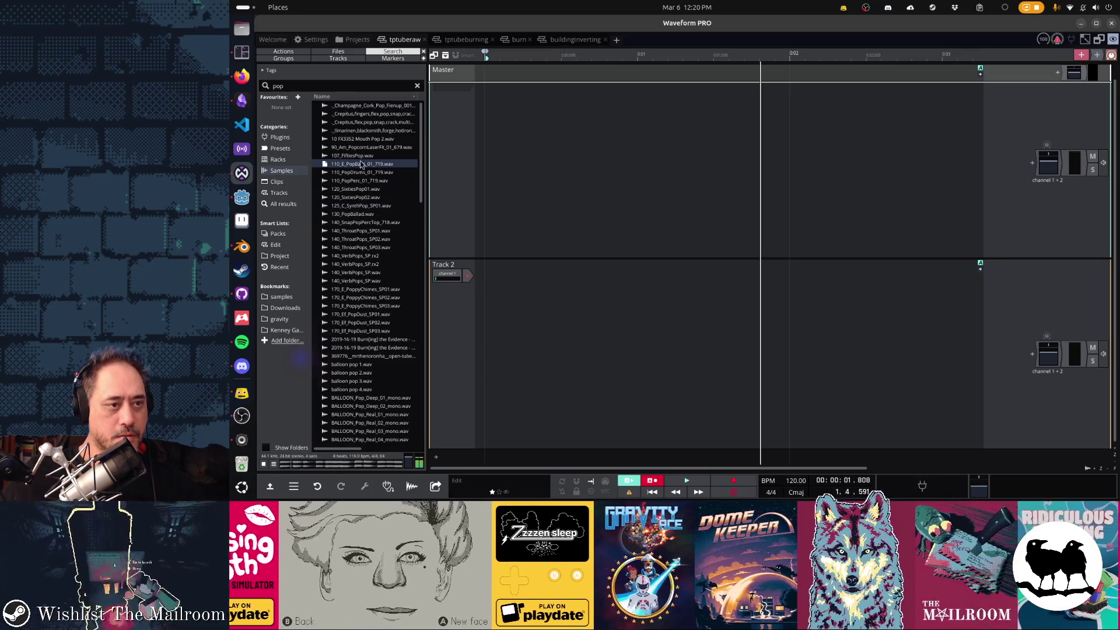
{"action": "left_click", "coordinate": [363, 157]}
{"action": "left_click", "coordinate": [376, 172]}
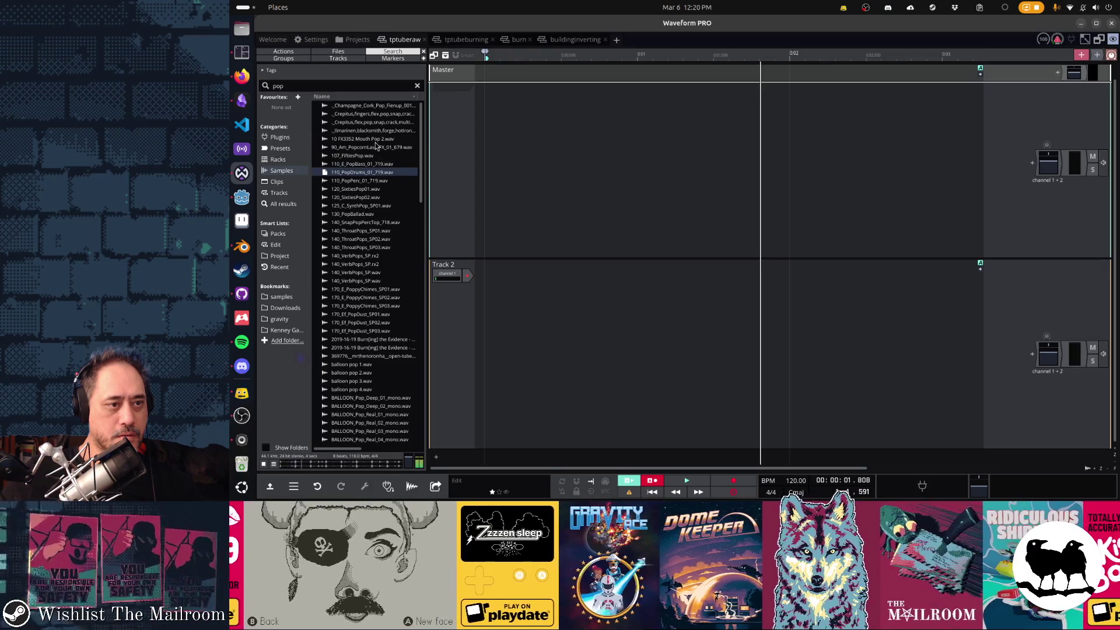
{"action": "left_click", "coordinate": [376, 139]}
{"action": "left_click", "coordinate": [376, 147]}
{"action": "left_click", "coordinate": [376, 138]}
{"action": "left_click", "coordinate": [377, 131]}
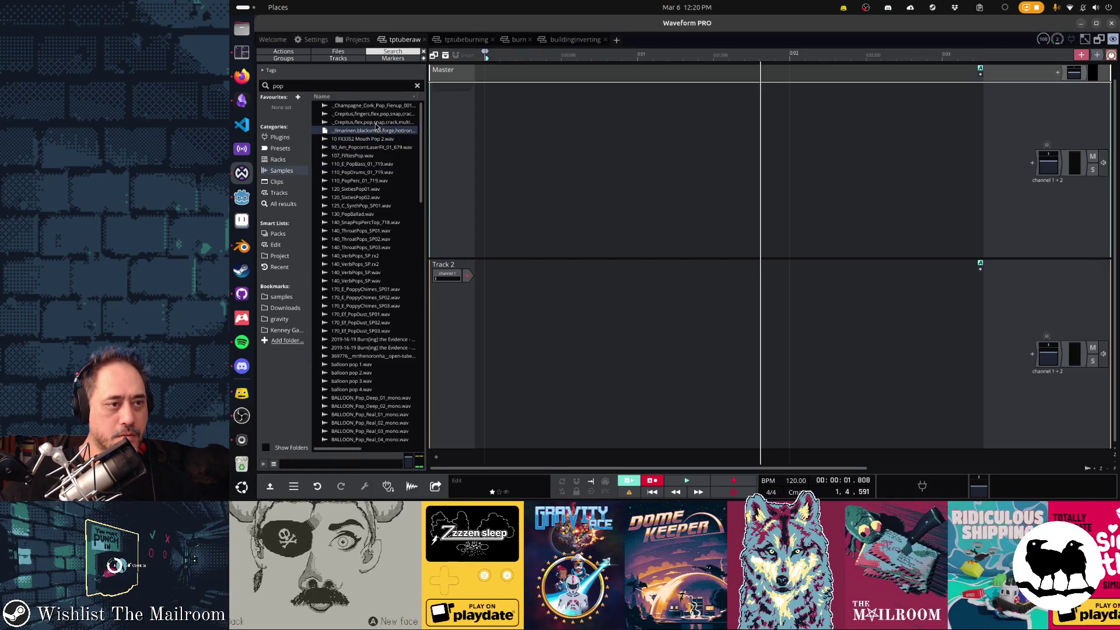
{"action": "left_click", "coordinate": [376, 123]}
{"action": "left_click", "coordinate": [376, 139]}
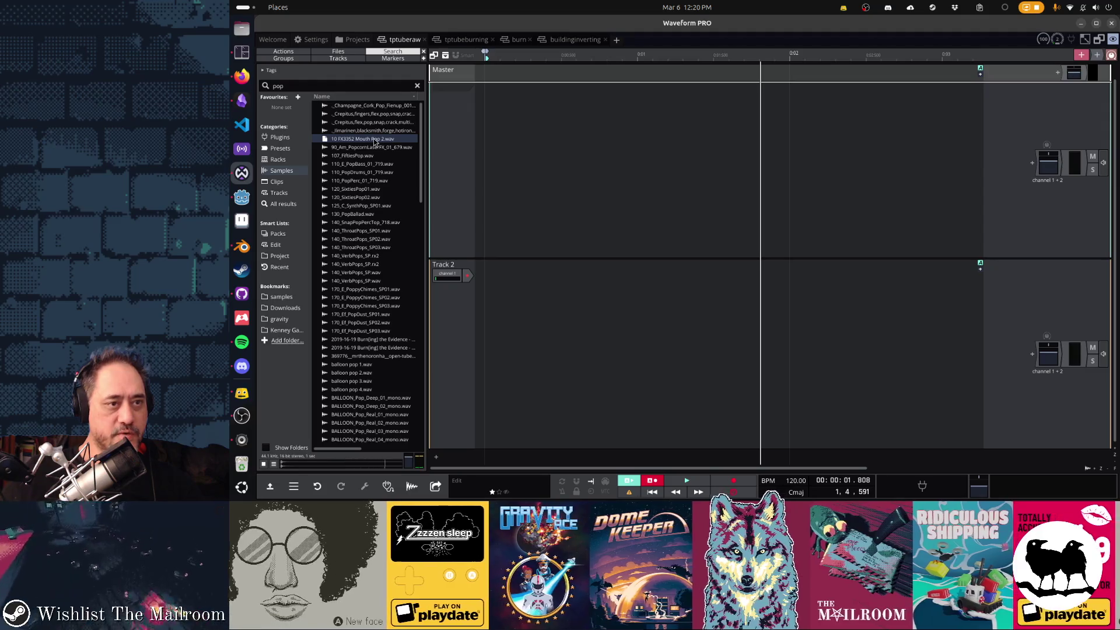
{"action": "mouse_move", "coordinate": [376, 140]}
{"action": "left_mouse_down"}
{"action": "mouse_move", "coordinate": [505, 180]}
{"action": "mouse_move", "coordinate": [805, 183]}
{"action": "mouse_move", "coordinate": [791, 182]}
{"action": "left_mouse_up"}
Play the Mouth Pop 2 clip from the start and from mid-clip, then switch to Godot.
{"action": "key", "text": "space"}
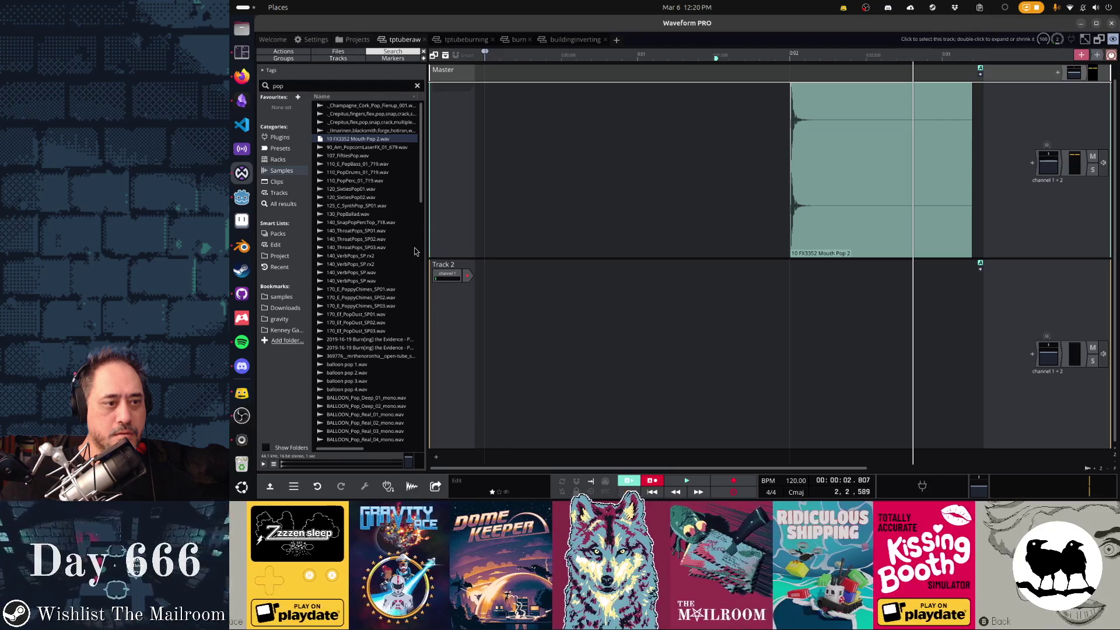
{"action": "left_click", "coordinate": [777, 189]}
{"action": "key", "text": "space"}
{"action": "key", "text": "space"}
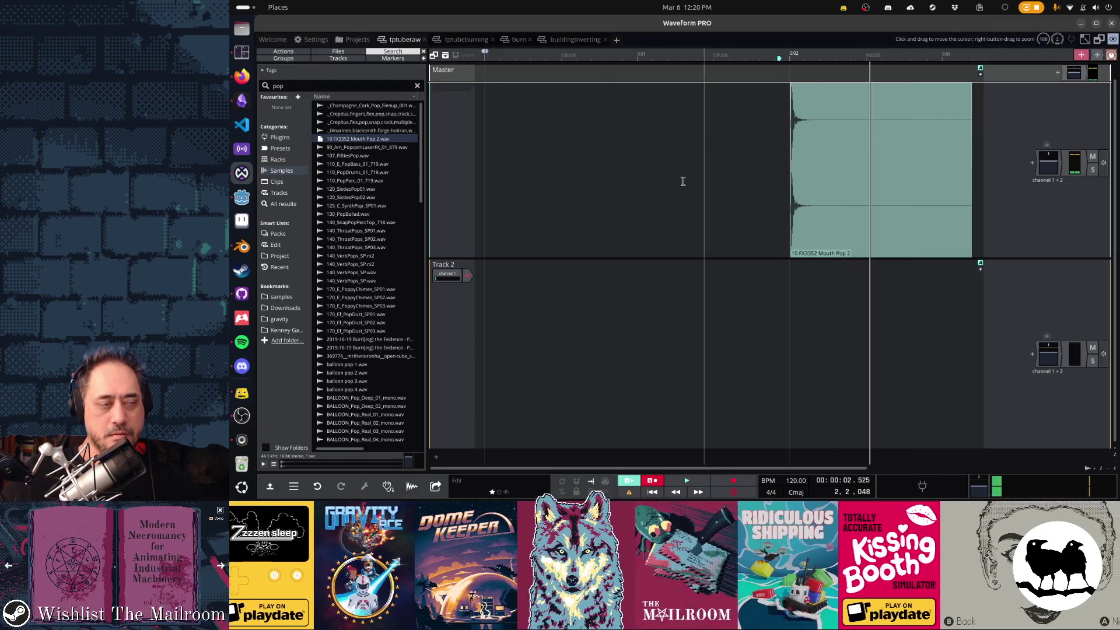
{"action": "left_click", "coordinate": [479, 183]}
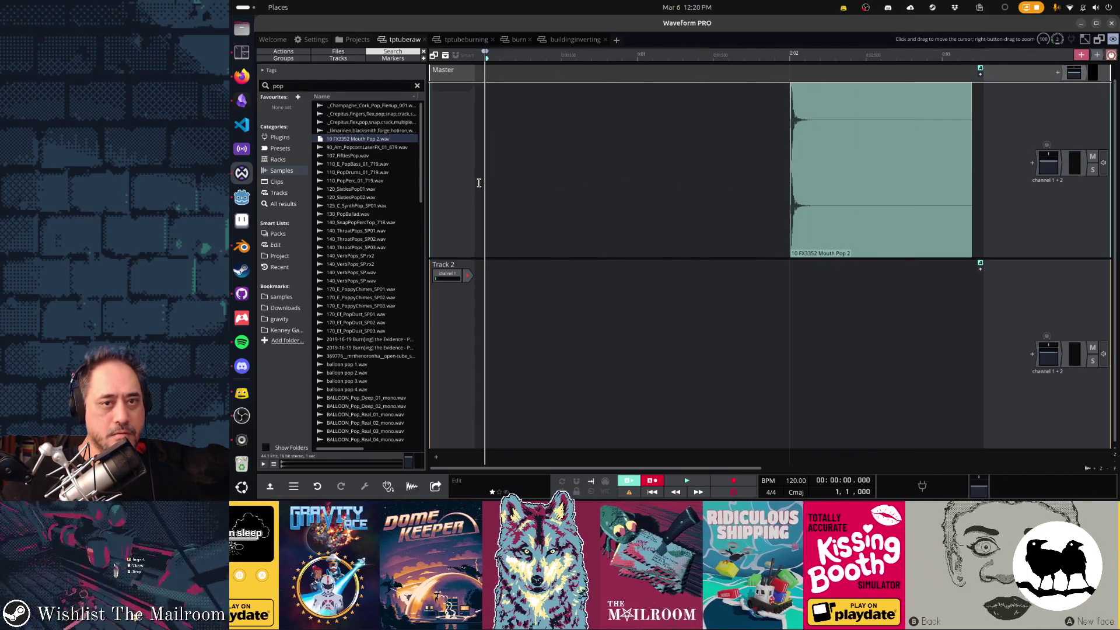
{"action": "key", "text": "alt+Tab"}
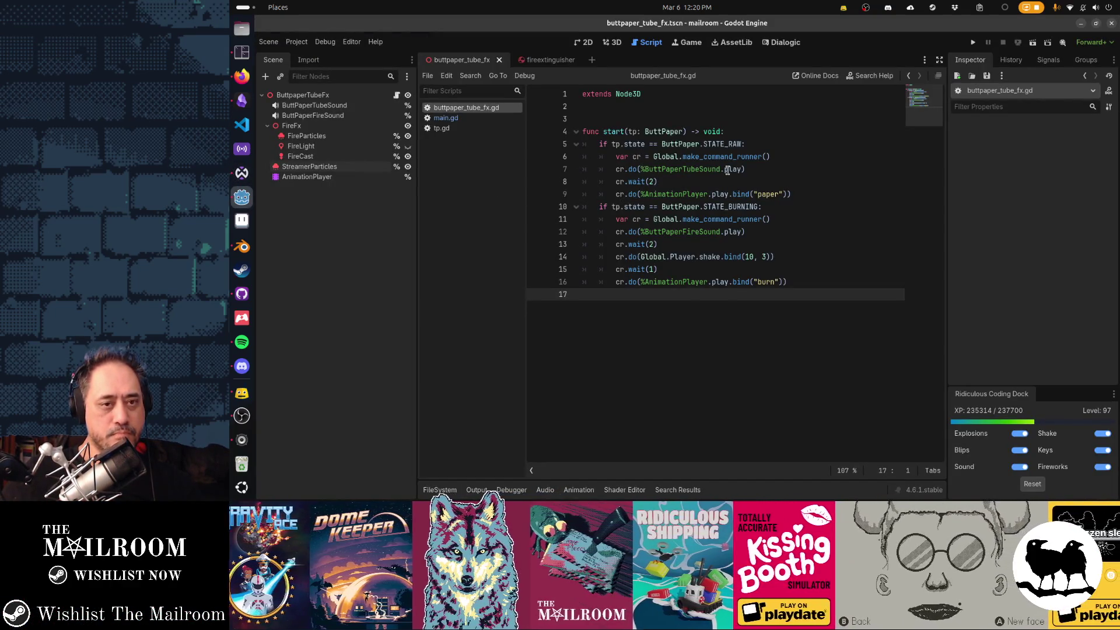
Bring the Waveform PRO window back to the front from the window overview.
{"action": "key", "text": "alt+Tab"}
{"action": "key", "text": "super"}
{"action": "left_click", "coordinate": [443, 175]}
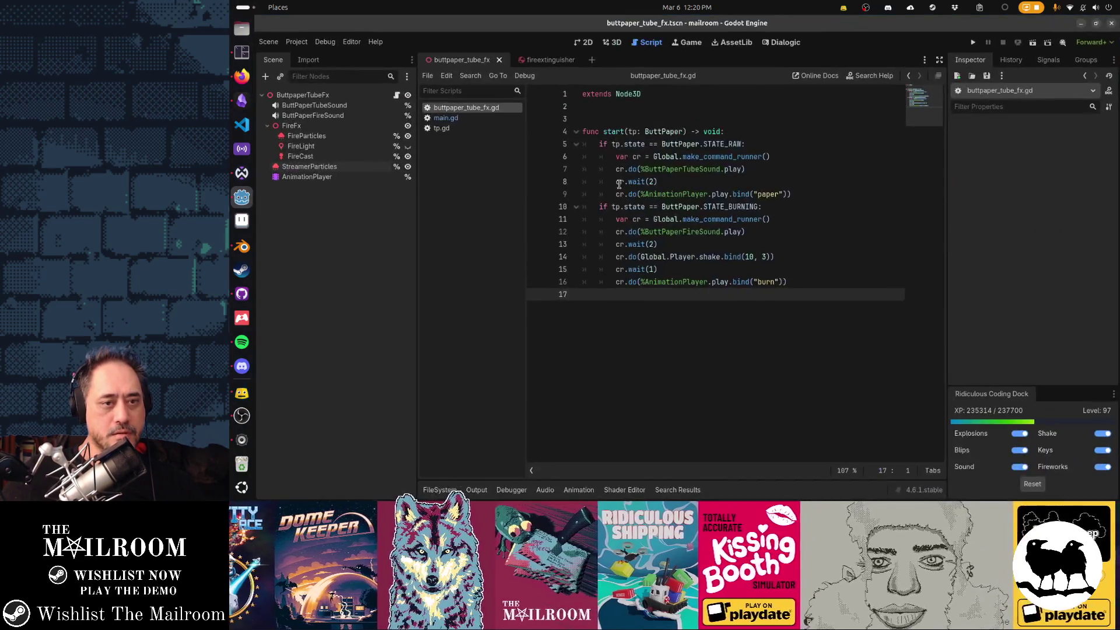
{"action": "key", "text": "super"}
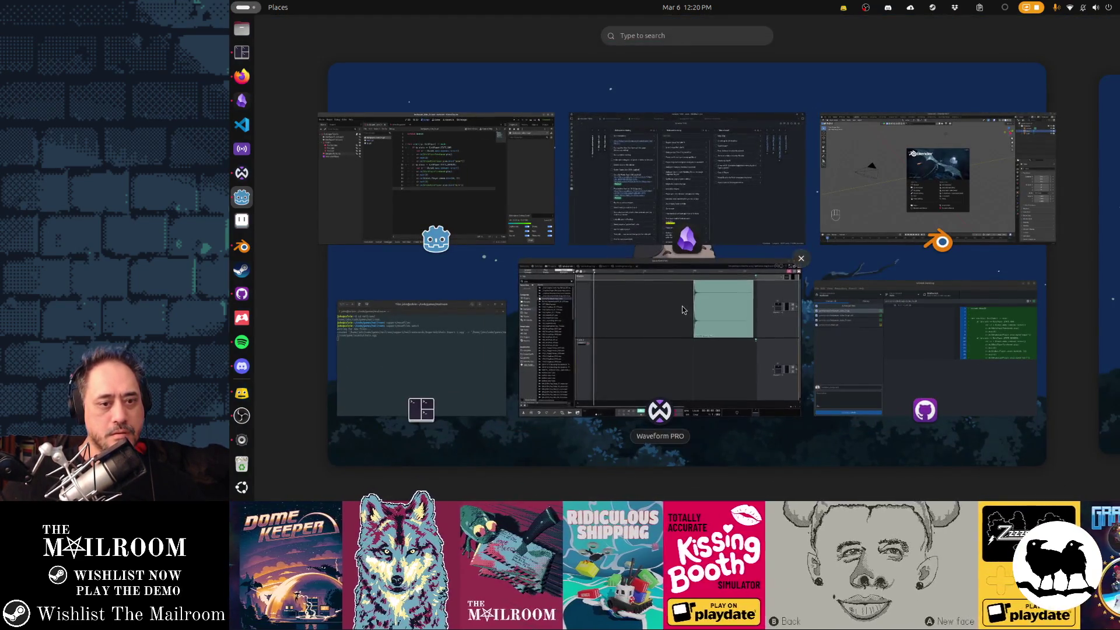
{"action": "left_click", "coordinate": [682, 306]}
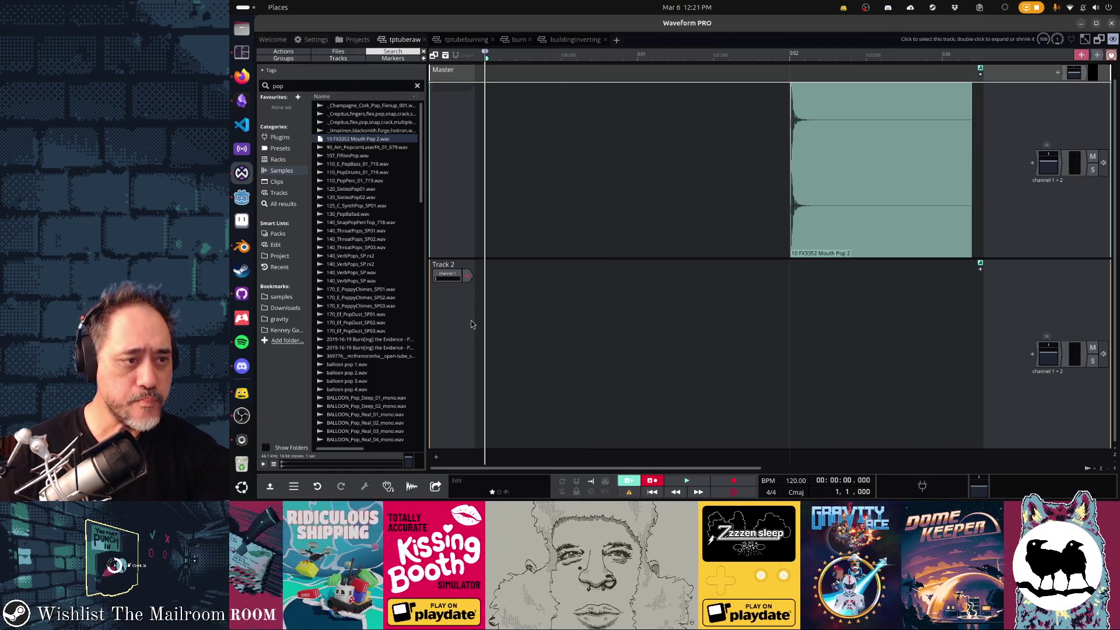
Audition the pop results again, from 107_FiftiesPop down to the balloon pops and back up.
{"action": "left_click", "coordinate": [350, 156]}
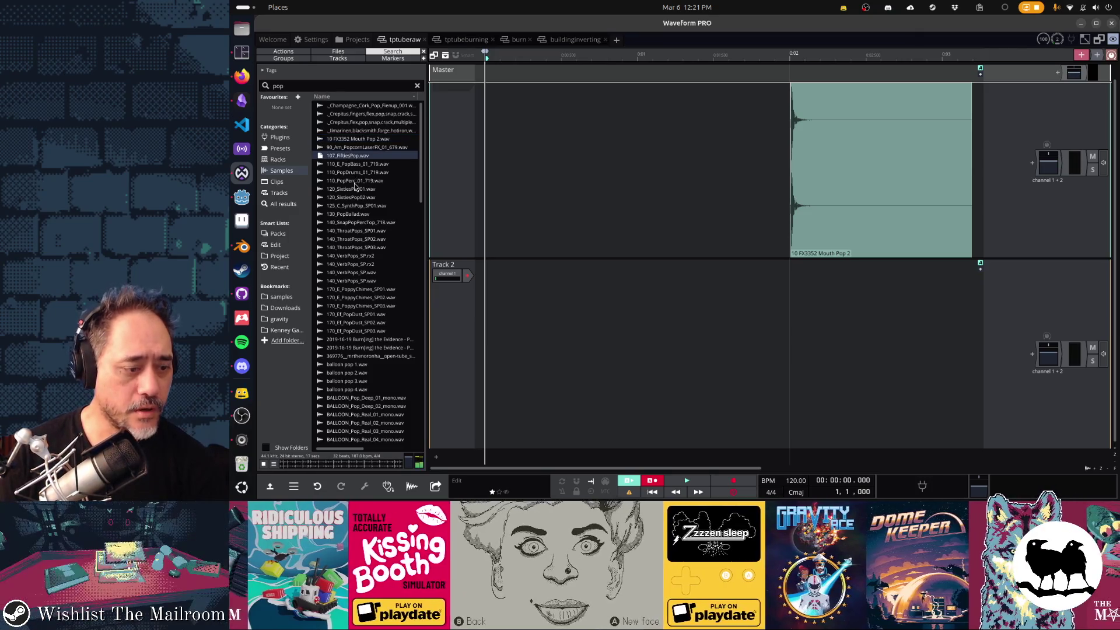
{"action": "left_click", "coordinate": [356, 181]}
{"action": "left_click", "coordinate": [363, 256]}
{"action": "left_click", "coordinate": [362, 315]}
{"action": "left_click", "coordinate": [371, 382]}
{"action": "left_click", "coordinate": [373, 406]}
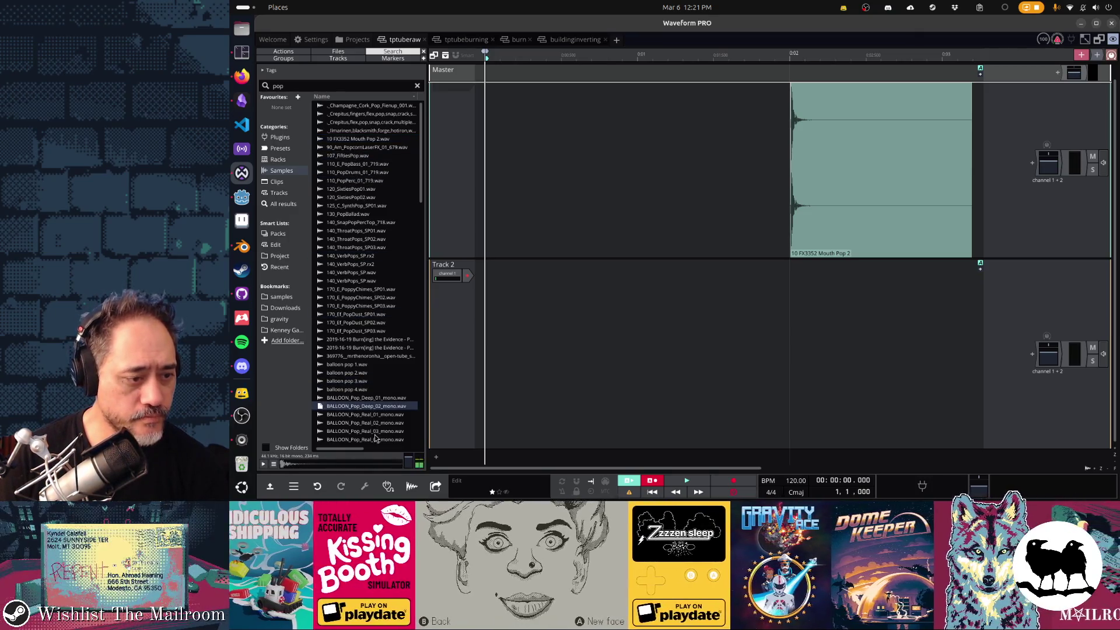
{"action": "left_click", "coordinate": [375, 431]}
{"action": "left_click", "coordinate": [362, 390]}
{"action": "left_click", "coordinate": [365, 339]}
{"action": "left_click", "coordinate": [367, 290]}
{"action": "left_click", "coordinate": [358, 223]}
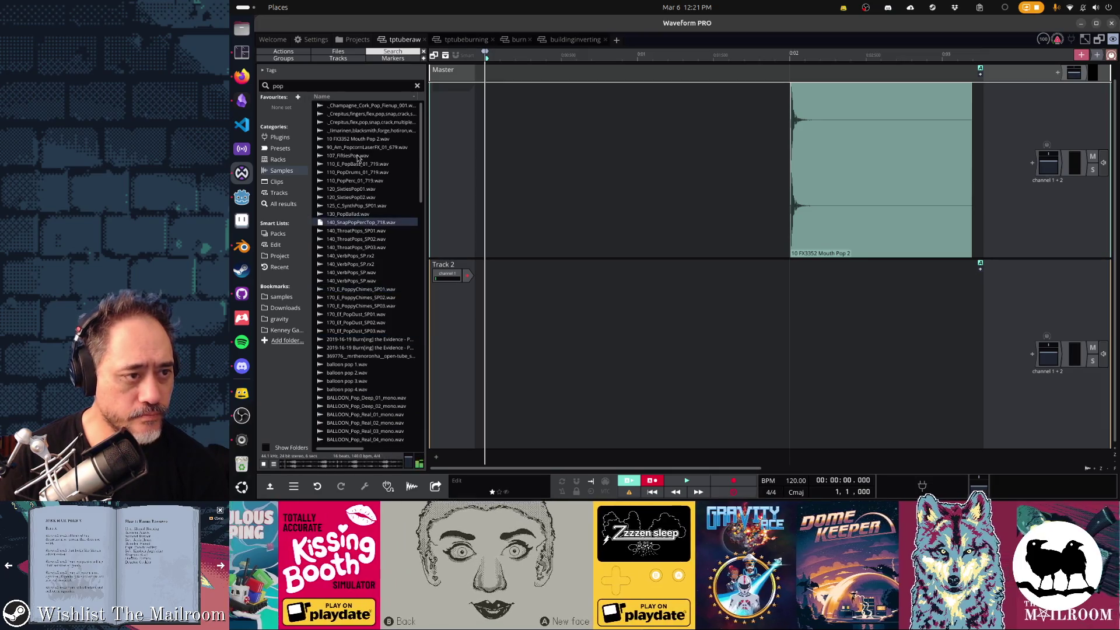
{"action": "left_click", "coordinate": [357, 156]}
Change the search to 'toilet' and preview the lid, plunger and scrubbing samples.
{"action": "left_click", "coordinate": [321, 85]}
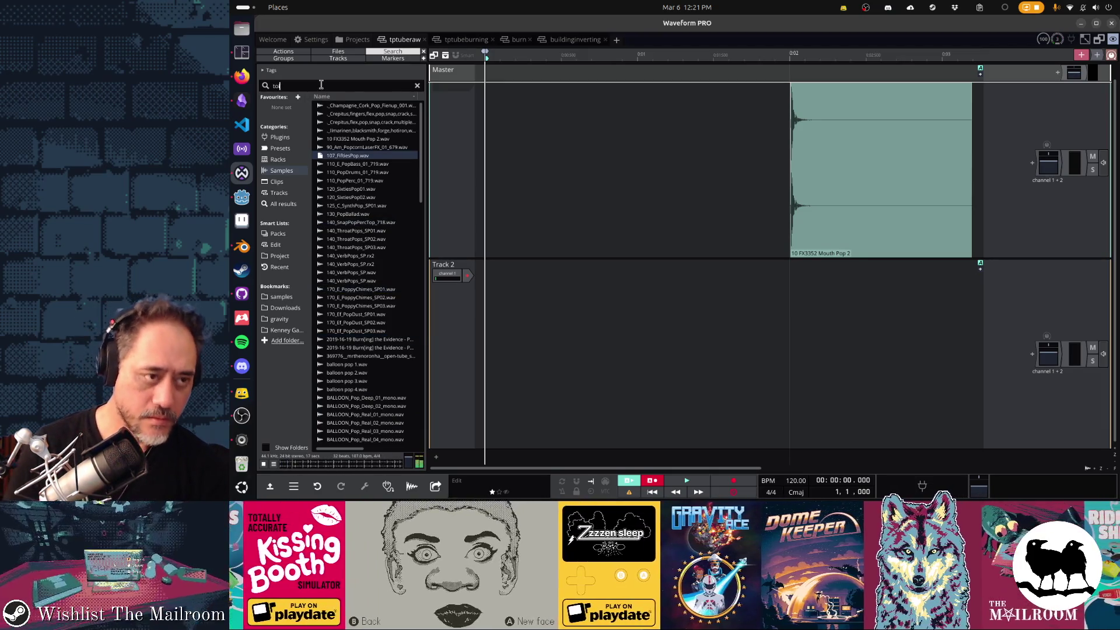
{"action": "type", "text": "ilet"}
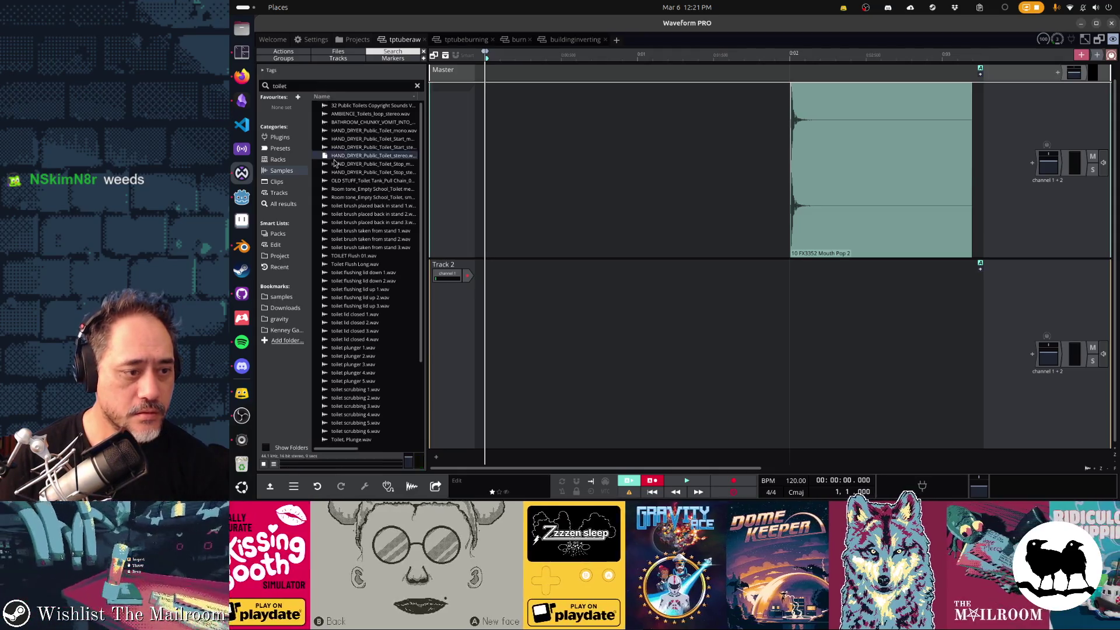
{"action": "left_click", "coordinate": [355, 222]}
{"action": "left_click", "coordinate": [355, 272]}
{"action": "left_click", "coordinate": [353, 322]}
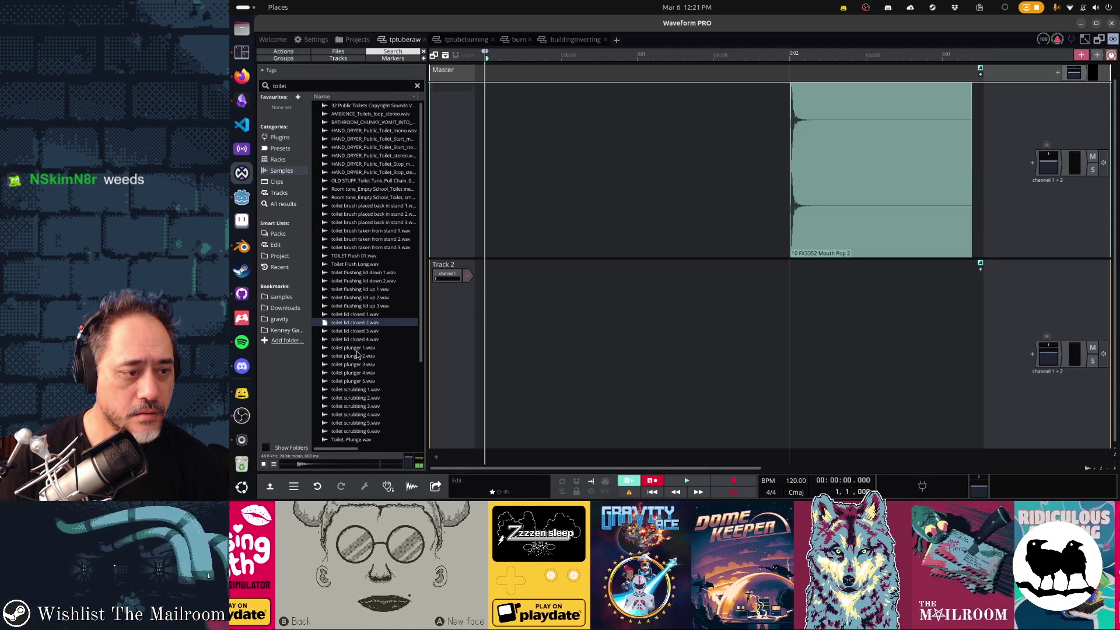
{"action": "left_click", "coordinate": [357, 348]}
{"action": "left_click", "coordinate": [361, 373]}
{"action": "left_click", "coordinate": [362, 390]}
{"action": "left_click", "coordinate": [362, 406]}
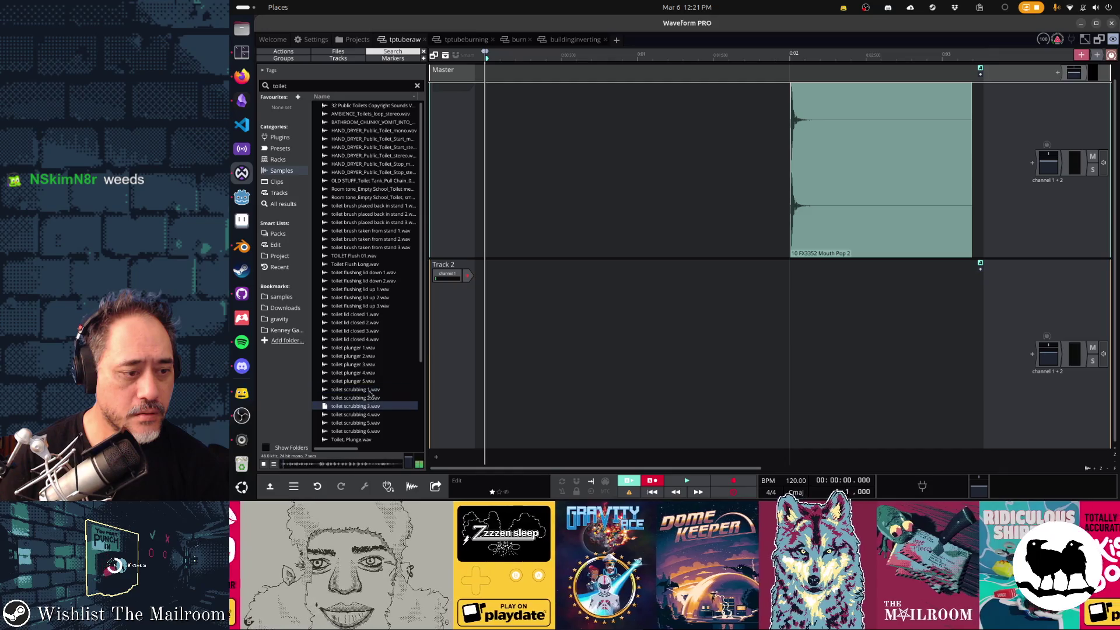
Preview the toilet flush, flushing lid, brush and hand dryer start and stop samples.
{"action": "scroll", "coordinate": [369, 385], "scroll_direction": "down", "scroll_amount": 4}
{"action": "left_click", "coordinate": [357, 334]}
{"action": "left_click", "coordinate": [365, 309]}
{"action": "left_click", "coordinate": [371, 367]}
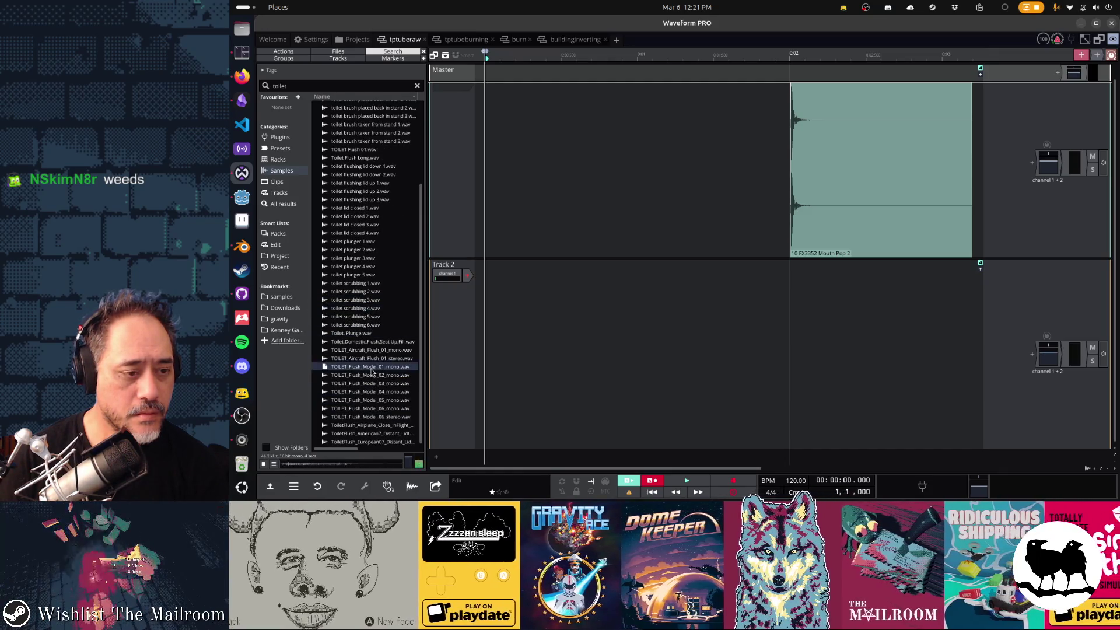
{"action": "left_click", "coordinate": [371, 392]}
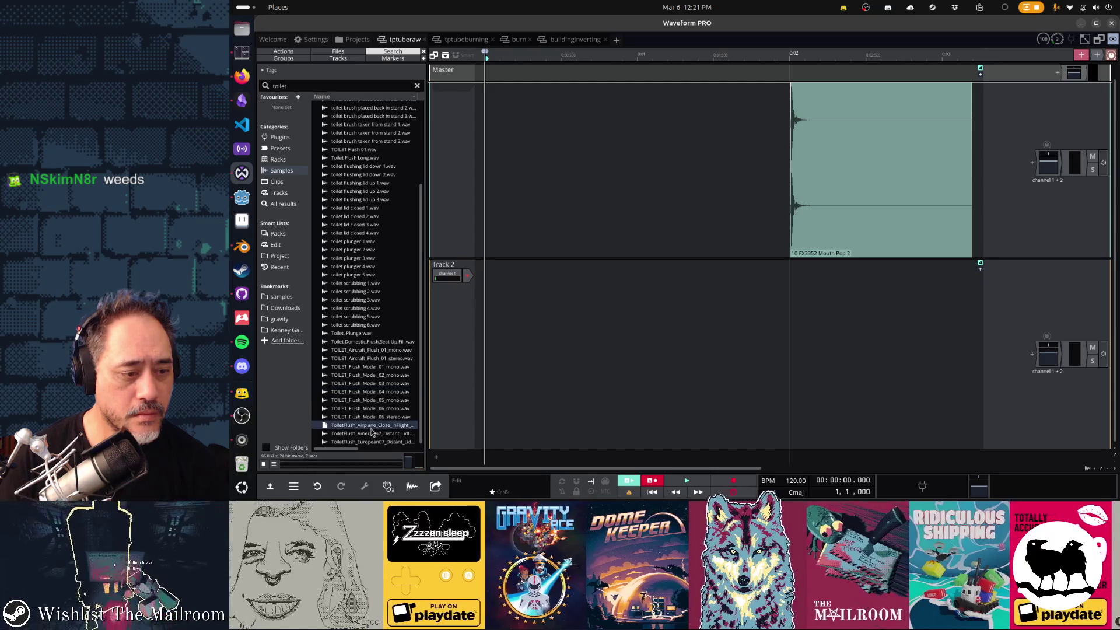
{"action": "left_click", "coordinate": [357, 291]}
{"action": "left_click", "coordinate": [361, 174]}
{"action": "left_click", "coordinate": [365, 134]}
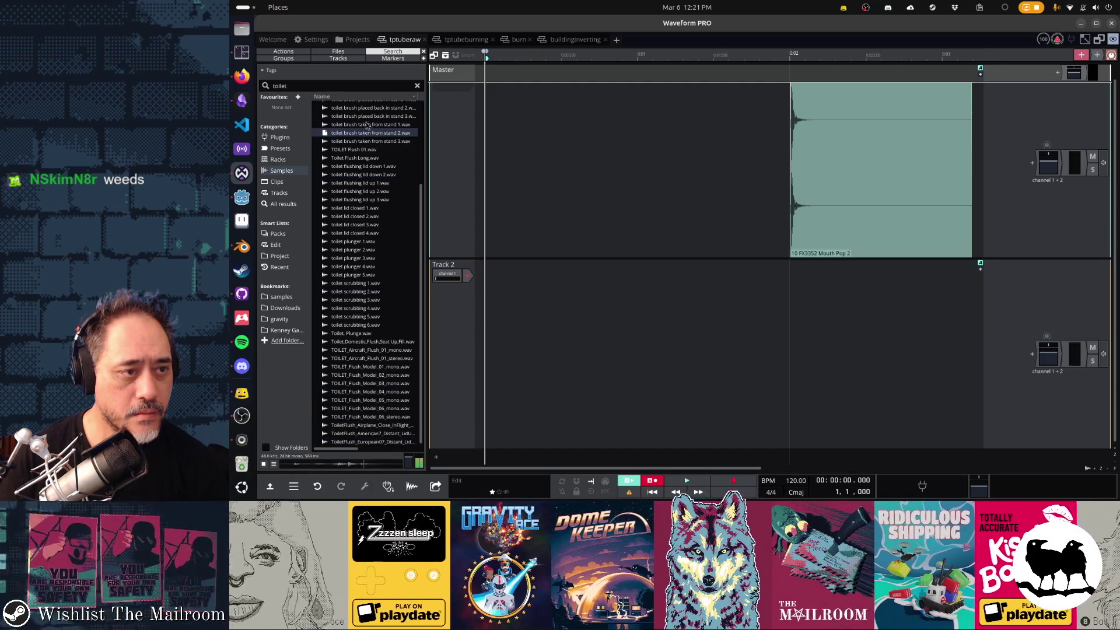
{"action": "left_click", "coordinate": [368, 109]}
{"action": "scroll", "coordinate": [351, 187], "scroll_direction": "up", "scroll_amount": 4}
{"action": "left_click", "coordinate": [352, 164]}
{"action": "left_click", "coordinate": [365, 140]}
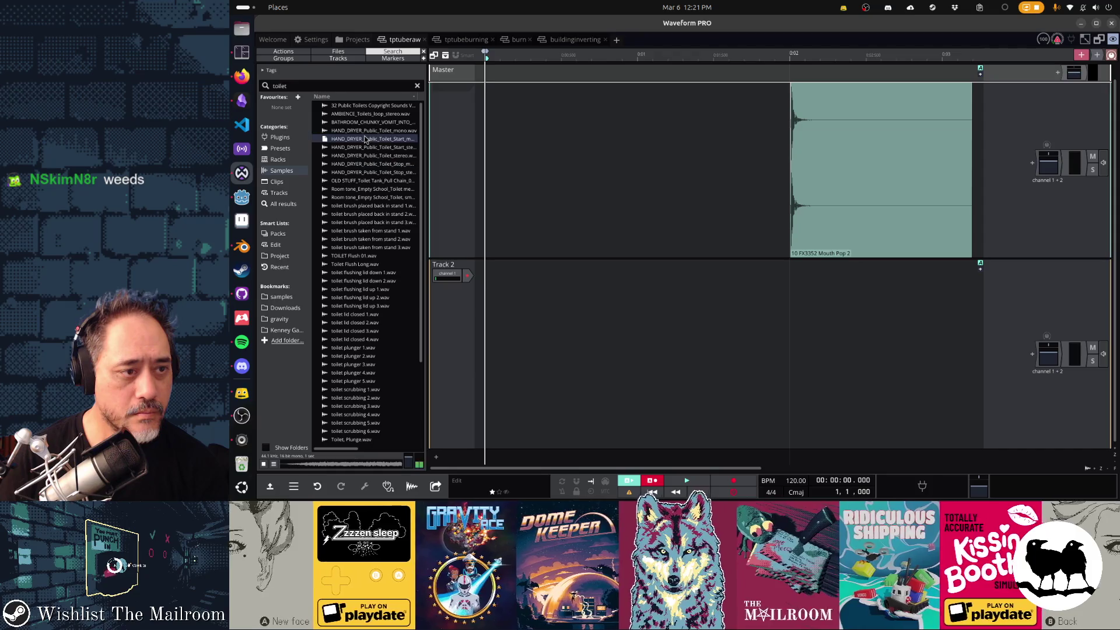
{"action": "left_click", "coordinate": [375, 165]}
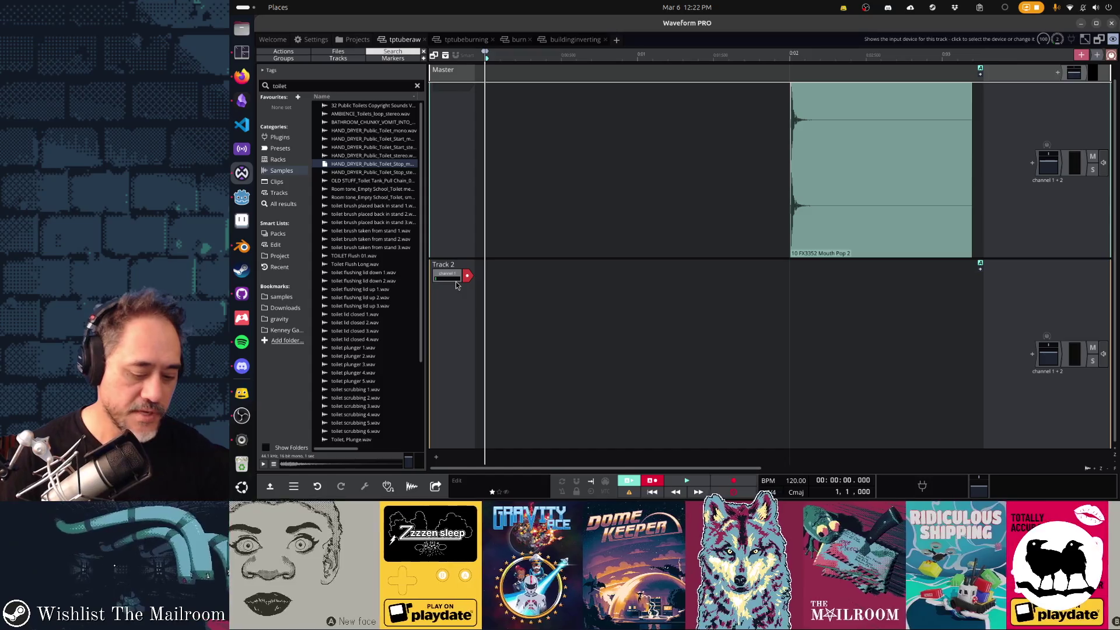
Launch qpwgraph by searching 'qpl' in the activities overview.
{"action": "key", "text": "super"}
{"action": "type", "text": "qpl"}
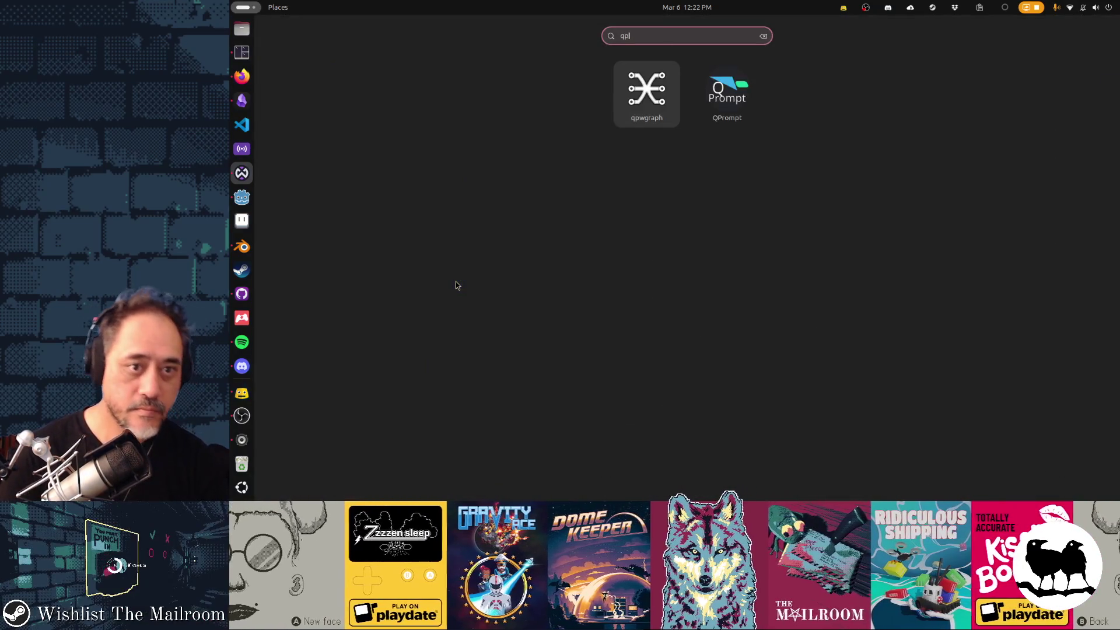
{"action": "key", "text": "Return"}
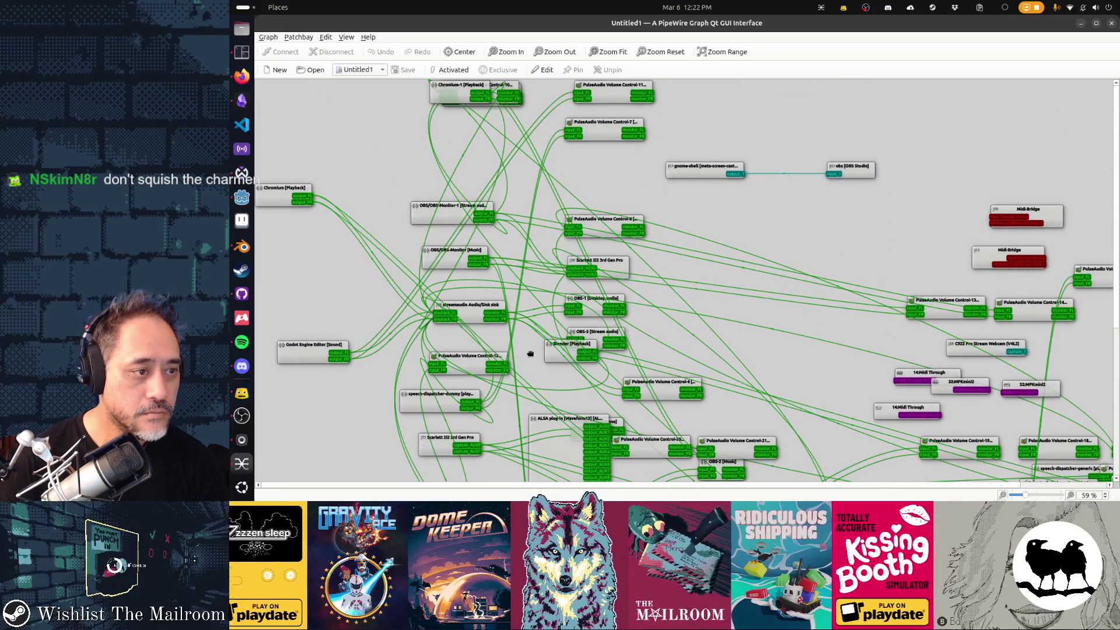
Rearrange the graph so the Scarlett 2i2 and Waveform ALSA nodes sit side by side.
{"action": "mouse_move", "coordinate": [530, 353]}
{"action": "left_mouse_down"}
{"action": "mouse_move", "coordinate": [530, 290]}
{"action": "mouse_move", "coordinate": [493, 168]}
{"action": "left_mouse_up"}
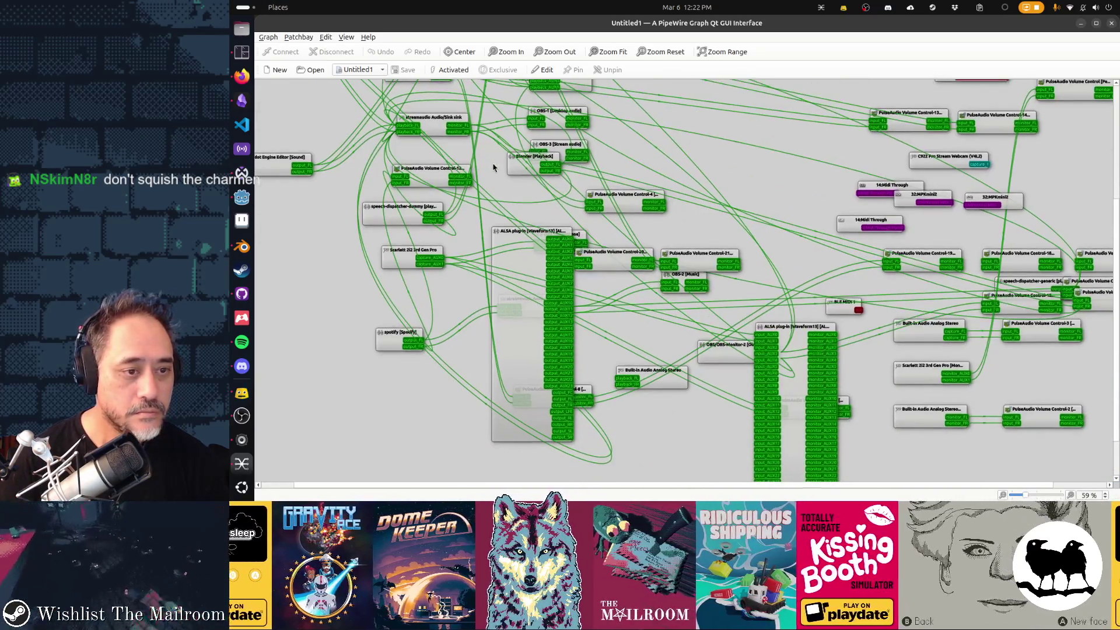
{"action": "left_click_drag", "start_coordinate": [527, 235], "coordinate": [492, 287]}
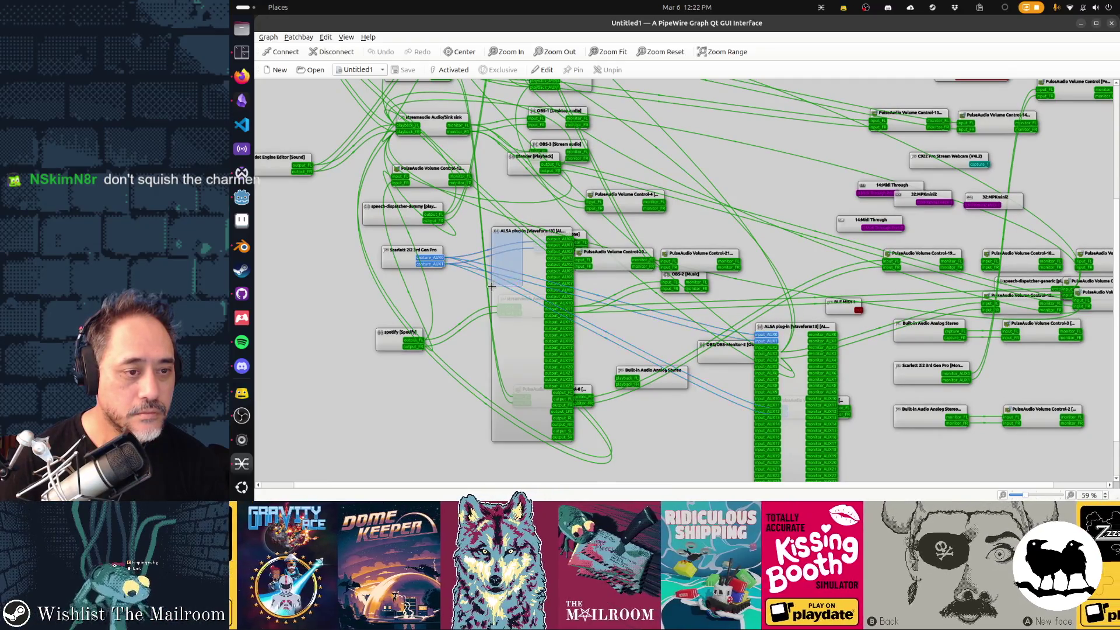
{"action": "mouse_move", "coordinate": [513, 244]}
{"action": "left_mouse_down"}
{"action": "mouse_move", "coordinate": [629, 316]}
{"action": "mouse_move", "coordinate": [521, 403]}
{"action": "mouse_move", "coordinate": [490, 486]}
{"action": "mouse_move", "coordinate": [428, 394]}
{"action": "mouse_move", "coordinate": [605, 284]}
{"action": "mouse_move", "coordinate": [705, 282]}
{"action": "mouse_move", "coordinate": [571, 331]}
{"action": "mouse_move", "coordinate": [499, 338]}
{"action": "left_mouse_up"}
{"action": "mouse_move", "coordinate": [821, 228]}
{"action": "left_mouse_down"}
{"action": "mouse_move", "coordinate": [940, 297]}
{"action": "mouse_move", "coordinate": [946, 350]}
{"action": "mouse_move", "coordinate": [810, 418]}
{"action": "left_mouse_up"}
{"action": "mouse_move", "coordinate": [437, 153]}
{"action": "left_mouse_down"}
{"action": "mouse_move", "coordinate": [648, 361]}
{"action": "mouse_move", "coordinate": [674, 416]}
{"action": "mouse_move", "coordinate": [632, 359]}
{"action": "left_mouse_up"}
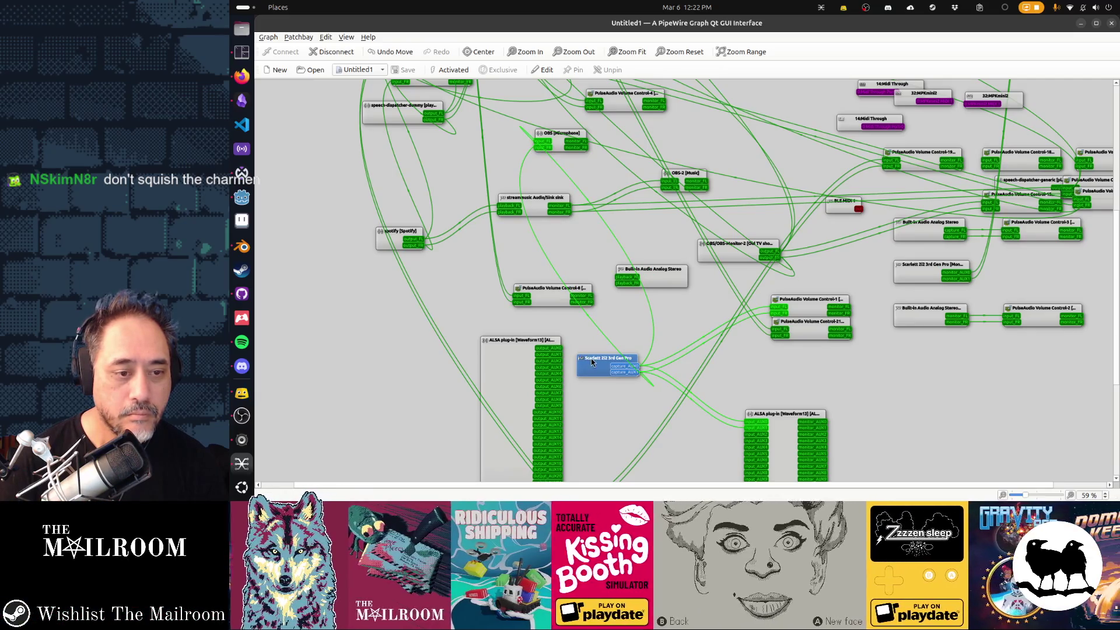
{"action": "mouse_move", "coordinate": [546, 346]}
{"action": "left_mouse_down"}
{"action": "mouse_move", "coordinate": [768, 322]}
{"action": "mouse_move", "coordinate": [834, 30]}
{"action": "left_mouse_up"}
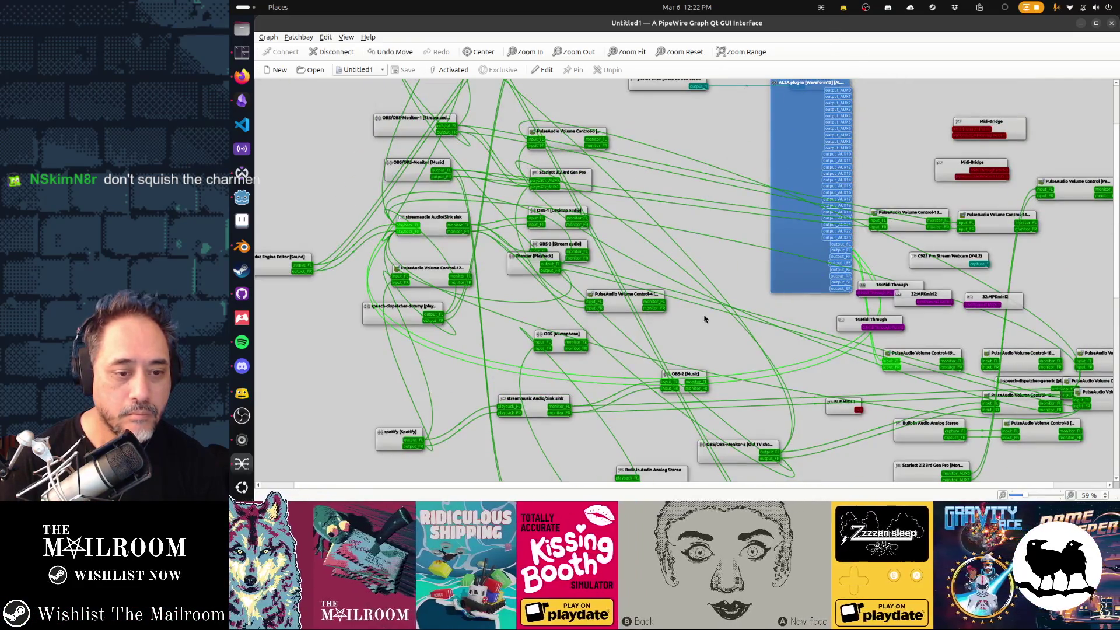
{"action": "scroll", "coordinate": [705, 315], "scroll_direction": "down", "scroll_amount": 9}
{"action": "mouse_move", "coordinate": [617, 258]}
{"action": "left_mouse_down"}
{"action": "mouse_move", "coordinate": [409, 329]}
{"action": "mouse_move", "coordinate": [381, 303]}
{"action": "left_mouse_up"}
{"action": "mouse_move", "coordinate": [767, 302]}
{"action": "left_mouse_down"}
{"action": "mouse_move", "coordinate": [565, 252]}
{"action": "mouse_move", "coordinate": [529, 284]}
{"action": "left_mouse_up"}
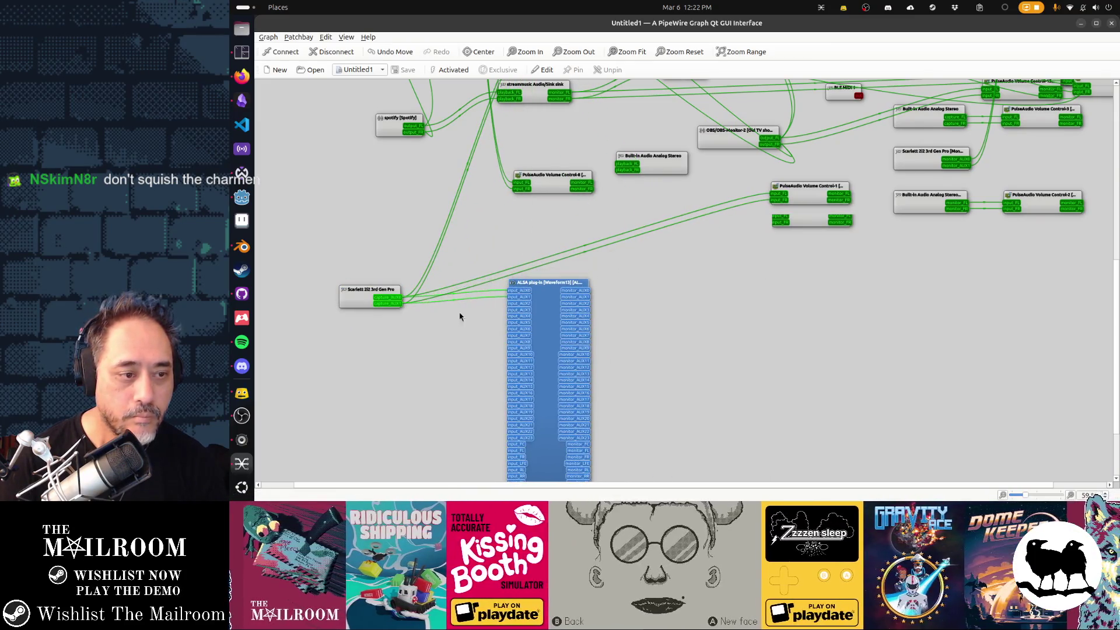
Wire Scarlett capture_AUX0 and AUX1 into the ALSA input_FL and input_FR, then return to Waveform PRO.
{"action": "left_click", "coordinate": [399, 297]}
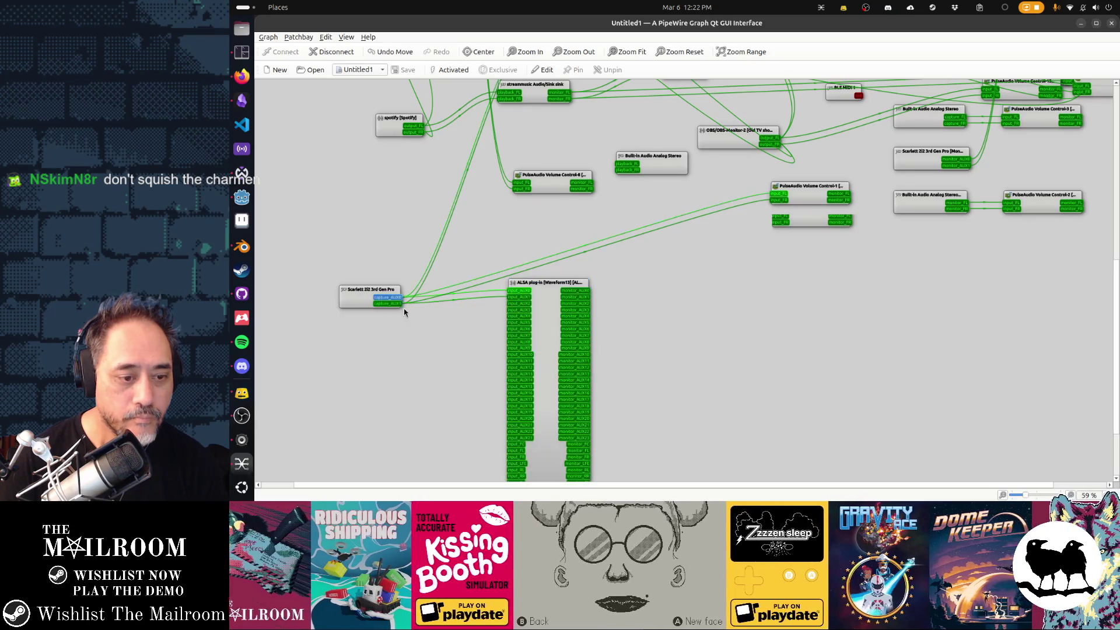
{"action": "left_click_drag", "start_coordinate": [499, 448], "coordinate": [510, 455]}
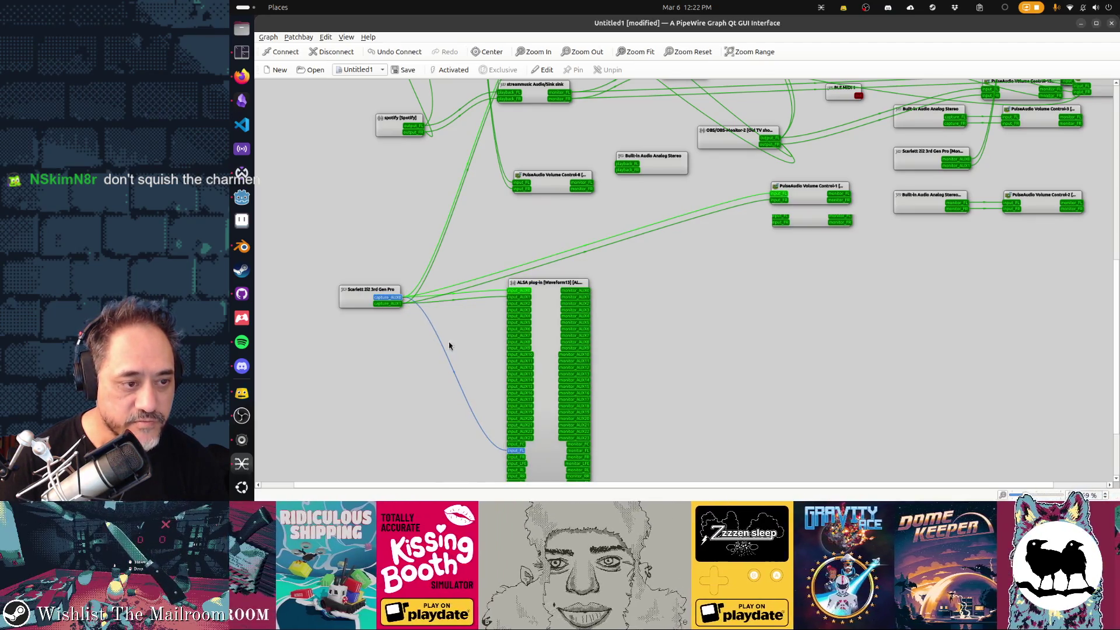
{"action": "left_click_drag", "start_coordinate": [397, 304], "coordinate": [503, 453]}
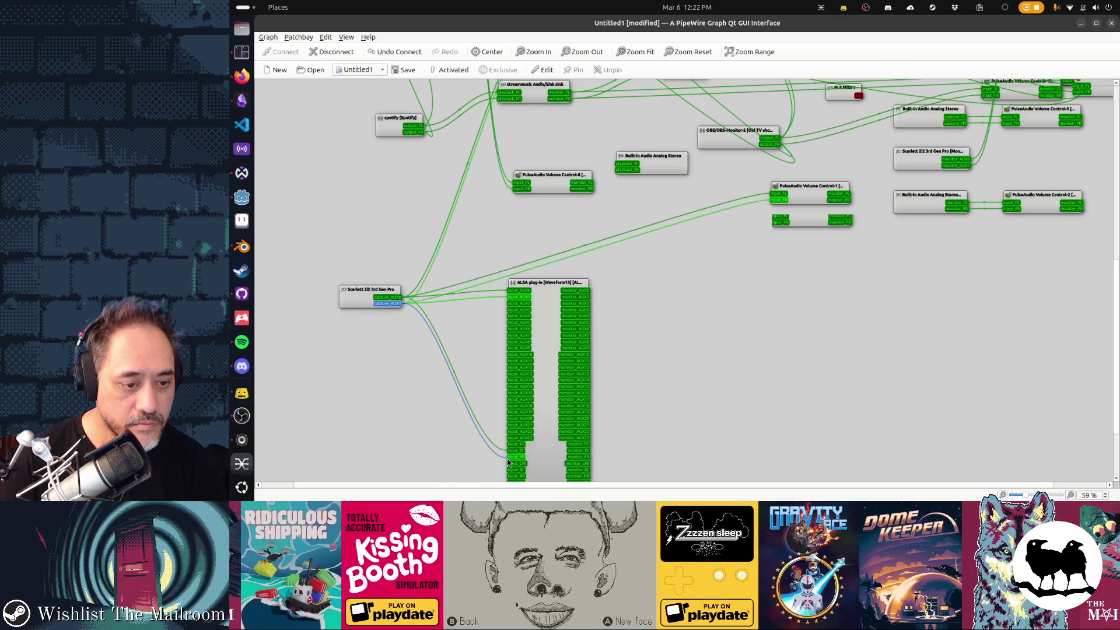
{"action": "key", "text": "alt+Tab"}
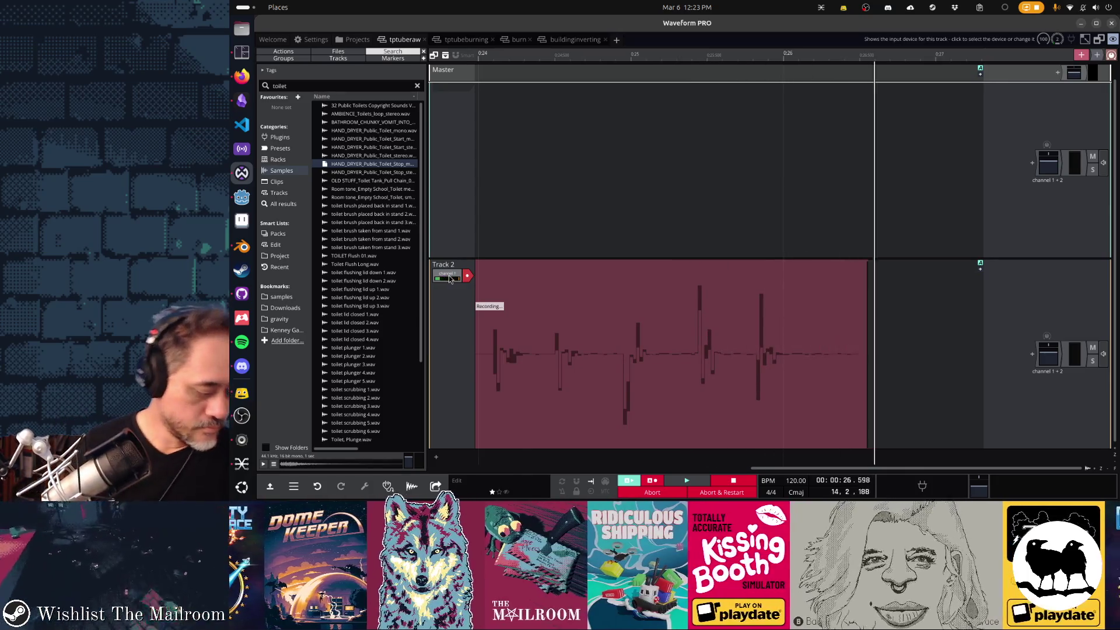
Stop the knock recording, leaving Track 2 Recording 1 on Track 2.
{"action": "key", "text": "space"}
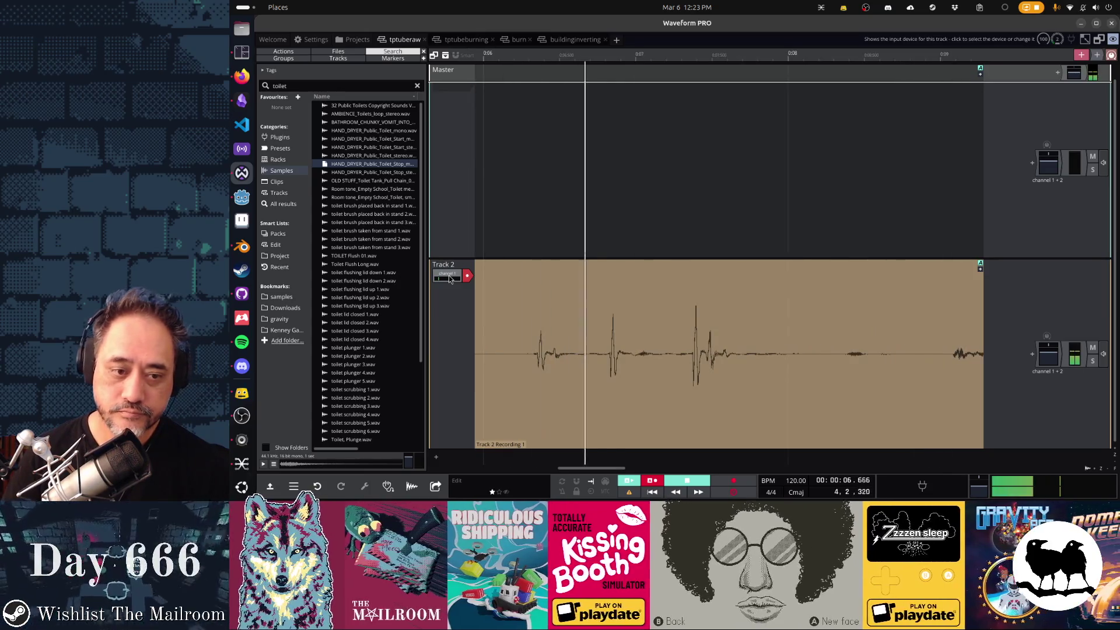
Play back the knock recording and trim silence from the clip's start.
{"action": "left_click", "coordinate": [592, 345]}
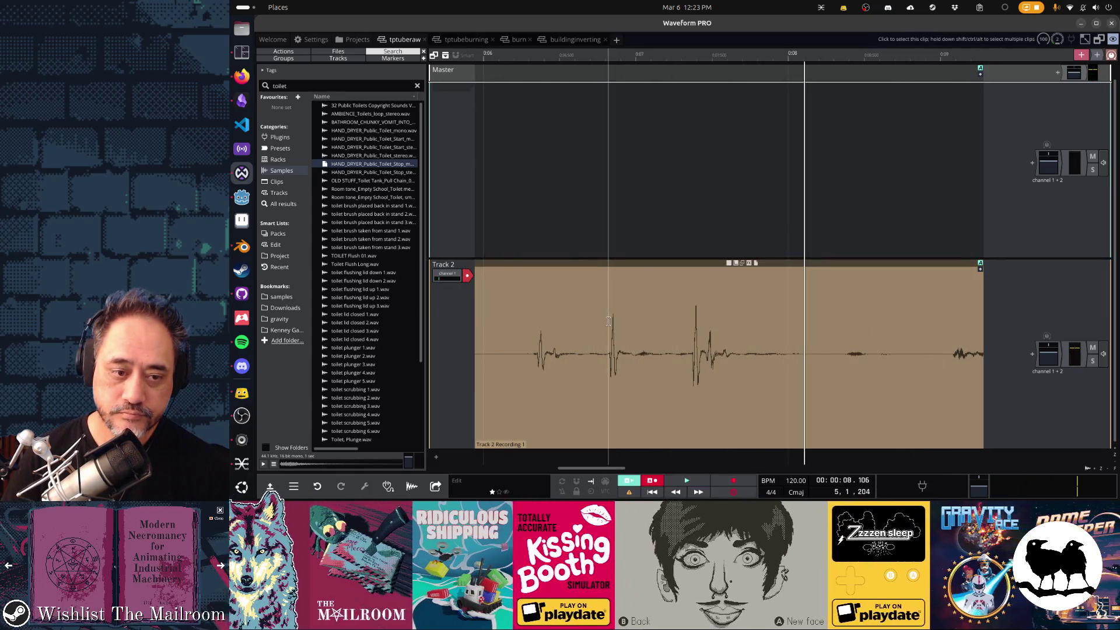
{"action": "key", "text": "space"}
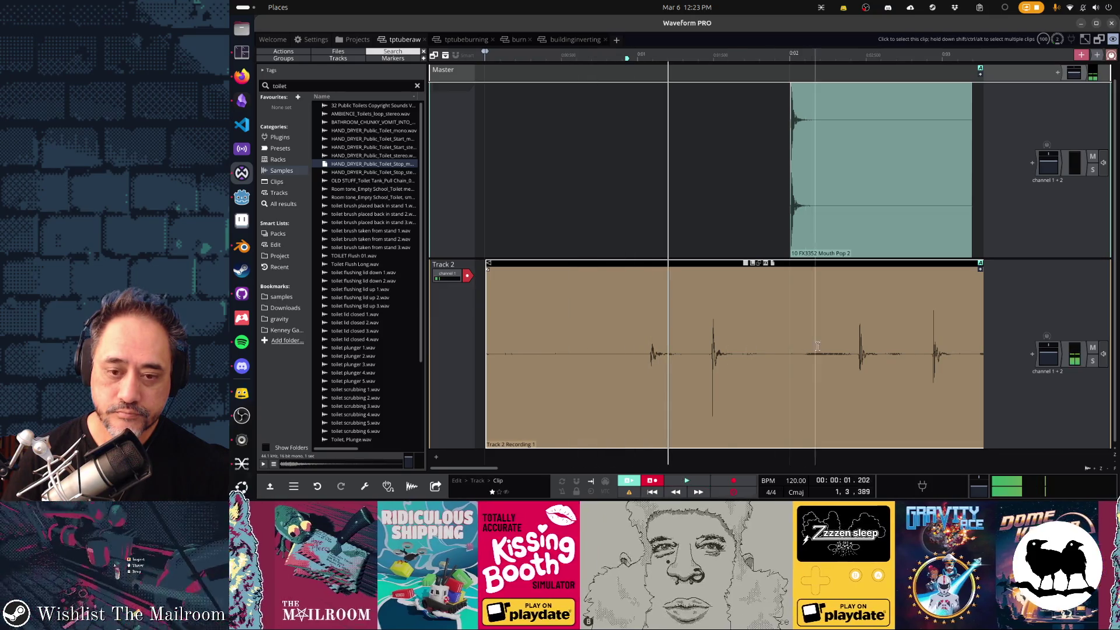
{"action": "key", "text": "space"}
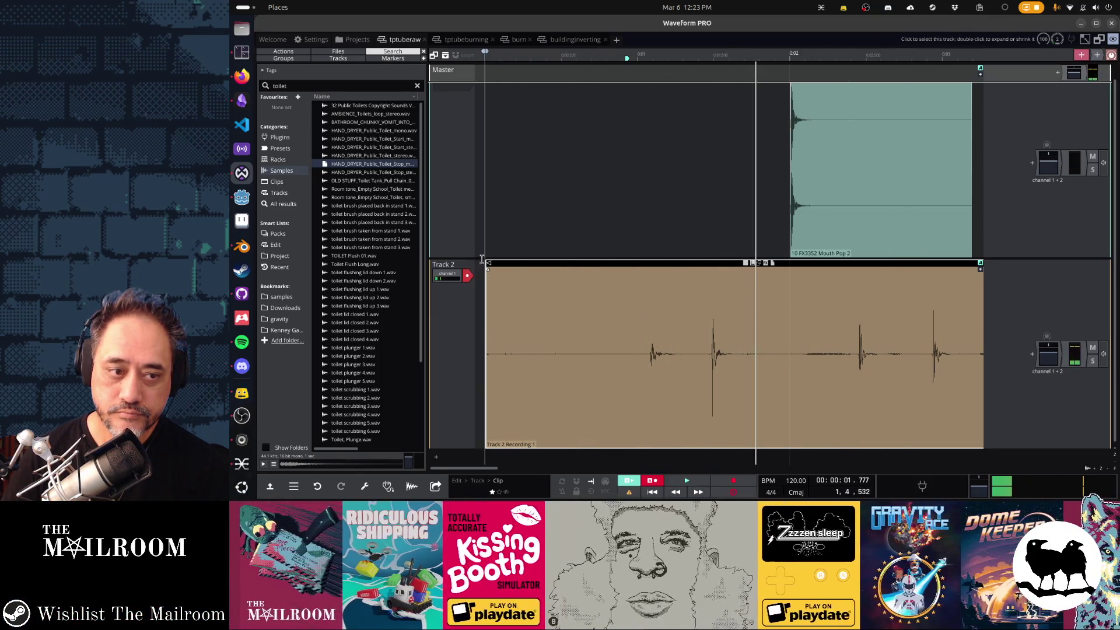
{"action": "mouse_move", "coordinate": [490, 266]}
{"action": "left_mouse_down"}
{"action": "mouse_move", "coordinate": [865, 268]}
{"action": "mouse_move", "coordinate": [479, 266]}
{"action": "mouse_move", "coordinate": [875, 267]}
{"action": "mouse_move", "coordinate": [487, 267]}
{"action": "left_mouse_up"}
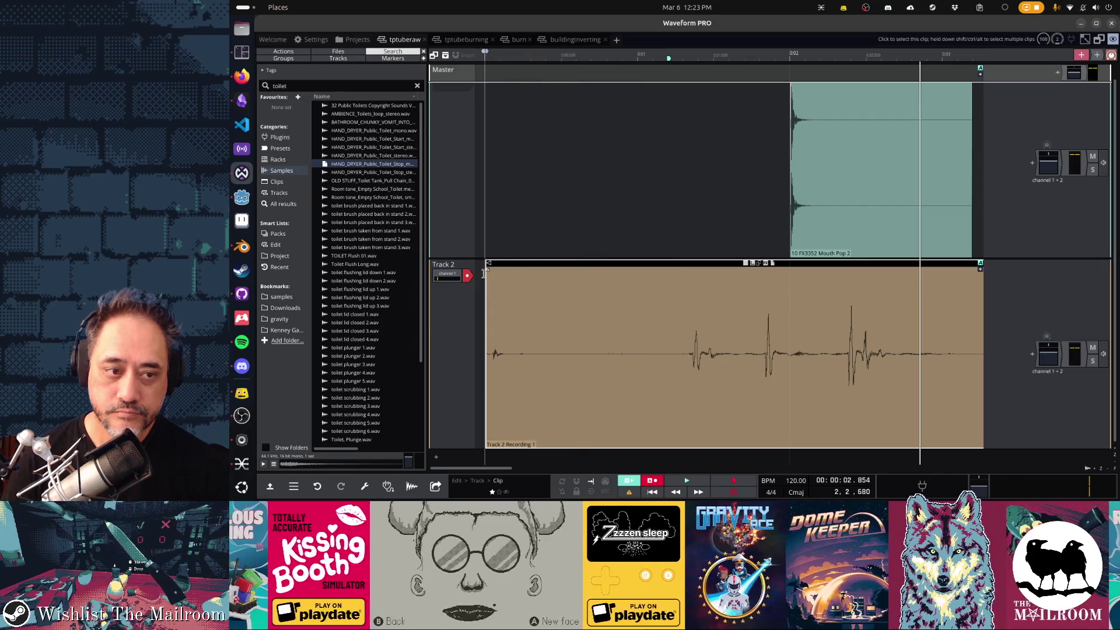
{"action": "mouse_move", "coordinate": [502, 267]}
{"action": "left_mouse_down"}
{"action": "mouse_move", "coordinate": [821, 289]}
{"action": "mouse_move", "coordinate": [481, 268]}
{"action": "left_mouse_up"}
Split the recording, trim the right-hand clip's start and audition its knock.
{"action": "left_click", "coordinate": [635, 313]}
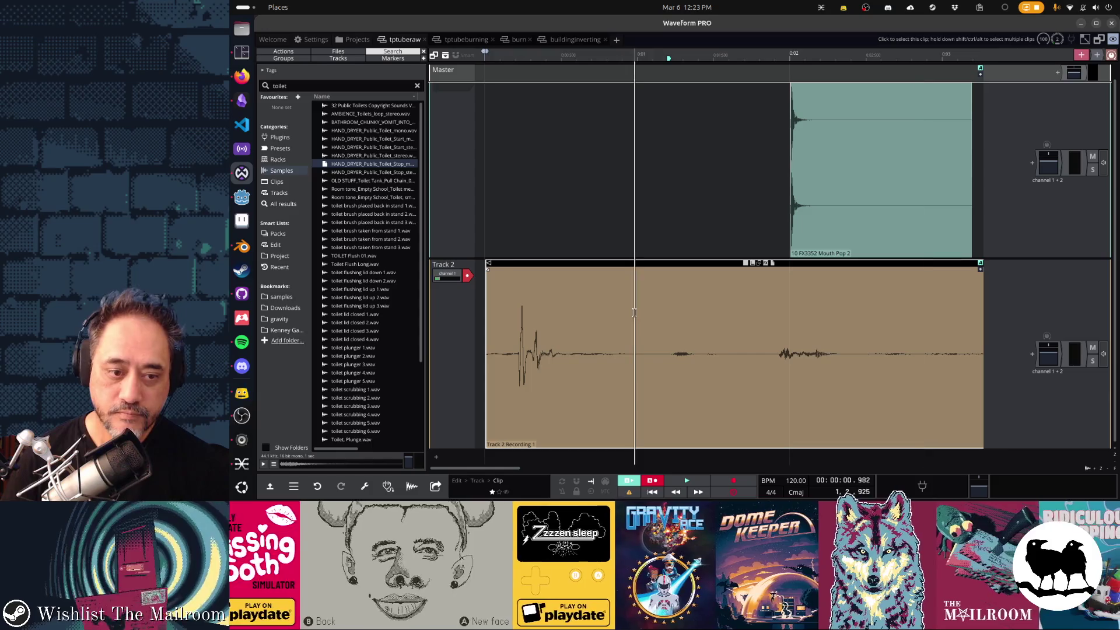
{"action": "key", "text": "s"}
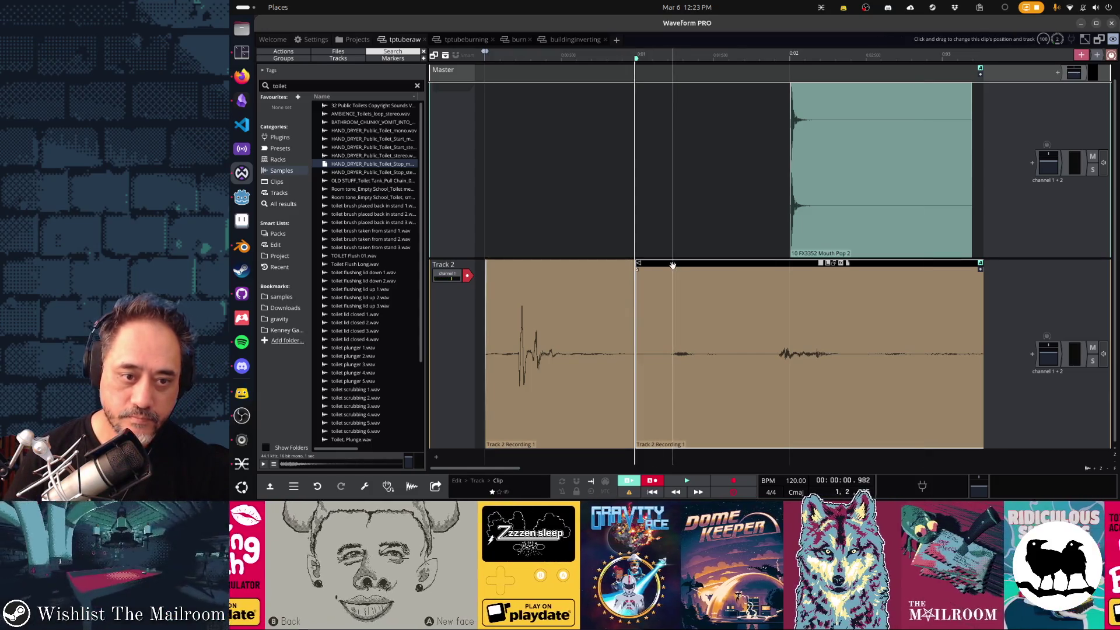
{"action": "left_click", "coordinate": [652, 264]}
{"action": "mouse_move", "coordinate": [640, 265]}
{"action": "left_mouse_down"}
{"action": "mouse_move", "coordinate": [890, 268]}
{"action": "mouse_move", "coordinate": [645, 267]}
{"action": "left_mouse_up"}
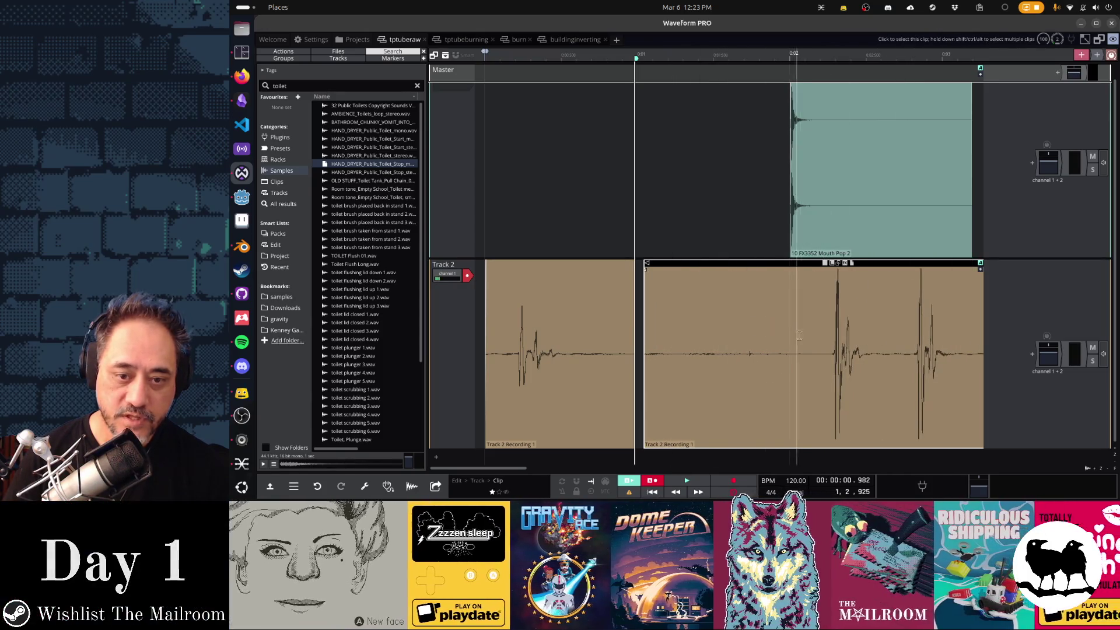
{"action": "left_click", "coordinate": [803, 337]}
{"action": "key", "text": "space"}
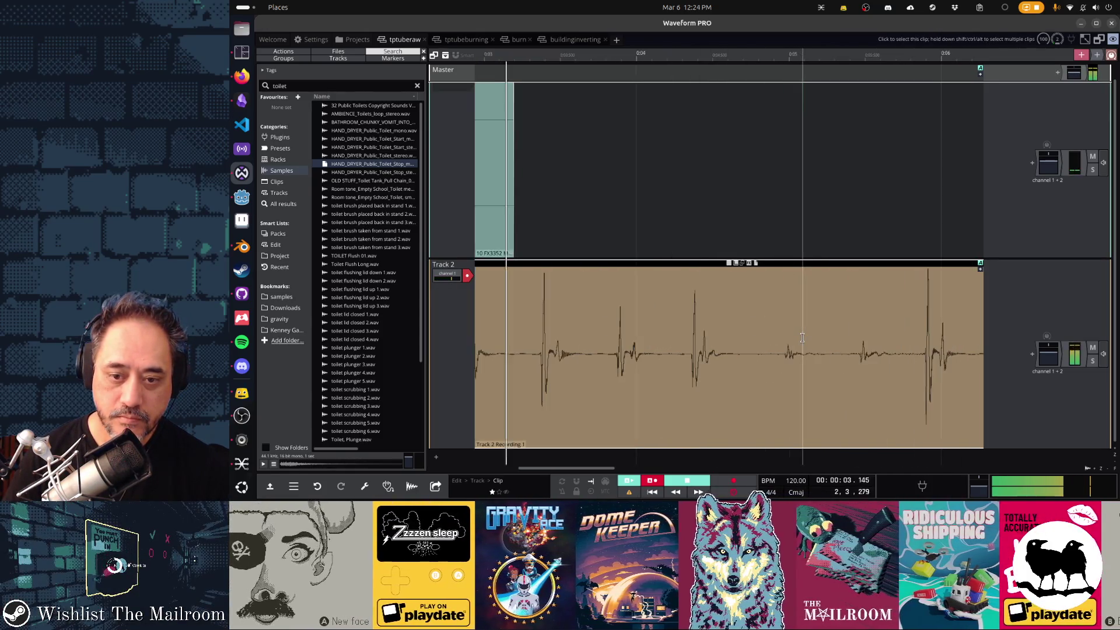
{"action": "scroll", "coordinate": [626, 312], "scroll_direction": "left", "scroll_amount": 5}
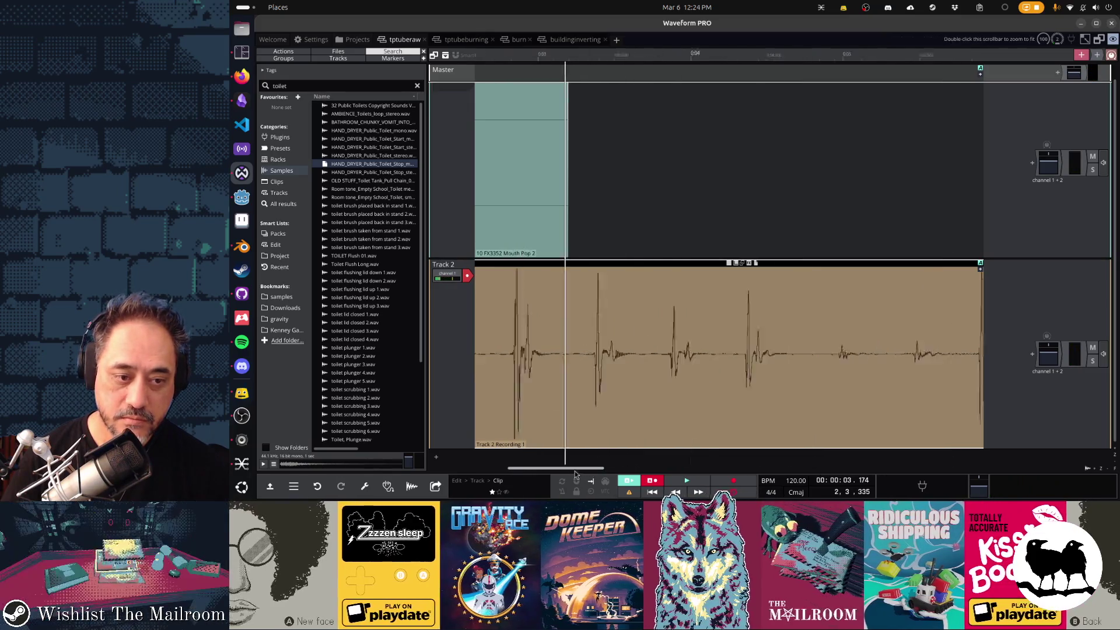
{"action": "left_click", "coordinate": [638, 315]}
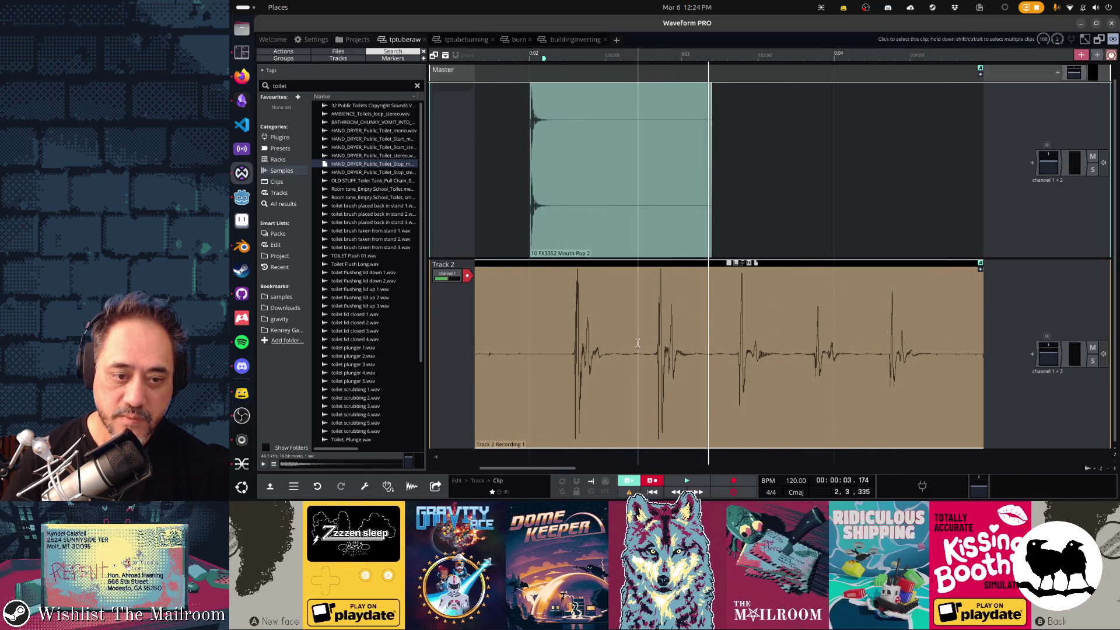
{"action": "key", "text": "space"}
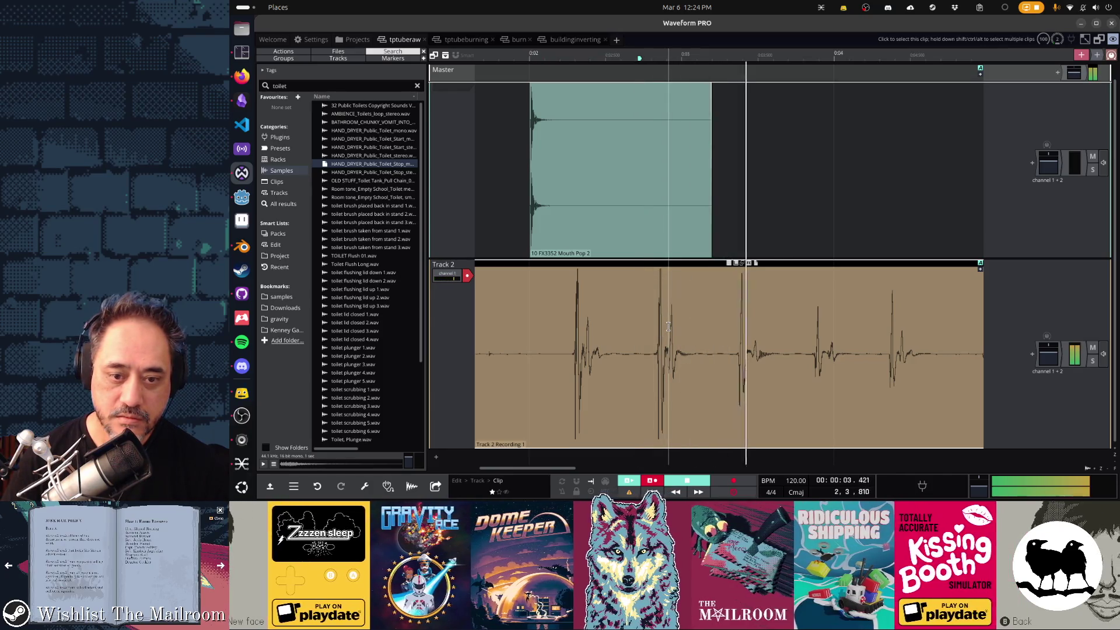
Trim and slide the clip to start just before its last three knocks, checking by playback.
{"action": "left_click_drag", "start_coordinate": [476, 264], "coordinate": [739, 265]}
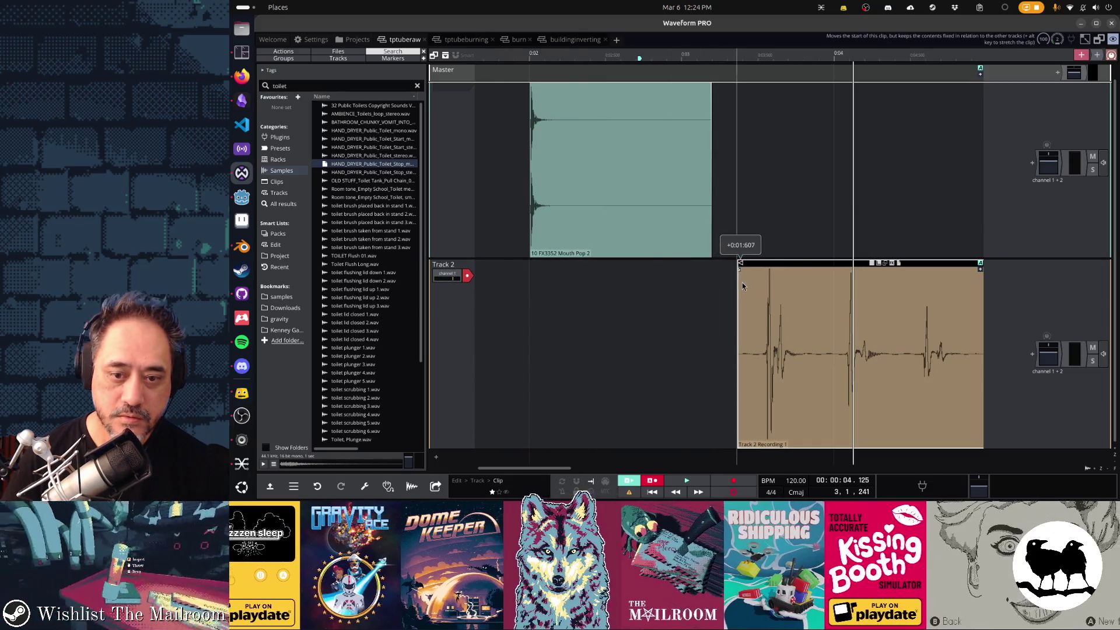
{"action": "left_click_drag", "start_coordinate": [824, 266], "coordinate": [724, 266]}
{"action": "left_click", "coordinate": [625, 362]}
{"action": "key", "text": "space"}
{"action": "key", "text": "space"}
{"action": "left_click_drag", "start_coordinate": [641, 265], "coordinate": [712, 266]}
{"action": "left_click", "coordinate": [661, 327]}
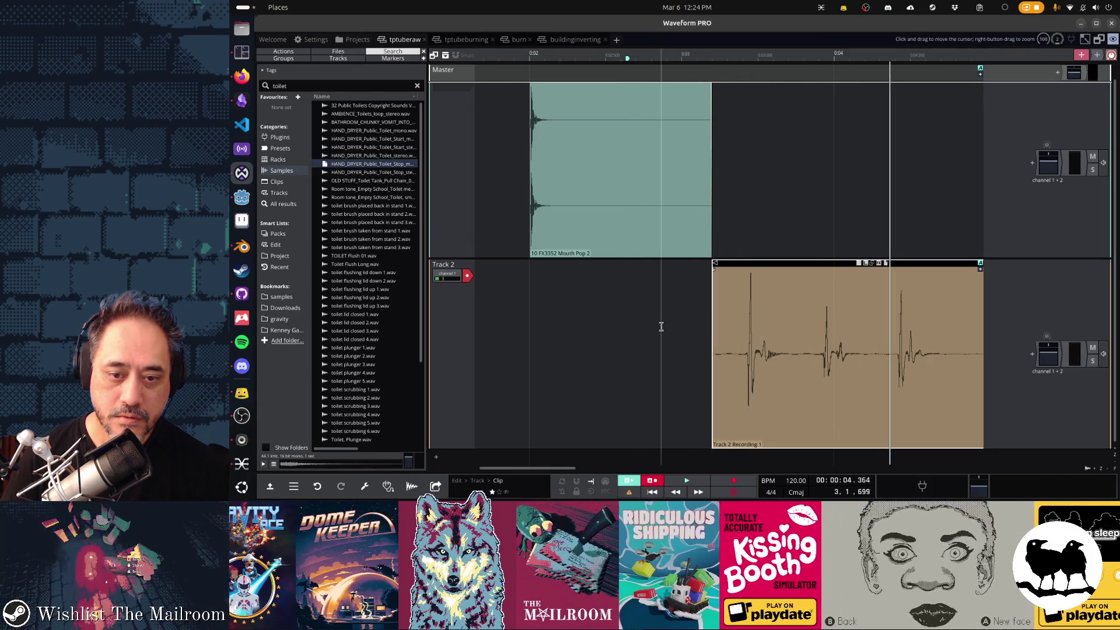
{"action": "key", "text": "space"}
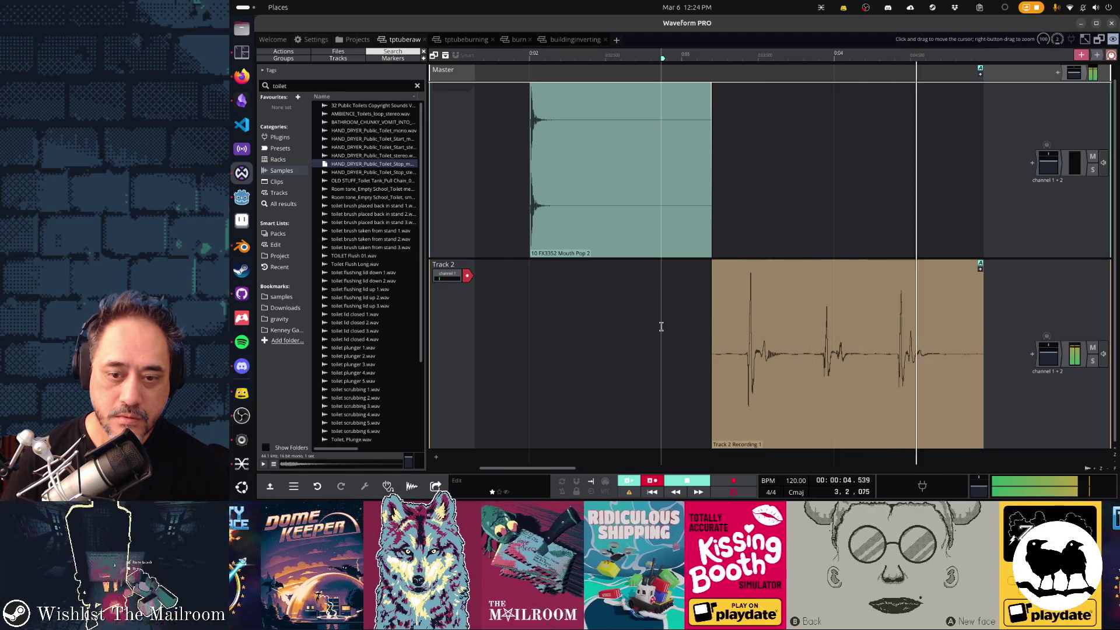
{"action": "key", "text": "space"}
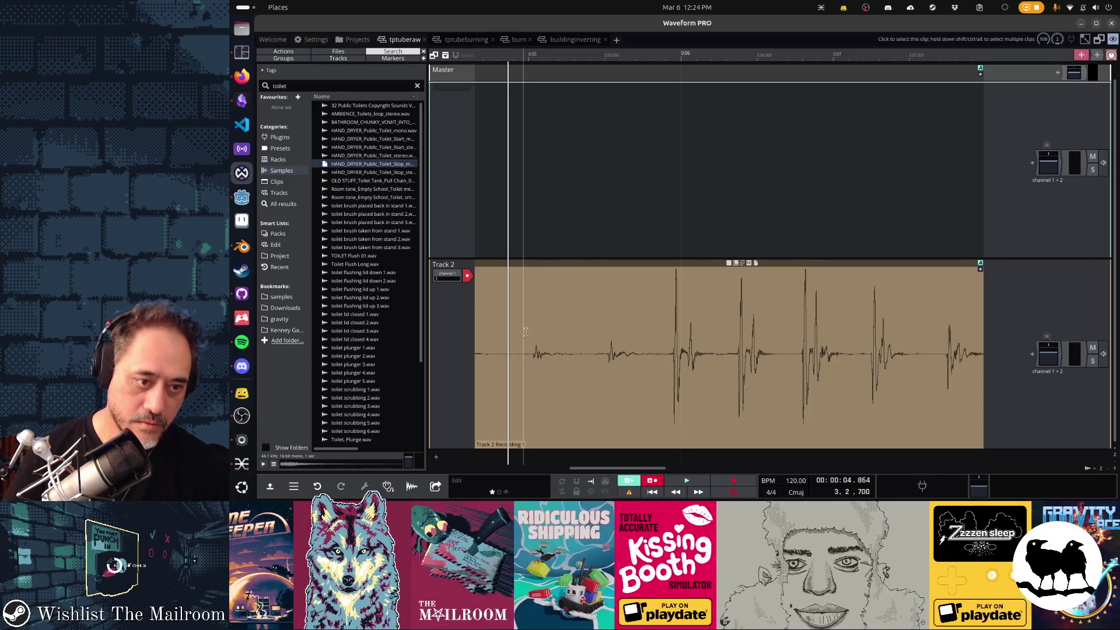
Trim the Track 2 clip's start up to the knocks and audition it.
{"action": "left_click", "coordinate": [519, 264]}
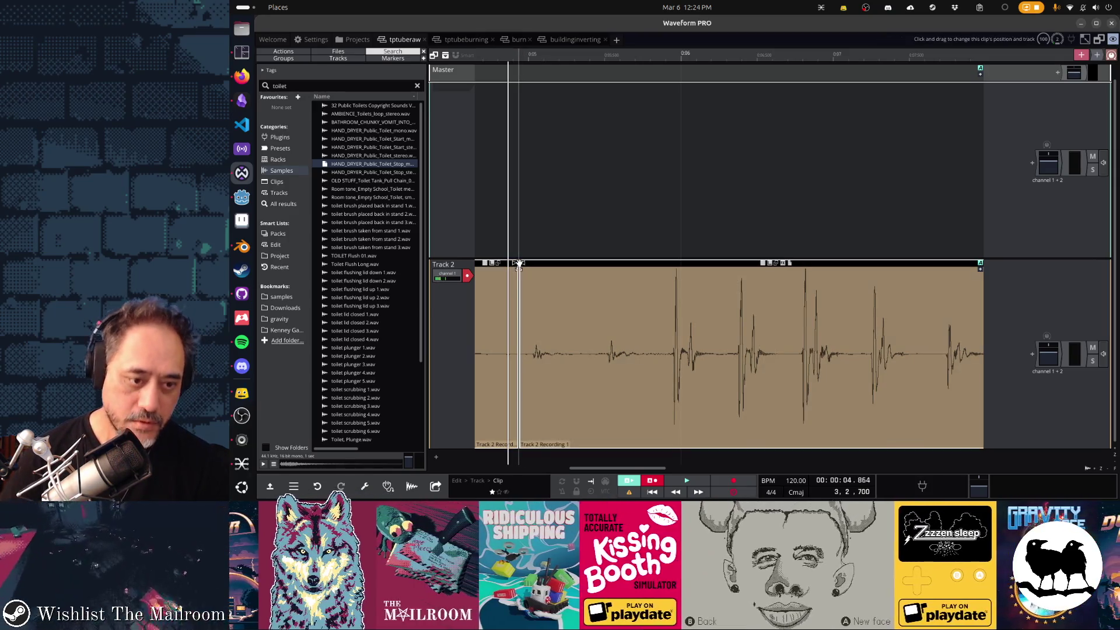
{"action": "mouse_move", "coordinate": [526, 264]}
{"action": "left_mouse_down"}
{"action": "mouse_move", "coordinate": [667, 287]}
{"action": "mouse_move", "coordinate": [656, 291]}
{"action": "left_mouse_up"}
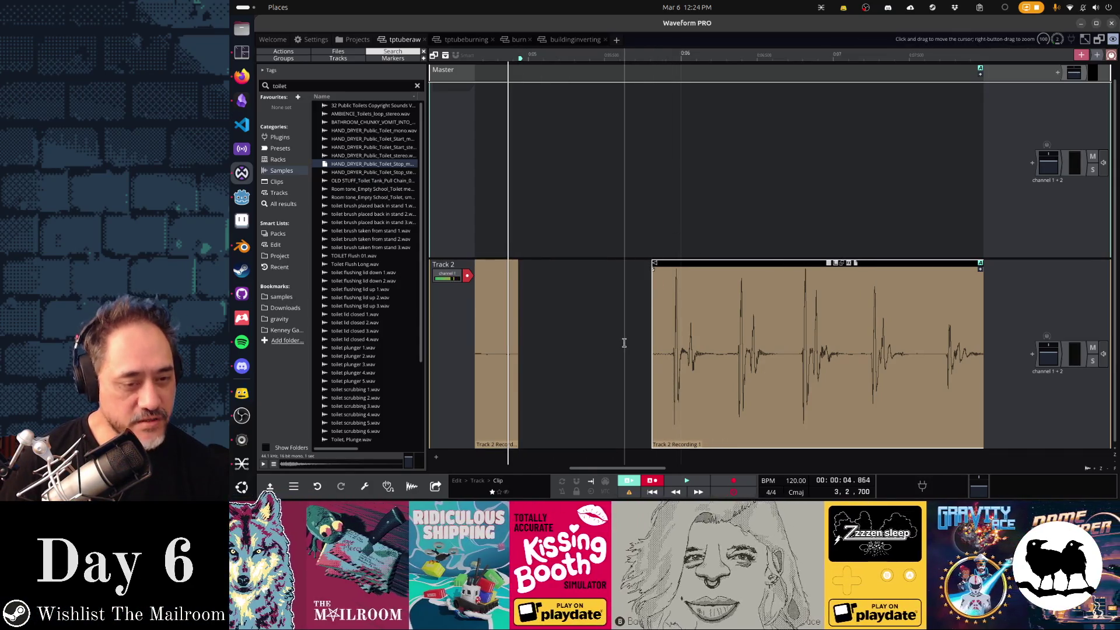
{"action": "left_click", "coordinate": [624, 345]}
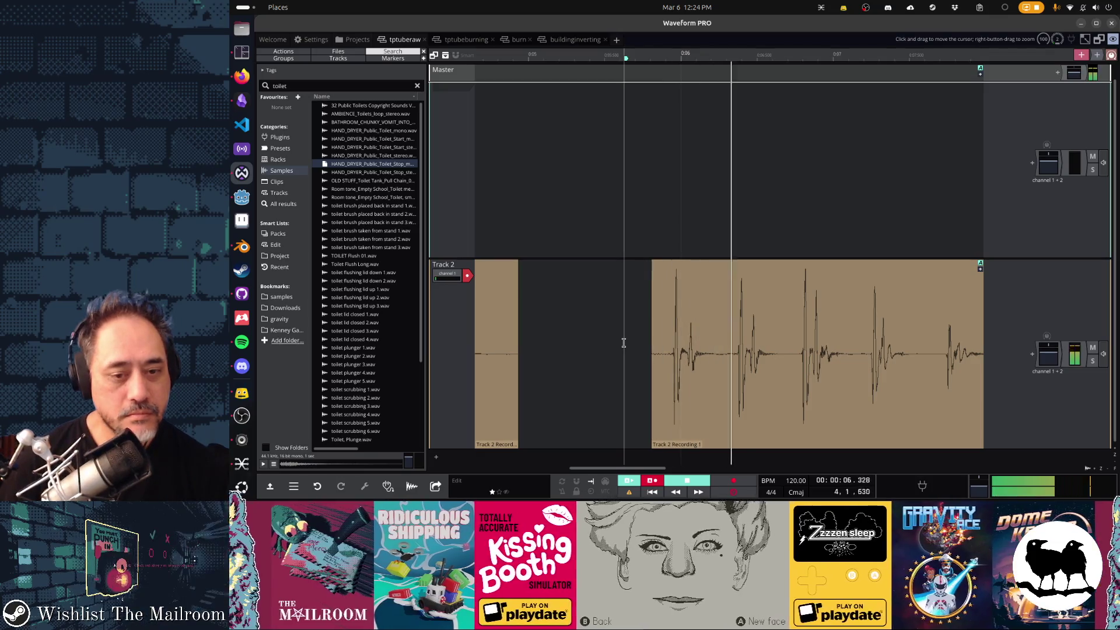
{"action": "key", "text": "space"}
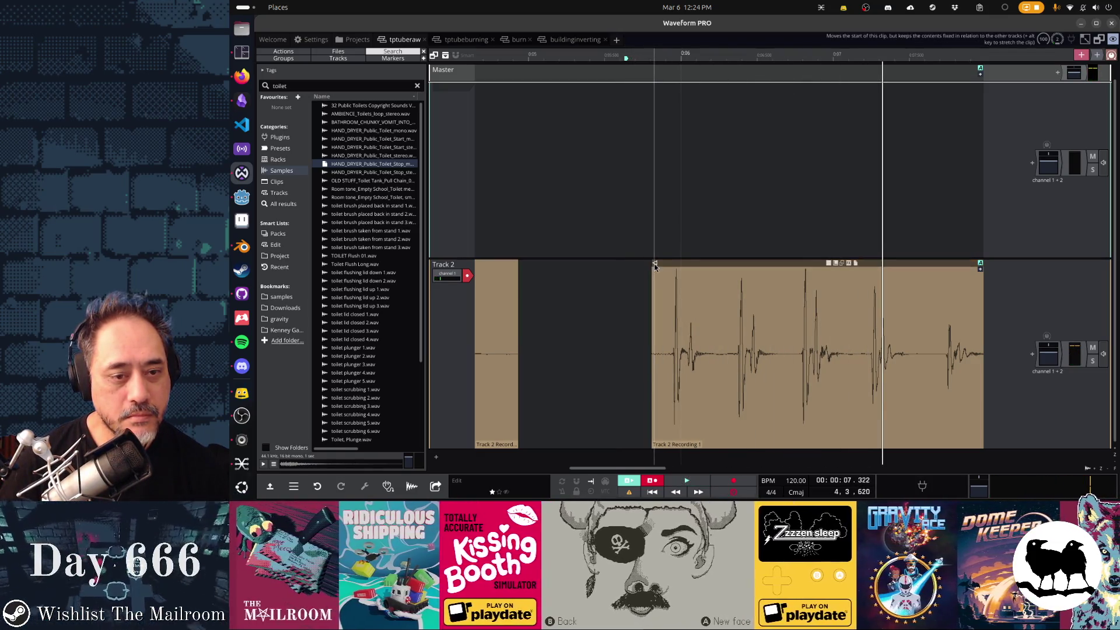
{"action": "left_click_drag", "start_coordinate": [654, 267], "coordinate": [851, 278]}
{"action": "left_click", "coordinate": [808, 319]}
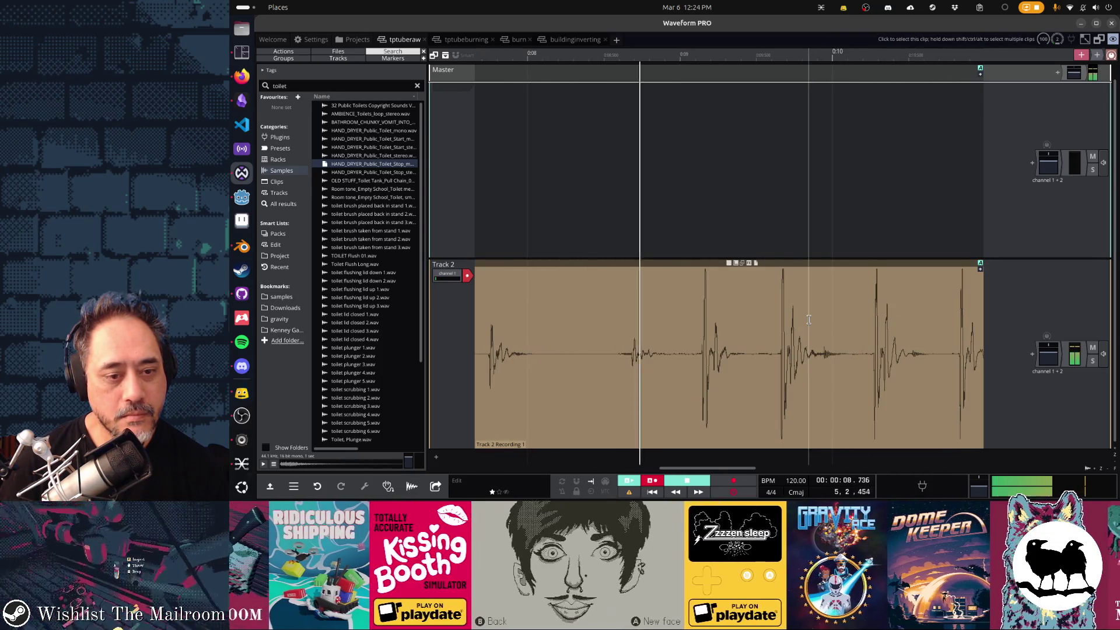
{"action": "key", "text": "space"}
Split between knock groups at 08.266 and move the second clip later to open a gap.
{"action": "left_click", "coordinate": [568, 317]}
{"action": "key", "text": "s"}
{"action": "left_click_drag", "start_coordinate": [609, 266], "coordinate": [707, 275]}
{"action": "left_click", "coordinate": [673, 330]}
{"action": "key", "text": "space"}
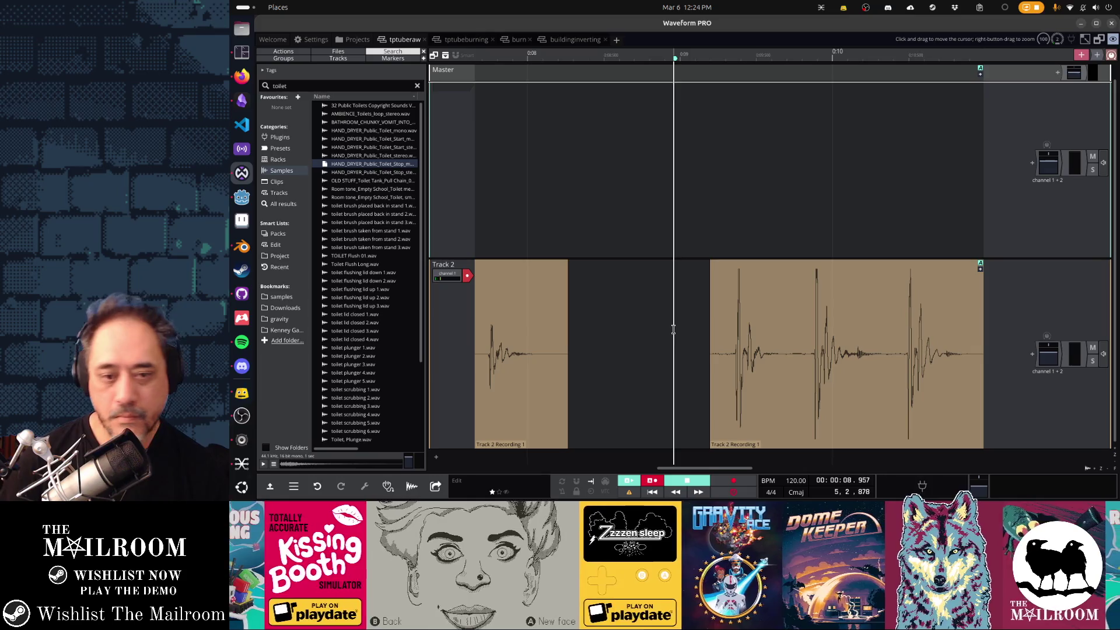
{"action": "key", "text": "space"}
{"action": "key", "text": "space"}
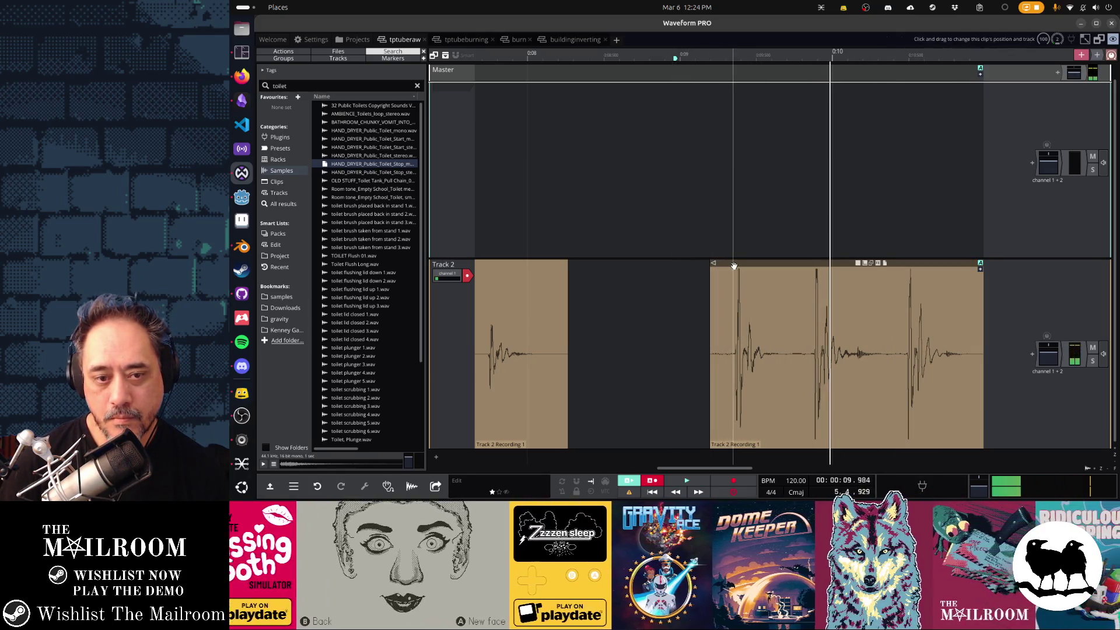
{"action": "key", "text": "ctrl+z"}
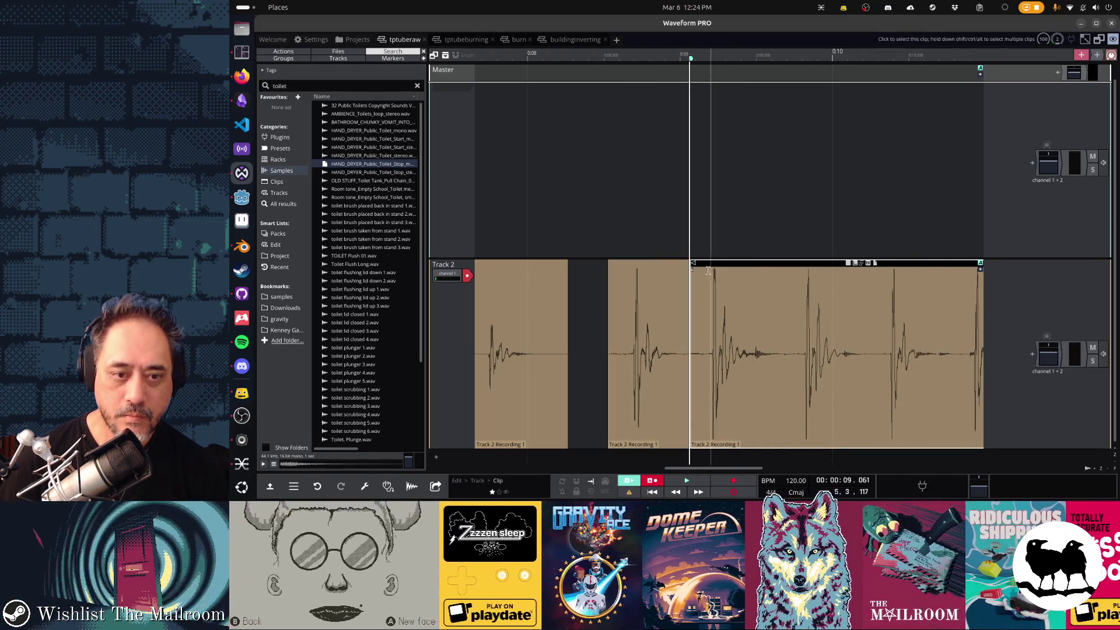
{"action": "left_click_drag", "start_coordinate": [695, 266], "coordinate": [757, 267]}
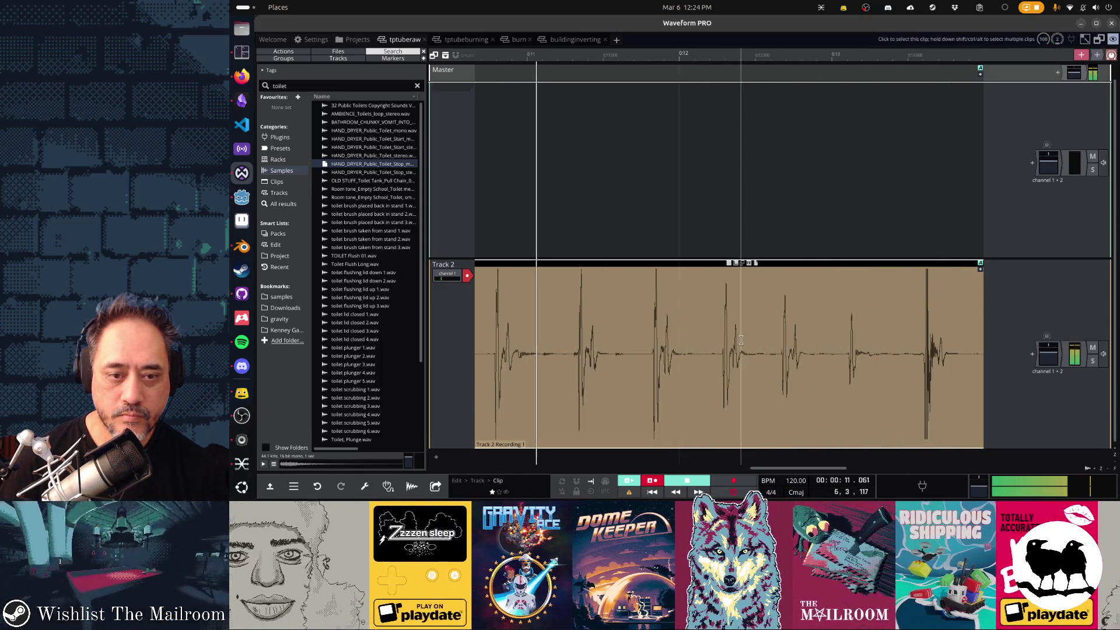
{"action": "key", "text": "space"}
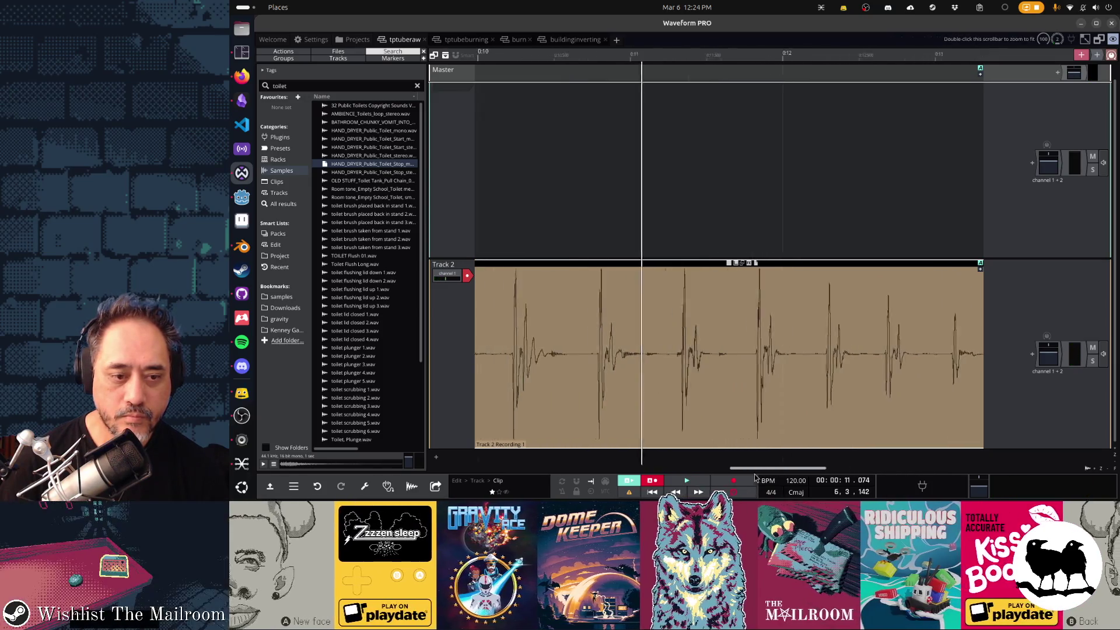
Trim about 0.9 s off the first knock clip's start and audition it.
{"action": "mouse_move", "coordinate": [551, 265]}
{"action": "left_mouse_down"}
{"action": "mouse_move", "coordinate": [779, 265]}
{"action": "mouse_move", "coordinate": [493, 266]}
{"action": "left_mouse_up"}
{"action": "key", "text": "space"}
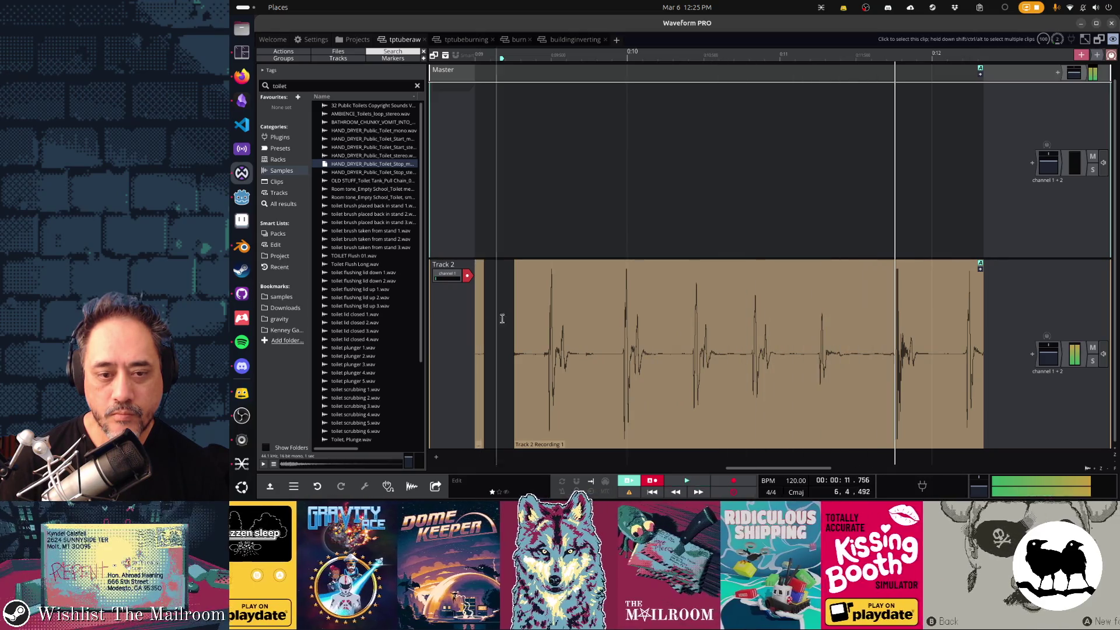
{"action": "left_click_drag", "start_coordinate": [514, 264], "coordinate": [657, 270]}
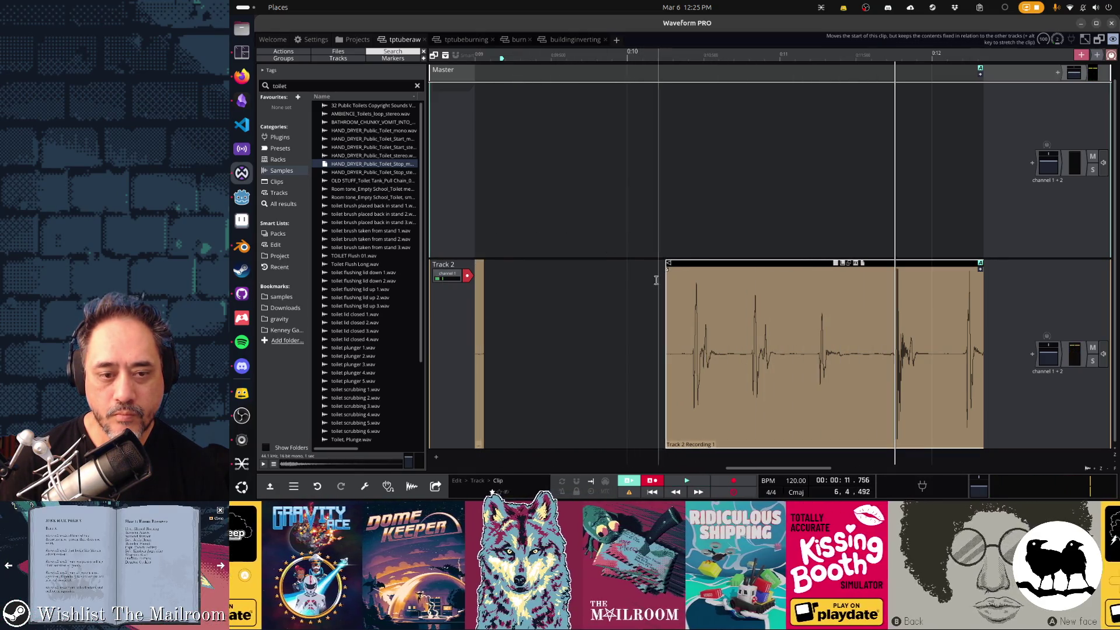
{"action": "key", "text": "space"}
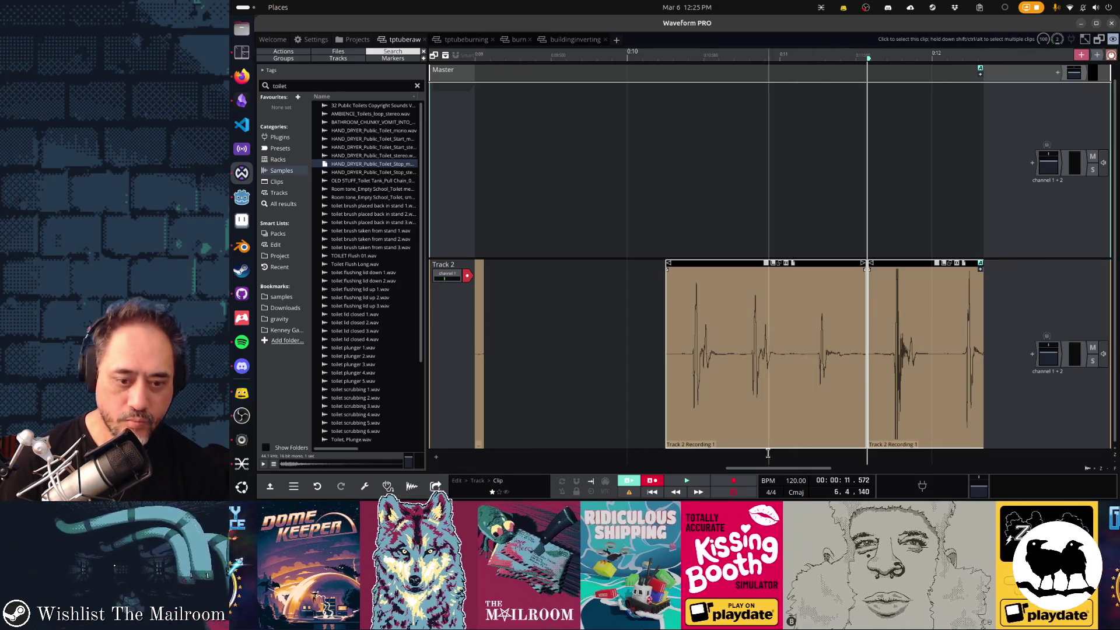
Trim the second clip's start, shorten its end by about a second, and cut 1.25 s off a start.
{"action": "left_click_drag", "start_coordinate": [775, 470], "coordinate": [837, 468]}
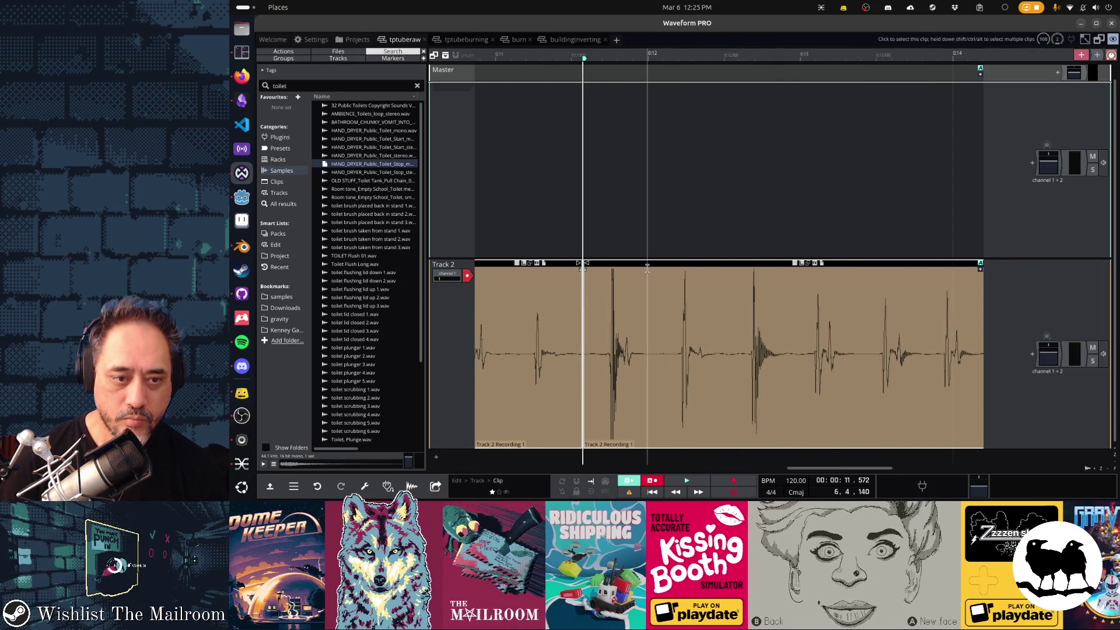
{"action": "left_click_drag", "start_coordinate": [644, 264], "coordinate": [664, 268]}
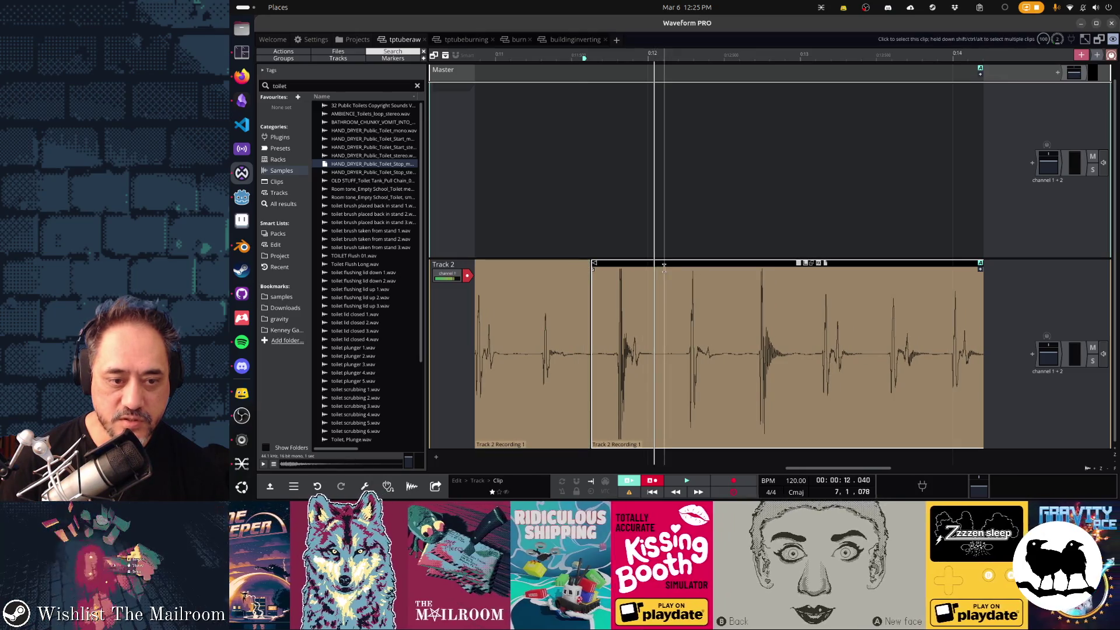
{"action": "left_click_drag", "start_coordinate": [596, 267], "coordinate": [663, 270]}
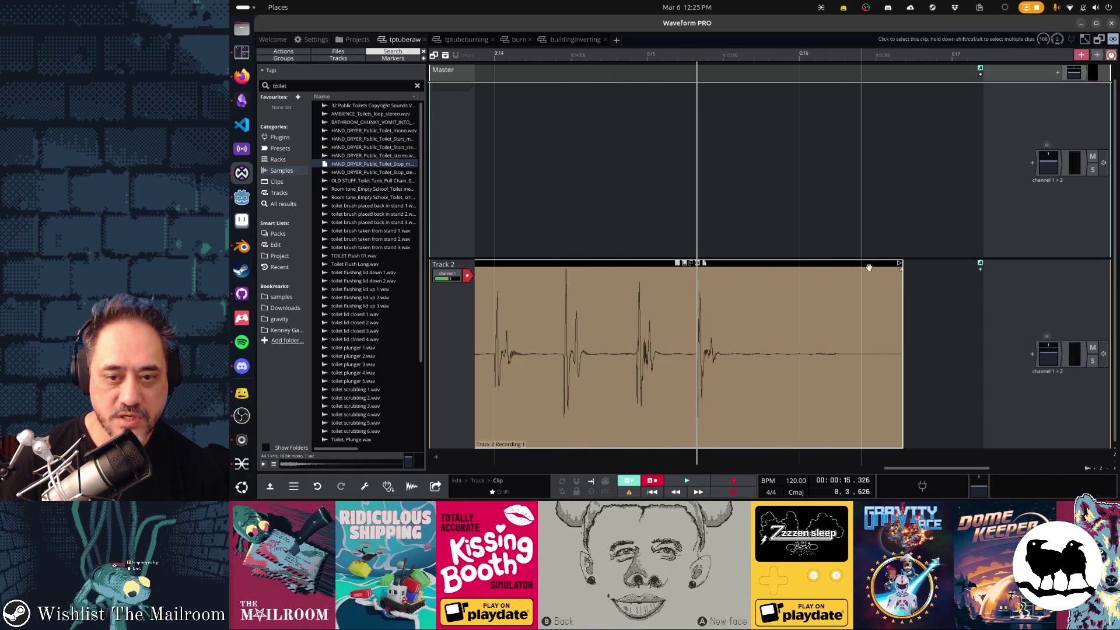
{"action": "left_click_drag", "start_coordinate": [899, 265], "coordinate": [743, 287]}
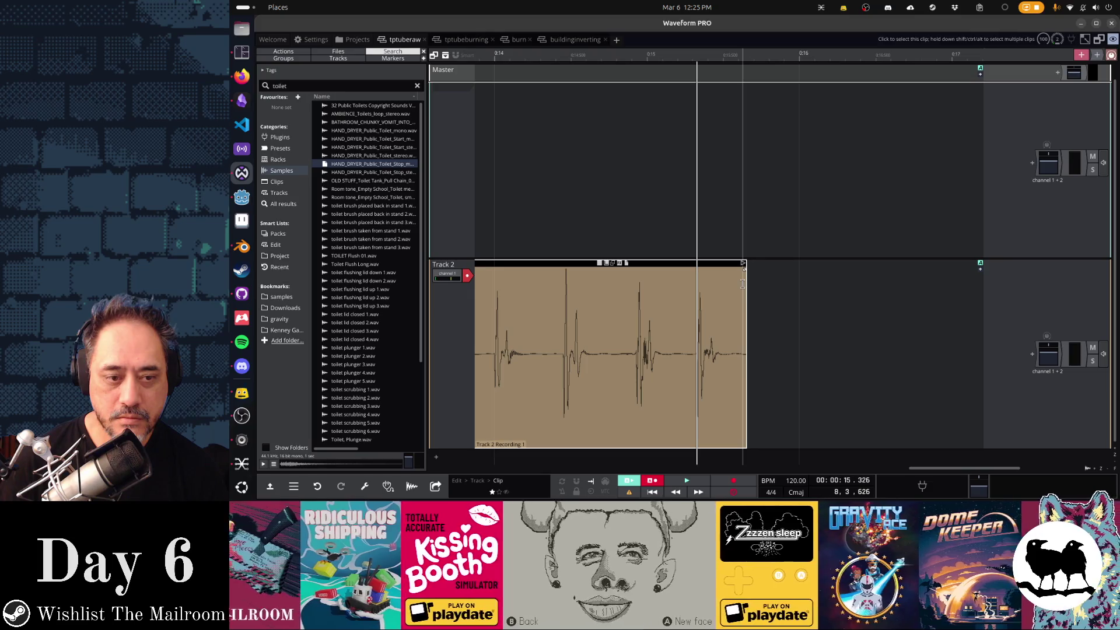
{"action": "mouse_move", "coordinate": [730, 273]}
{"action": "left_mouse_down"}
{"action": "mouse_move", "coordinate": [780, 273]}
{"action": "mouse_move", "coordinate": [762, 273]}
{"action": "left_mouse_up"}
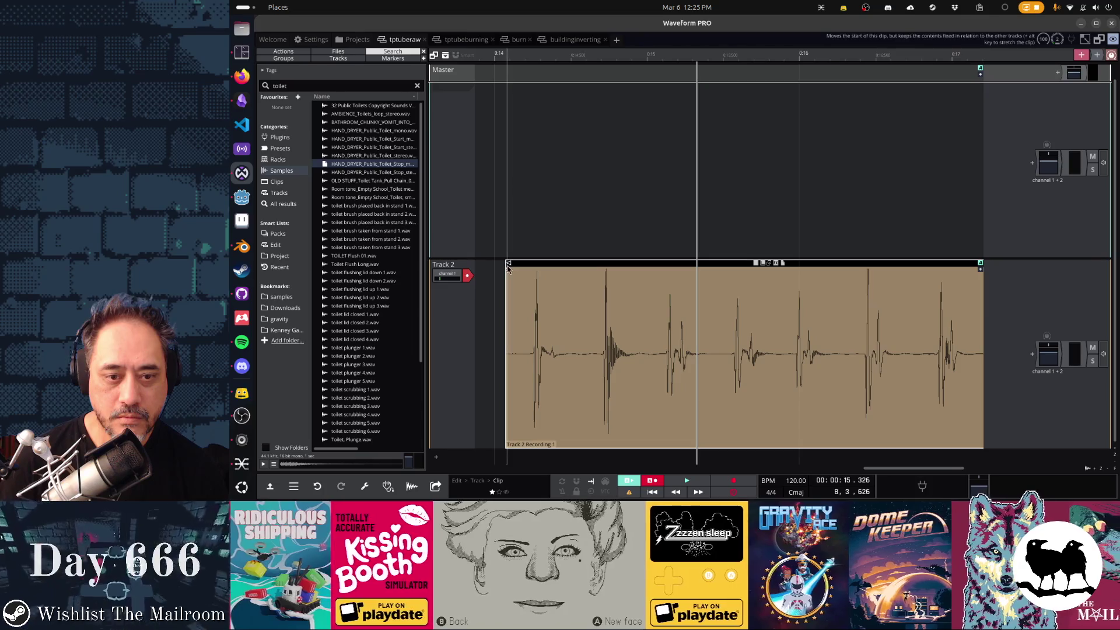
{"action": "left_click_drag", "start_coordinate": [513, 265], "coordinate": [704, 285]}
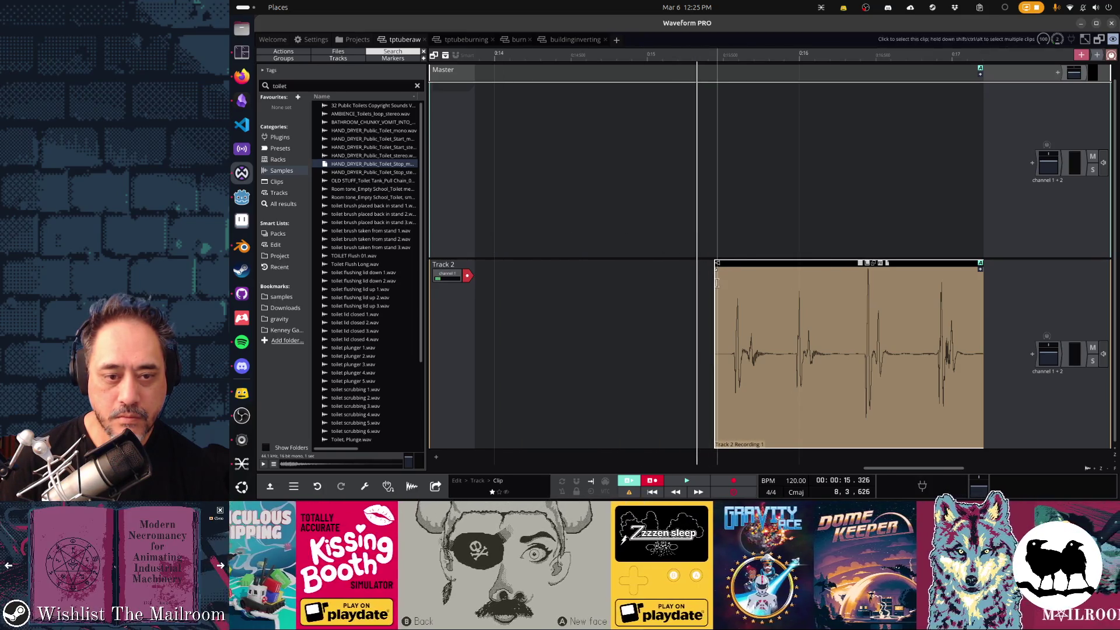
{"action": "key", "text": "space"}
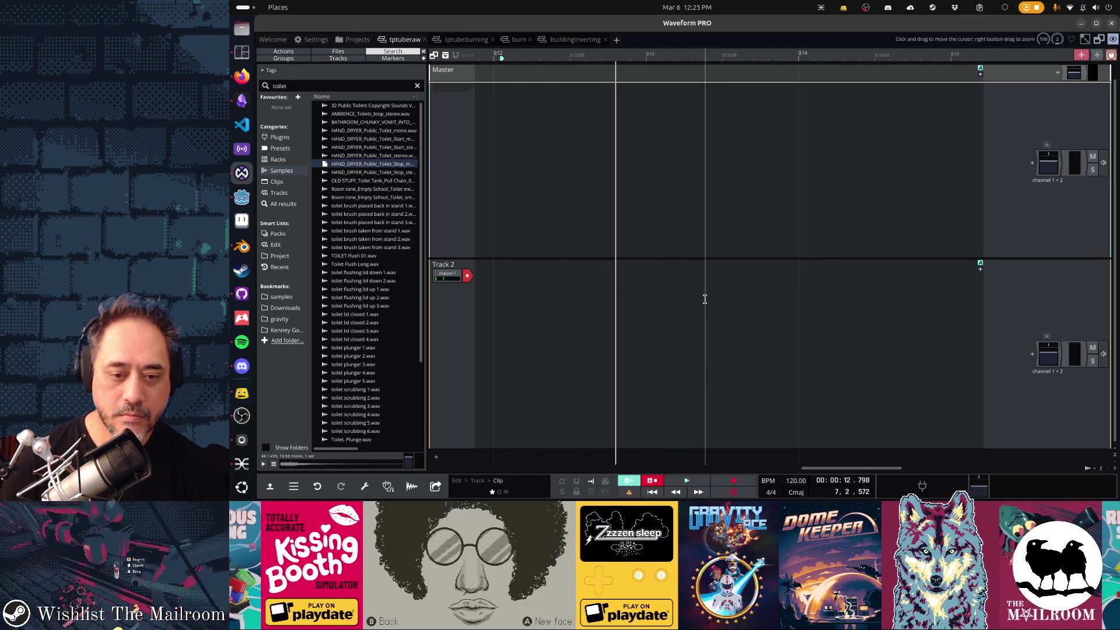
Trim the Track 2 clip's start later, audition it, and move it earlier in the timeline.
{"action": "left_click_drag", "start_coordinate": [865, 469], "coordinate": [783, 475]}
{"action": "left_click", "coordinate": [615, 376]}
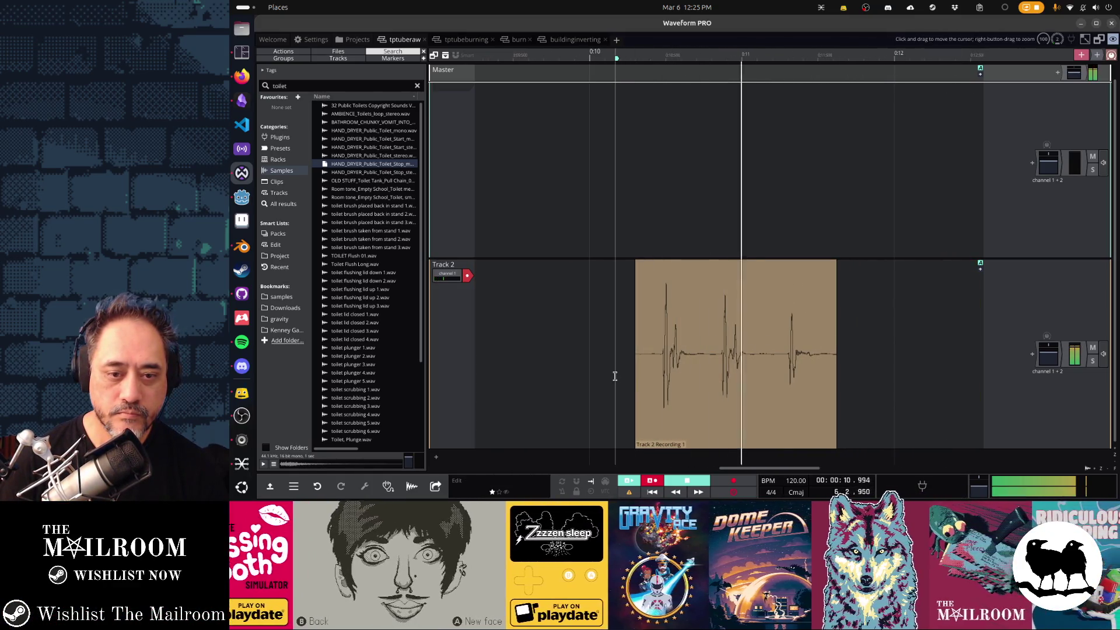
{"action": "key", "text": "space"}
{"action": "left_click", "coordinate": [645, 275]}
{"action": "left_click_drag", "start_coordinate": [646, 275], "coordinate": [703, 274]}
{"action": "key", "text": "space"}
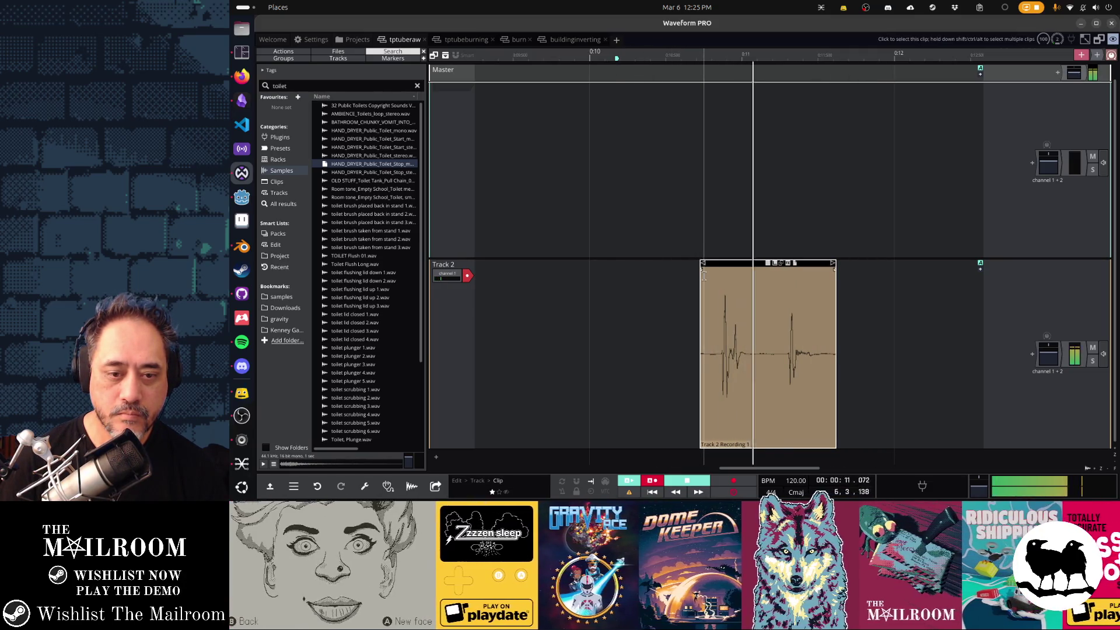
{"action": "key", "text": "space"}
{"action": "left_click_drag", "start_coordinate": [775, 362], "coordinate": [675, 362]}
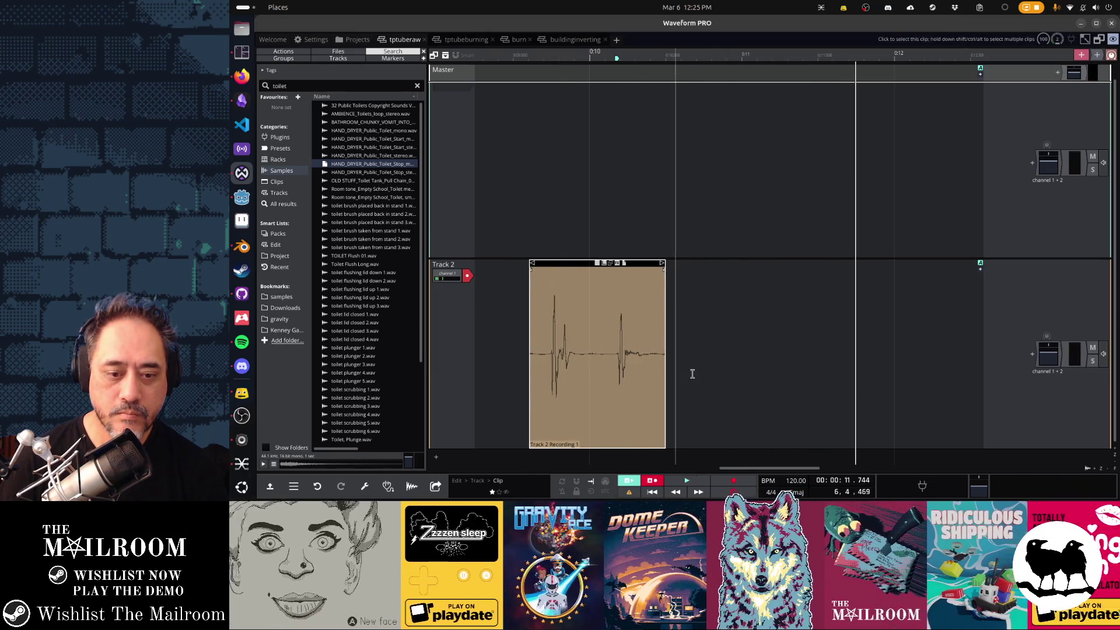
Mark the extra knock in the longer clip, pull it out, and delete it.
{"action": "scroll", "coordinate": [747, 460], "scroll_direction": "right", "scroll_amount": 5}
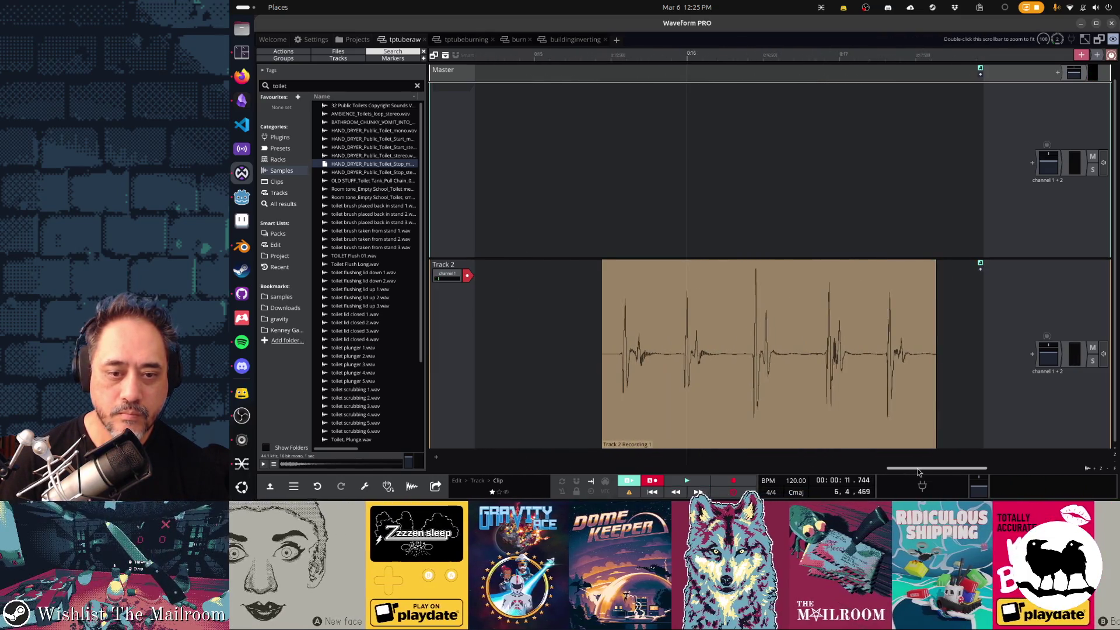
{"action": "left_click", "coordinate": [573, 371]}
{"action": "key", "text": "space"}
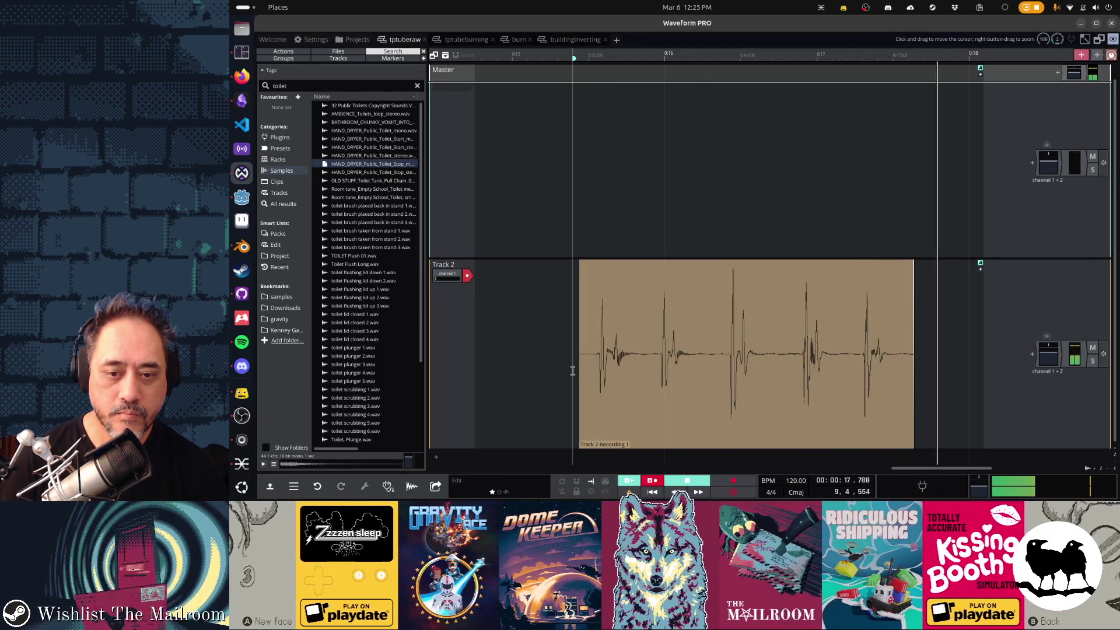
{"action": "key", "text": "space"}
{"action": "key", "text": "space"}
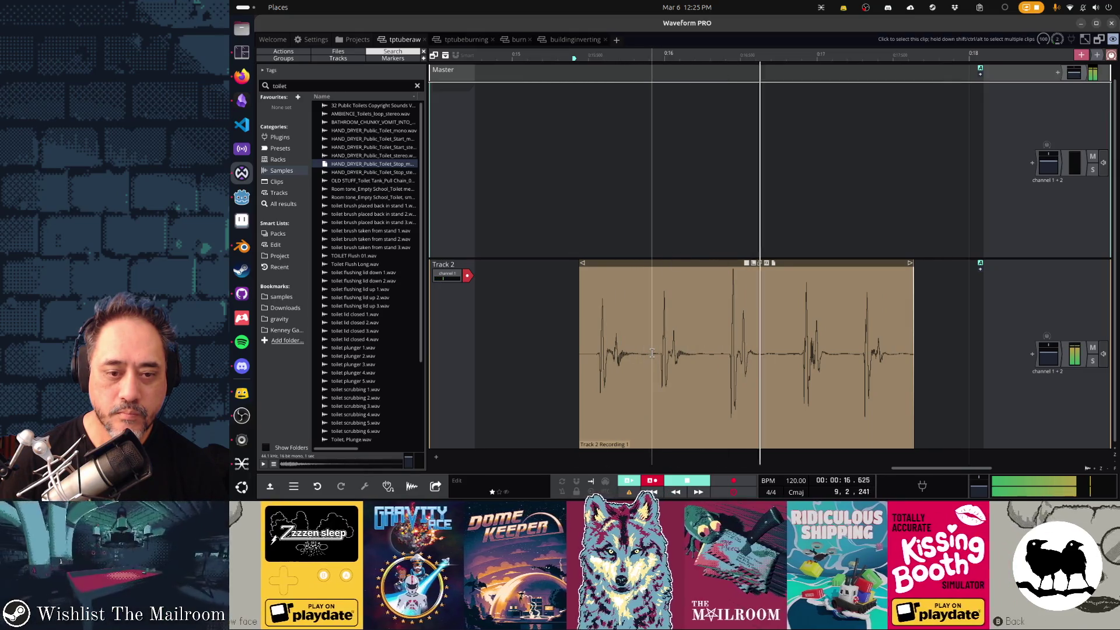
{"action": "key", "text": "space"}
{"action": "left_click_drag", "start_coordinate": [775, 359], "coordinate": [848, 366]}
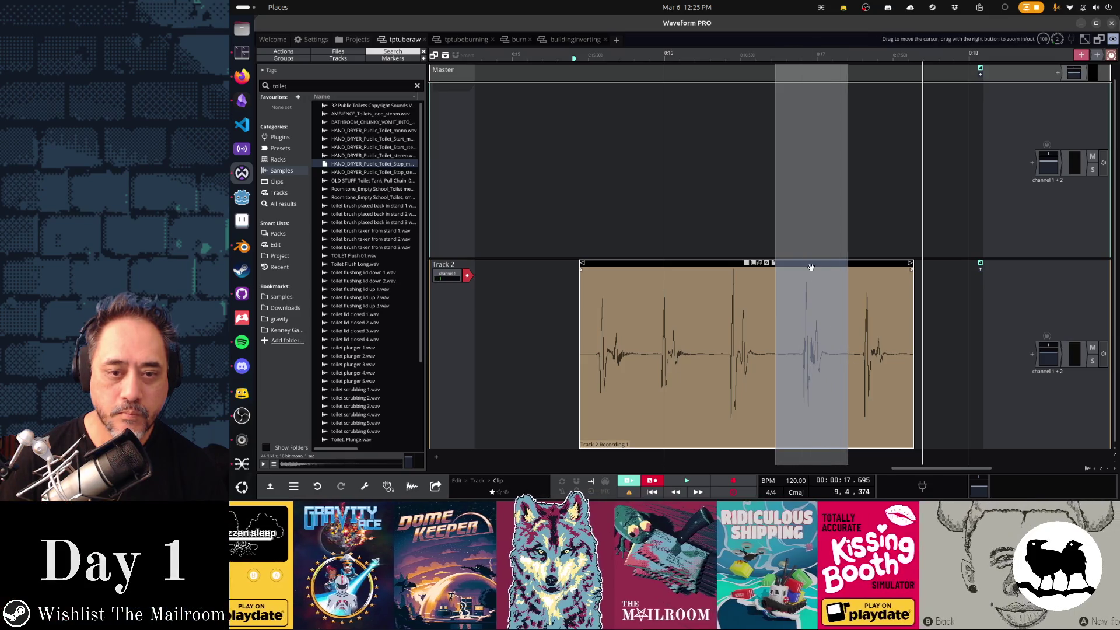
{"action": "left_click_drag", "start_coordinate": [811, 266], "coordinate": [801, 185]}
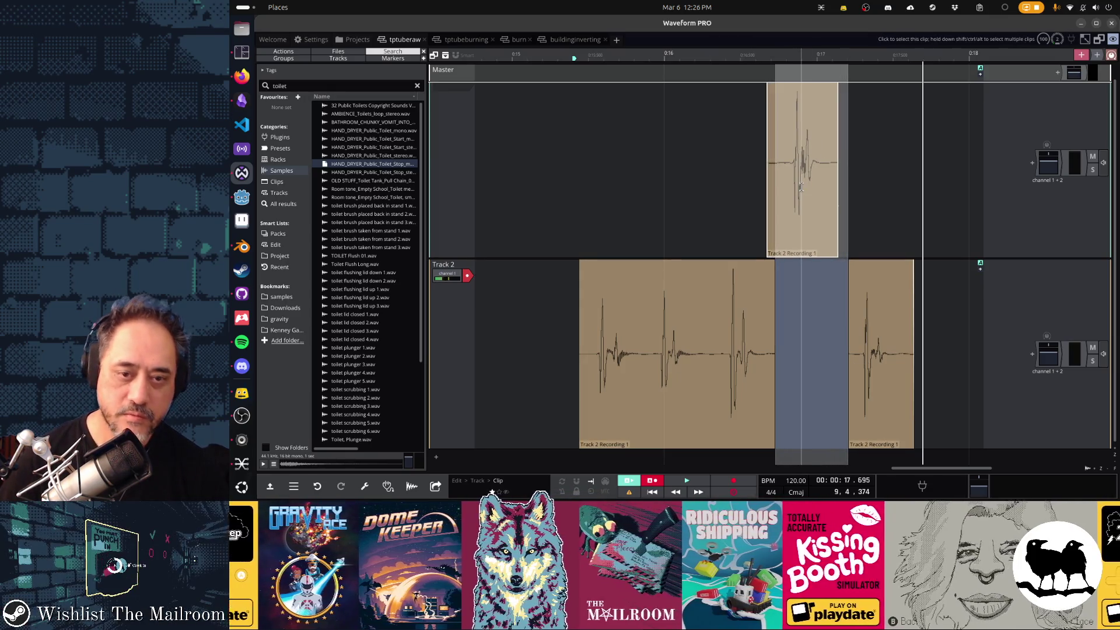
{"action": "left_click", "coordinate": [779, 211]}
{"action": "key", "text": "Delete"}
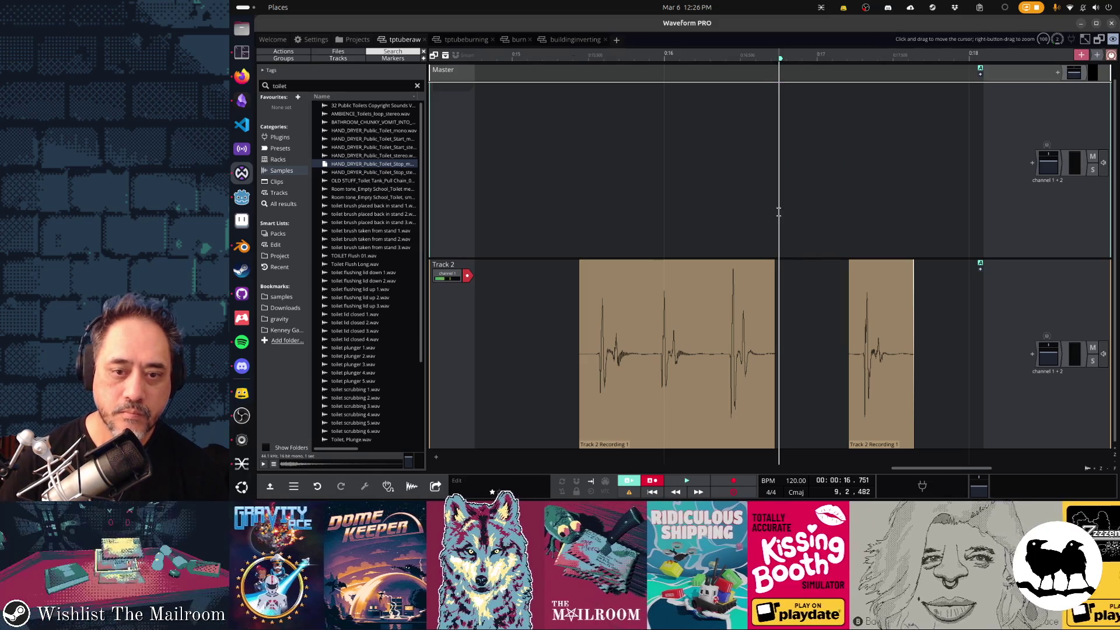
Trim the first clip's start, play back the edits, and slide the second clip beside the first.
{"action": "left_click", "coordinate": [574, 353]}
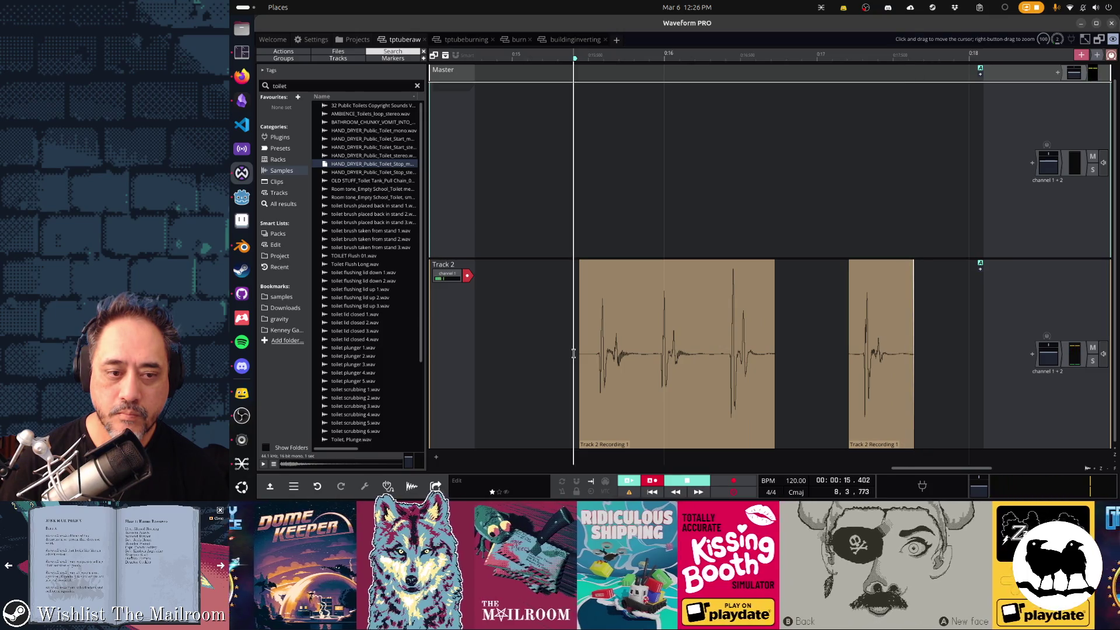
{"action": "mouse_move", "coordinate": [582, 265]}
{"action": "left_mouse_down"}
{"action": "mouse_move", "coordinate": [614, 266]}
{"action": "mouse_move", "coordinate": [612, 279]}
{"action": "mouse_move", "coordinate": [575, 277]}
{"action": "left_mouse_up"}
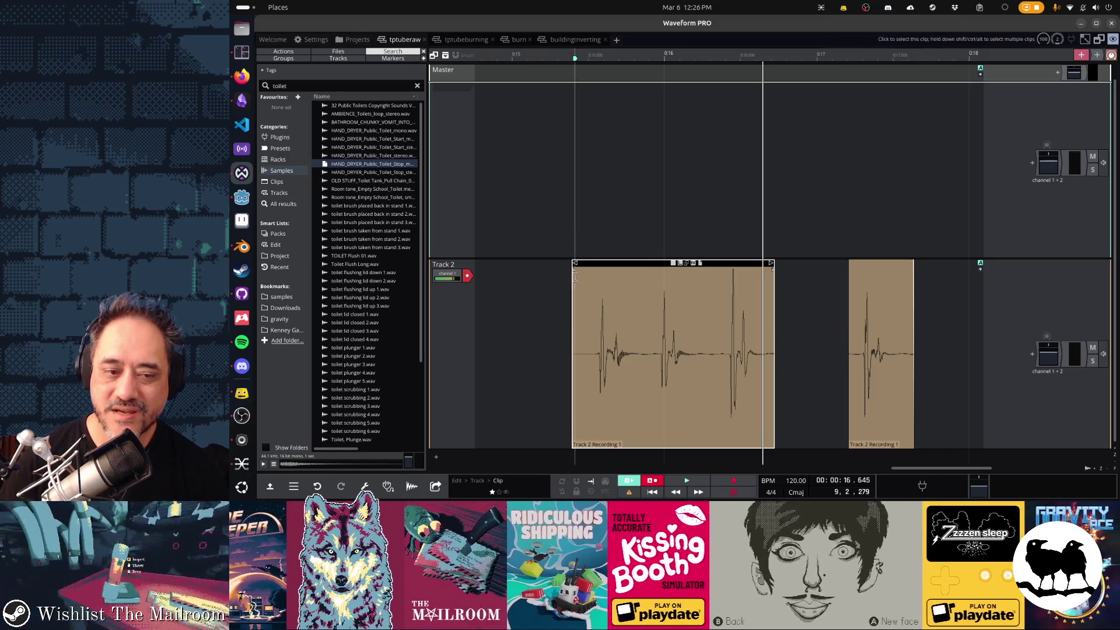
{"action": "left_click", "coordinate": [544, 305]}
{"action": "key", "text": "space"}
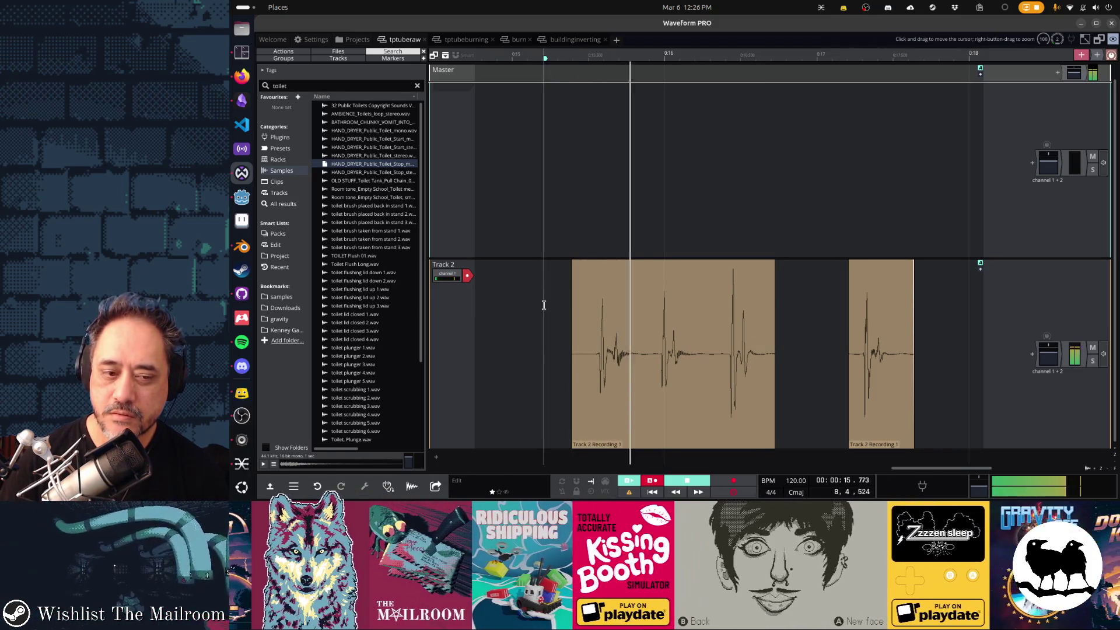
{"action": "key", "text": "space"}
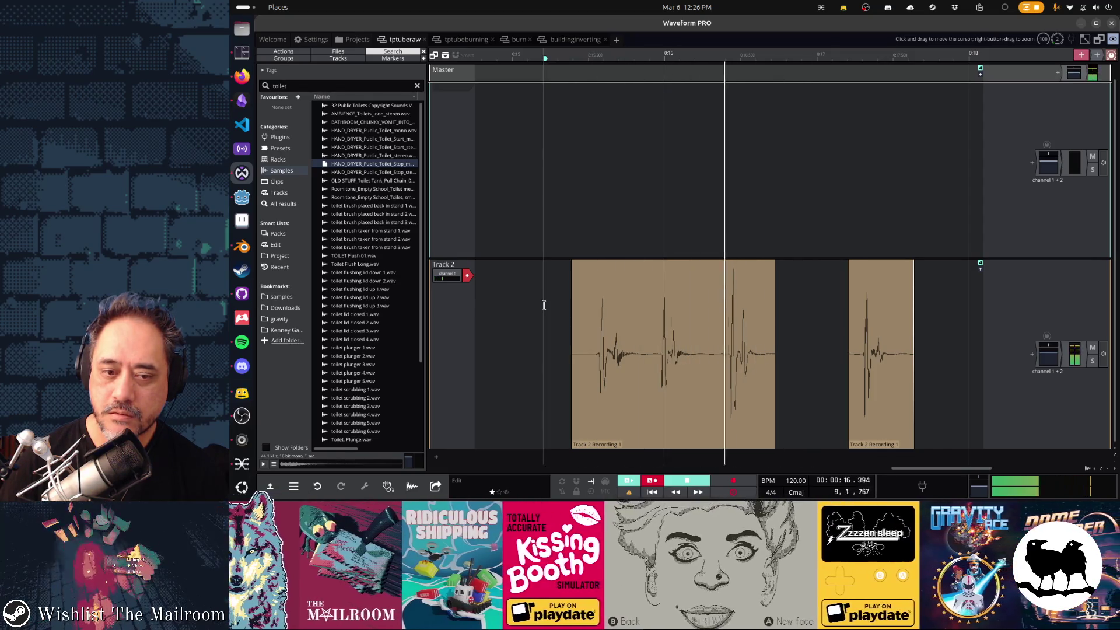
{"action": "key", "text": "space"}
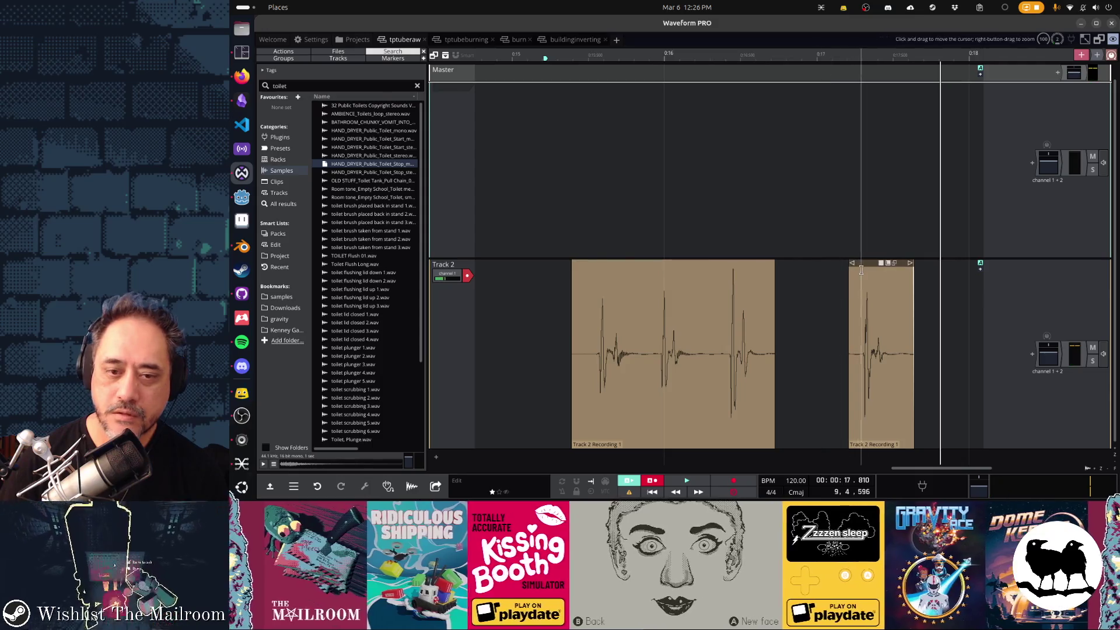
{"action": "left_click_drag", "start_coordinate": [861, 263], "coordinate": [786, 264]}
{"action": "left_click", "coordinate": [738, 264]}
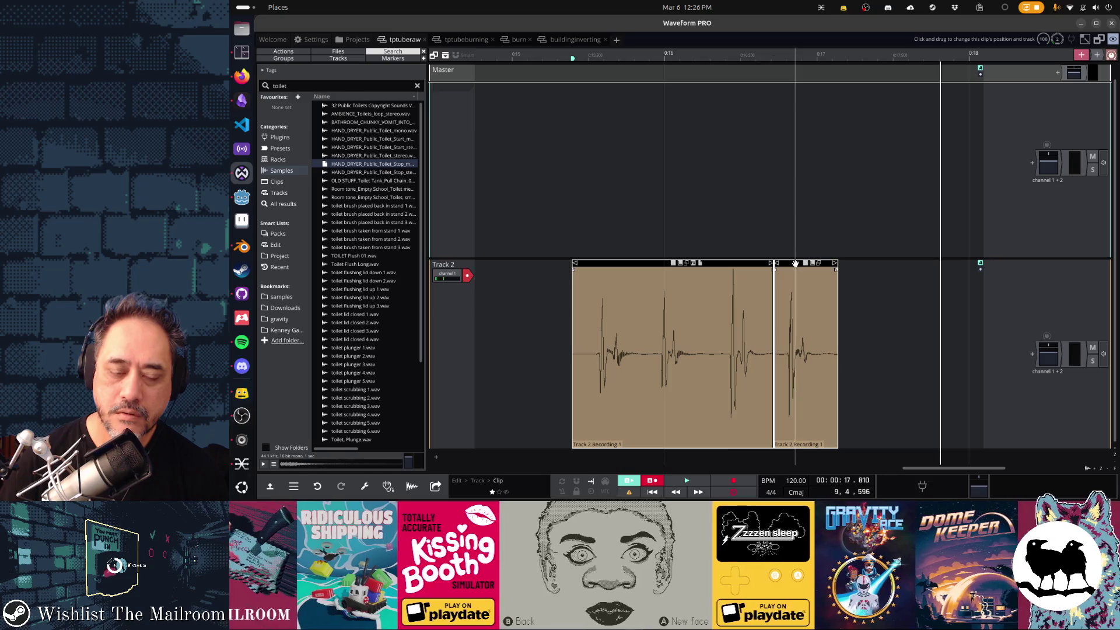
{"action": "mouse_move", "coordinate": [726, 266]}
{"action": "left_mouse_down"}
{"action": "mouse_move", "coordinate": [504, 275]}
{"action": "mouse_move", "coordinate": [694, 284]}
{"action": "mouse_move", "coordinate": [682, 287]}
{"action": "left_mouse_up"}
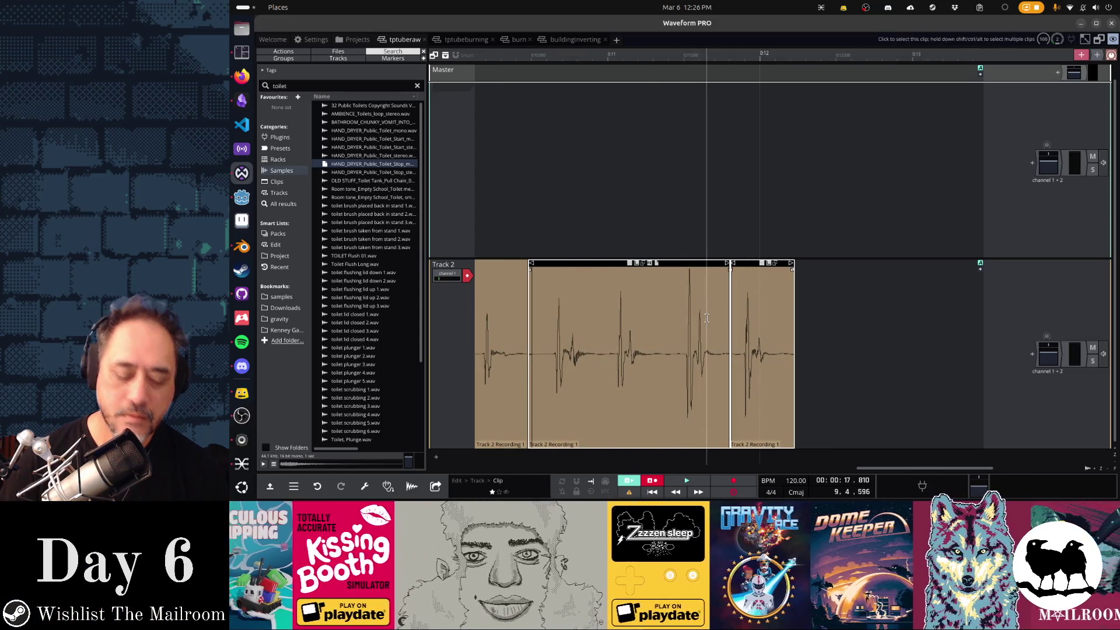
Drag the Track 2 knock clips against each other to close the gaps.
{"action": "scroll", "coordinate": [707, 318], "scroll_direction": "down", "scroll_amount": 3}
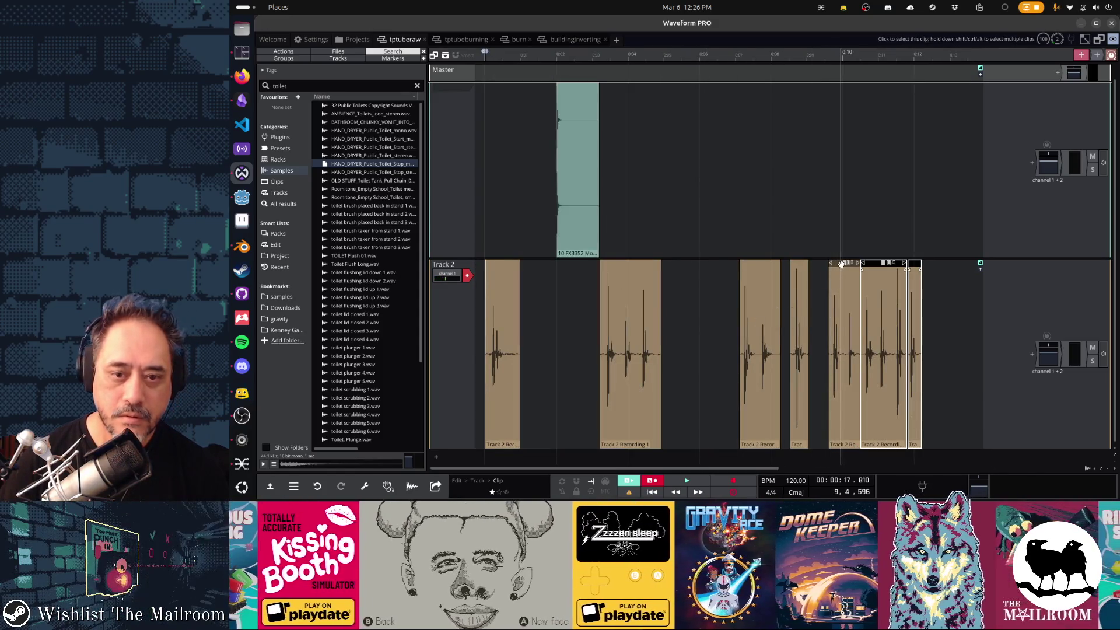
{"action": "left_click", "coordinate": [840, 267]}
{"action": "mouse_move", "coordinate": [801, 263]}
{"action": "left_mouse_down"}
{"action": "mouse_move", "coordinate": [820, 263]}
{"action": "mouse_move", "coordinate": [775, 263]}
{"action": "mouse_move", "coordinate": [788, 264]}
{"action": "left_mouse_up"}
{"action": "left_click_drag", "start_coordinate": [623, 268], "coordinate": [736, 268]}
{"action": "mouse_move", "coordinate": [498, 262]}
{"action": "left_mouse_down"}
{"action": "mouse_move", "coordinate": [669, 264]}
{"action": "mouse_move", "coordinate": [696, 268]}
{"action": "mouse_move", "coordinate": [695, 278]}
{"action": "left_mouse_up"}
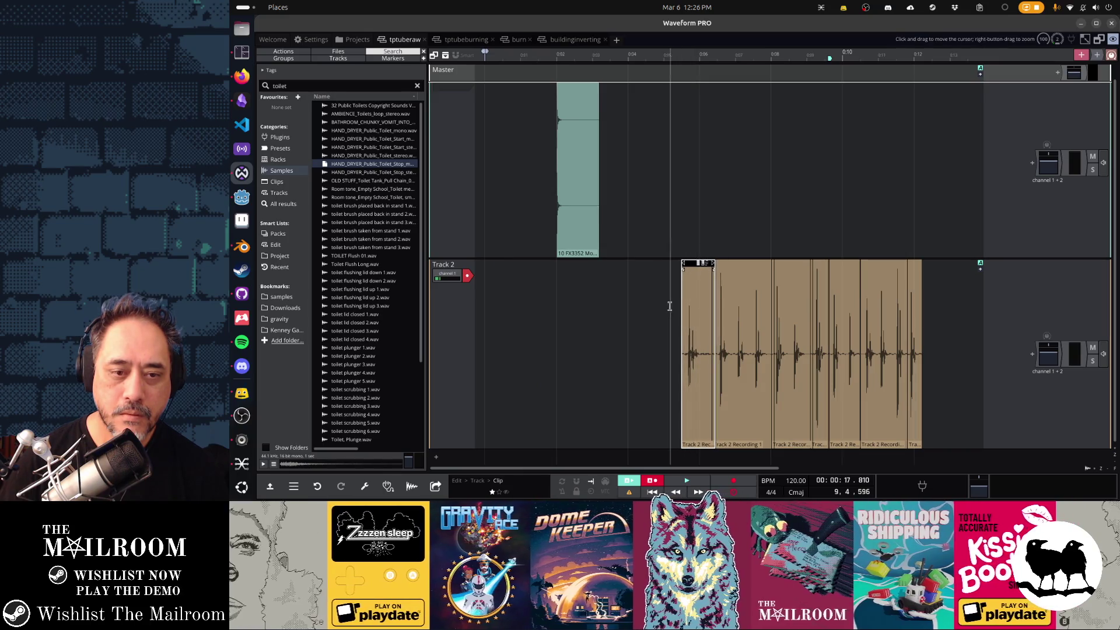
Merge all Track 2 clips into one, move it to time 0, and play it.
{"action": "key", "text": "ctrl+a"}
{"action": "right_click", "coordinate": [731, 325]}
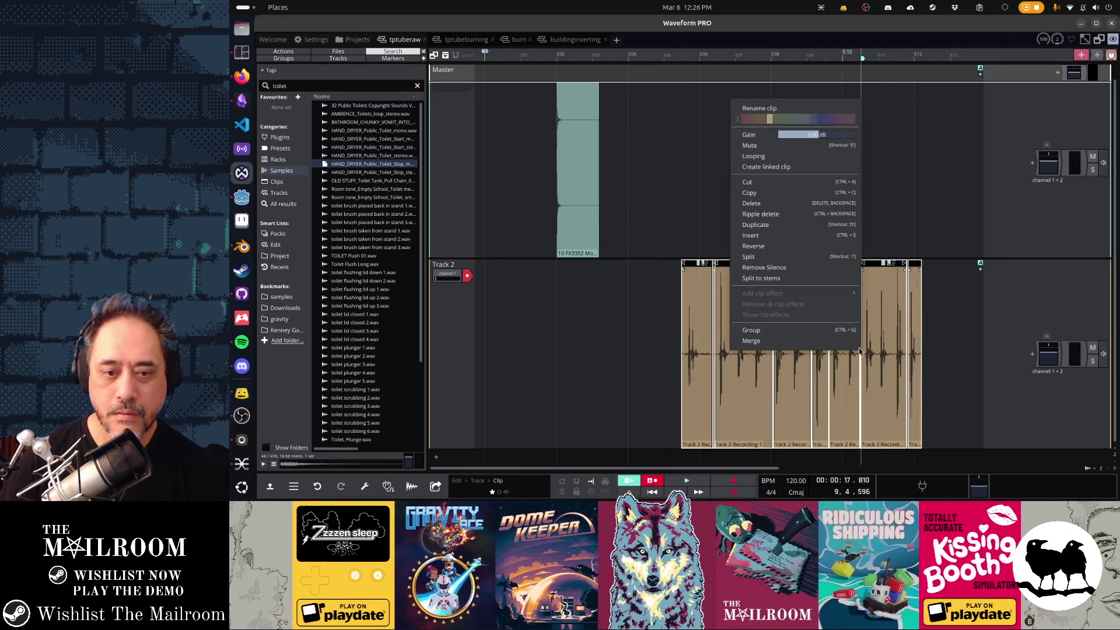
{"action": "left_click", "coordinate": [841, 345]}
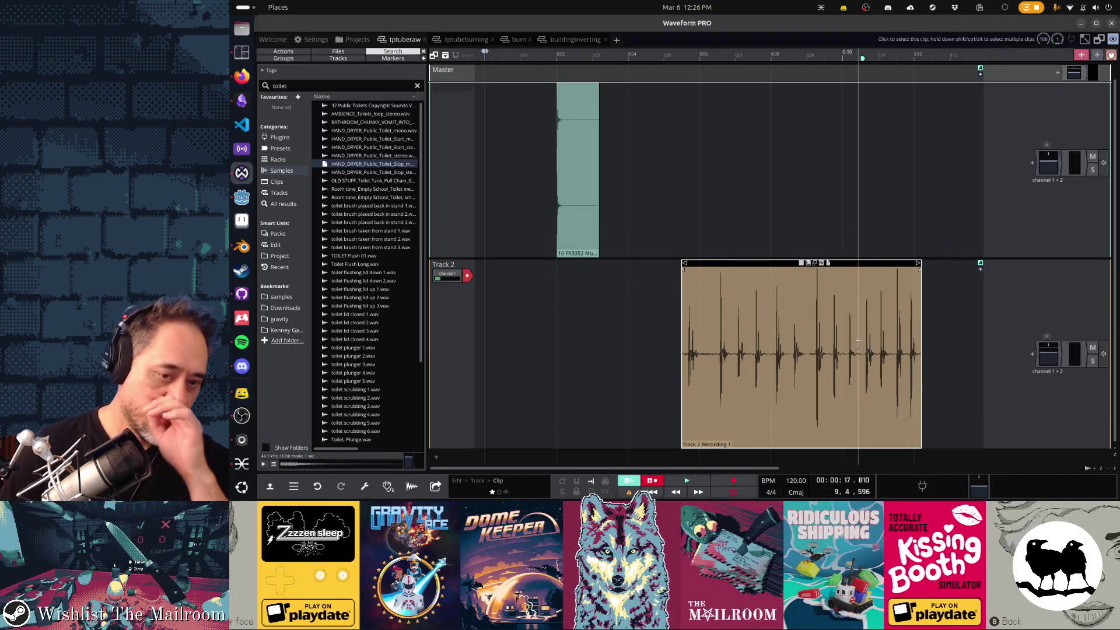
{"action": "left_click_drag", "start_coordinate": [778, 273], "coordinate": [583, 273]}
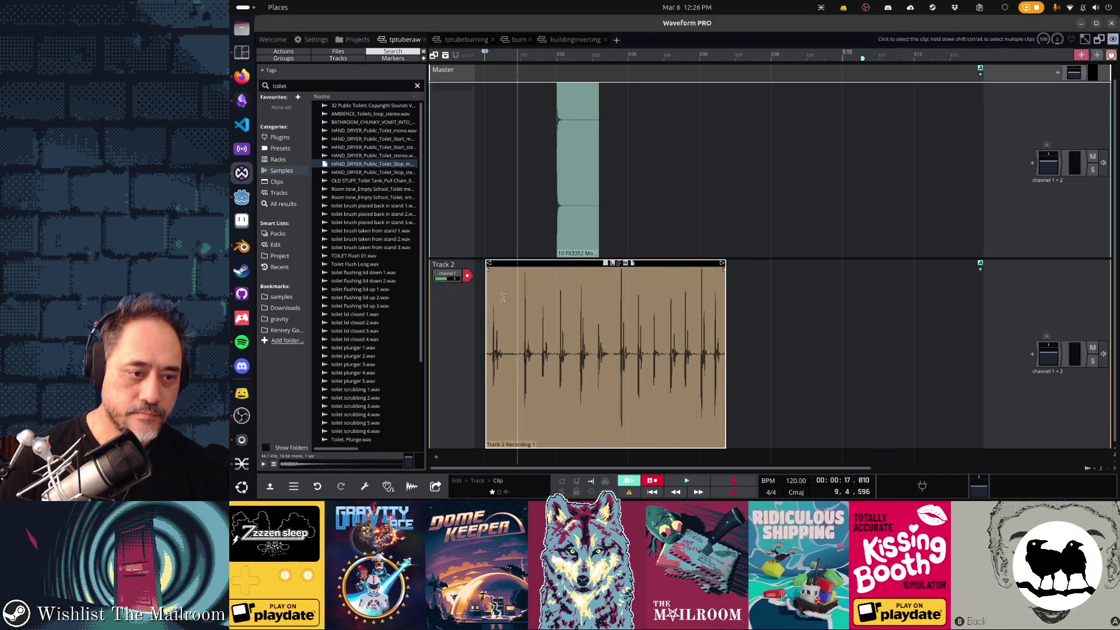
{"action": "left_click", "coordinate": [484, 314]}
{"action": "key", "text": "space"}
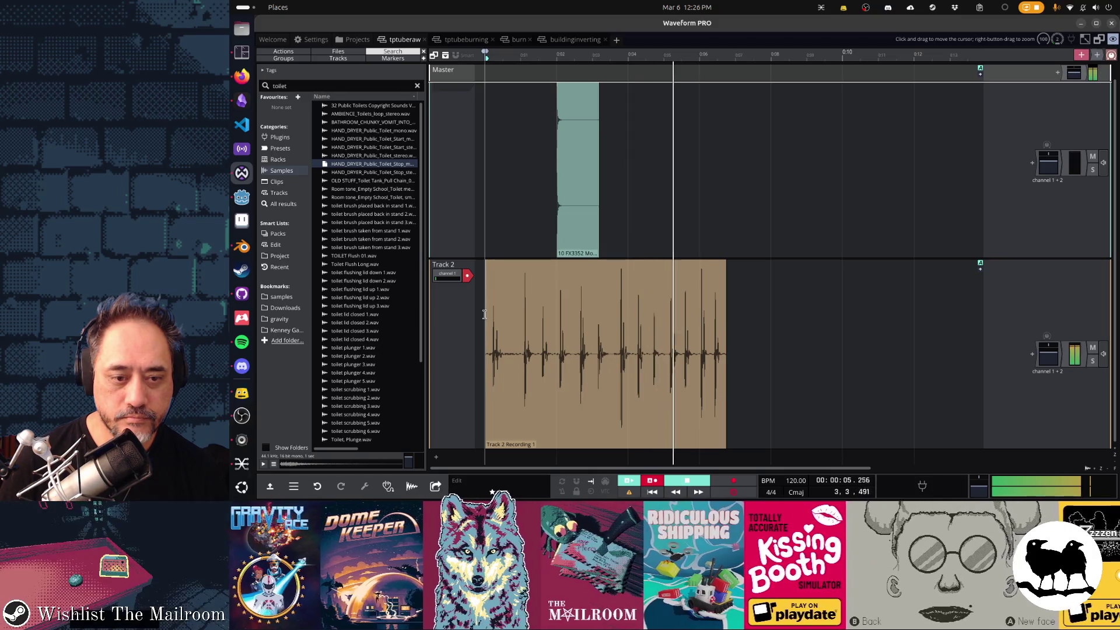
Mark a mid-clip range, return the merged clip to time 0, and show its 6.755 s properties.
{"action": "key", "text": "space"}
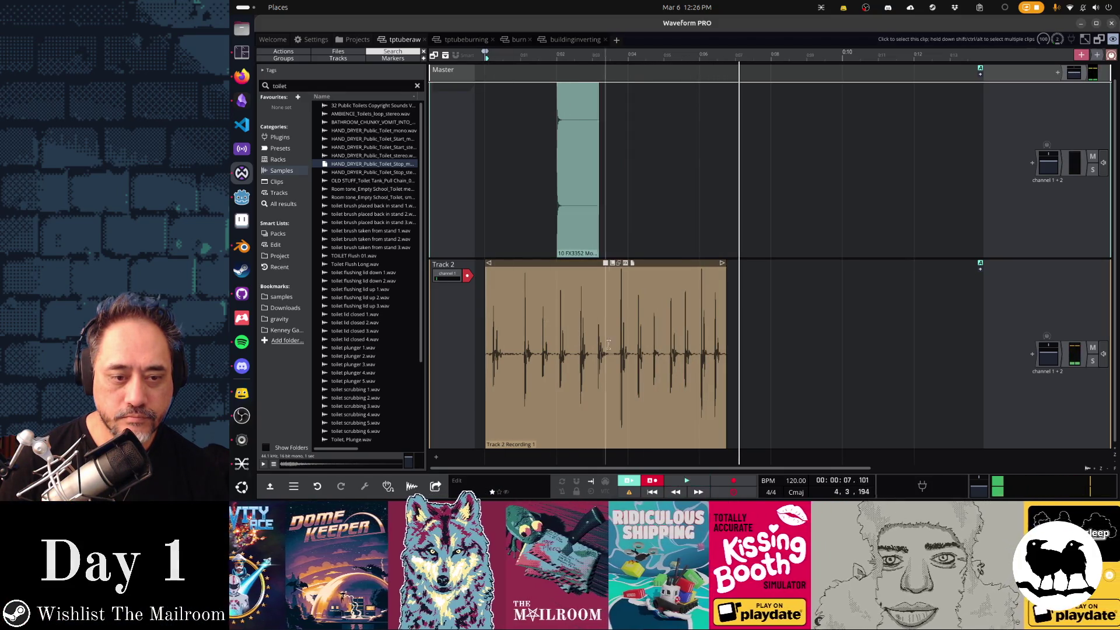
{"action": "left_click", "coordinate": [614, 350]}
{"action": "left_click_drag", "start_coordinate": [612, 350], "coordinate": [667, 366]}
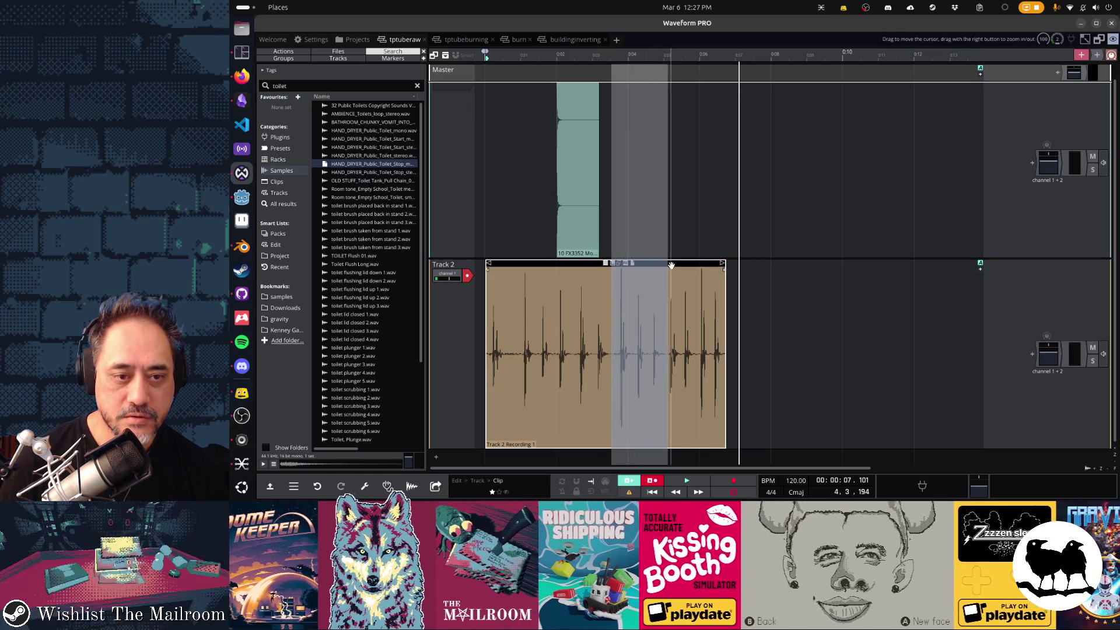
{"action": "mouse_move", "coordinate": [671, 266]}
{"action": "left_mouse_down"}
{"action": "mouse_move", "coordinate": [952, 269]}
{"action": "mouse_move", "coordinate": [870, 275]}
{"action": "left_mouse_up"}
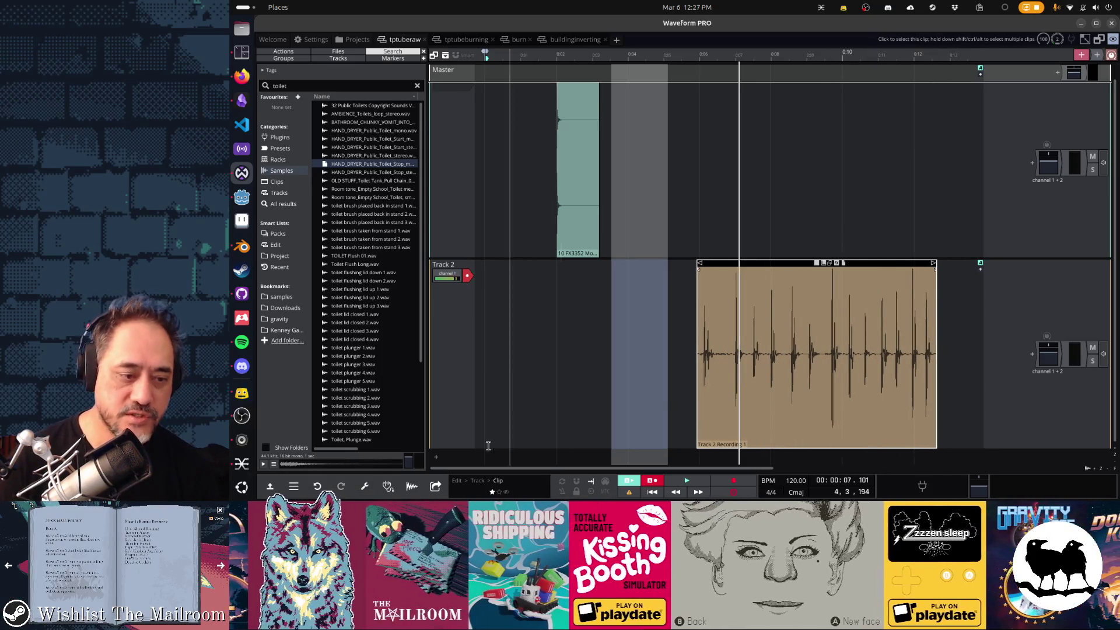
{"action": "left_click_drag", "start_coordinate": [717, 325], "coordinate": [510, 328]}
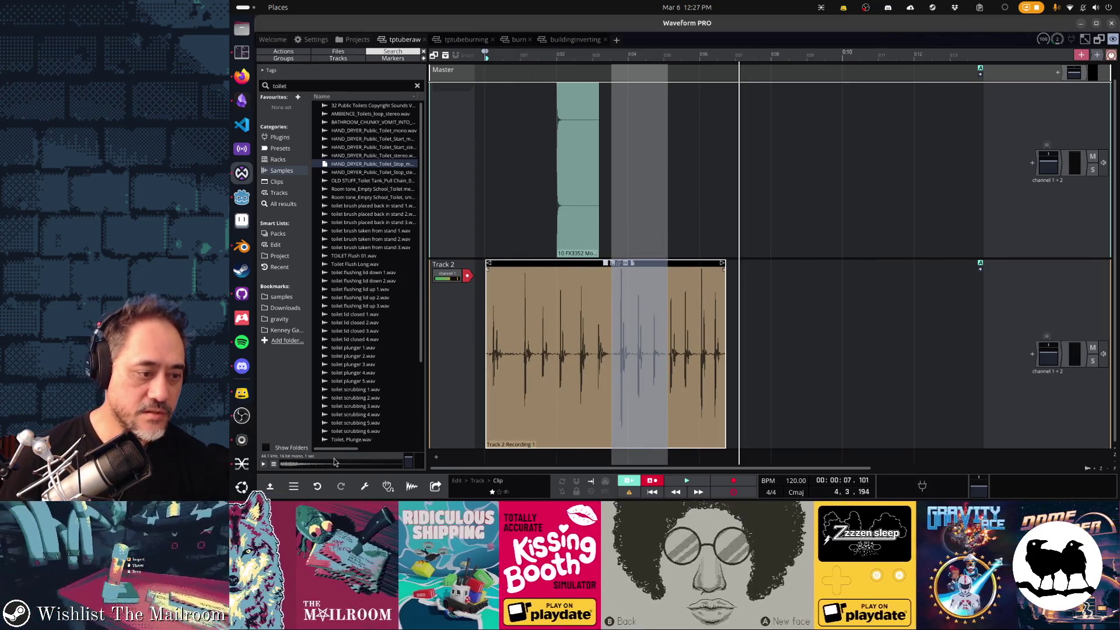
{"action": "left_click", "coordinate": [272, 487]}
{"action": "scroll", "coordinate": [763, 293], "scroll_direction": "up", "scroll_amount": 2}
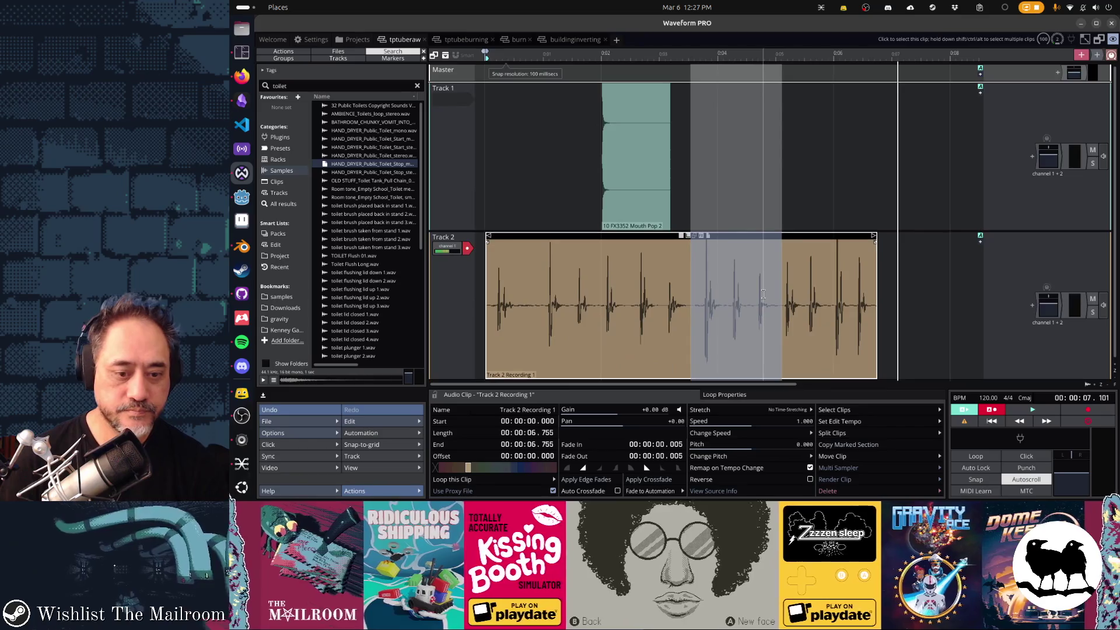
{"action": "left_click", "coordinate": [852, 480]}
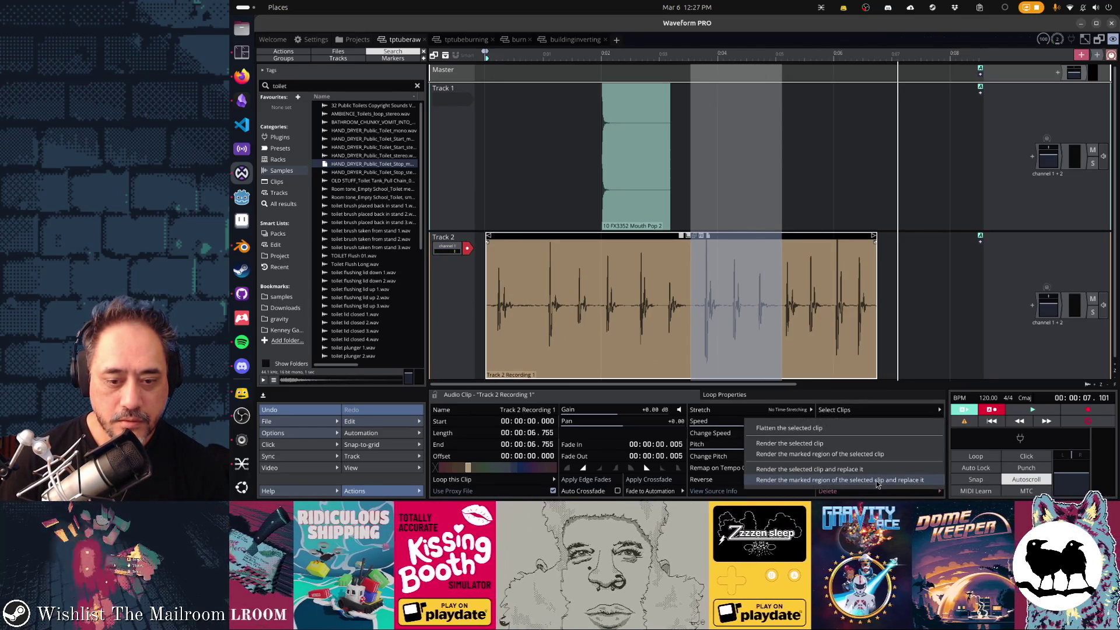
{"action": "key", "text": "Escape"}
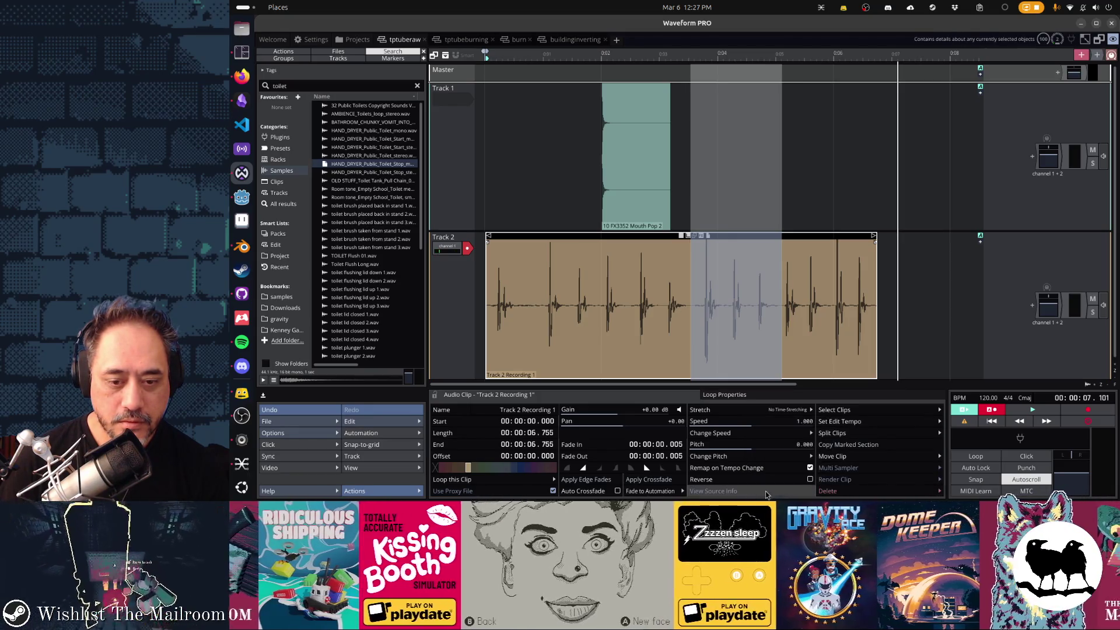
{"action": "left_click", "coordinate": [837, 457]}
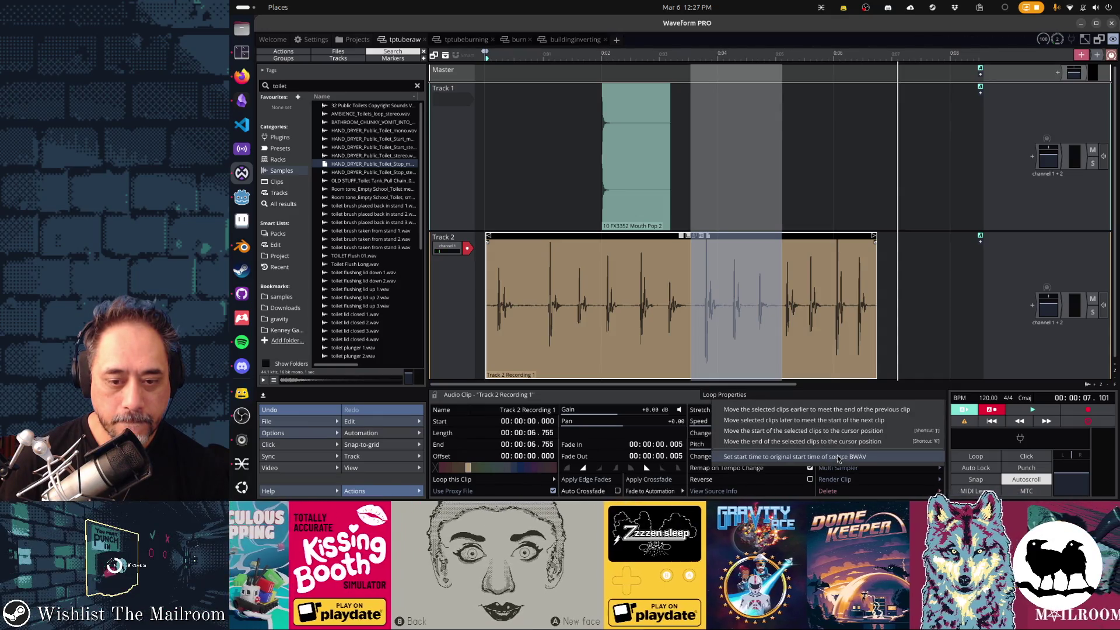
{"action": "key", "text": "Escape"}
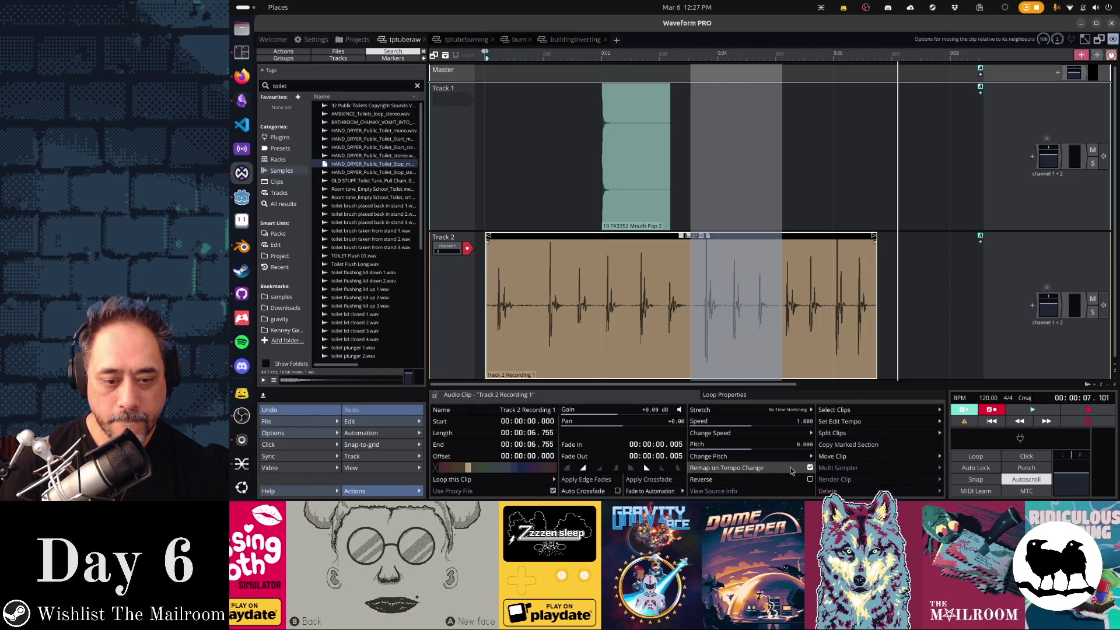
{"action": "key", "text": "Escape"}
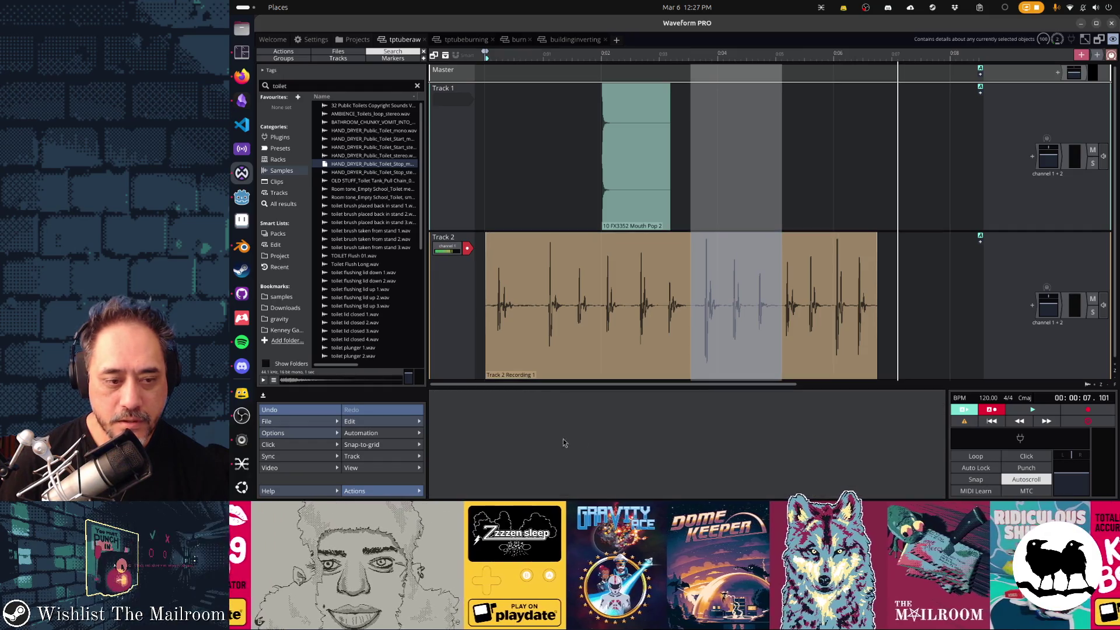
{"action": "left_click", "coordinate": [738, 350]}
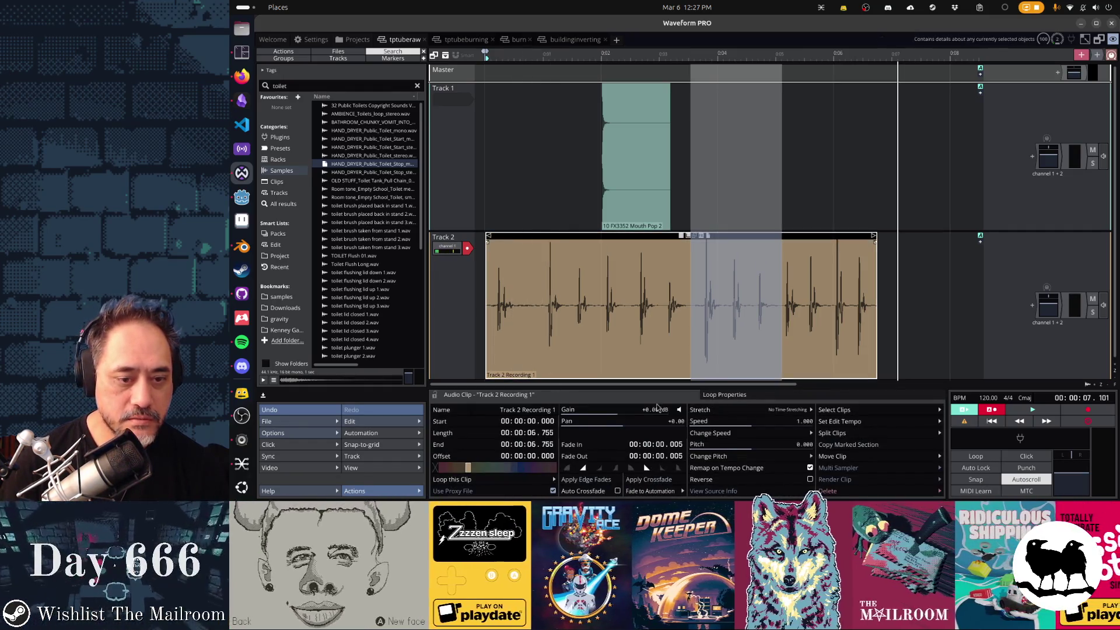
{"action": "left_click", "coordinate": [746, 398]}
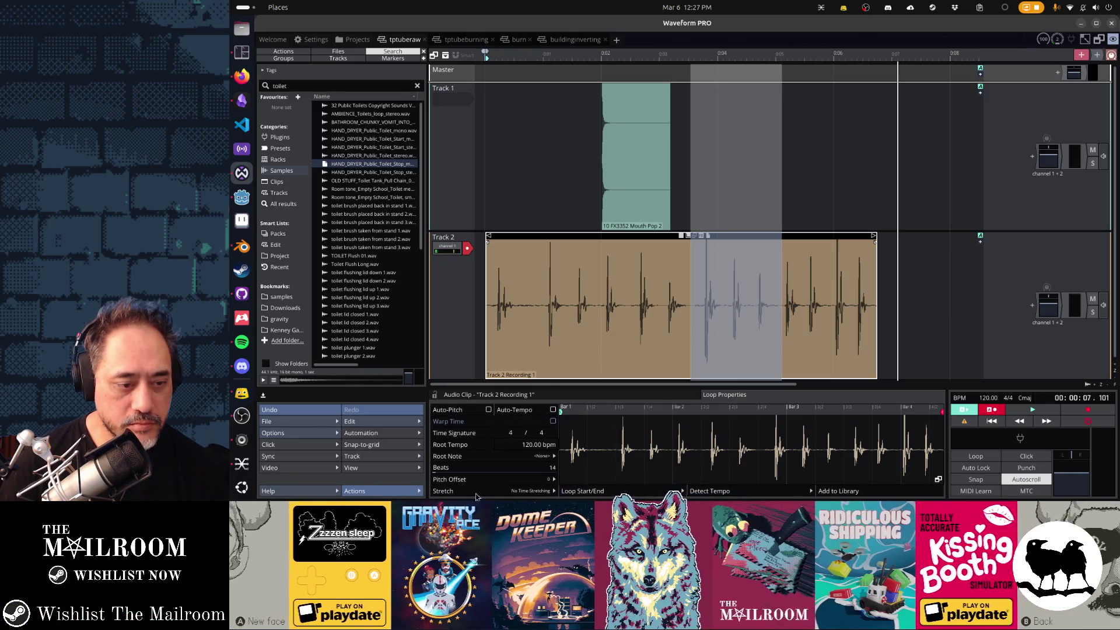
{"action": "key", "text": "Escape"}
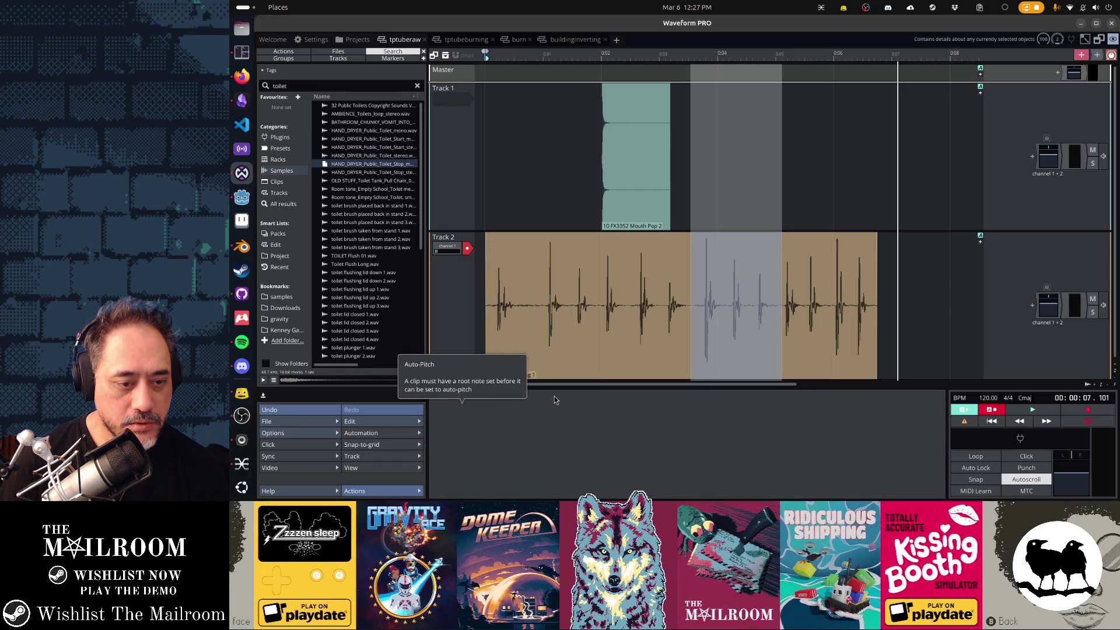
{"action": "left_click", "coordinate": [607, 350]}
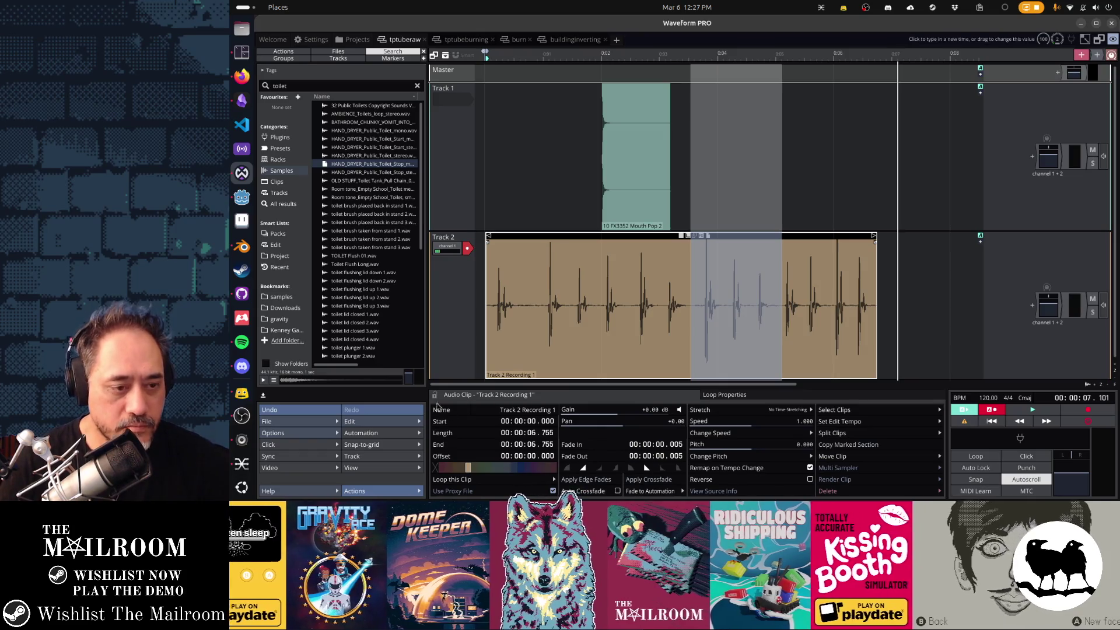
{"action": "left_click", "coordinate": [456, 358]}
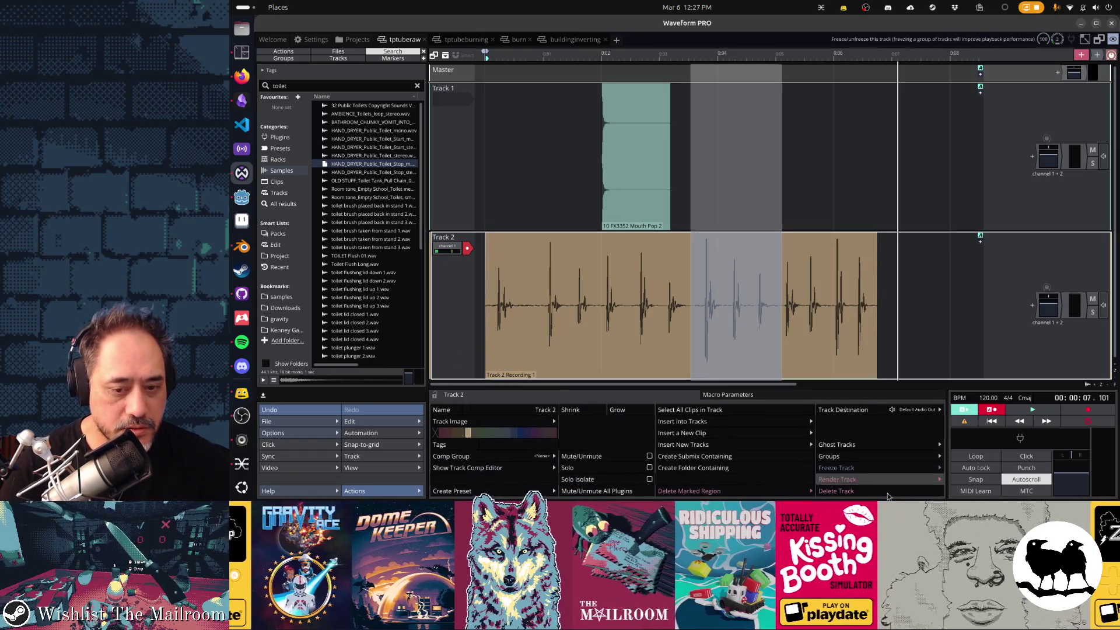
{"action": "left_click", "coordinate": [916, 484]}
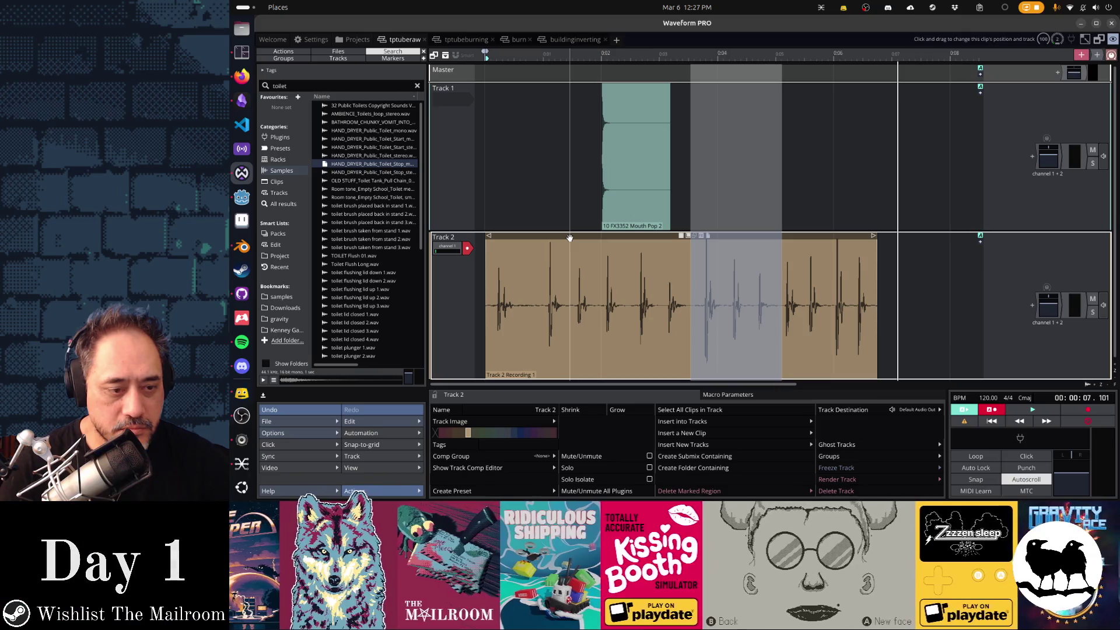
{"action": "left_click", "coordinate": [570, 238]}
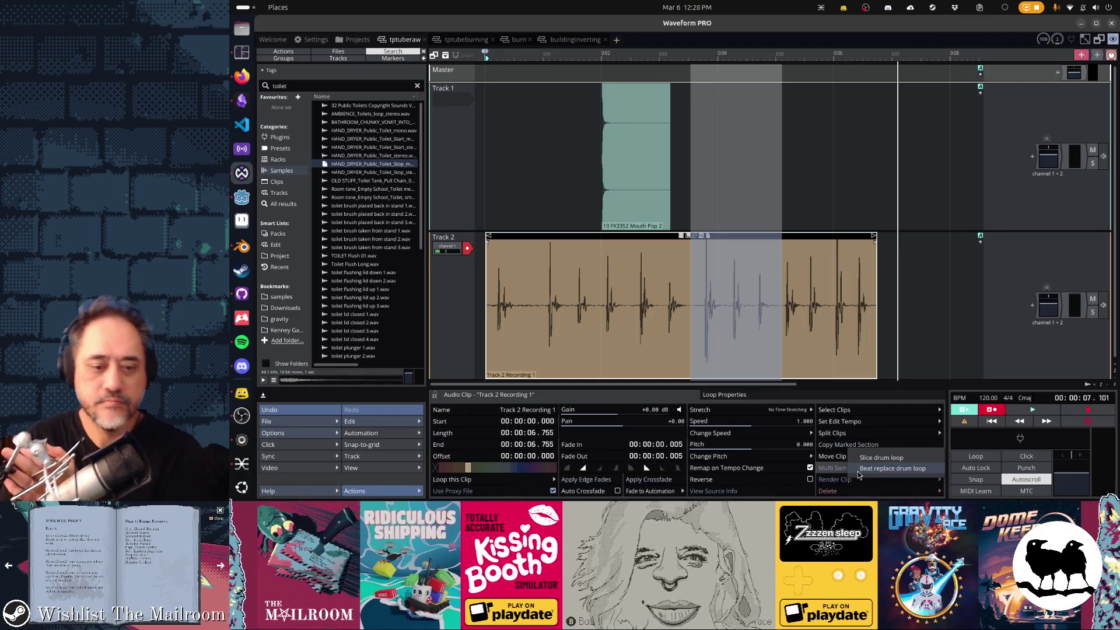
Reveal the clip's source file tptuberaw Render 1.wav in its Rendered folder in the file manager.
{"action": "left_click", "coordinate": [757, 491]}
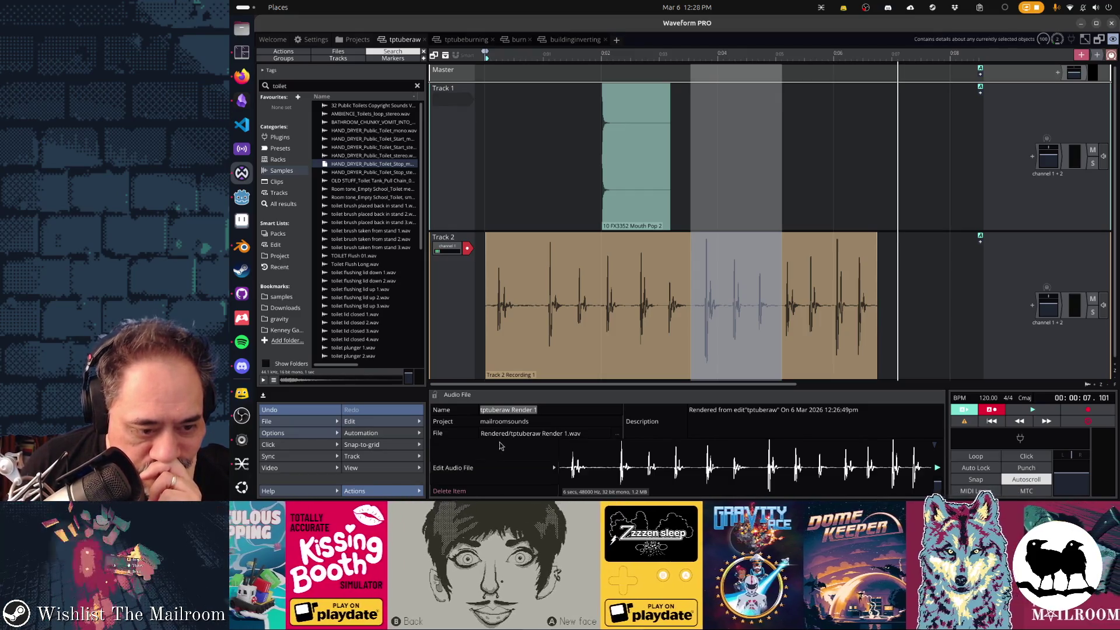
{"action": "left_click", "coordinate": [619, 435]}
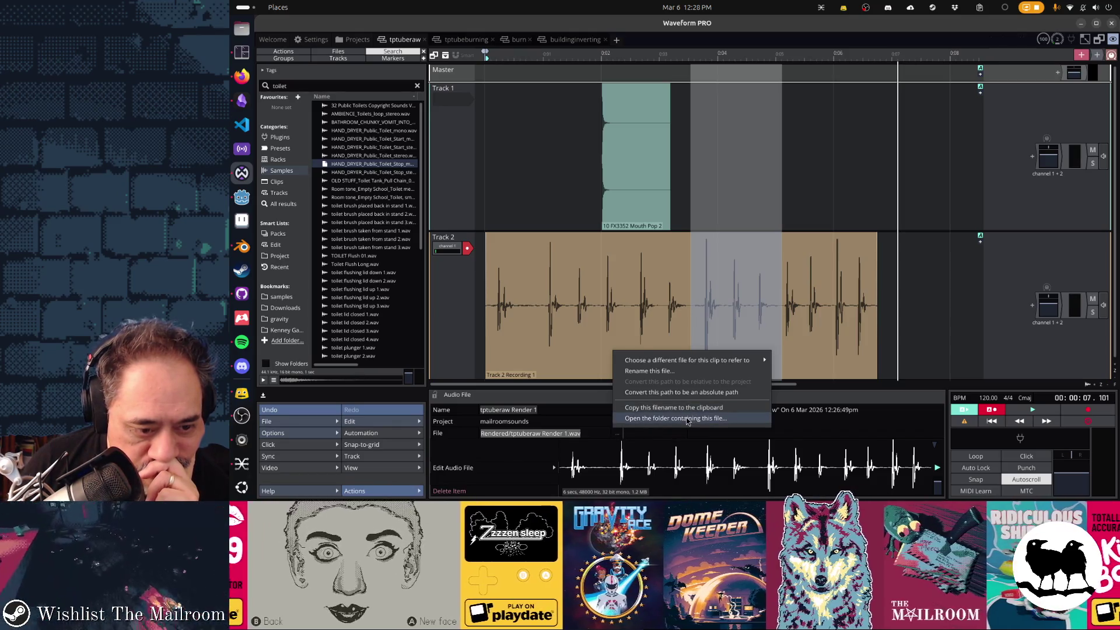
{"action": "left_click", "coordinate": [688, 419]}
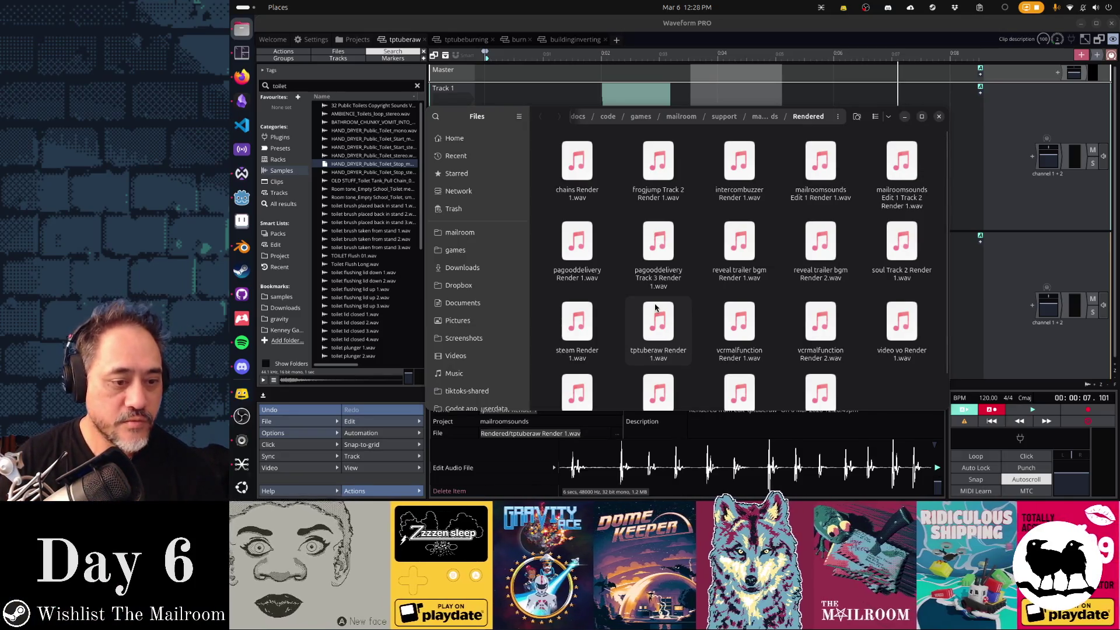
Select tptuberaw Render 1.wav and preview its audio, leaving the original name unchanged.
{"action": "left_click", "coordinate": [671, 334]}
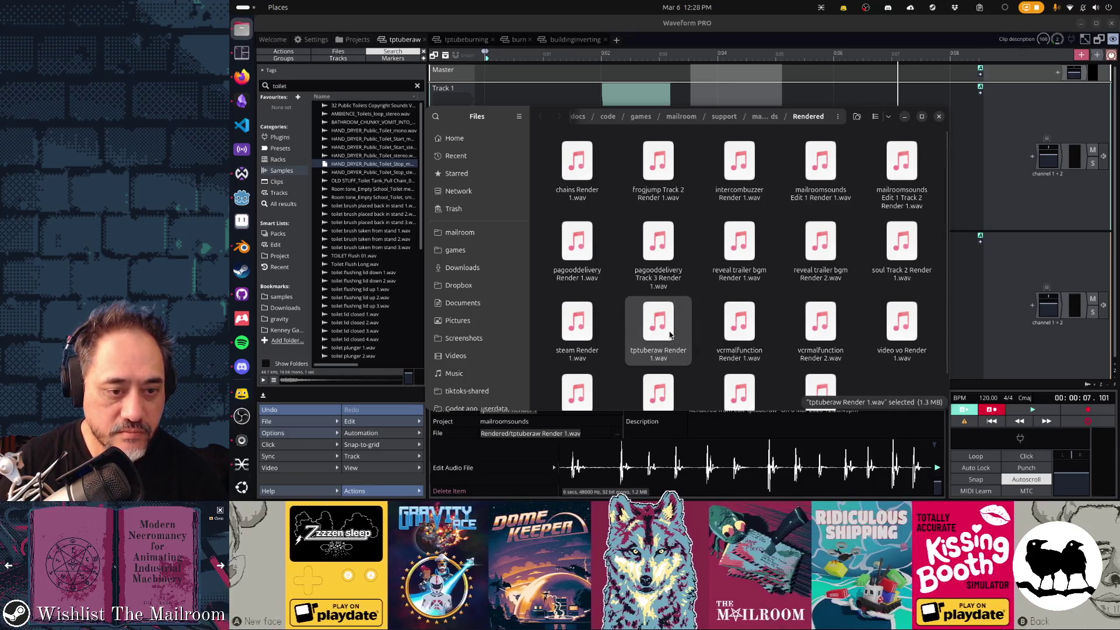
{"action": "key", "text": "space"}
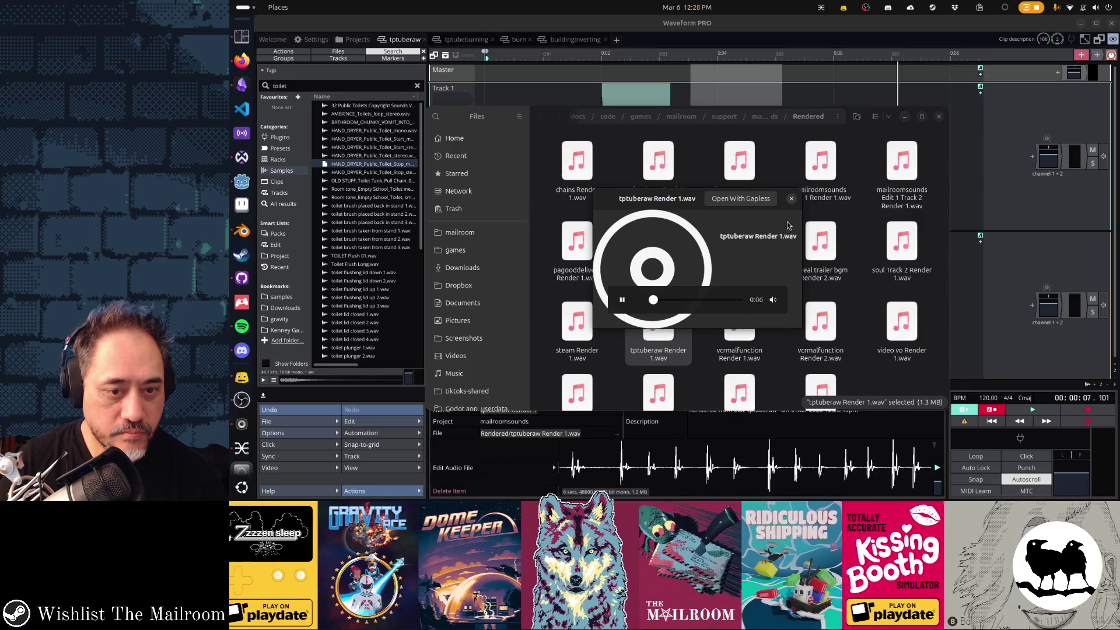
{"action": "left_click", "coordinate": [791, 198]}
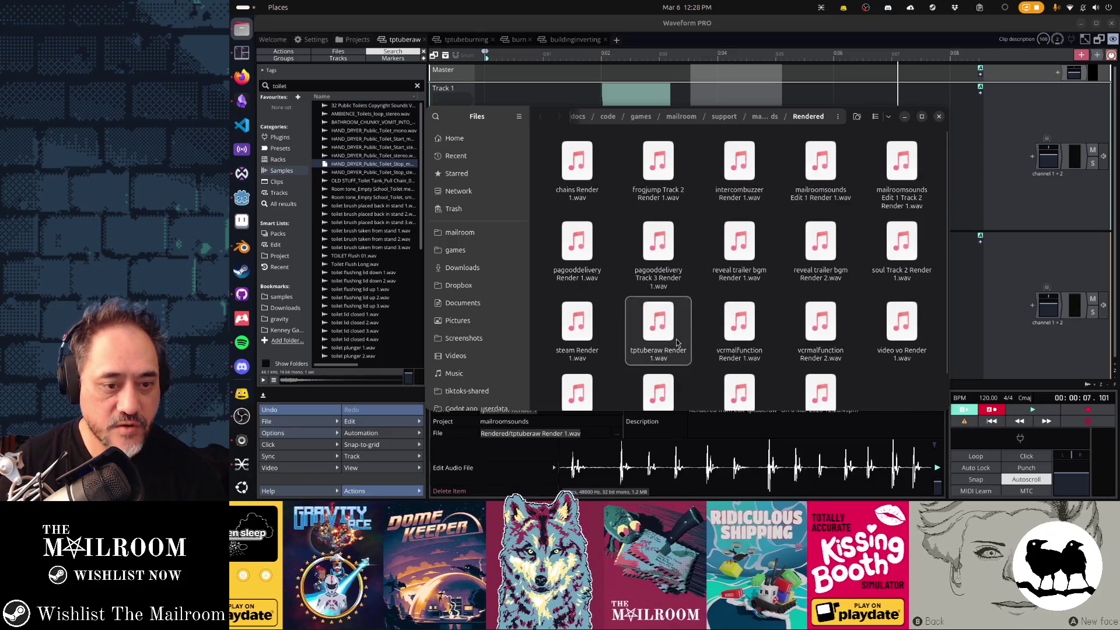
{"action": "key", "text": "F2"}
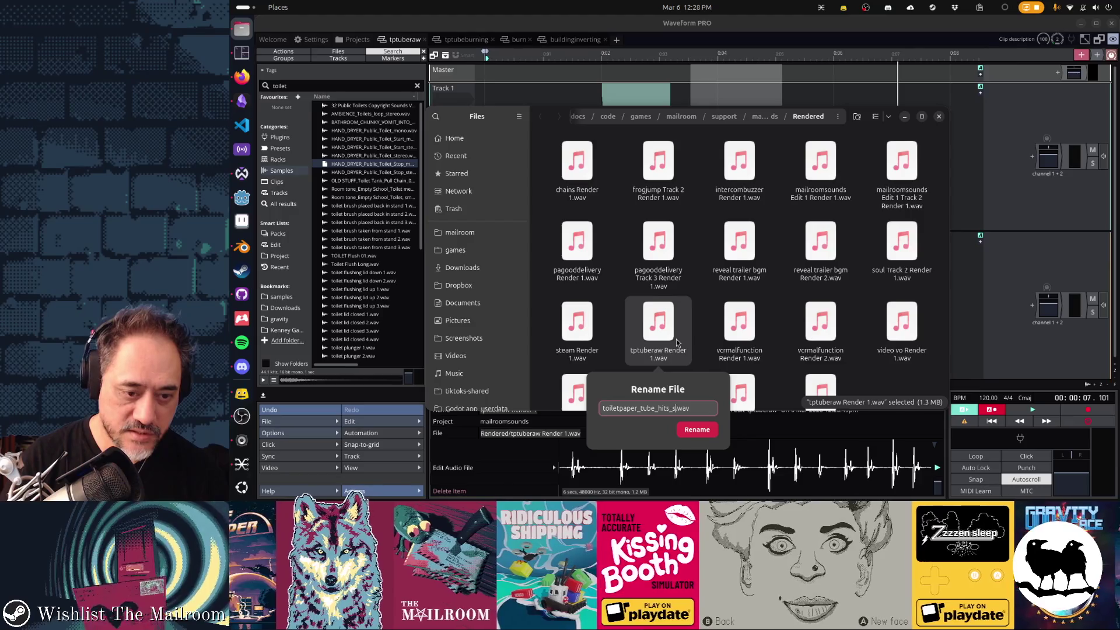
{"action": "type", "text": "toiletpaper_tube_hits_soft.wav"}
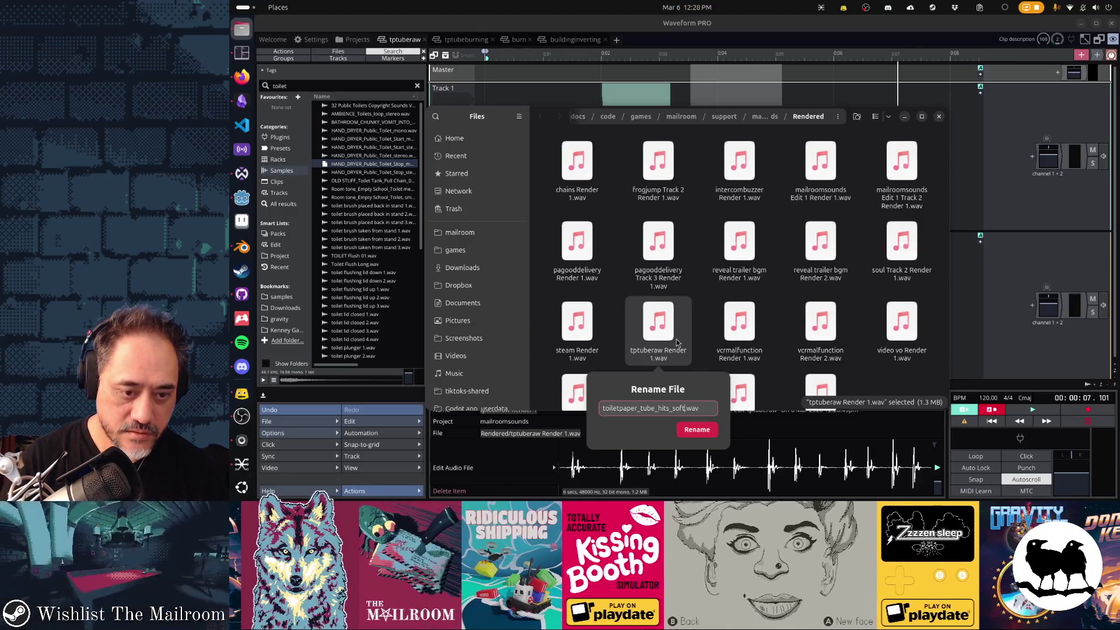
{"action": "key", "text": "Escape"}
Duplicate the WAV as toiletpaper_tube_soft_impacts.wav, cut it for moving, and hide Files.
{"action": "key", "text": "ctrl+c"}
{"action": "key", "text": "ctrl+v"}
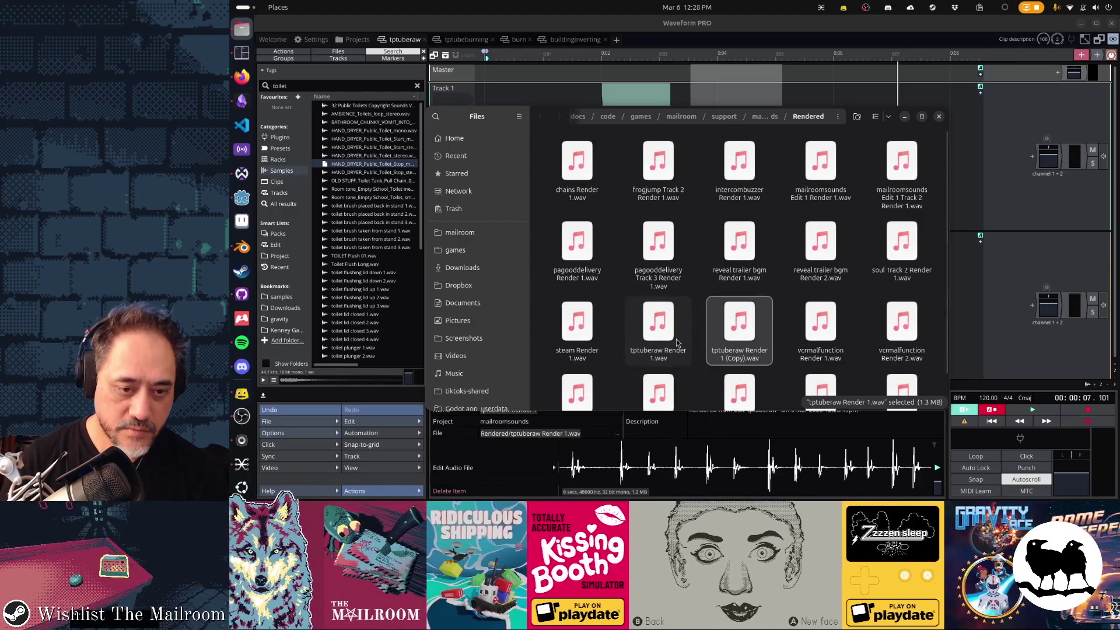
{"action": "key", "text": "F2"}
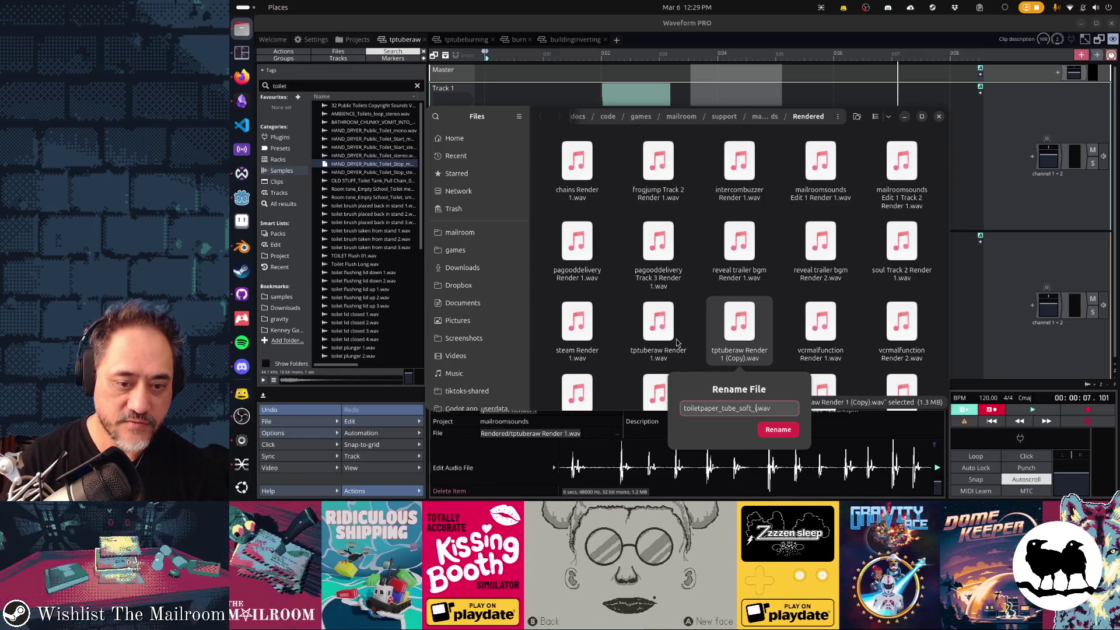
{"action": "key", "text": "Return"}
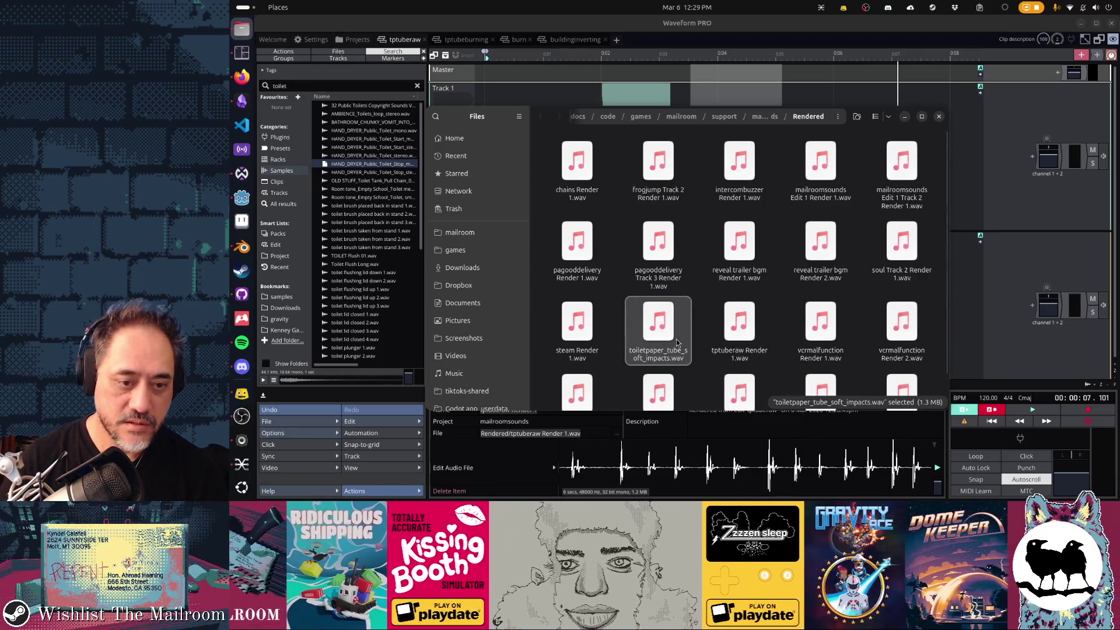
{"action": "key", "text": "ctrl+x"}
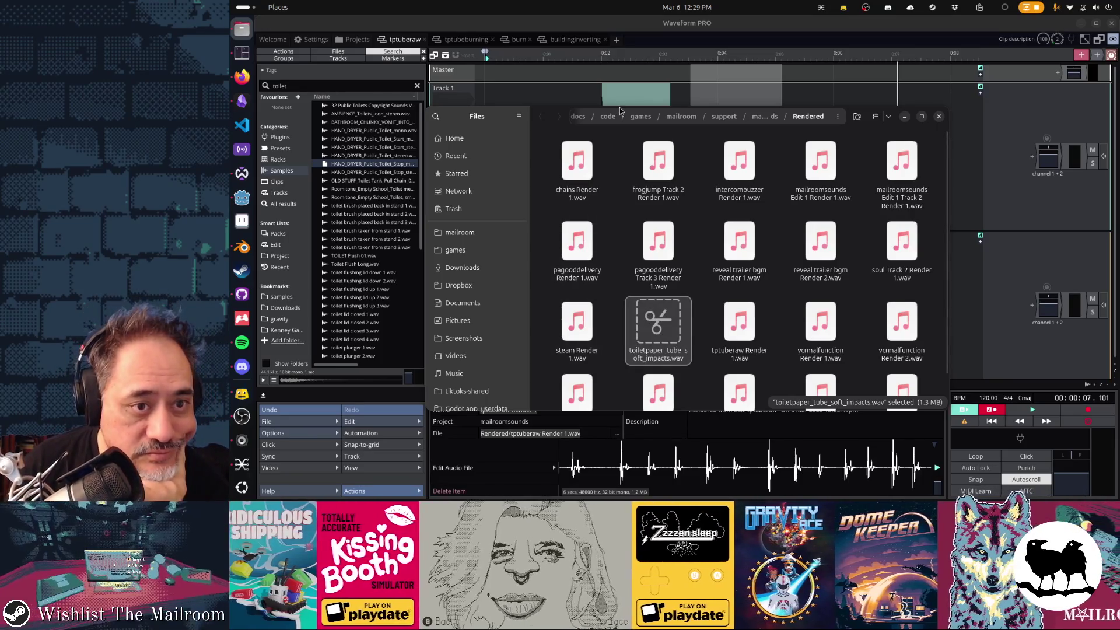
{"action": "key", "text": "super+h"}
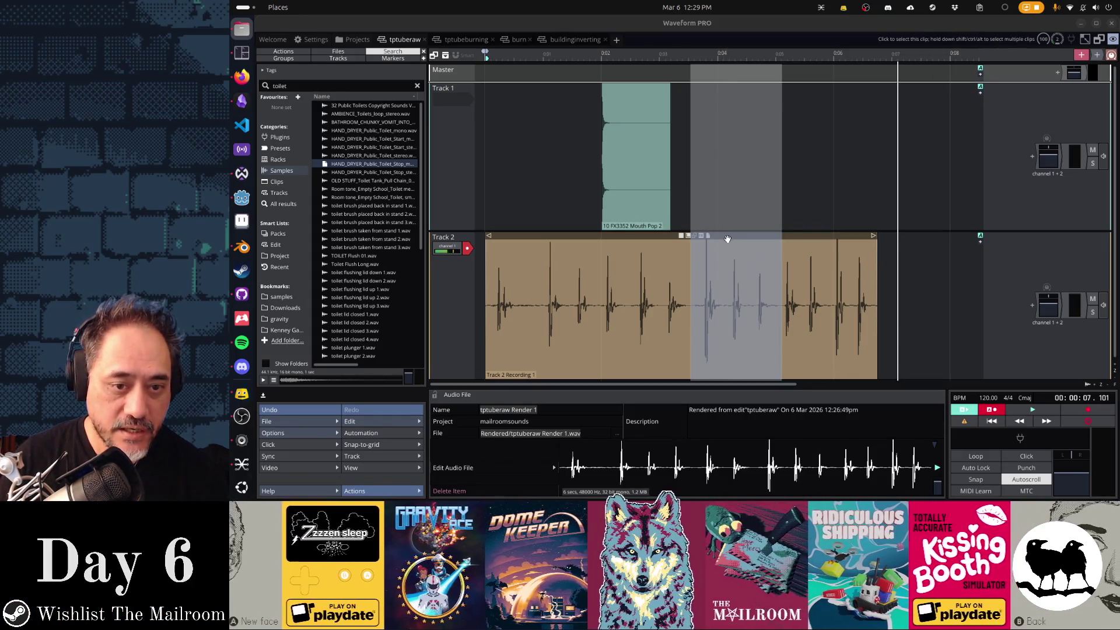
Keep only the marked section, deleting the leftover Track 2 clips, and place it on Track 2 at 0.
{"action": "left_click_drag", "start_coordinate": [727, 240], "coordinate": [740, 90]}
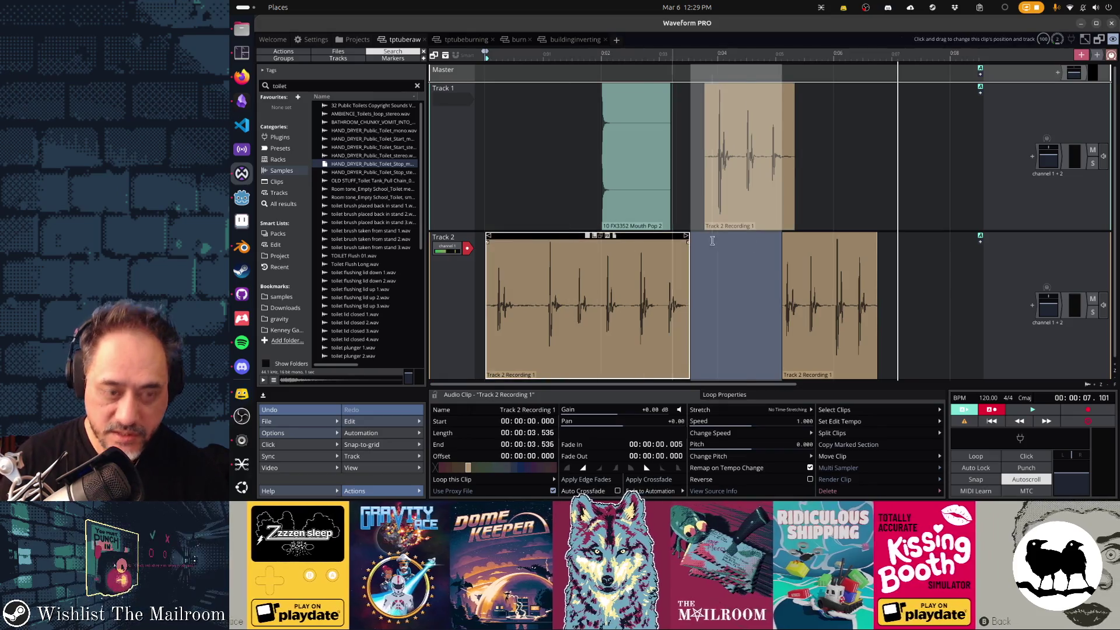
{"action": "left_click", "coordinate": [829, 240]}
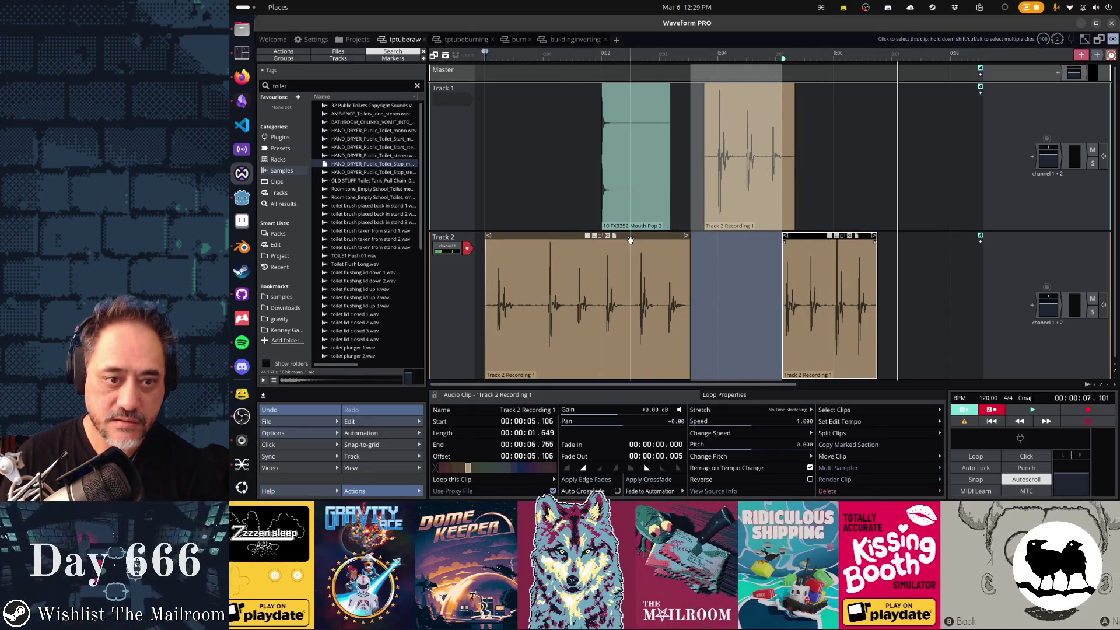
{"action": "left_click", "coordinate": [744, 152]}
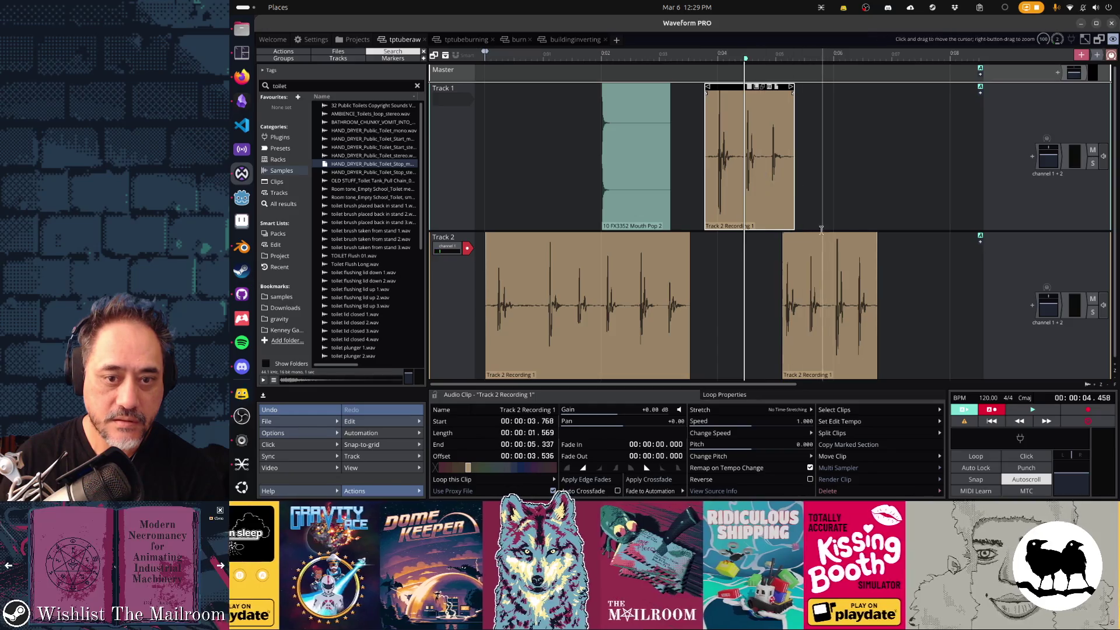
{"action": "left_click", "coordinate": [828, 303]}
{"action": "key", "text": "Delete"}
{"action": "left_click", "coordinate": [583, 303]}
{"action": "key", "text": "Delete"}
{"action": "mouse_move", "coordinate": [733, 87]}
{"action": "left_mouse_down"}
{"action": "mouse_move", "coordinate": [502, 105]}
{"action": "mouse_move", "coordinate": [453, 272]}
{"action": "left_mouse_up"}
{"action": "left_click", "coordinate": [475, 302]}
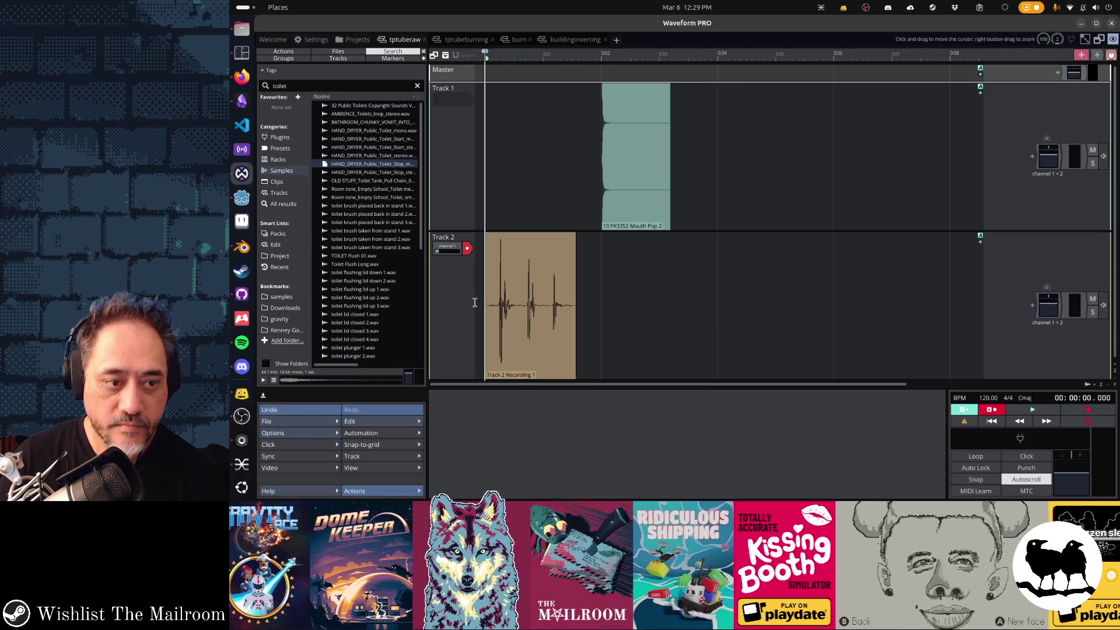
{"action": "key", "text": "space"}
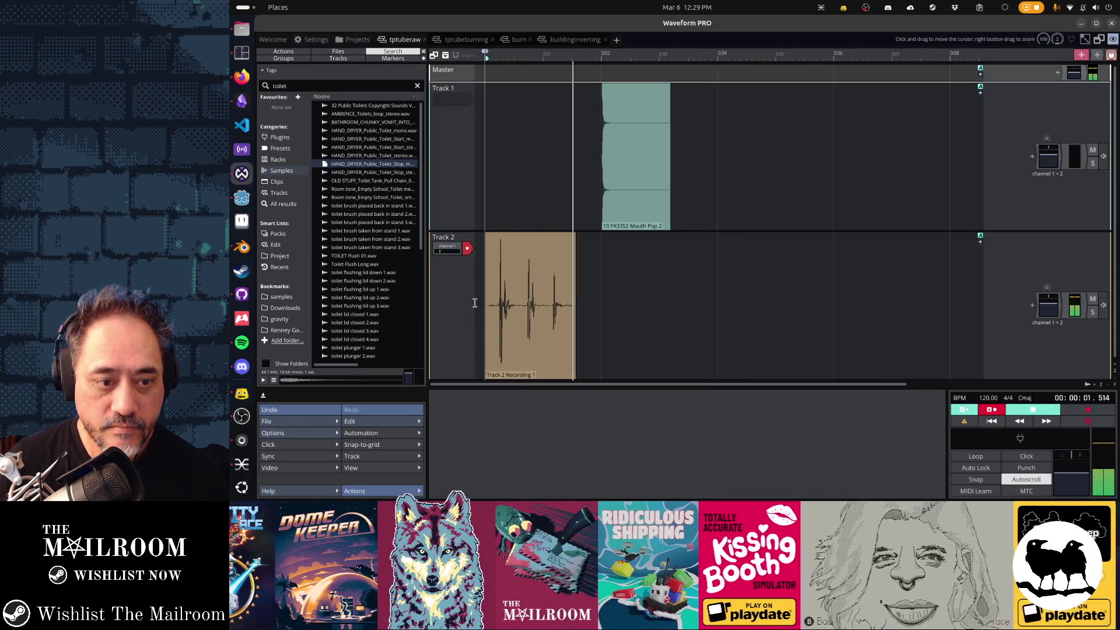
{"action": "key", "text": "space"}
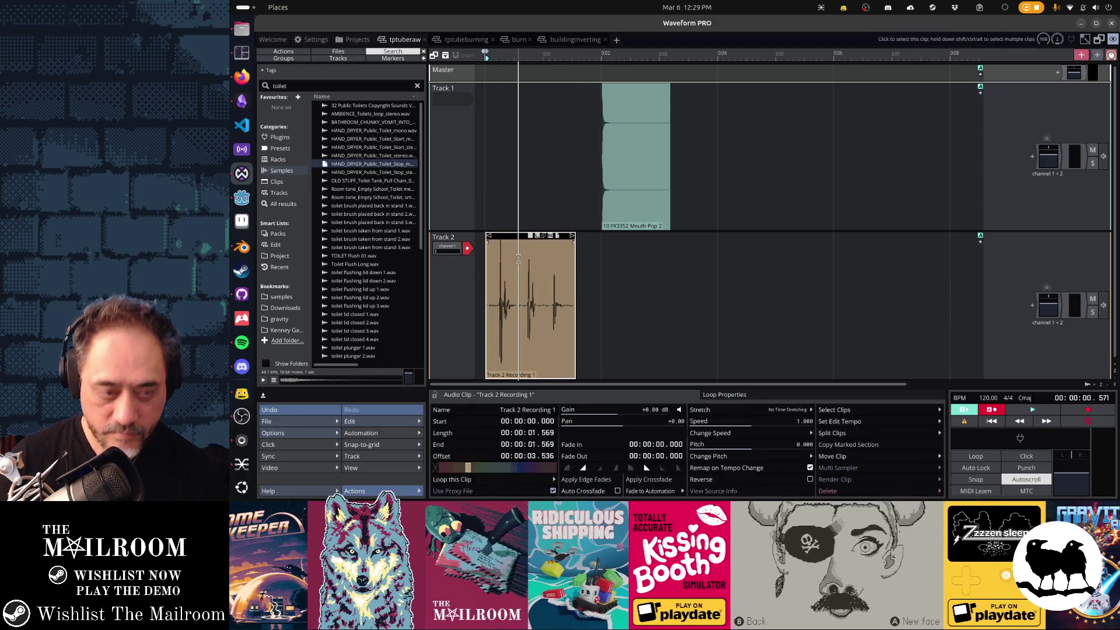
Split the clip at 0.57 s and 0.97 s, space the pieces, and start the third at 1.25 s.
{"action": "left_click", "coordinate": [518, 268]}
{"action": "key", "text": "s"}
{"action": "left_click", "coordinate": [544, 270]}
{"action": "key", "text": "s"}
{"action": "mouse_move", "coordinate": [555, 239]}
{"action": "left_mouse_down"}
{"action": "mouse_move", "coordinate": [580, 239]}
{"action": "mouse_move", "coordinate": [497, 239]}
{"action": "mouse_move", "coordinate": [524, 239]}
{"action": "left_mouse_up"}
{"action": "left_click", "coordinate": [548, 239]}
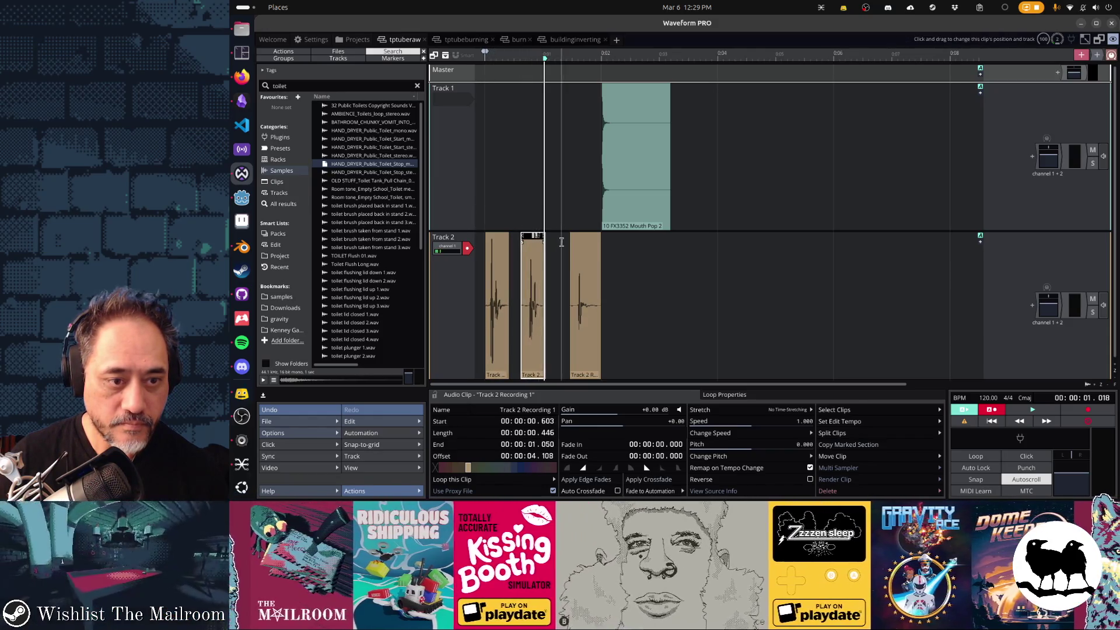
{"action": "left_click", "coordinate": [485, 274]}
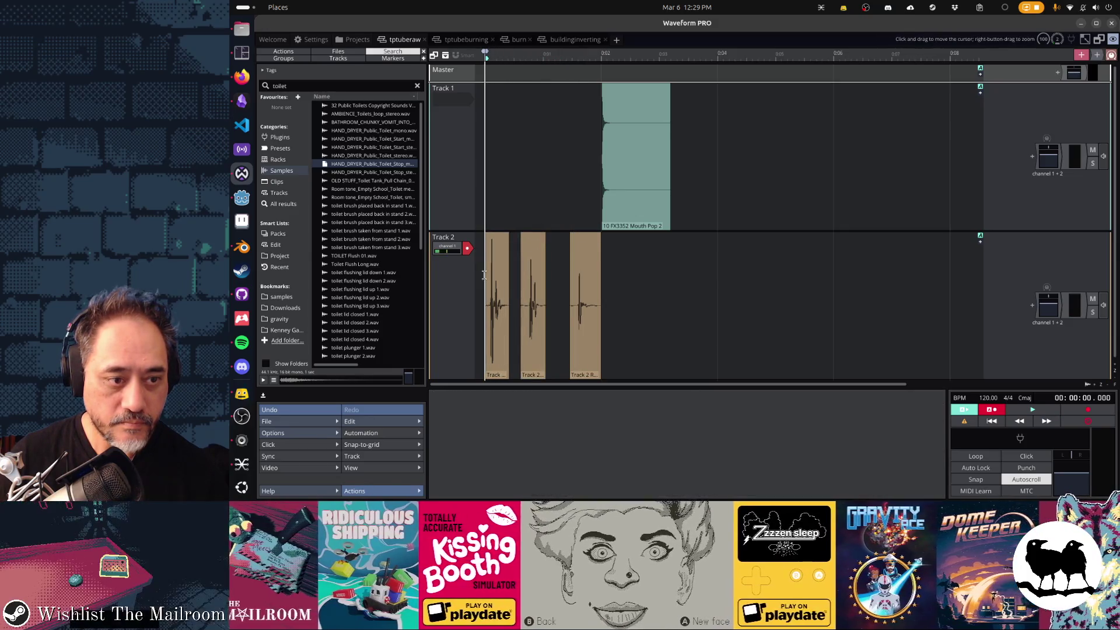
{"action": "key", "text": "space"}
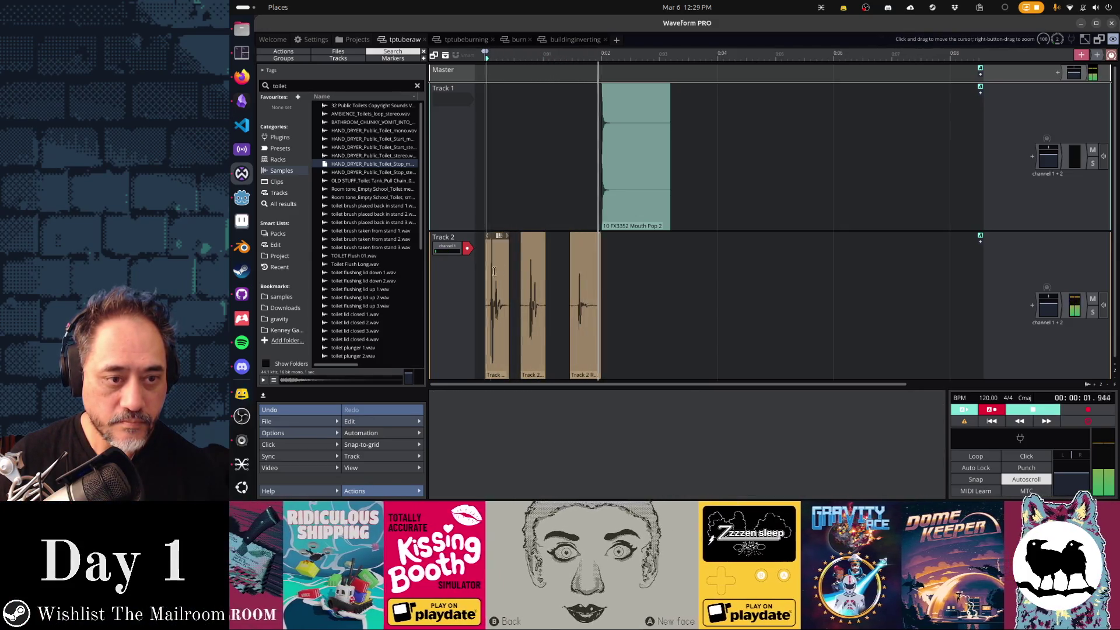
{"action": "left_click_drag", "start_coordinate": [568, 239], "coordinate": [565, 240]}
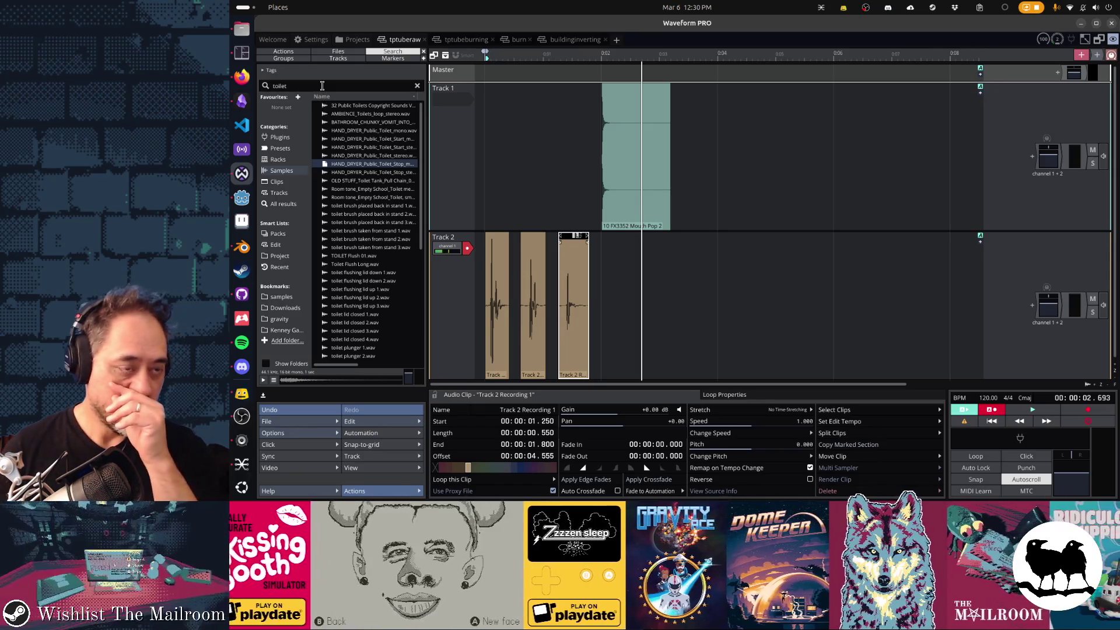
Open the insertcanister edit from the mailroomsounds project browser in a new tab.
{"action": "left_click", "coordinate": [357, 40]}
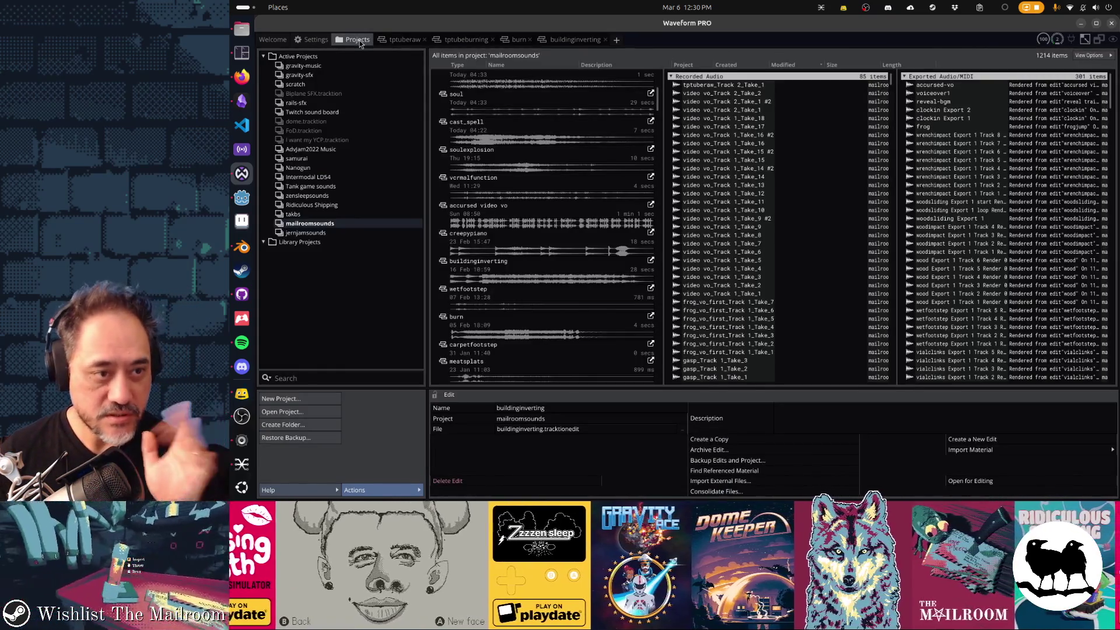
{"action": "scroll", "coordinate": [516, 257], "scroll_direction": "down", "scroll_amount": 10}
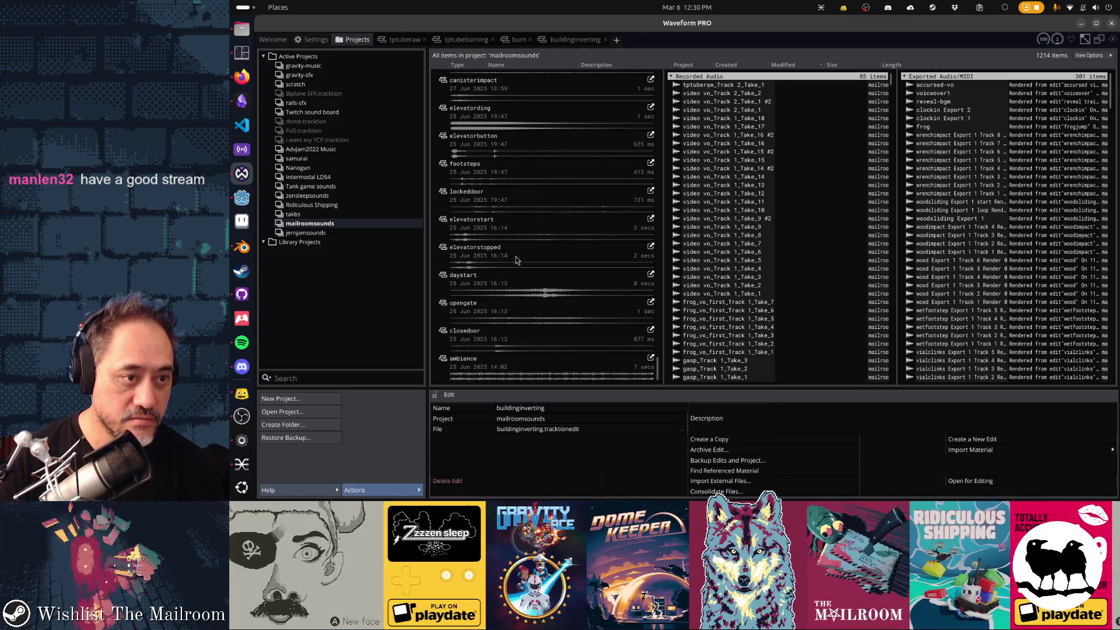
{"action": "scroll", "coordinate": [516, 257], "scroll_direction": "up", "scroll_amount": 5}
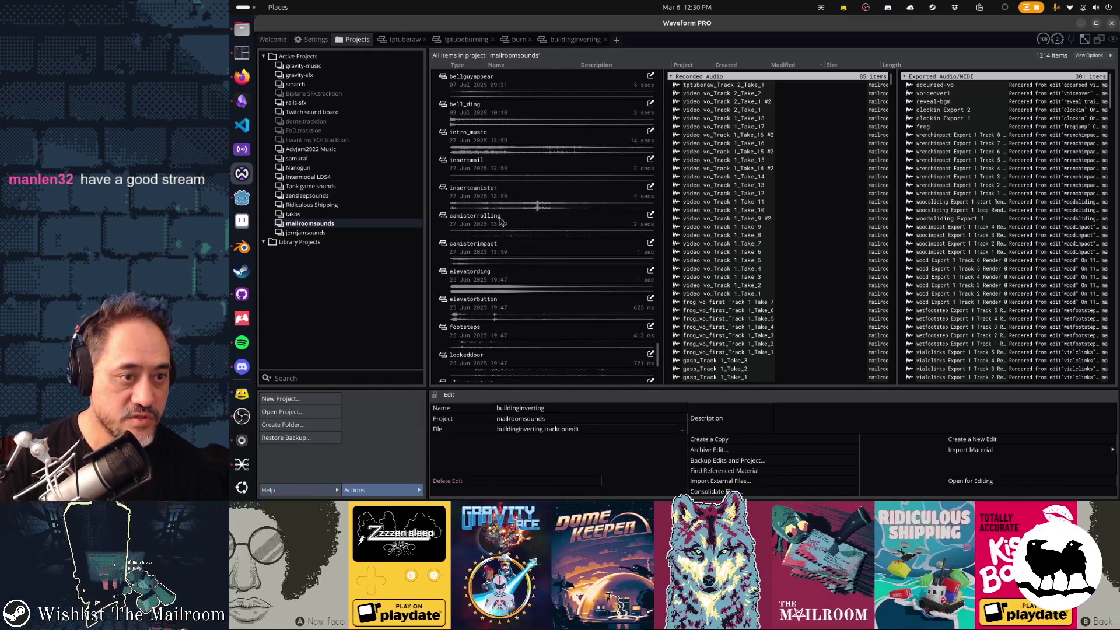
{"action": "left_click", "coordinate": [512, 197]}
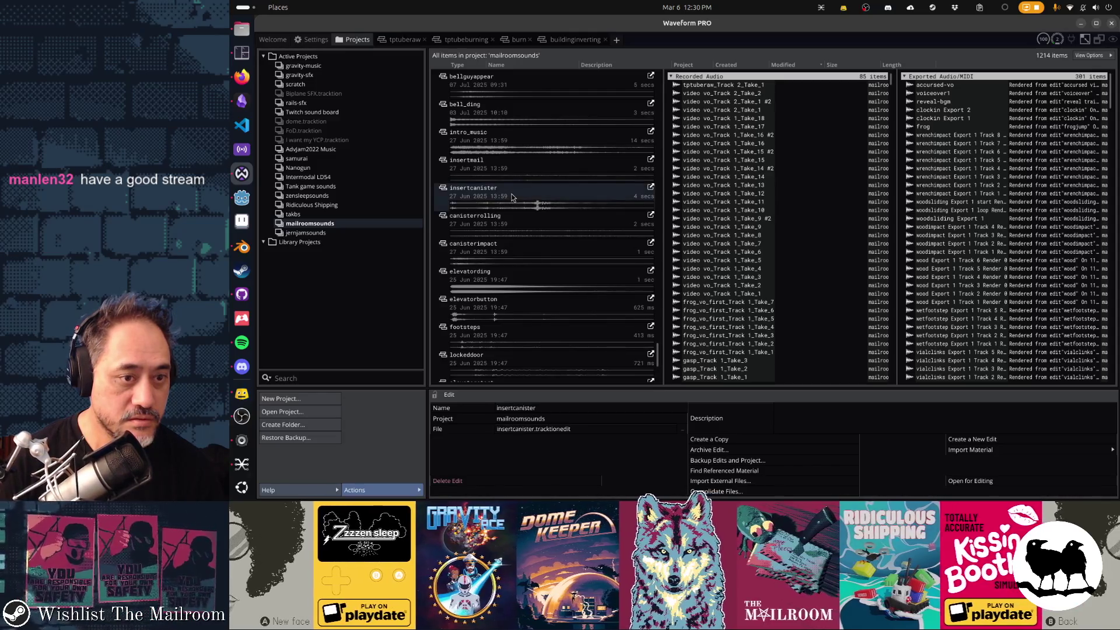
{"action": "double_click", "coordinate": [519, 192]}
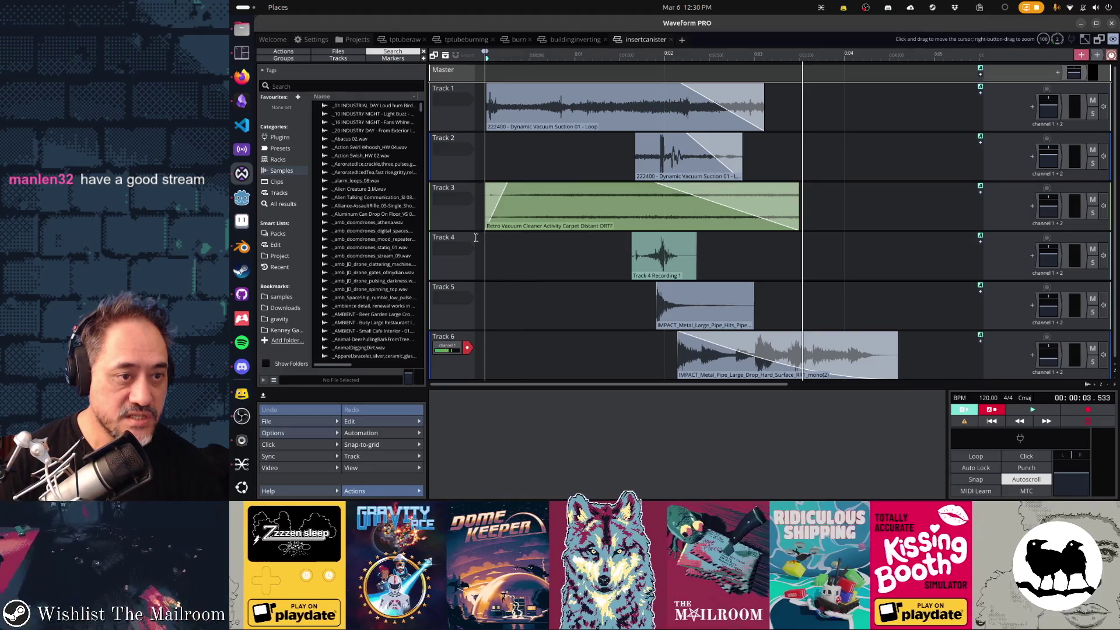
Play the edit, then solo Tracks 1–3 and audition the vacuum sounds.
{"action": "left_click", "coordinate": [479, 241]}
{"action": "key", "text": "space"}
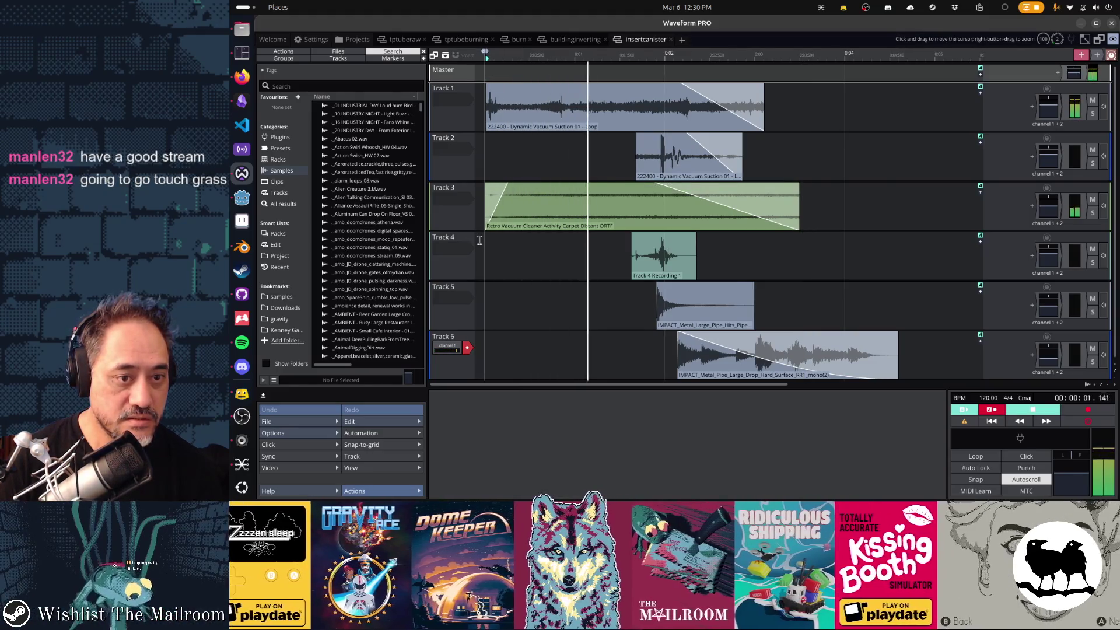
{"action": "key", "text": "space"}
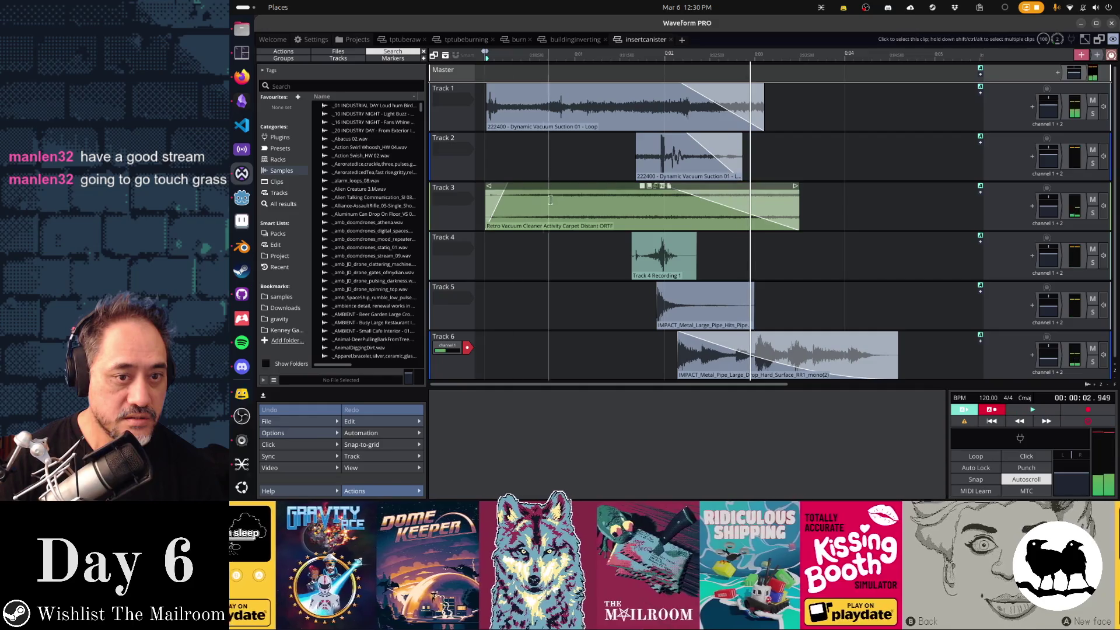
{"action": "left_click", "coordinate": [641, 204]}
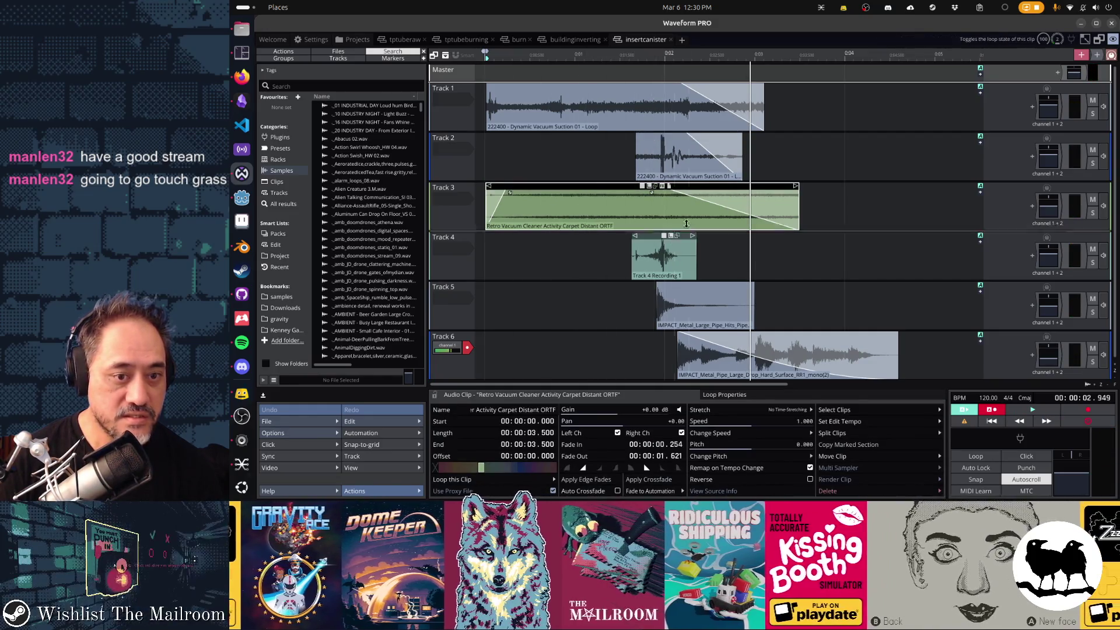
{"action": "left_click", "coordinate": [1093, 212]}
{"action": "left_click", "coordinate": [1092, 163]}
{"action": "left_click", "coordinate": [1092, 114]}
{"action": "key", "text": "space"}
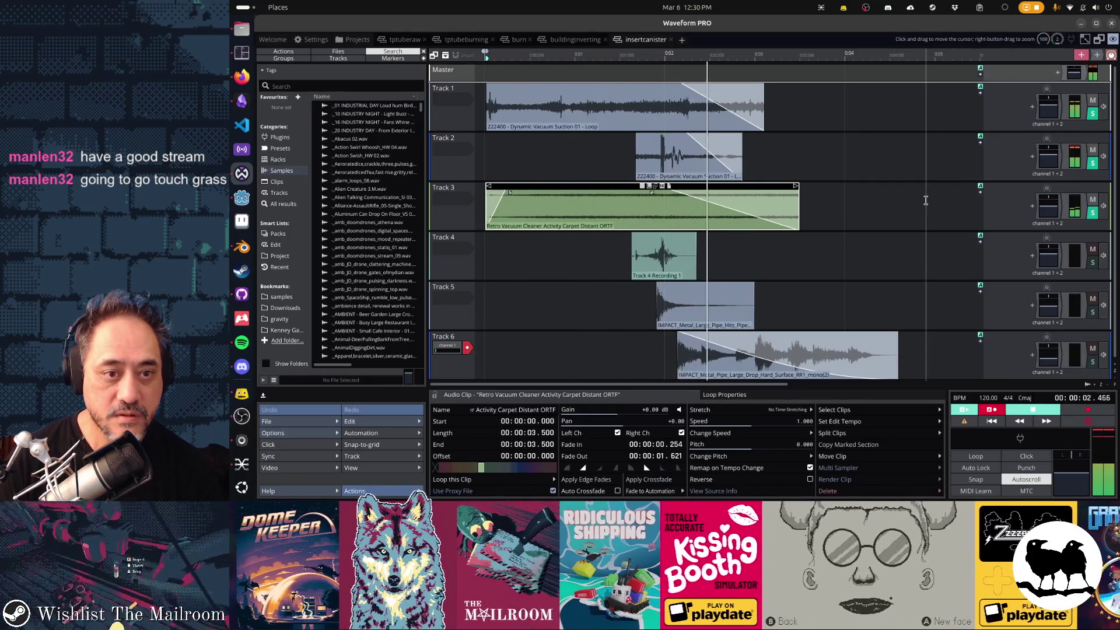
{"action": "key", "text": "space"}
{"action": "key", "text": "space"}
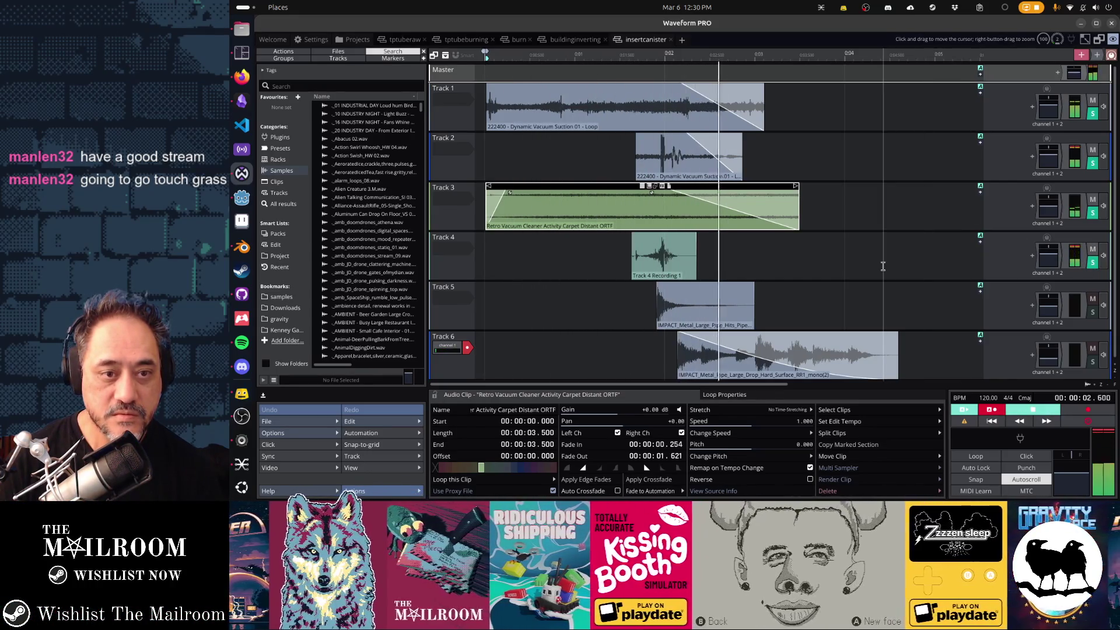
Select Tracks 1–4 together and switch to the tptubeburning edit.
{"action": "left_click", "coordinate": [473, 274]}
{"action": "left_click", "coordinate": [466, 123], "text": "shift"}
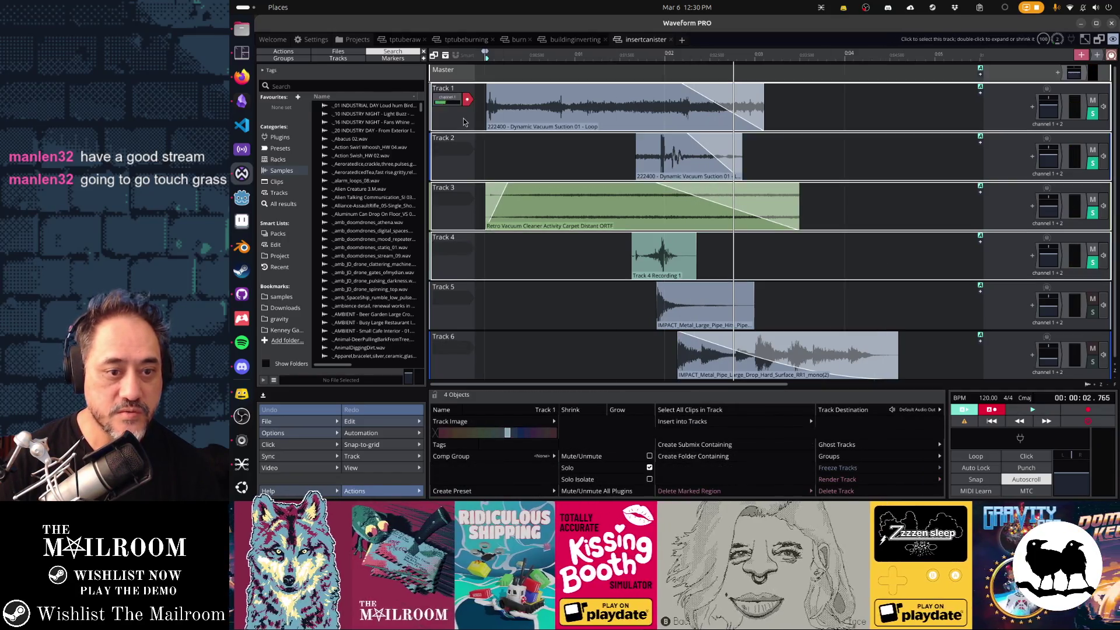
{"action": "left_click", "coordinate": [462, 44]}
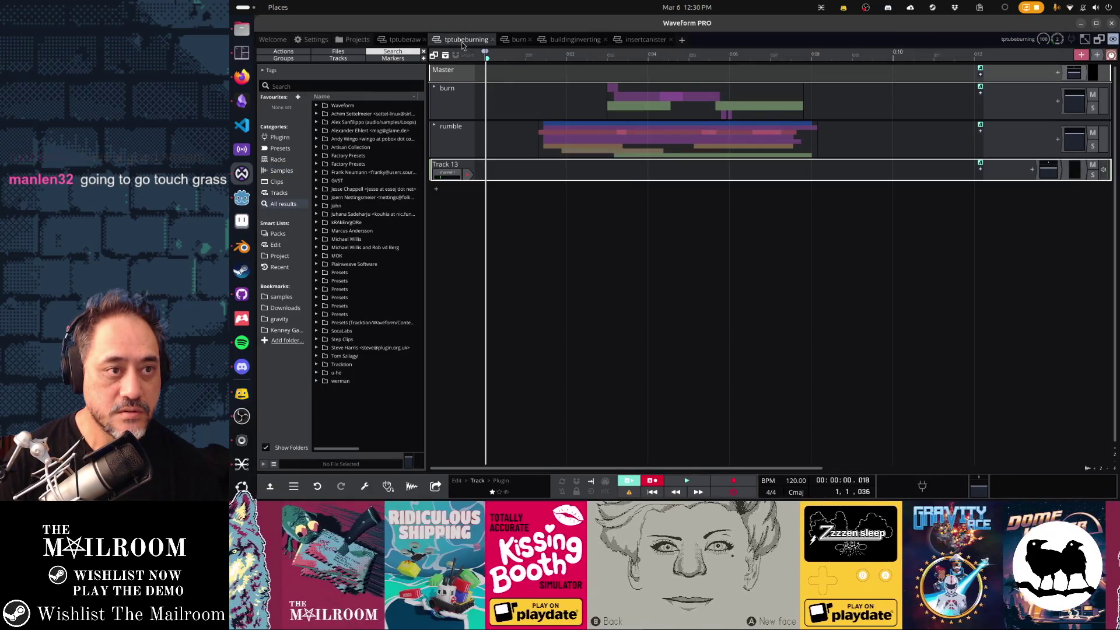
In the tptuberaw edit, add six tracks, paste the vacuum tracks at Track 4, and clear empty tracks.
{"action": "left_click", "coordinate": [406, 41]}
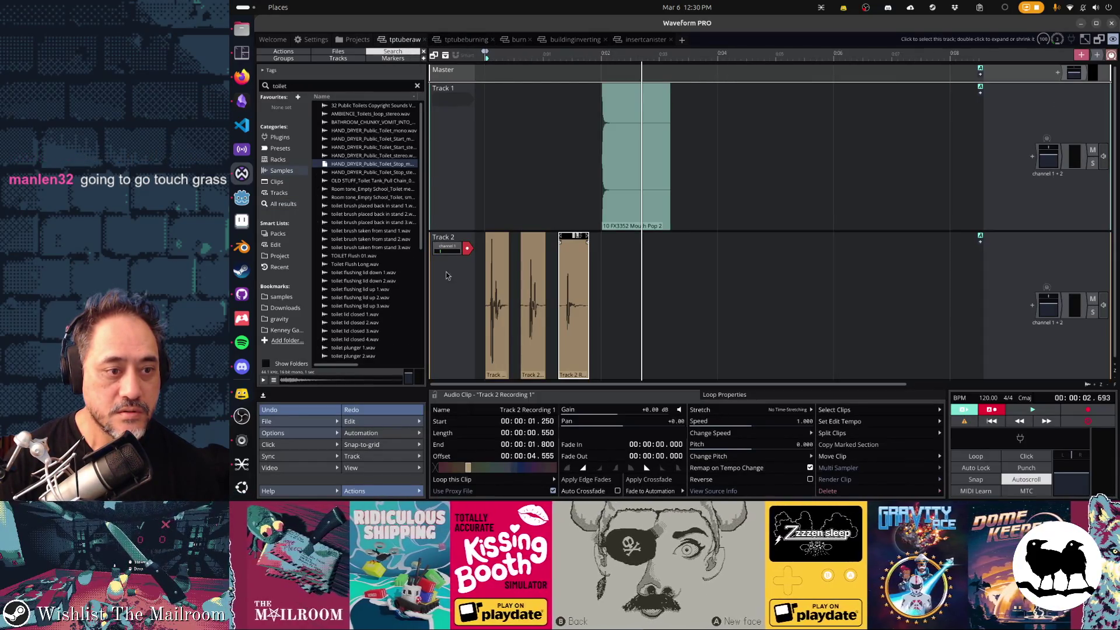
{"action": "scroll", "coordinate": [449, 293], "scroll_direction": "down", "scroll_amount": 1}
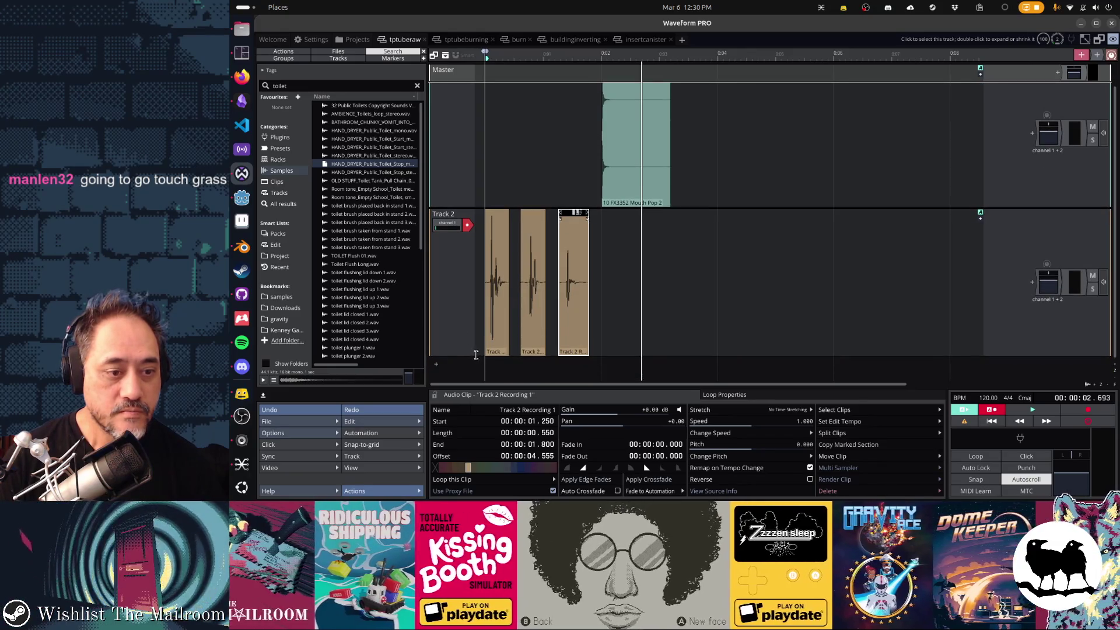
{"action": "key", "text": "Home"}
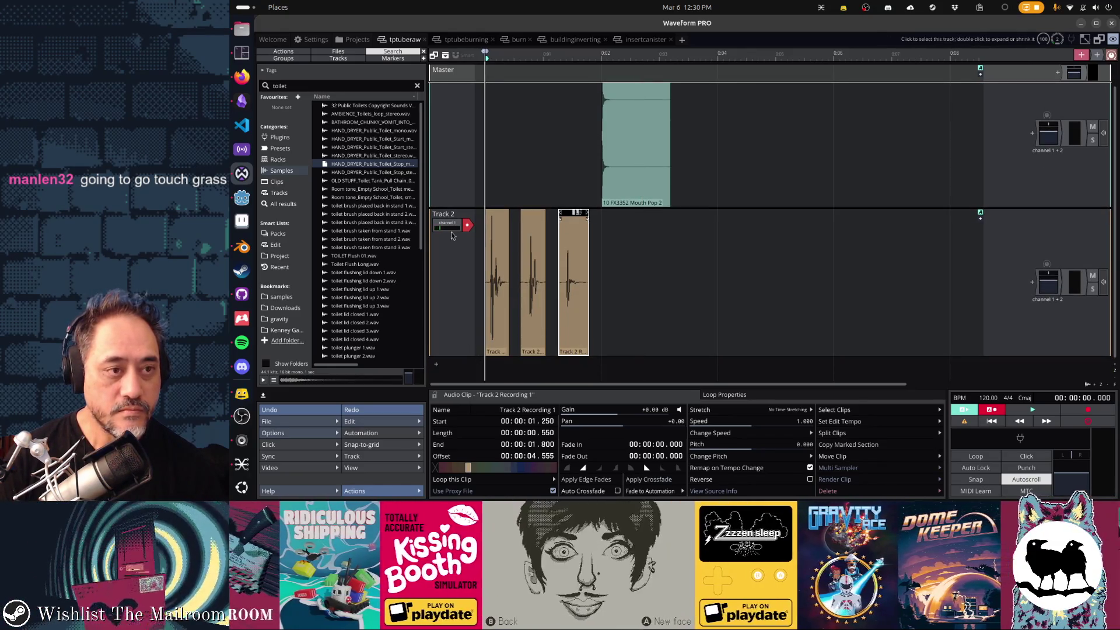
{"action": "key", "text": "ctrl+t"}
{"action": "key", "text": "ctrl+t"}
{"action": "key", "text": "ctrl+t"}
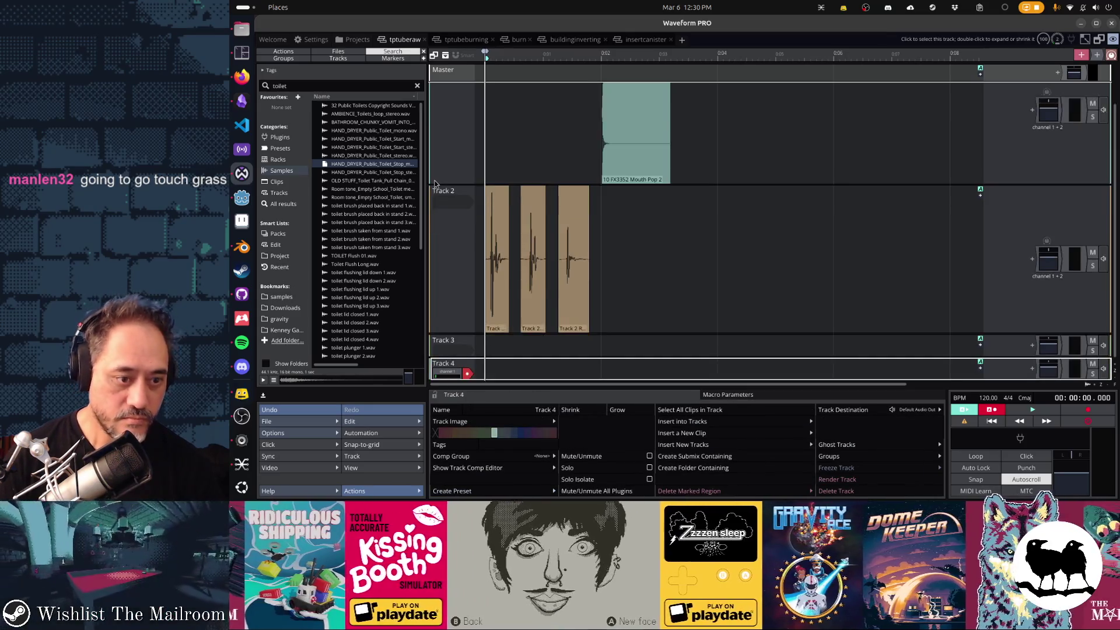
{"action": "scroll", "coordinate": [435, 185], "scroll_direction": "down", "scroll_amount": 2}
{"action": "left_click", "coordinate": [474, 226]}
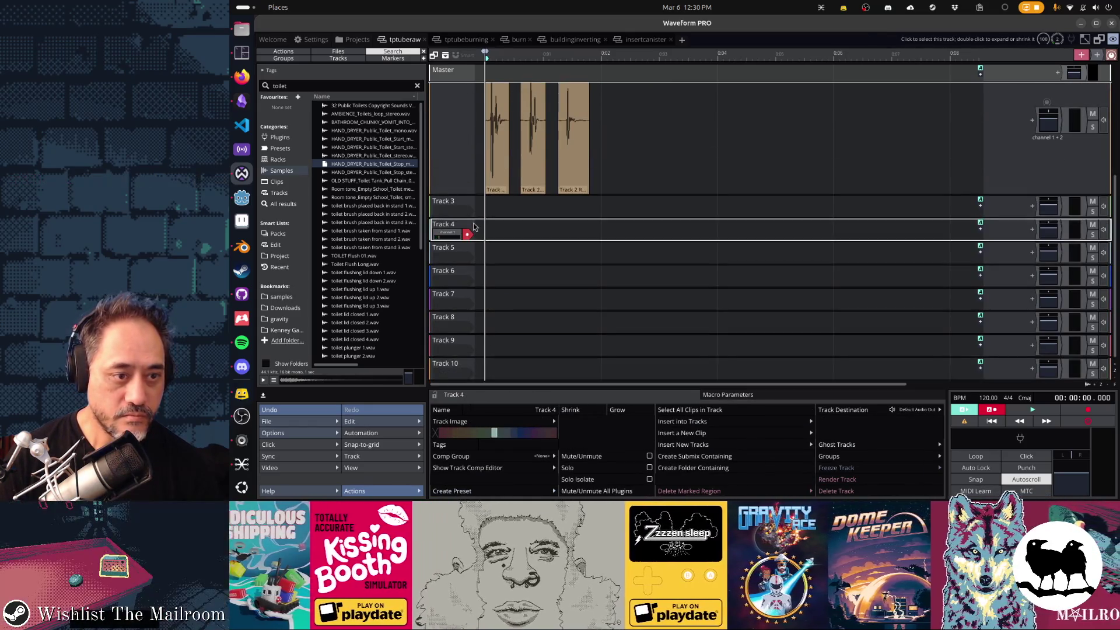
{"action": "key", "text": "ctrl+v"}
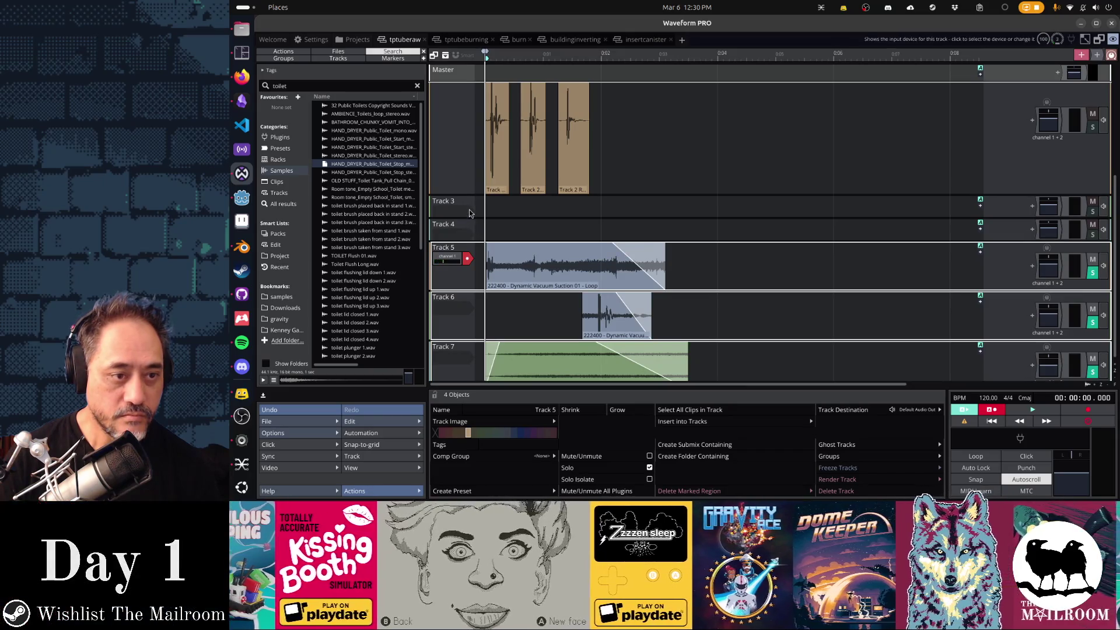
{"action": "left_click", "coordinate": [471, 210]}
{"action": "key", "text": "ctrl+z"}
{"action": "key", "text": "ctrl+v"}
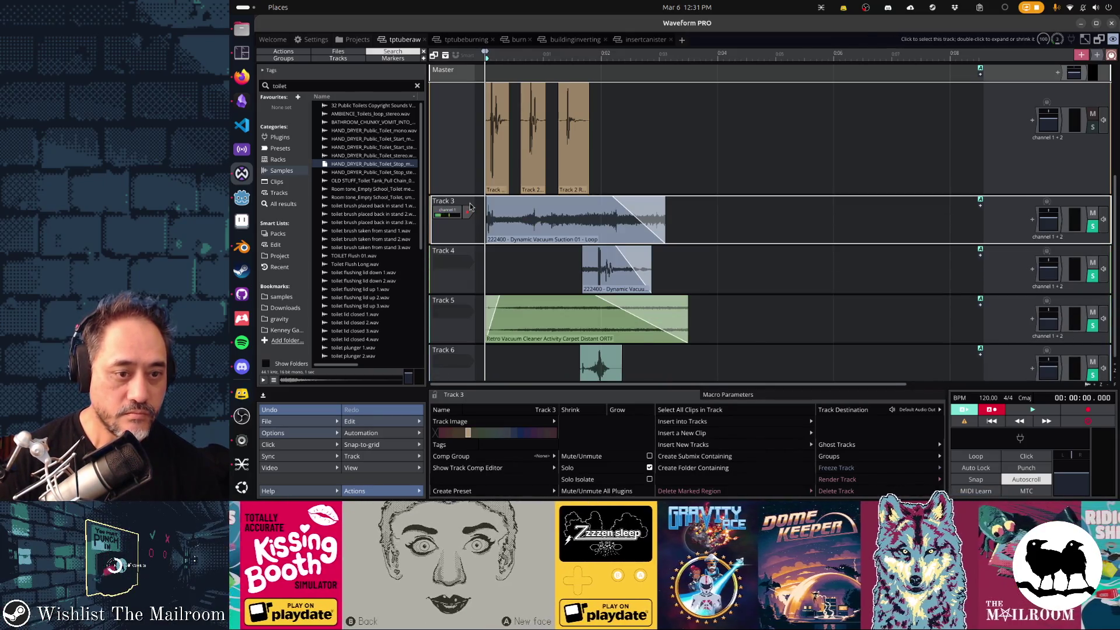
{"action": "scroll", "coordinate": [470, 207], "scroll_direction": "up", "scroll_amount": 2}
Audition knocks with the vacuum layers, undo a trial Track 4 clip move, and switch to Godot.
{"action": "key", "text": "space"}
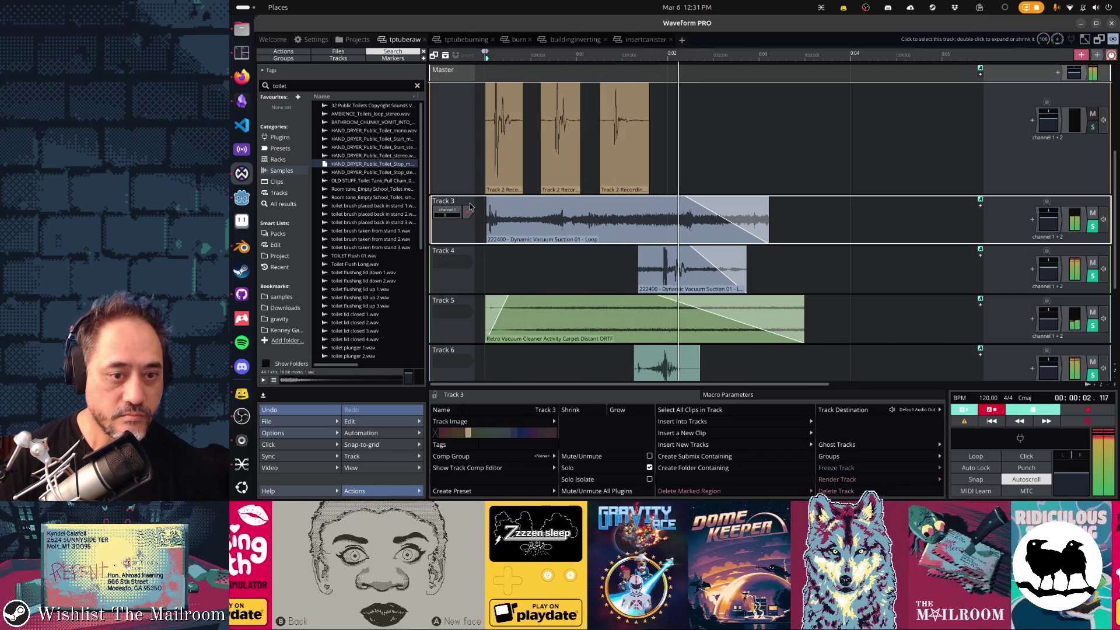
{"action": "key", "text": "space"}
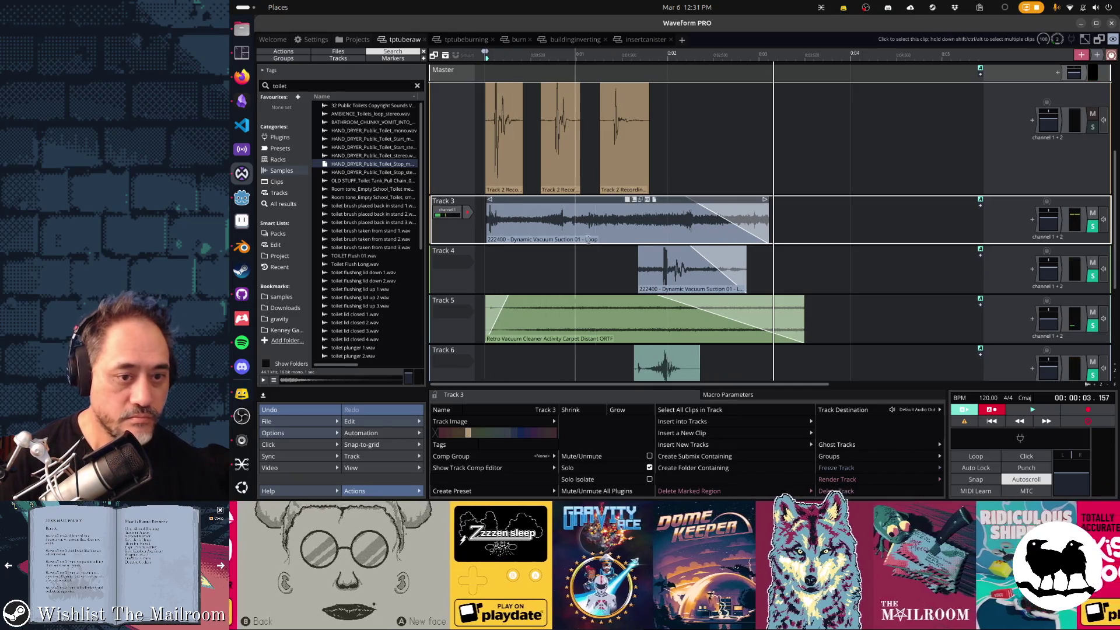
{"action": "left_click_drag", "start_coordinate": [655, 250], "coordinate": [503, 250]}
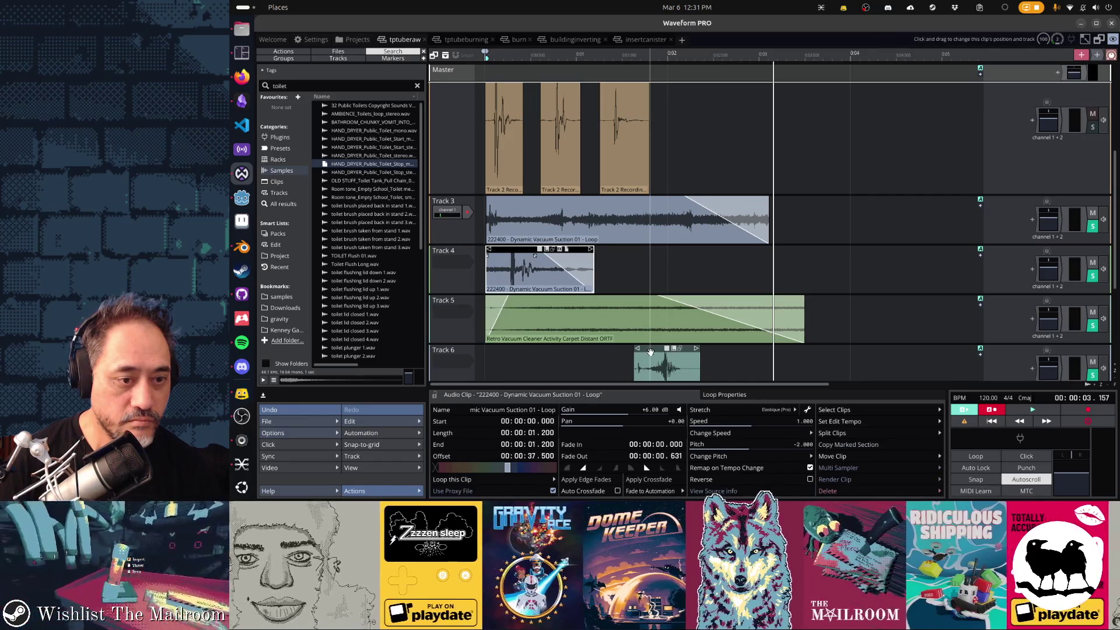
{"action": "key", "text": "ctrl+z"}
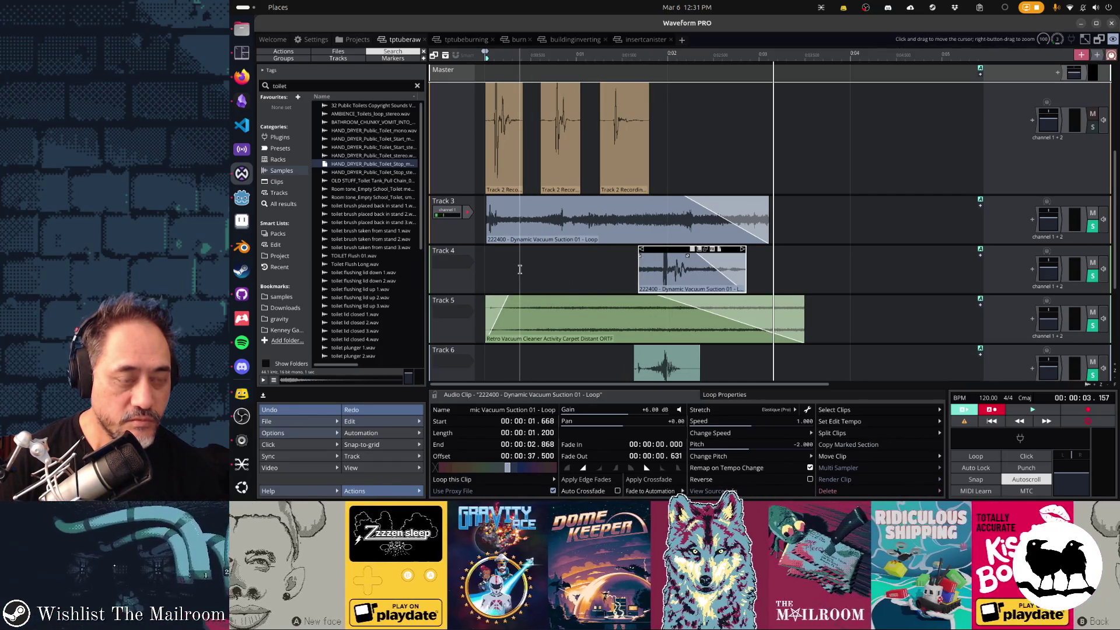
{"action": "key", "text": "alt+Tab"}
{"action": "key", "text": "alt+Tab"}
{"action": "key", "text": "alt+Tab"}
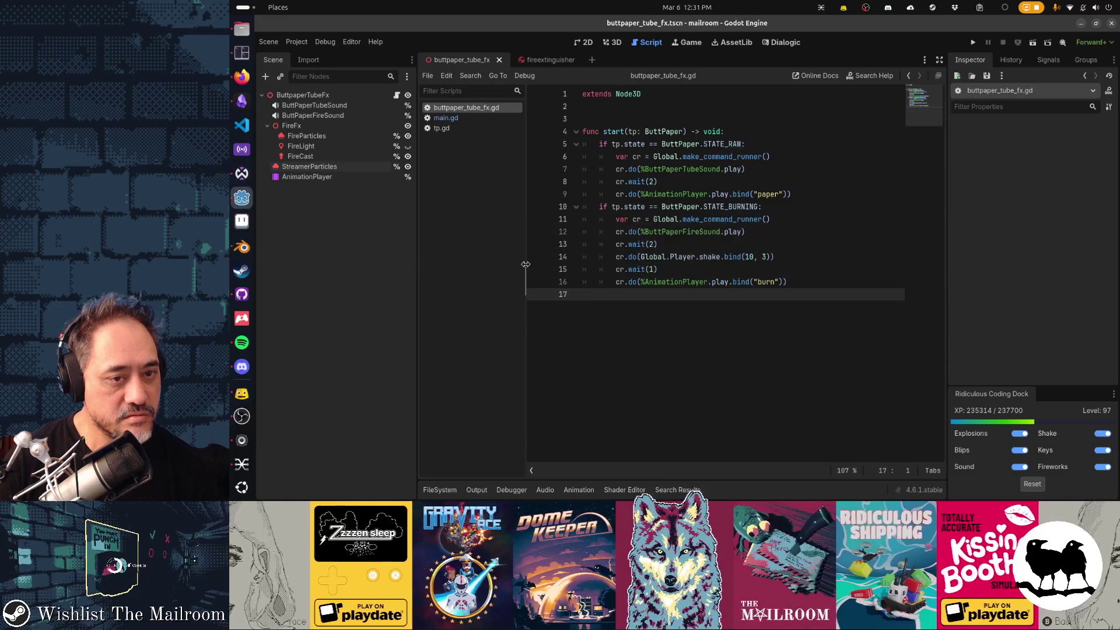
Run the Mailroom game with F5 and start it from the title menu's Play option.
{"action": "left_click", "coordinate": [704, 233]}
{"action": "key", "text": "F5"}
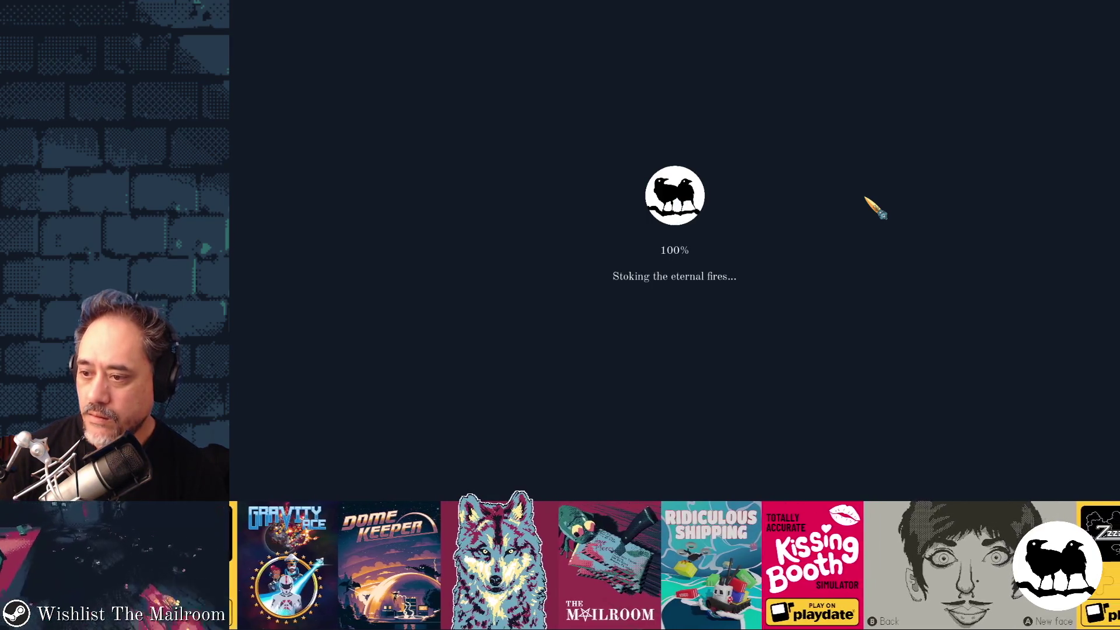
{"action": "key", "text": "Return"}
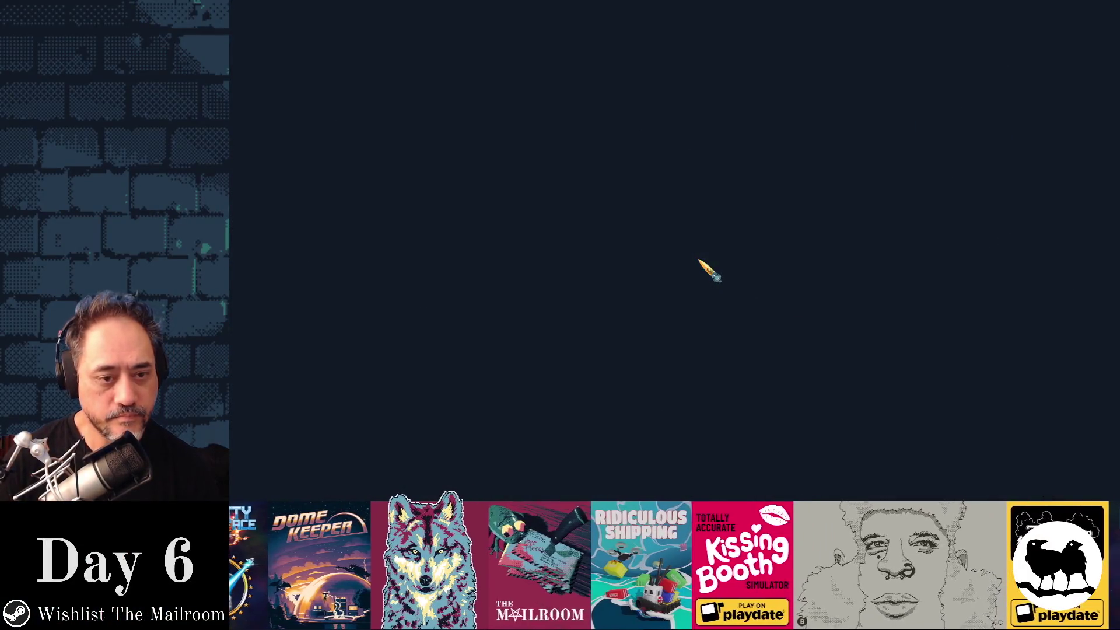